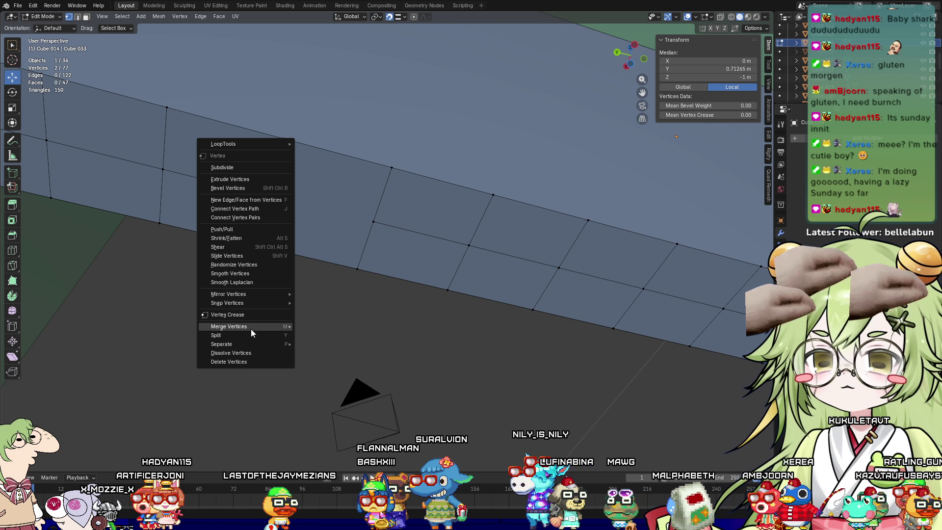
# Dissolve the slab's two extra vertices and join a vertex pair with a new edge
pyautogui.click(240, 352)
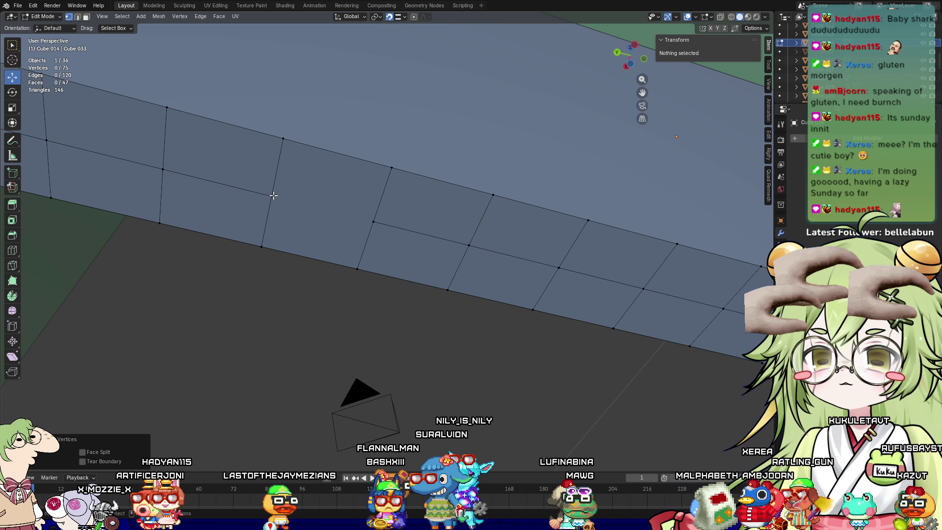
pyautogui.click(272, 195)
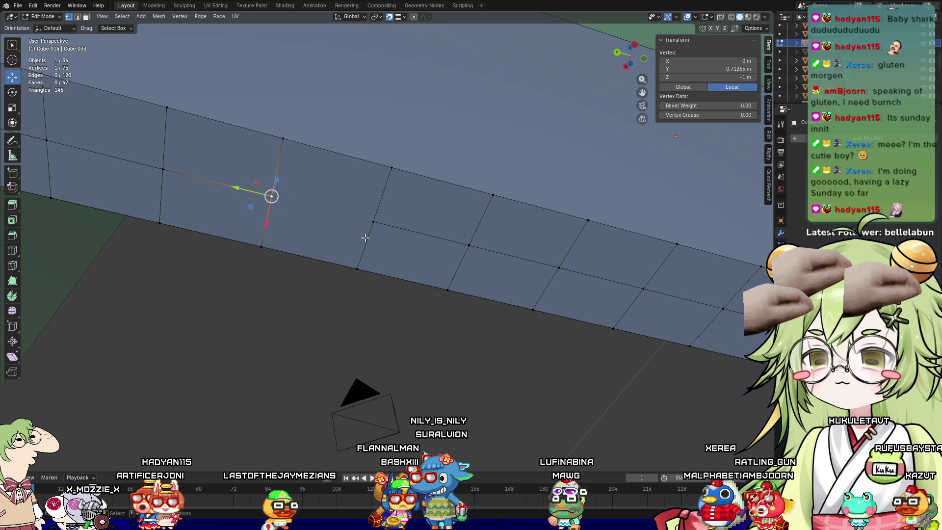
pyautogui.keyDown('shift'); pyautogui.click(372, 222); pyautogui.keyUp('shift')
pyautogui.rightClick(373, 223)
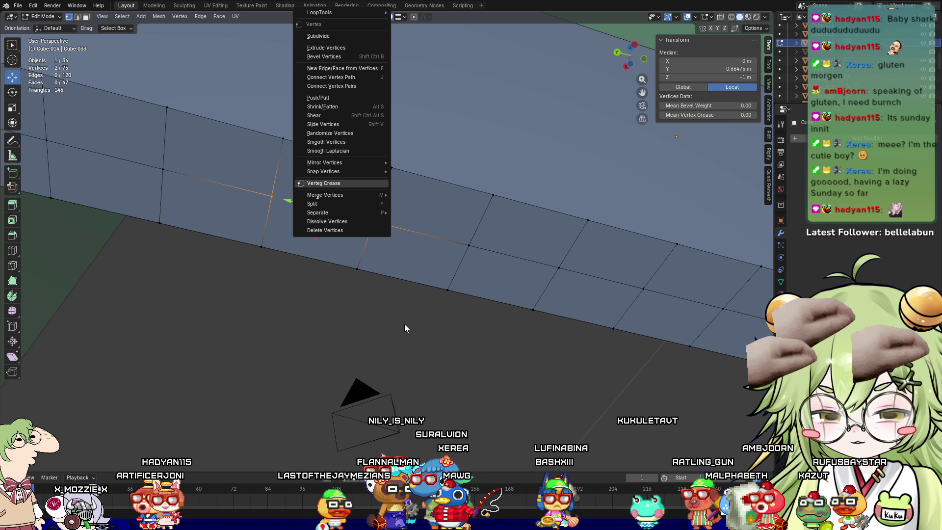
pyautogui.press('j')
# Dissolve more stray vertices at the slab's end and connect two right-edge vertices with an edge
pyautogui.moveTo(542, 331)
pyautogui.mouseDown(button='middle')
pyautogui.moveTo(564, 340)
pyautogui.moveTo(496, 341)
pyautogui.moveTo(564, 442)
pyautogui.mouseUp(button='middle')
pyautogui.moveTo(640, 188)
pyautogui.keyDown('shift'); pyautogui.mouseDown(button='middle')
pyautogui.moveTo(610, 252)
pyautogui.moveTo(620, 383)
pyautogui.moveTo(752, 267)
pyautogui.mouseUp(button='middle'); pyautogui.keyUp('shift')
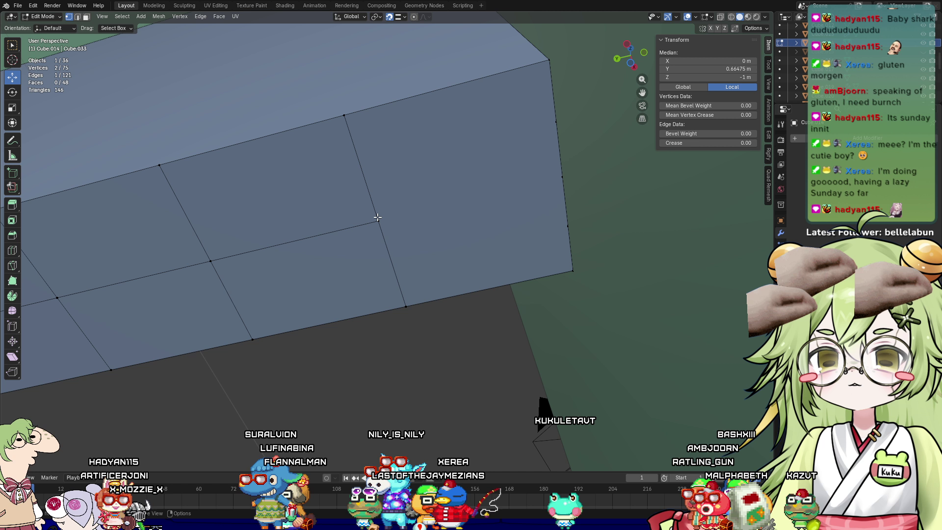
pyautogui.click(378, 219)
pyautogui.click(556, 122)
pyautogui.rightClick(569, 220)
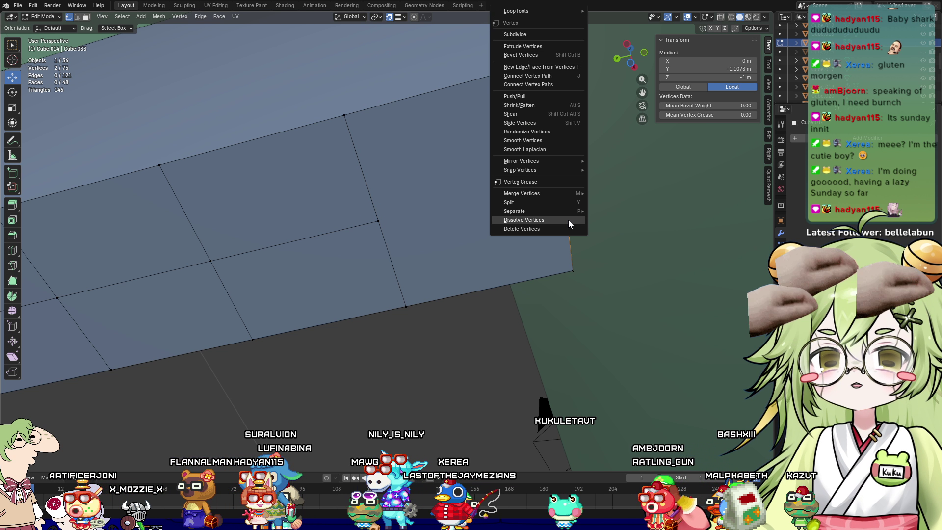
pyautogui.click(568, 220)
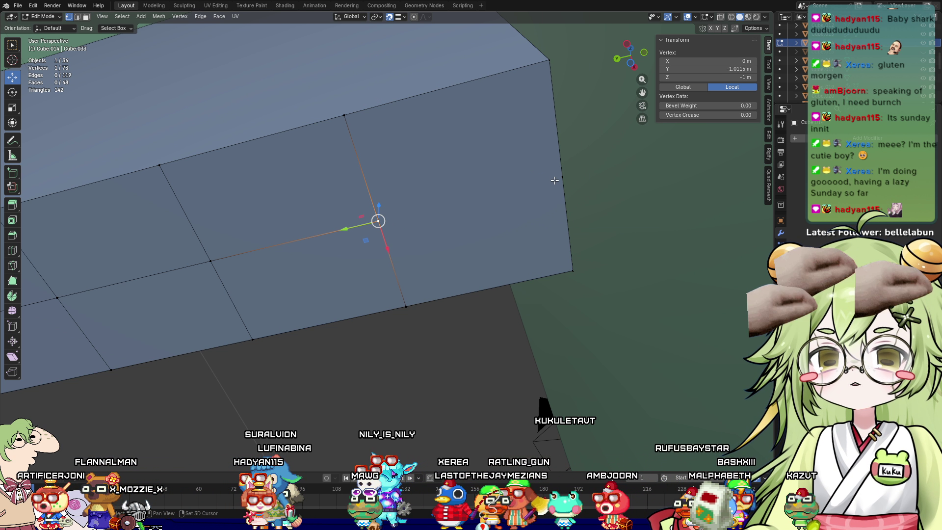
pyautogui.keyDown('shift'); pyautogui.click(562, 176); pyautogui.keyUp('shift')
pyautogui.press('j')
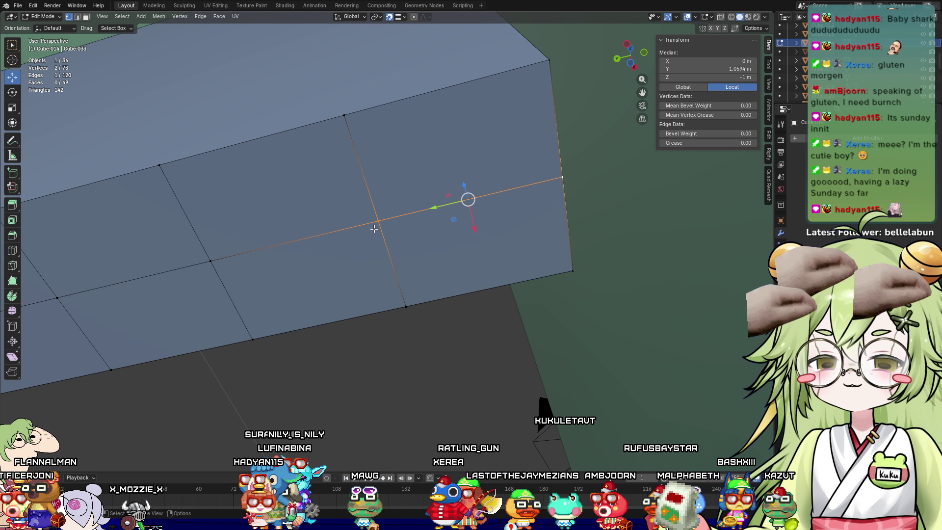
# Move a single vertex vertically to -1 m and return to Object Mode
pyautogui.click(378, 220)
pyautogui.moveTo(378, 220)
pyautogui.mouseDown(button='middle')
pyautogui.moveTo(442, 235)
pyautogui.moveTo(298, 246)
pyautogui.mouseUp(button='middle')
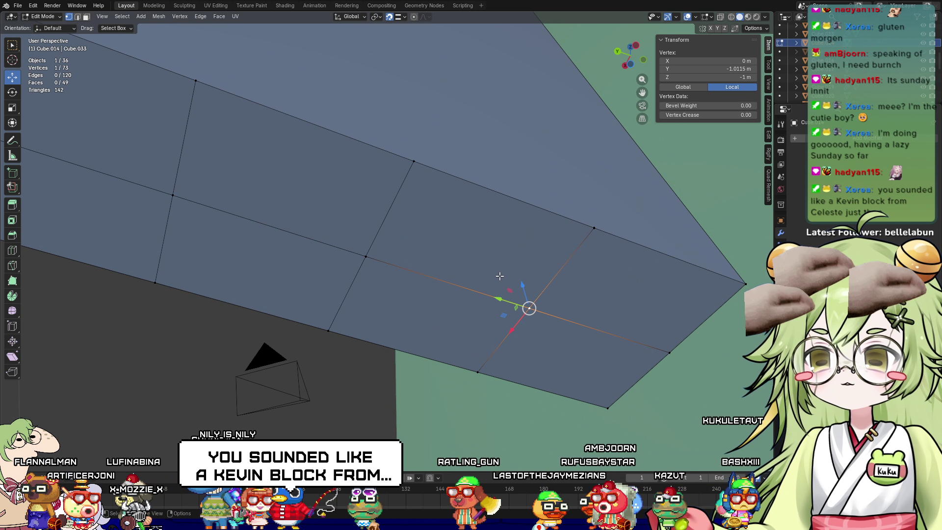
pyautogui.moveTo(500, 277)
pyautogui.mouseDown(button='middle')
pyautogui.moveTo(491, 324)
pyautogui.moveTo(497, 263)
pyautogui.mouseUp(button='middle')
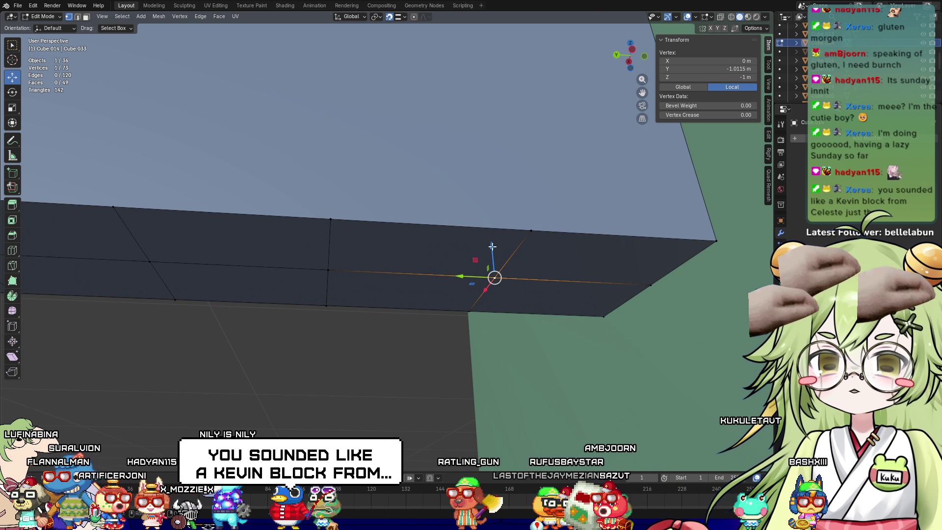
pyautogui.moveTo(492, 247)
pyautogui.mouseDown()
pyautogui.moveTo(494, 295)
pyautogui.moveTo(493, 254)
pyautogui.moveTo(494, 283)
pyautogui.moveTo(497, 276)
pyautogui.mouseUp()
pyautogui.moveTo(496, 275)
pyautogui.mouseDown(button='middle')
pyautogui.moveTo(589, 194)
pyautogui.moveTo(501, 208)
pyautogui.moveTo(355, 160)
pyautogui.moveTo(672, 322)
pyautogui.moveTo(498, 226)
pyautogui.moveTo(458, 288)
pyautogui.moveTo(567, 248)
pyautogui.moveTo(548, 202)
pyautogui.moveTo(589, 211)
pyautogui.moveTo(421, 324)
pyautogui.moveTo(521, 276)
pyautogui.moveTo(469, 323)
pyautogui.mouseUp(button='middle')
pyautogui.press('Tab')
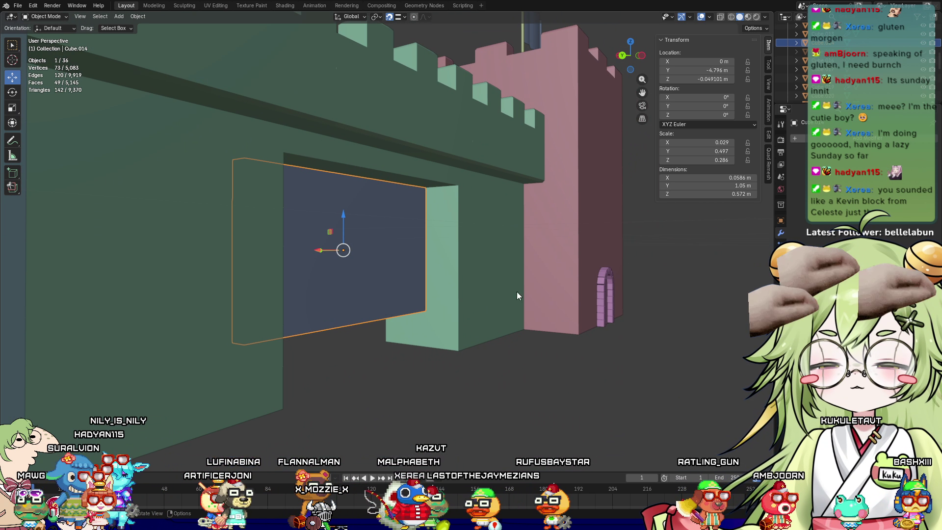
# Try scaling the slab thinner along X, then undo the change
pyautogui.press('y')
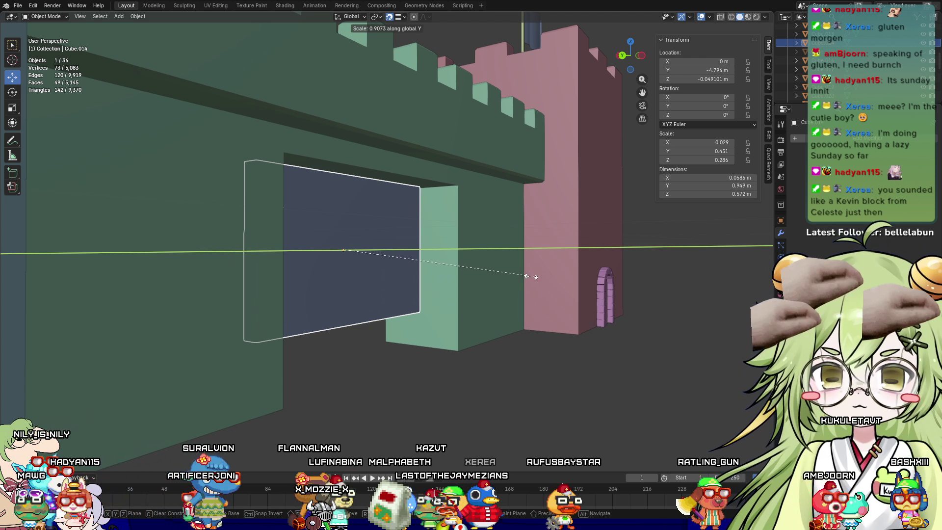
pyautogui.press('z')
pyautogui.press('x')
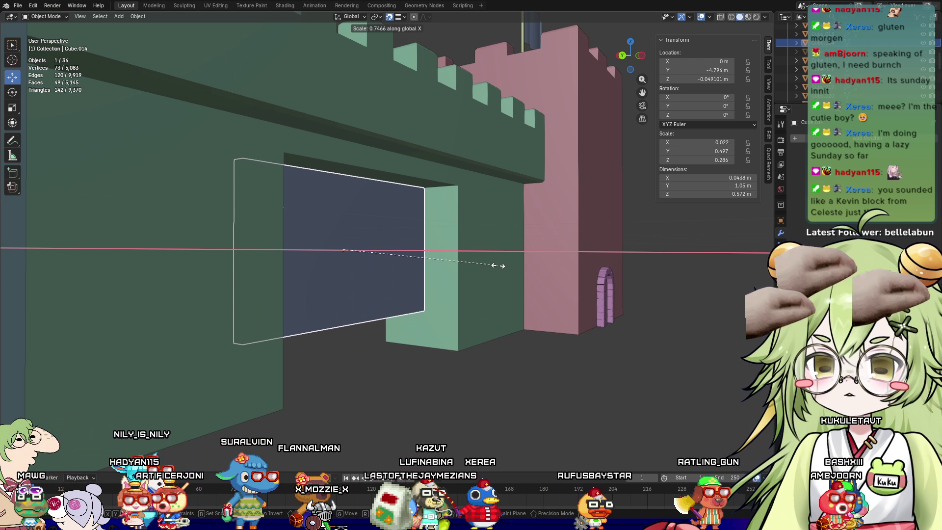
pyautogui.click(389, 256)
pyautogui.moveTo(389, 257)
pyautogui.mouseDown(button='middle')
pyautogui.moveTo(452, 293)
pyautogui.moveTo(480, 242)
pyautogui.moveTo(338, 280)
pyautogui.moveTo(431, 328)
pyautogui.moveTo(454, 276)
pyautogui.mouseUp(button='middle')
pyautogui.hotkey('ctrl', 'z')
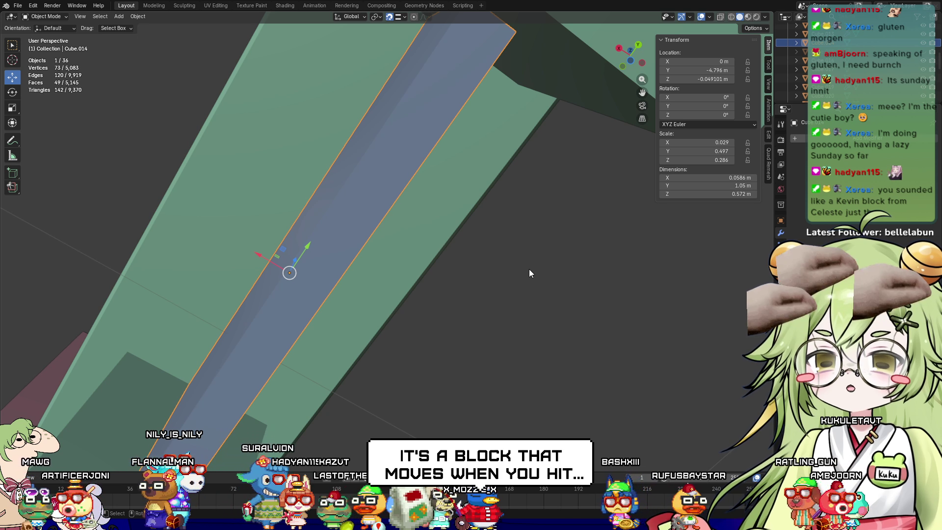
# Scale the slab to 0.66 along X, thinning it to 0.0387 m, and enter Edit Mode
pyautogui.press('s')
pyautogui.press('z')
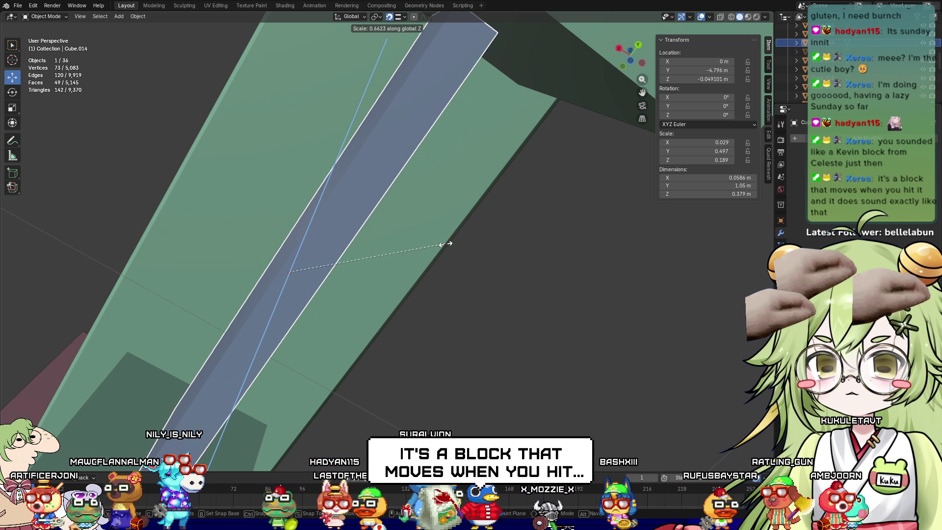
pyautogui.press('x')
pyautogui.click(460, 257)
pyautogui.moveTo(460, 257); pyautogui.dragTo(454, 294, button='middle')
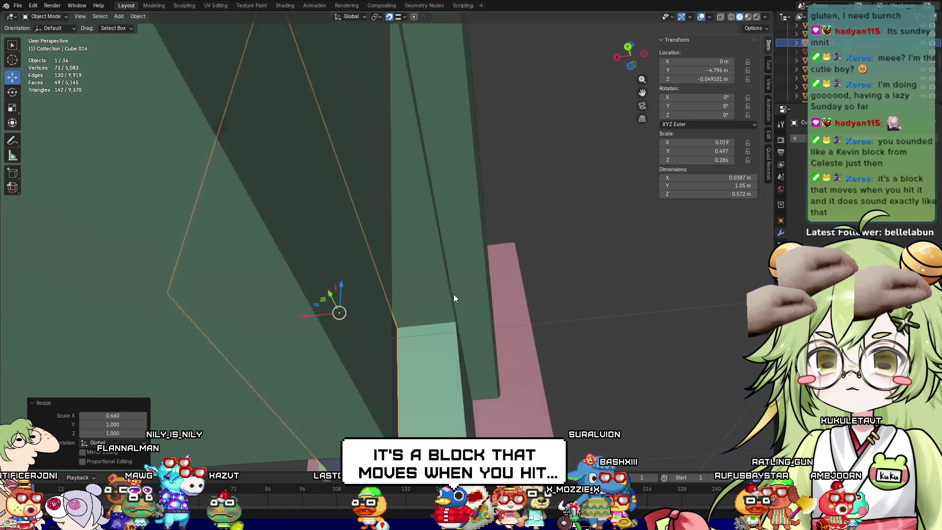
pyautogui.press('Tab')
pyautogui.moveTo(347, 337); pyautogui.dragTo(353, 304, button='middle')
pyautogui.moveTo(207, 194); pyautogui.dragTo(371, 246, button='middle')
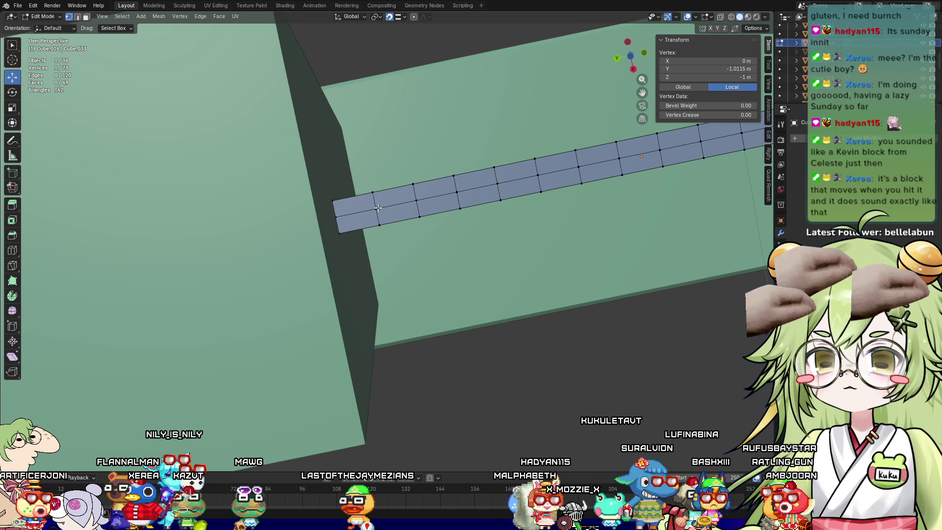
# Select every other vertex along the slab's bottom edge
pyautogui.moveTo(378, 208)
pyautogui.mouseDown(button='middle')
pyautogui.moveTo(360, 270)
pyautogui.moveTo(98, 374)
pyautogui.moveTo(99, 343)
pyautogui.moveTo(494, 208)
pyautogui.moveTo(425, 258)
pyautogui.mouseUp(button='middle')
pyautogui.keyDown('shift'); pyautogui.click(409, 249); pyautogui.keyUp('shift')
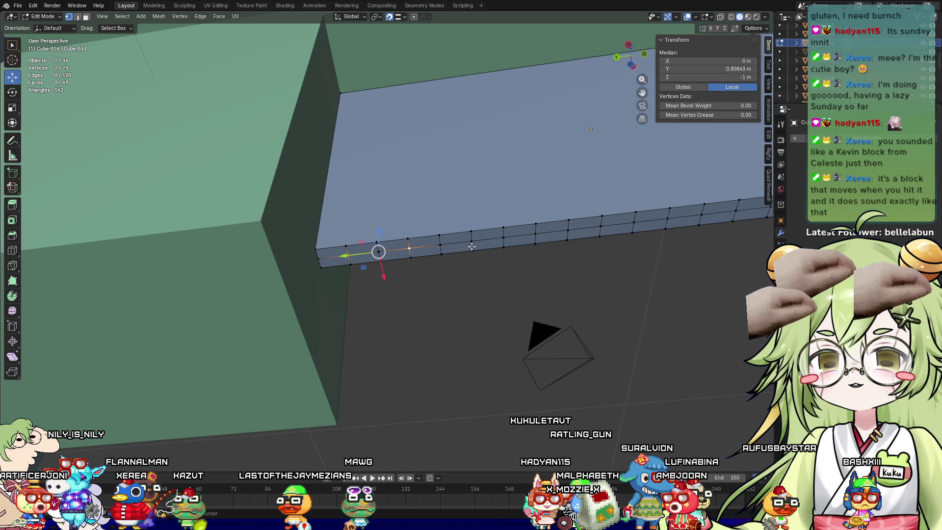
pyautogui.keyDown('shift'); pyautogui.click(471, 241); pyautogui.keyUp('shift')
pyautogui.keyDown('shift'); pyautogui.click(536, 234); pyautogui.keyUp('shift')
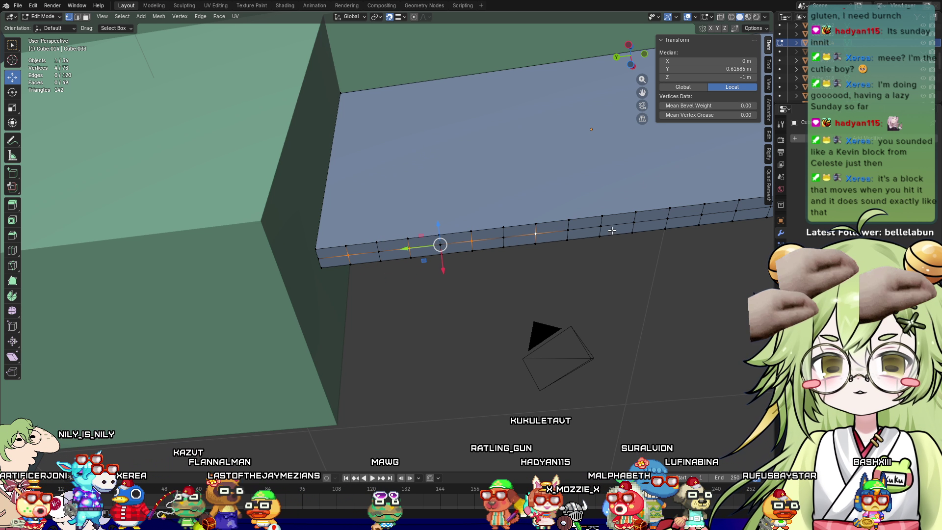
pyautogui.moveTo(623, 227); pyautogui.dragTo(366, 239, button='middle')
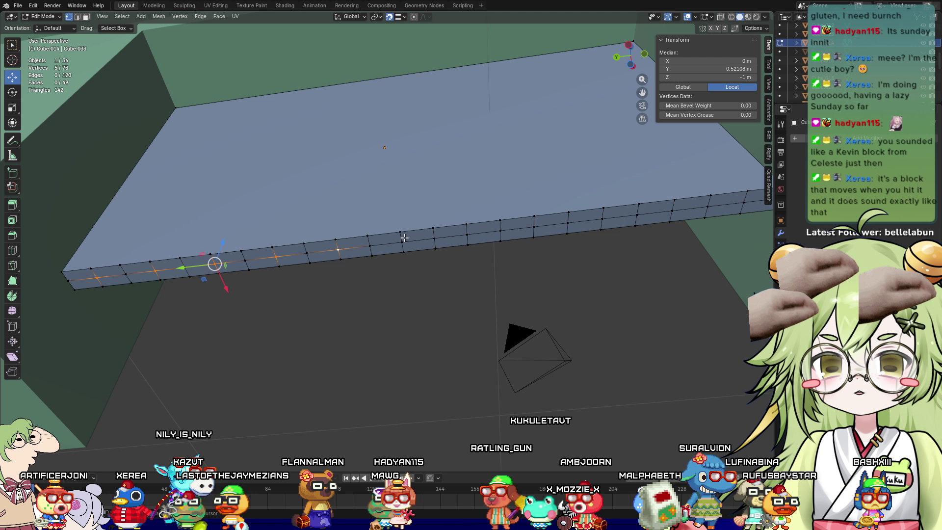
pyautogui.keyDown('shift'); pyautogui.click(466, 235); pyautogui.keyUp('shift')
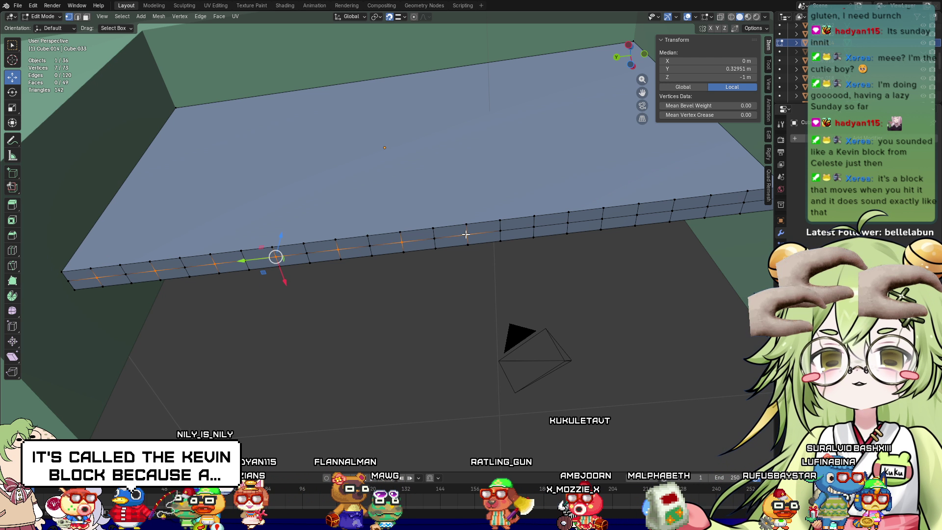
pyautogui.keyDown('shift'); pyautogui.click(543, 229); pyautogui.keyUp('shift')
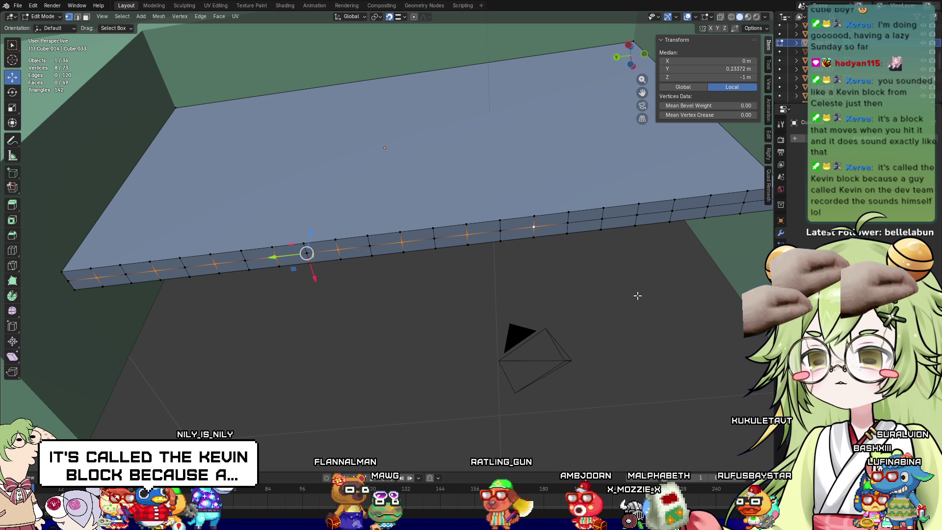
pyautogui.moveTo(637, 295)
pyautogui.mouseDown(button='middle')
pyautogui.moveTo(587, 318)
pyautogui.moveTo(511, 321)
pyautogui.mouseUp(button='middle')
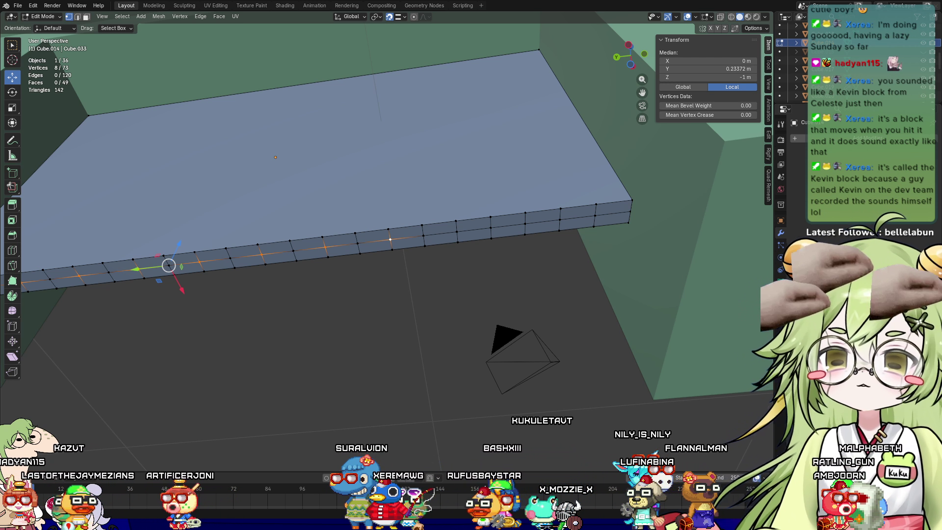
pyautogui.moveTo(479, 216); pyautogui.dragTo(481, 199, button='middle')
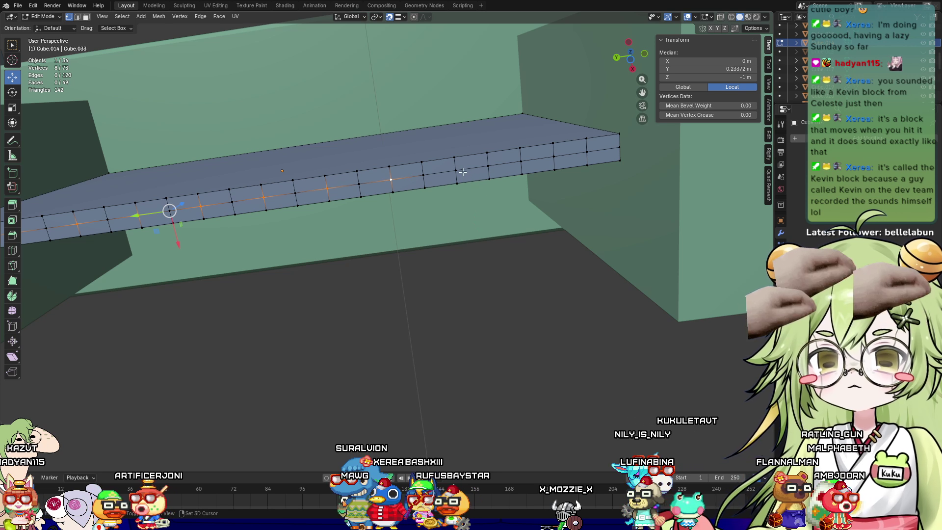
pyautogui.keyDown('shift'); pyautogui.click(587, 155); pyautogui.keyUp('shift')
pyautogui.moveTo(514, 240); pyautogui.dragTo(553, 301, button='middle')
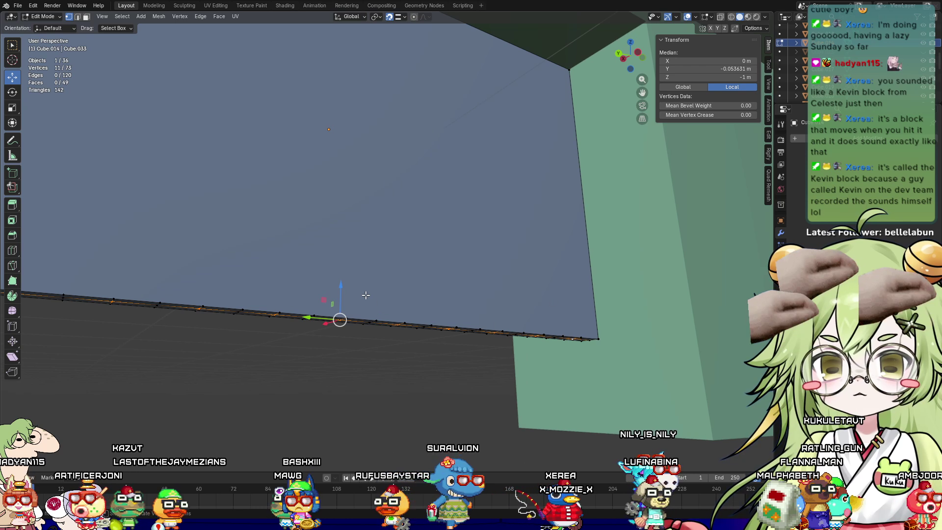
# Pull the selected vertices down along Z into spikes, making the gate 0.629 m tall
pyautogui.press('g')
pyautogui.press('z')
pyautogui.click(333, 379)
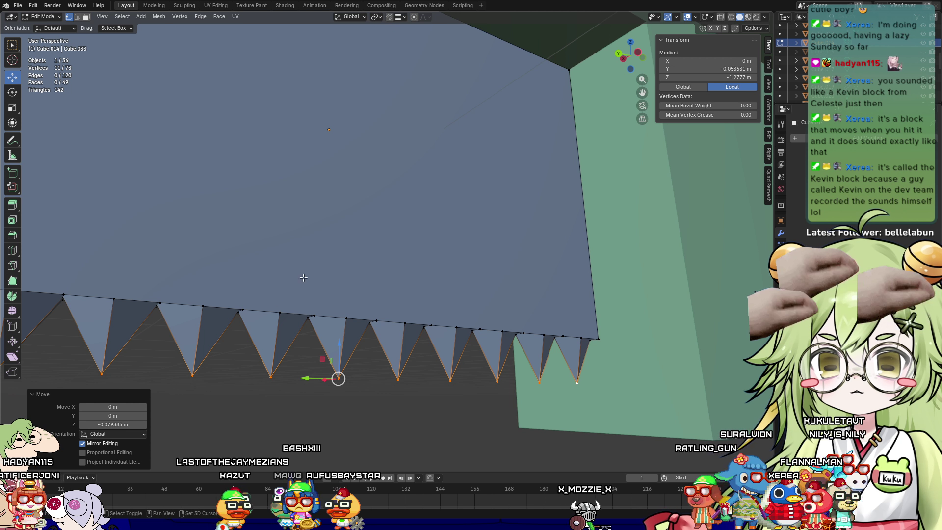
pyautogui.moveTo(303, 278)
pyautogui.mouseDown(button='middle')
pyautogui.moveTo(402, 249)
pyautogui.moveTo(442, 265)
pyautogui.moveTo(469, 259)
pyautogui.mouseUp(button='middle')
pyautogui.moveTo(397, 288)
pyautogui.mouseDown(button='middle')
pyautogui.moveTo(387, 253)
pyautogui.moveTo(362, 316)
pyautogui.mouseUp(button='middle')
pyautogui.hotkey('ctrl', 'z')
pyautogui.hotkey('ctrl', 'shift', 'z')
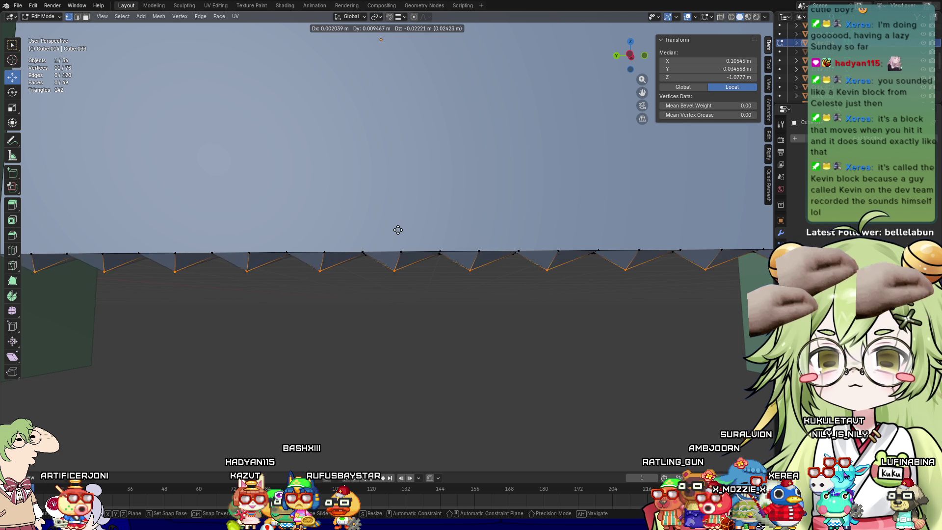
pyautogui.hotkey('ctrl', 'z')
pyautogui.moveTo(401, 216); pyautogui.dragTo(434, 295)
# Return to Object Mode and select the spiked gate slab
pyautogui.press('Tab')
pyautogui.scroll(-5, 418, 341)
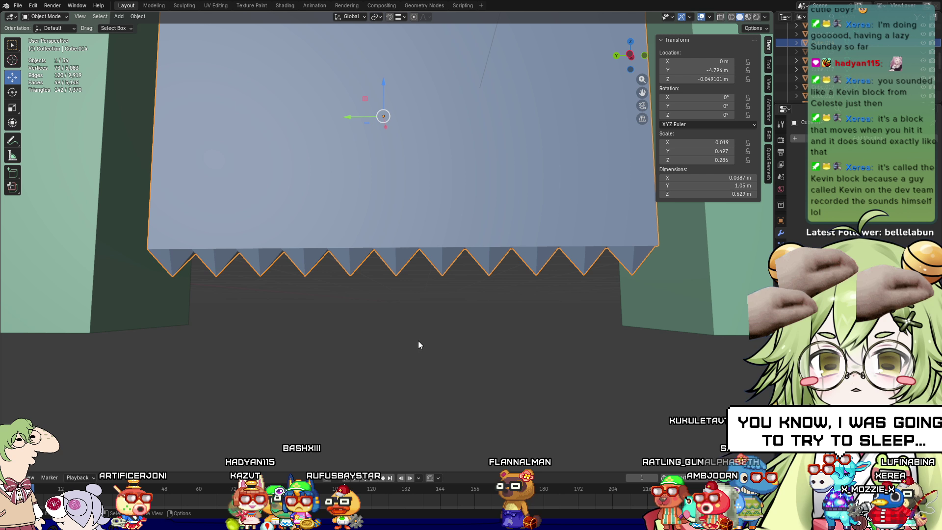
pyautogui.scroll(-2, 405, 355)
pyautogui.keyDown('shift'); pyautogui.moveTo(405, 355); pyautogui.dragTo(396, 318, button='middle'); pyautogui.keyUp('shift')
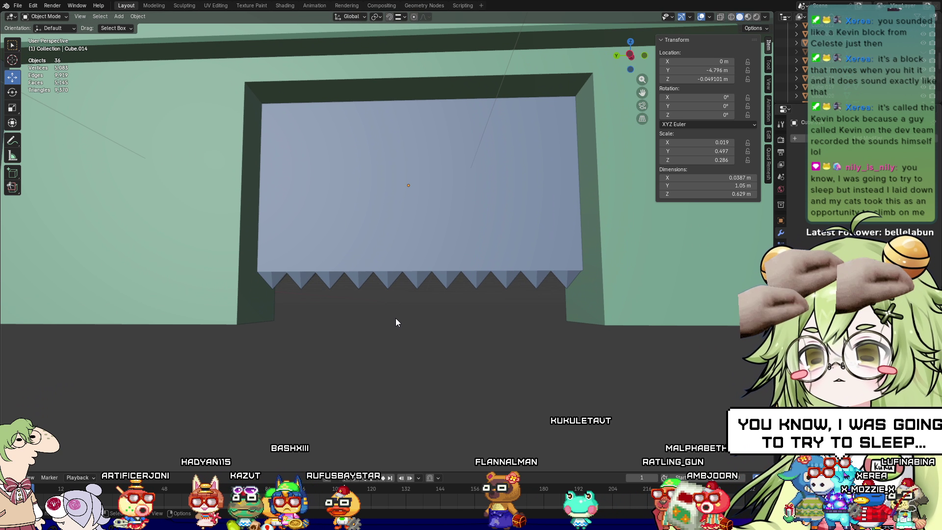
pyautogui.scroll(2, 339, 327)
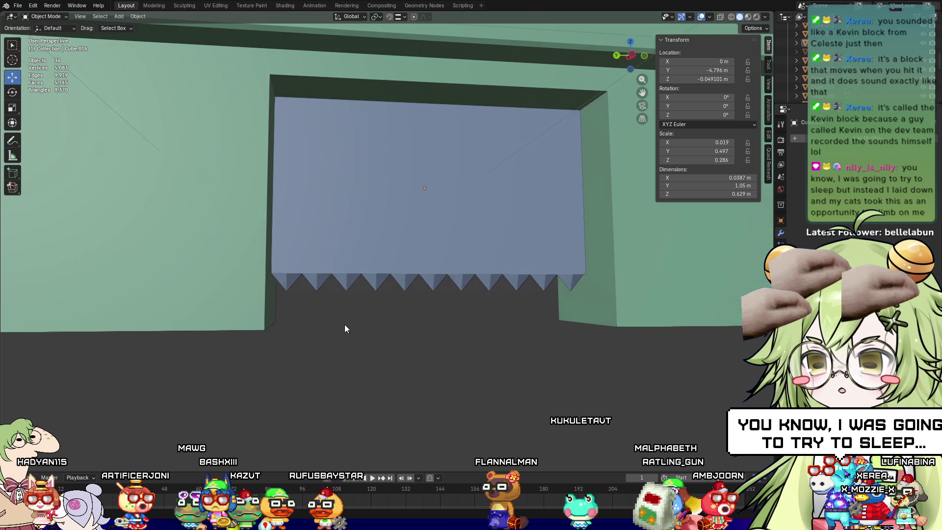
pyautogui.click(320, 182)
pyautogui.scroll(-3, 458, 304)
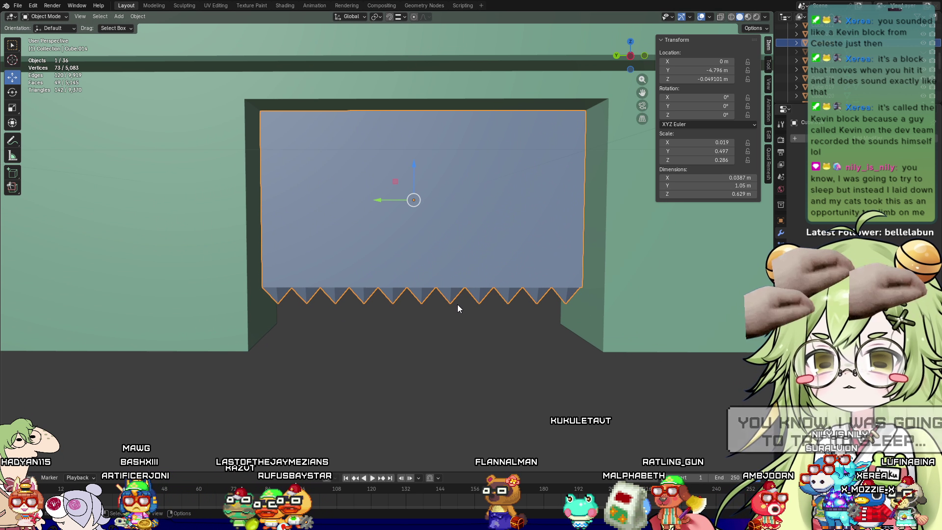
pyautogui.moveTo(458, 305)
pyautogui.mouseDown(button='middle')
pyautogui.moveTo(473, 283)
pyautogui.moveTo(469, 241)
pyautogui.moveTo(452, 304)
pyautogui.moveTo(460, 304)
pyautogui.mouseUp(button='middle')
pyautogui.scroll(2, 467, 266)
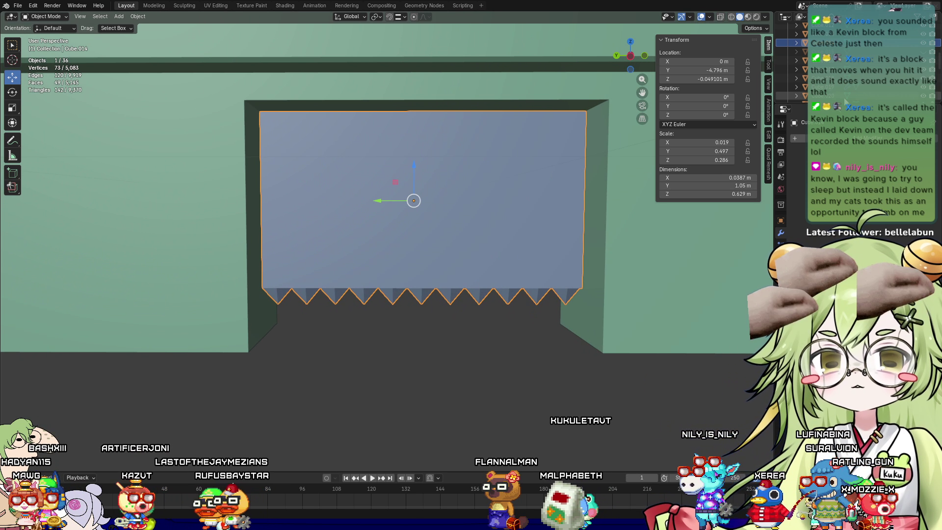
# Reveal and select the pink cube grid, then undo until it is removed
pyautogui.click(925, 59)
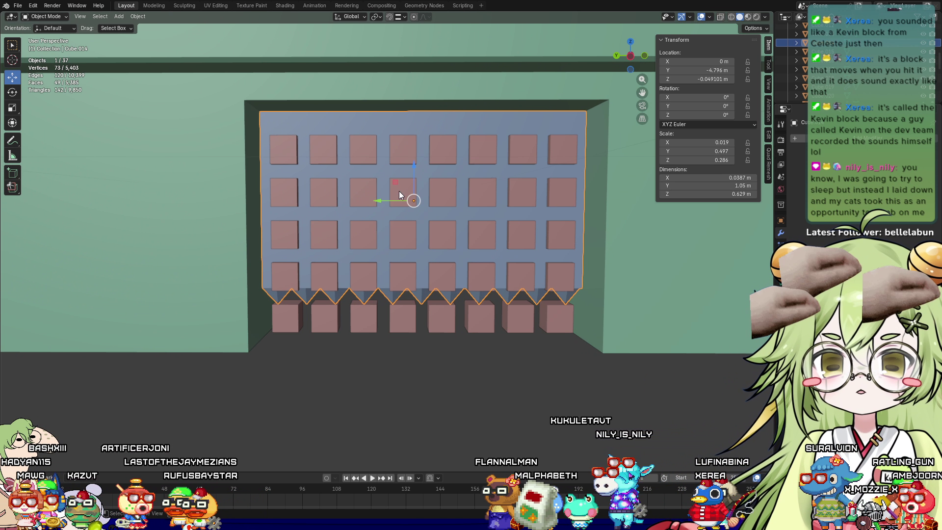
pyautogui.click(399, 192)
pyautogui.moveTo(559, 278)
pyautogui.mouseDown()
pyautogui.moveTo(544, 199)
pyautogui.moveTo(544, 217)
pyautogui.mouseUp()
pyautogui.moveTo(440, 282)
pyautogui.mouseDown(button='middle')
pyautogui.moveTo(393, 286)
pyautogui.moveTo(402, 222)
pyautogui.moveTo(398, 249)
pyautogui.mouseUp(button='middle')
pyautogui.hotkey('ctrl', 'z')
pyautogui.hotkey('ctrl', 'z')
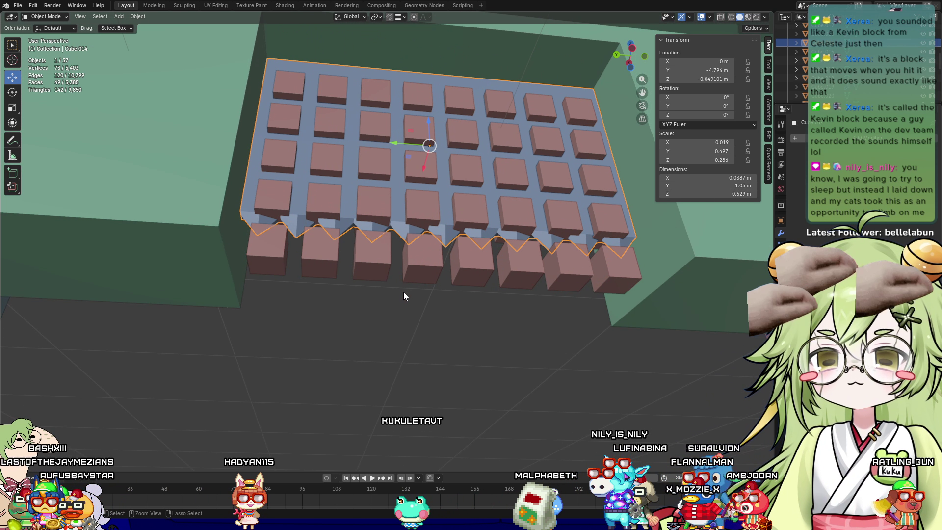
pyautogui.hotkey('ctrl', 'z')
pyautogui.hotkey('ctrl', 'z')
# Subdivide edges of two front faces as a trial, then undo it
pyautogui.press('KP_Decimal')
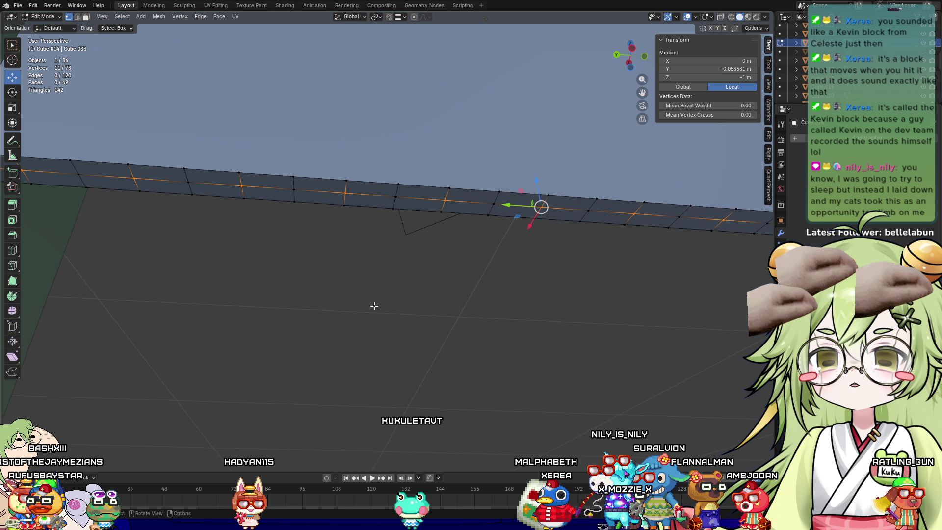
pyautogui.moveTo(284, 261)
pyautogui.mouseDown(button='middle')
pyautogui.moveTo(396, 251)
pyautogui.moveTo(444, 279)
pyautogui.moveTo(427, 233)
pyautogui.moveTo(375, 175)
pyautogui.moveTo(415, 347)
pyautogui.mouseUp(button='middle')
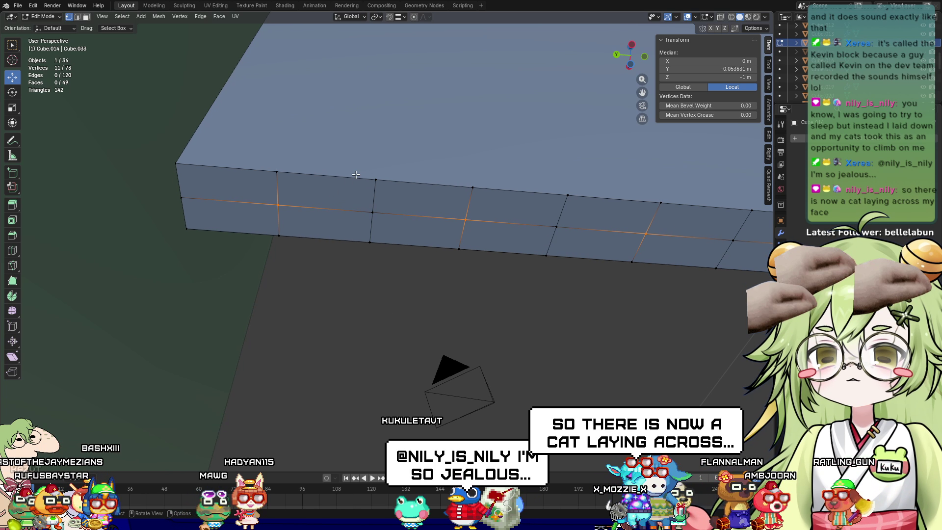
pyautogui.press('2')
pyautogui.click(326, 177)
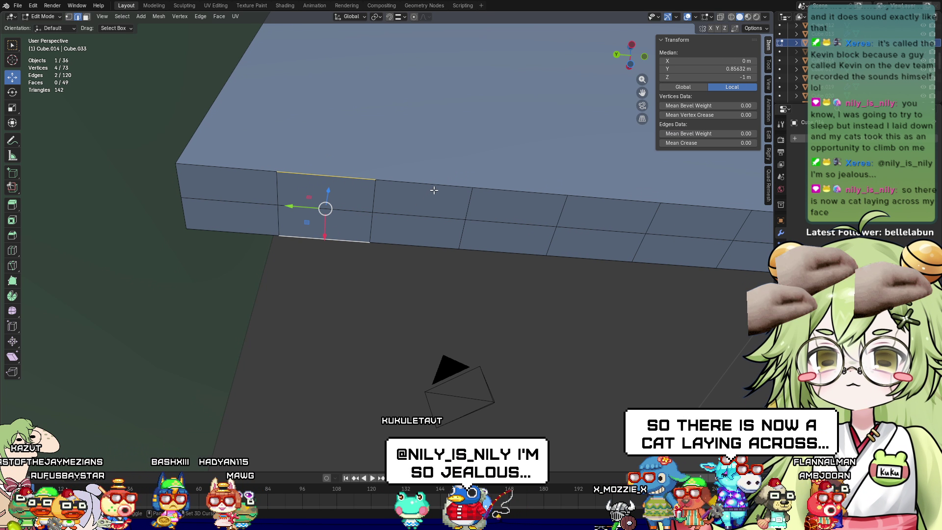
pyautogui.keyDown('shift'); pyautogui.click(427, 185); pyautogui.keyUp('shift')
pyautogui.keyDown('shift'); pyautogui.click(417, 246); pyautogui.keyUp('shift')
pyautogui.rightClick(410, 186)
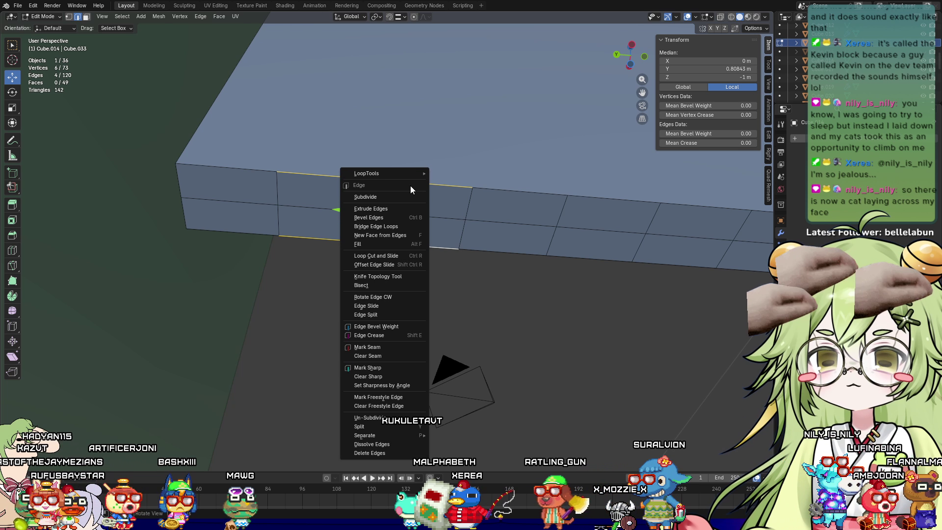
pyautogui.click(403, 197)
pyautogui.click(323, 174)
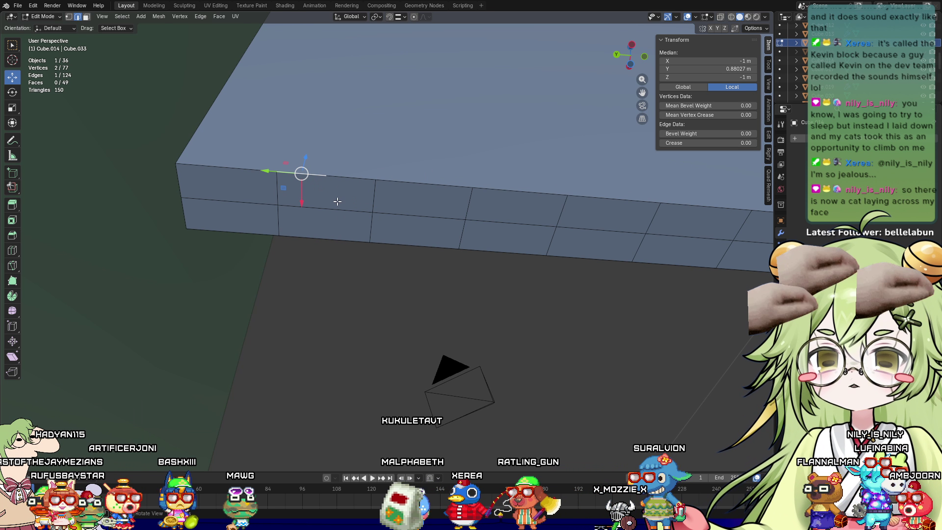
pyautogui.hotkey('ctrl', 'z')
pyautogui.hotkey('ctrl', 'z')
pyautogui.hotkey('ctrl', 'z')
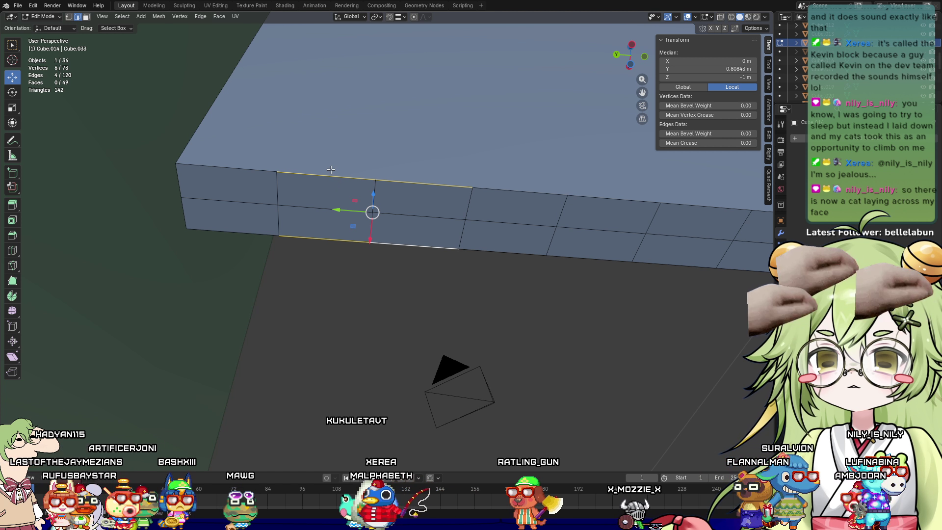
# Subdivide three chosen edges of a front face after an undone two-edge attempt
pyautogui.keyDown('shift'); pyautogui.click(325, 236); pyautogui.keyUp('shift')
pyautogui.rightClick(323, 225)
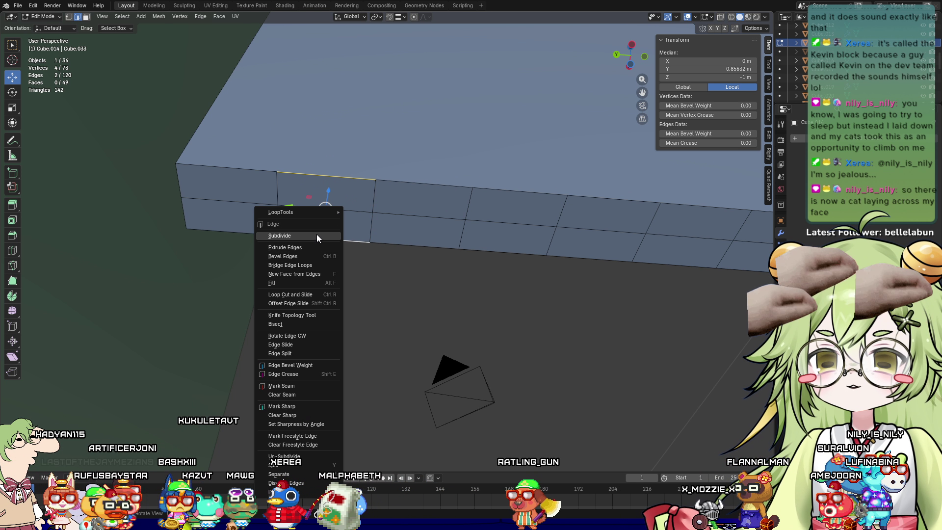
pyautogui.click(317, 231)
pyautogui.hotkey('ctrl', 'z')
pyautogui.hotkey('ctrl', 'z')
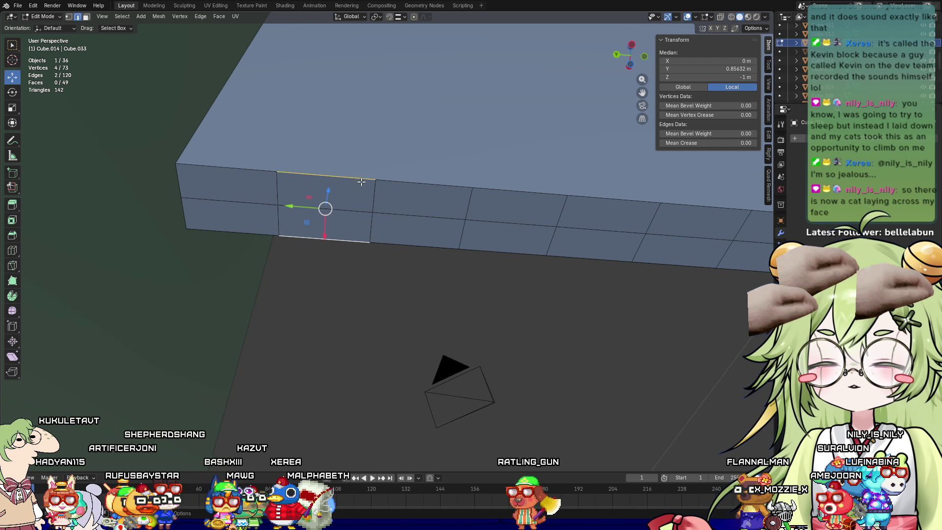
pyautogui.keyDown('shift'); pyautogui.click(327, 211); pyautogui.keyUp('shift')
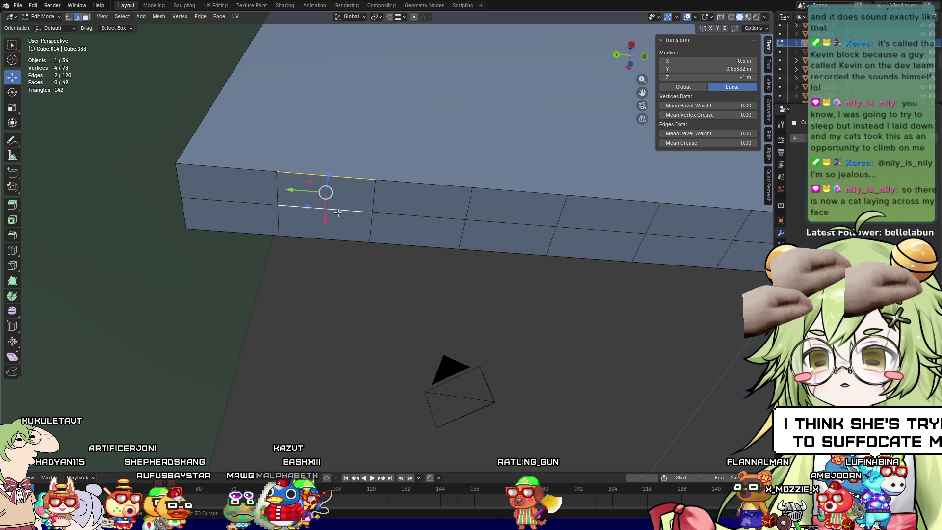
pyautogui.keyDown('shift'); pyautogui.click(325, 238); pyautogui.keyUp('shift')
pyautogui.rightClick(325, 230)
pyautogui.click(325, 230)
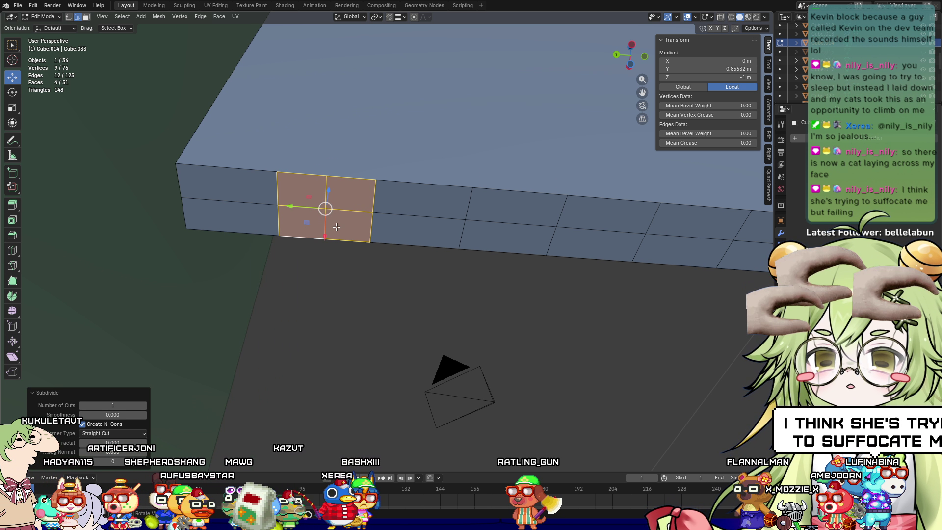
pyautogui.click(424, 263)
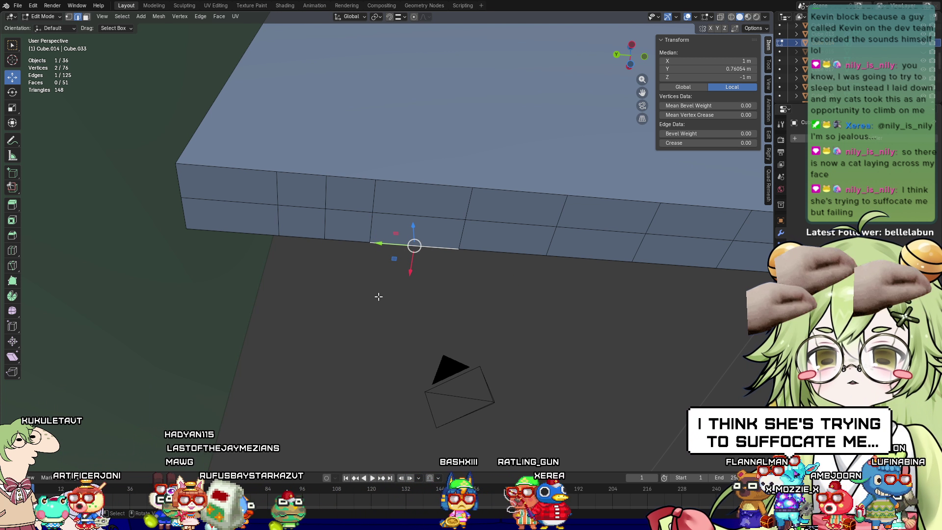
# Subdivide the end face's top, middle and bottom edges
pyautogui.press('1')
pyautogui.click(277, 205)
pyautogui.click(238, 173)
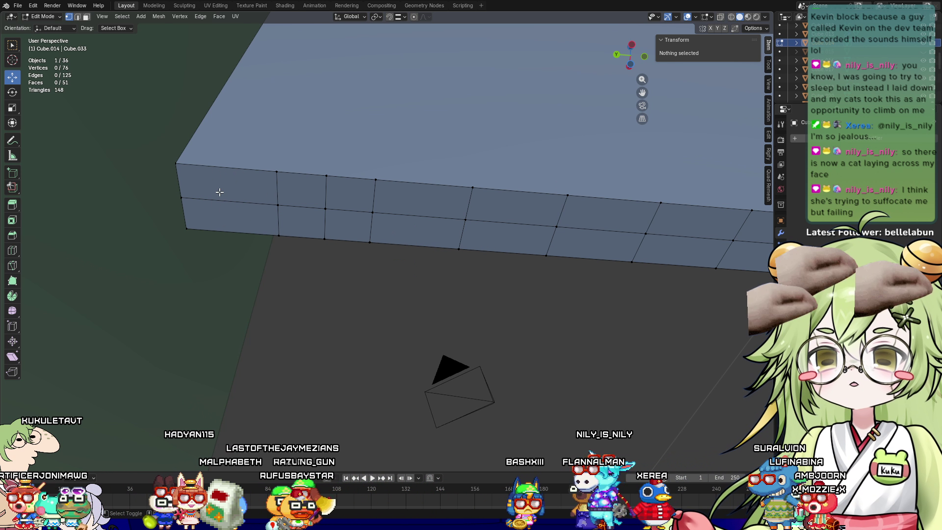
pyautogui.press('2')
pyautogui.click(224, 164)
pyautogui.keyDown('shift'); pyautogui.click(216, 205); pyautogui.keyUp('shift')
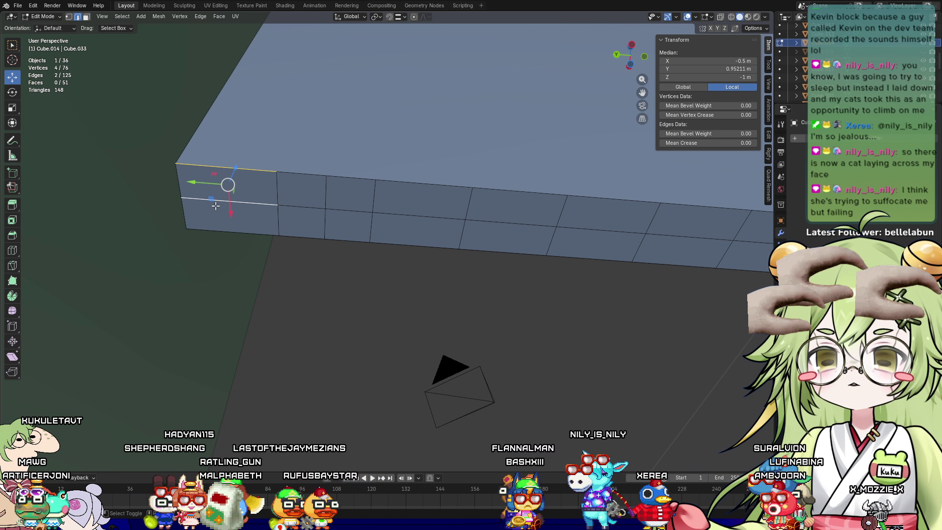
pyautogui.keyDown('shift'); pyautogui.click(212, 231); pyautogui.keyUp('shift')
pyautogui.rightClick(210, 220)
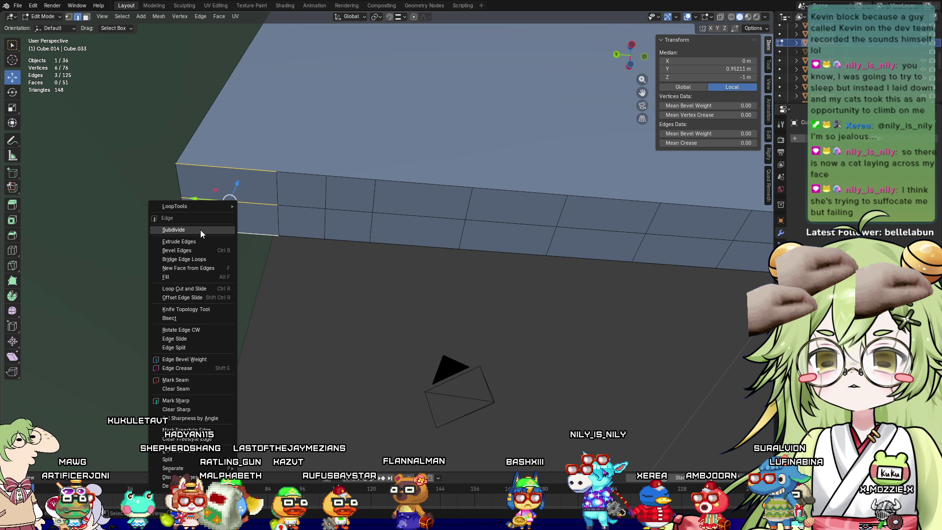
pyautogui.click(201, 229)
# Pull the new midpoint vertex down along Z into the first pointed tooth
pyautogui.press('1')
pyautogui.click(276, 205)
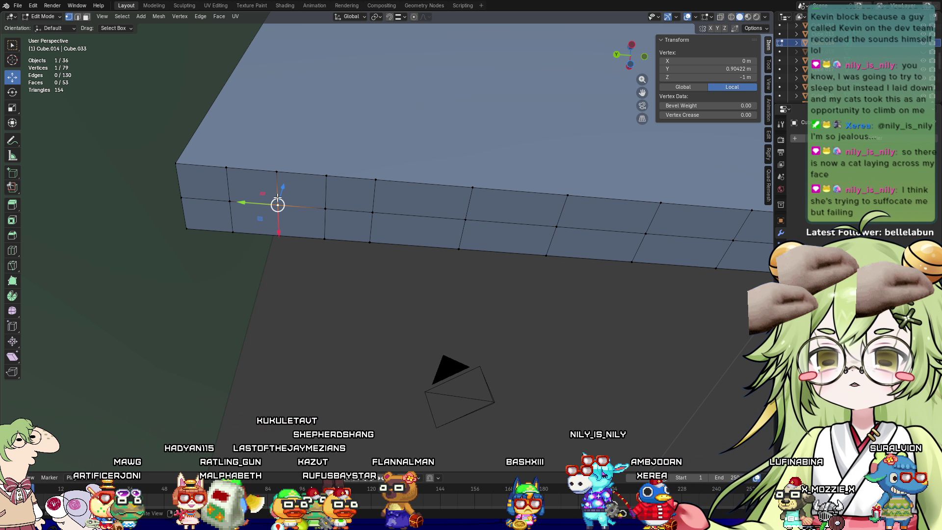
pyautogui.press('g')
pyautogui.press('z')
pyautogui.click(248, 228)
pyautogui.scroll(5, 248, 228)
pyautogui.scroll(-5, 305, 245)
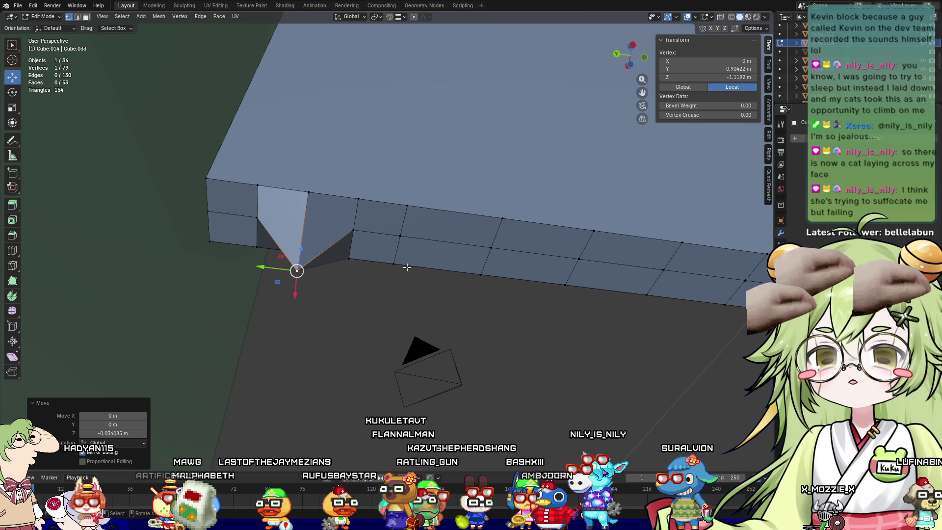
pyautogui.hotkey('ctrl', 'z')
pyautogui.hotkey('ctrl', 'shift', 'z')
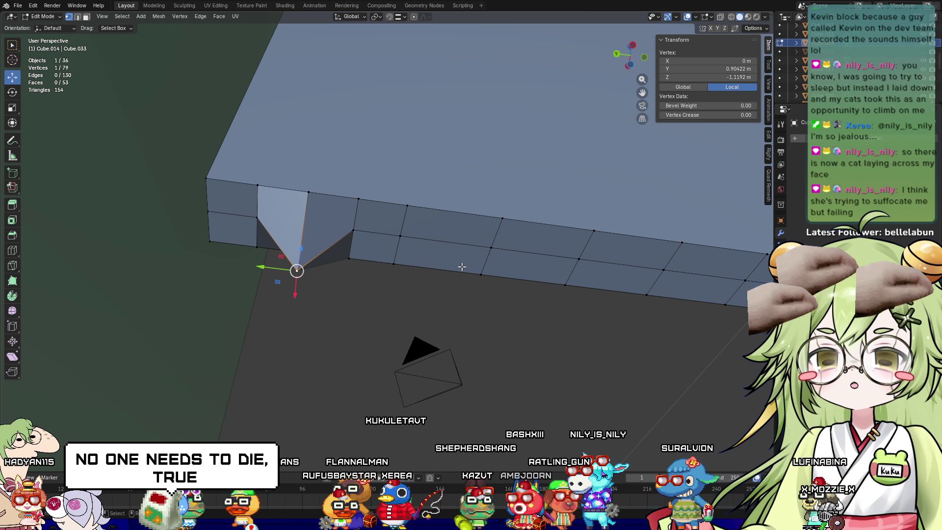
# Subdivide the edges of the neighbouring face
pyautogui.press('2')
pyautogui.click(456, 215)
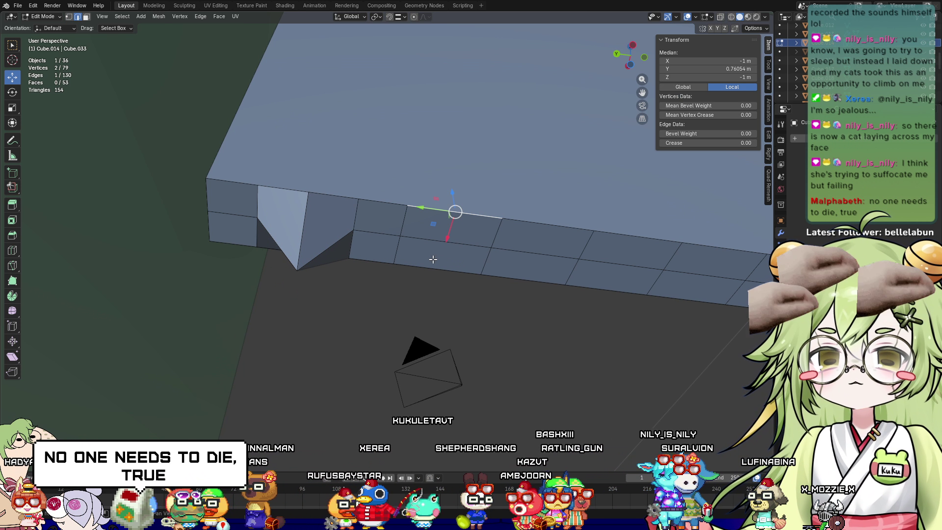
pyautogui.keyDown('shift'); pyautogui.click(436, 246); pyautogui.keyUp('shift')
pyautogui.rightClick(437, 255)
pyautogui.click(435, 258)
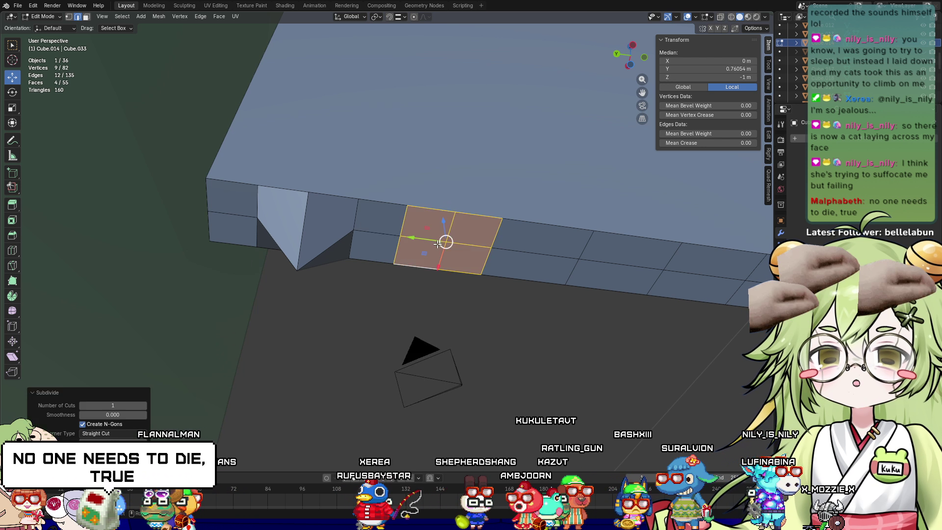
pyautogui.moveTo(435, 258)
pyautogui.mouseDown(button='middle')
pyautogui.moveTo(384, 250)
pyautogui.moveTo(415, 275)
pyautogui.mouseUp(button='middle')
# Subdivide the next face's top, middle and bottom edges, then undo that subdivision
pyautogui.click(361, 194)
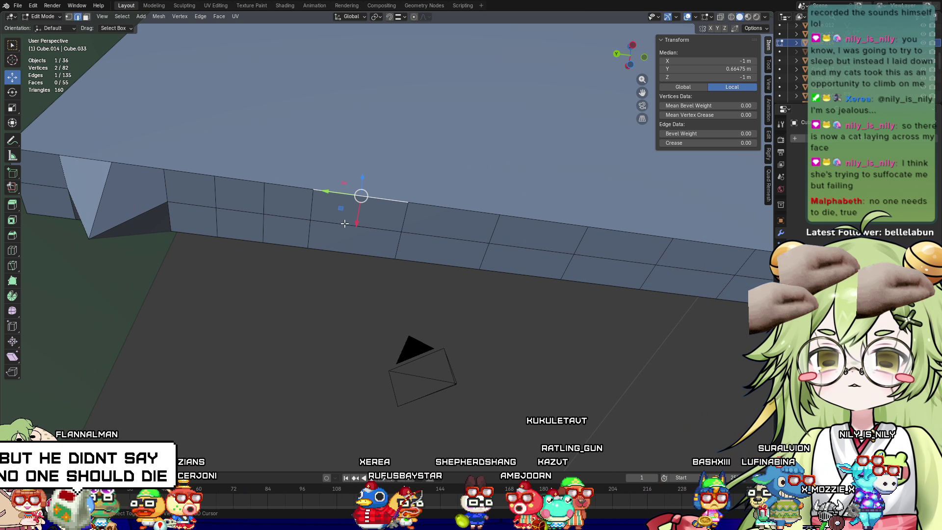
pyautogui.keyDown('shift'); pyautogui.click(378, 228); pyautogui.keyUp('shift')
pyautogui.keyDown('shift'); pyautogui.click(335, 252); pyautogui.keyUp('shift')
pyautogui.rightClick(334, 253)
pyautogui.click(334, 250)
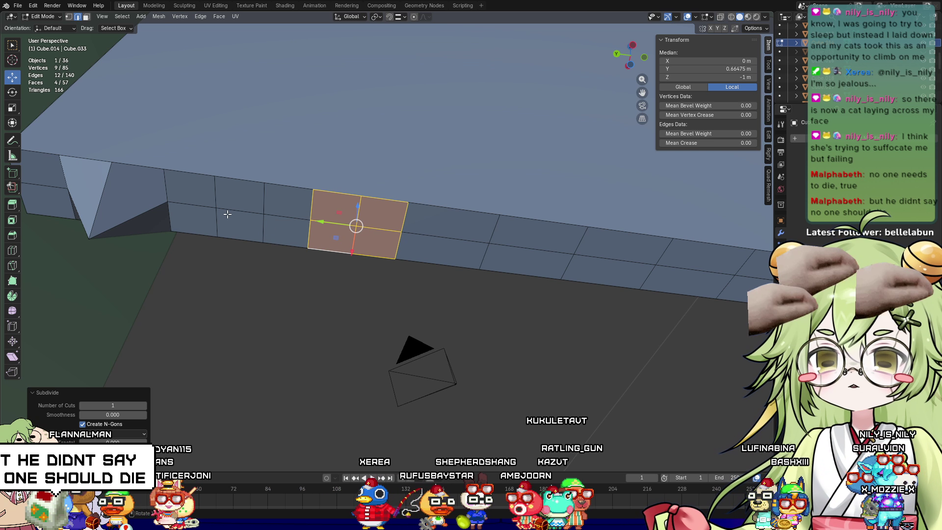
pyautogui.click(210, 246)
pyautogui.hotkey('ctrl', 'z')
pyautogui.hotkey('ctrl', 'z')
pyautogui.hotkey('ctrl', 'z')
pyautogui.hotkey('ctrl', 'z')
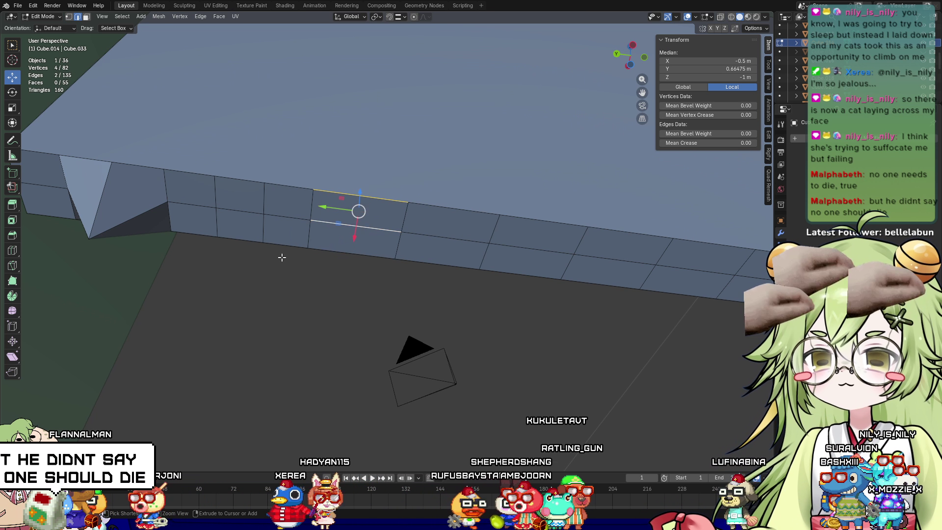
pyautogui.hotkey('ctrl', 'z')
pyautogui.hotkey('ctrl', 'z')
pyautogui.hotkey('ctrl', 'z')
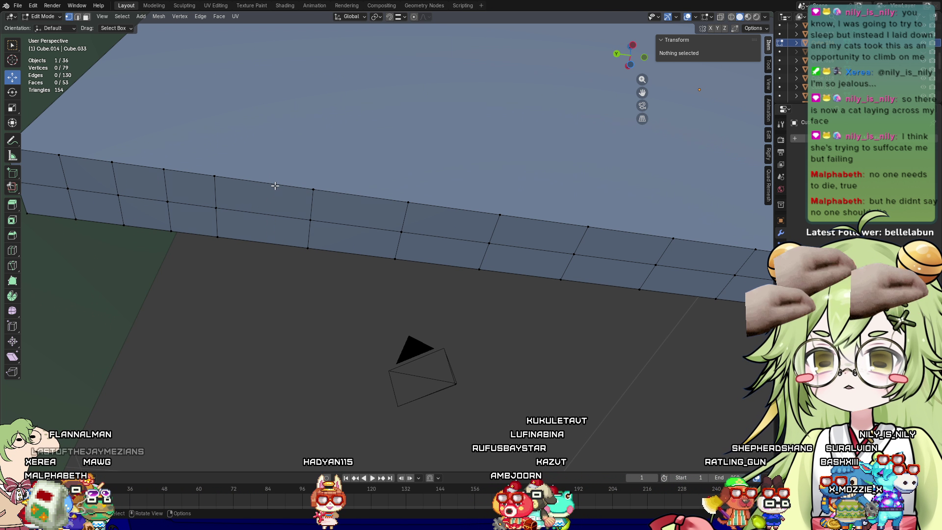
# Subdivide the edges of two neighbouring faces along the lower edge
pyautogui.press('2')
pyautogui.click(263, 183)
pyautogui.keyDown('shift'); pyautogui.click(259, 212); pyautogui.keyUp('shift')
pyautogui.keyDown('shift'); pyautogui.click(263, 242); pyautogui.keyUp('shift')
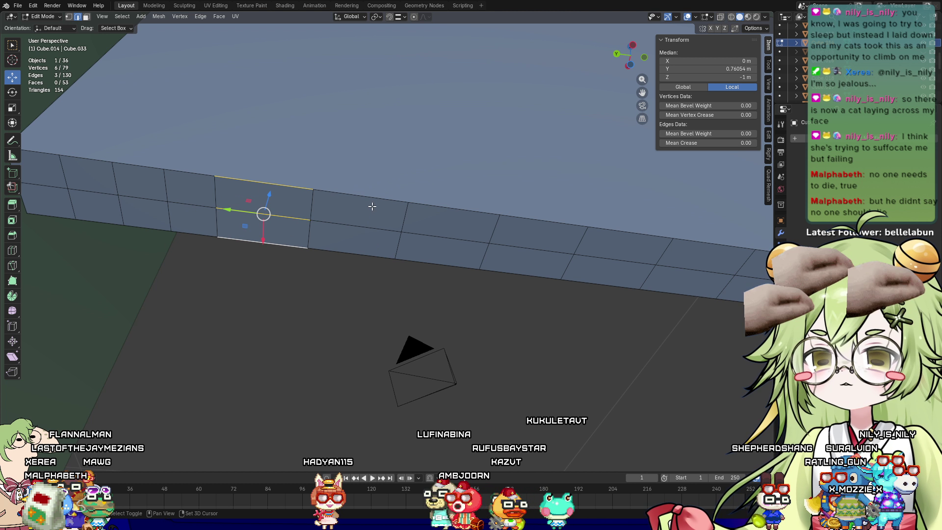
pyautogui.rightClick(288, 198)
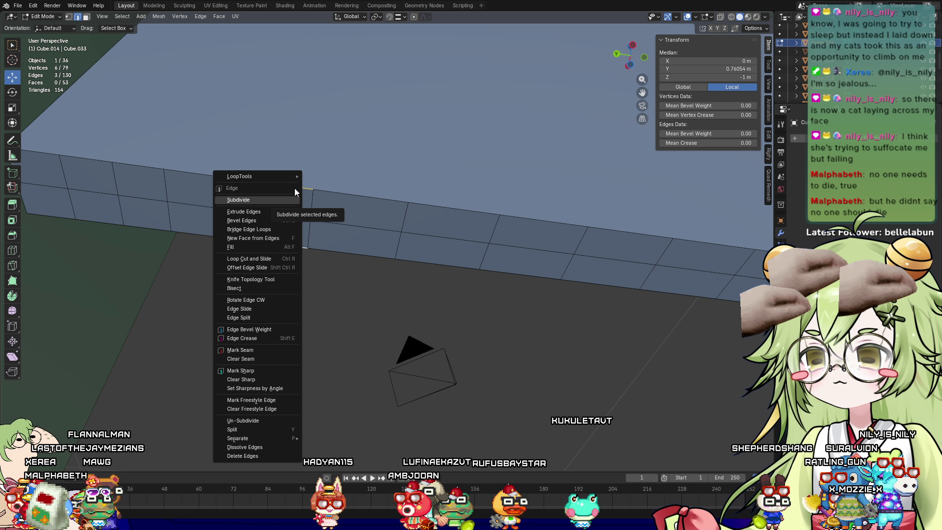
pyautogui.click(257, 198)
pyautogui.click(344, 194)
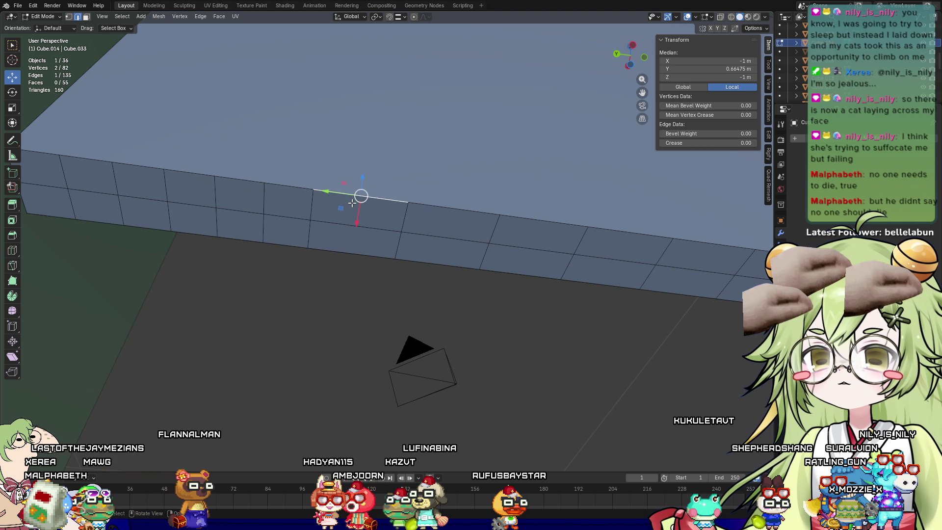
pyautogui.rightClick(335, 252)
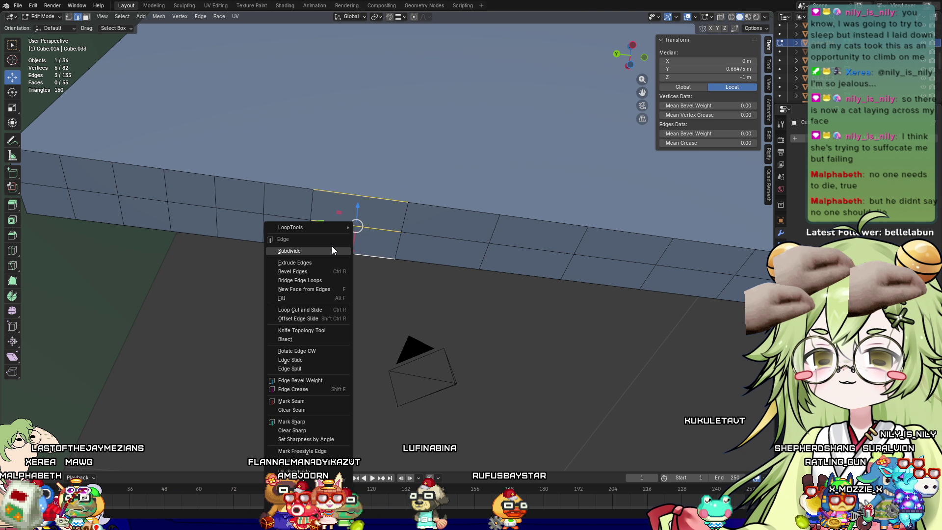
pyautogui.click(331, 246)
# Pull the two new midpoint vertices down into spikes, then undo the move
pyautogui.moveTo(233, 252); pyautogui.dragTo(288, 261, button='middle')
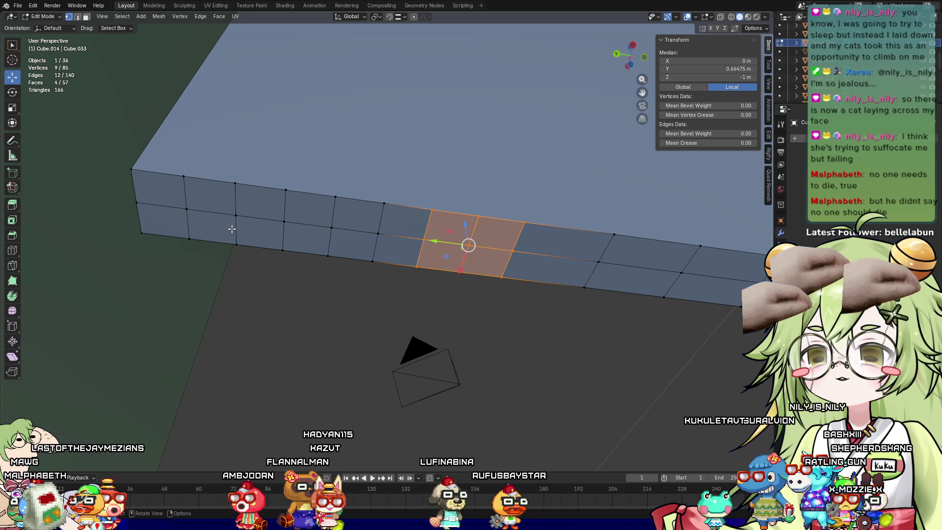
pyautogui.click(187, 209)
pyautogui.keyDown('shift'); pyautogui.click(284, 221); pyautogui.keyUp('shift')
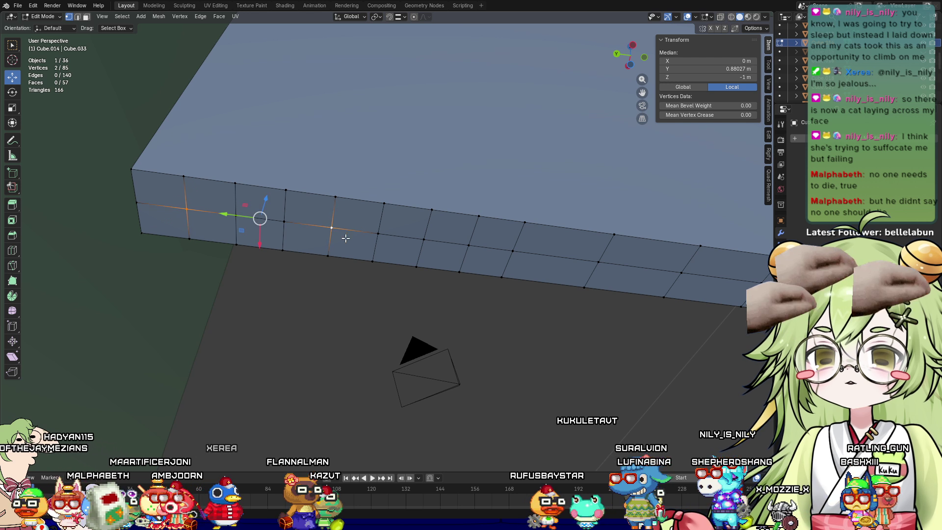
pyautogui.moveTo(442, 252); pyautogui.dragTo(391, 331, button='middle')
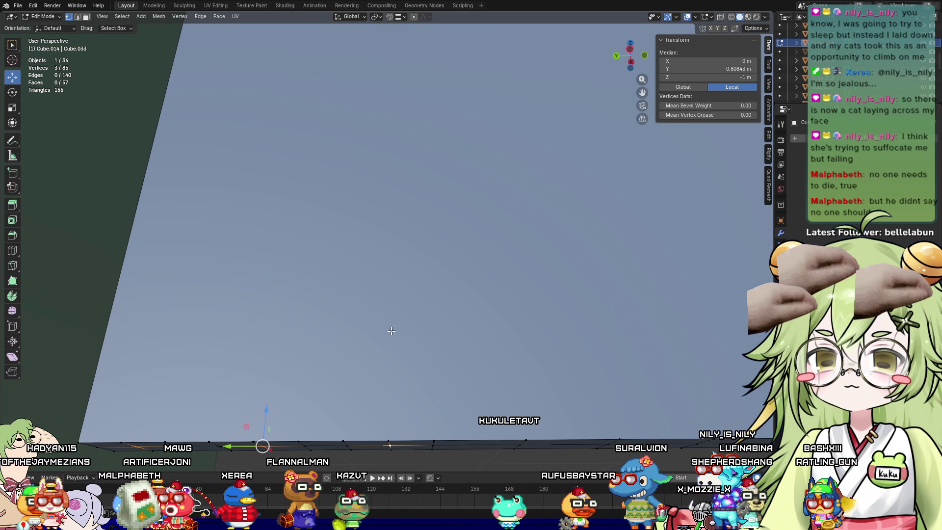
pyautogui.moveTo(256, 416); pyautogui.dragTo(257, 425)
pyautogui.moveTo(257, 425)
pyautogui.mouseDown(button='middle')
pyautogui.moveTo(403, 265)
pyautogui.moveTo(417, 252)
pyautogui.moveTo(437, 253)
pyautogui.moveTo(423, 201)
pyautogui.moveTo(417, 261)
pyautogui.moveTo(432, 231)
pyautogui.mouseUp(button='middle')
pyautogui.hotkey('ctrl', 'z')
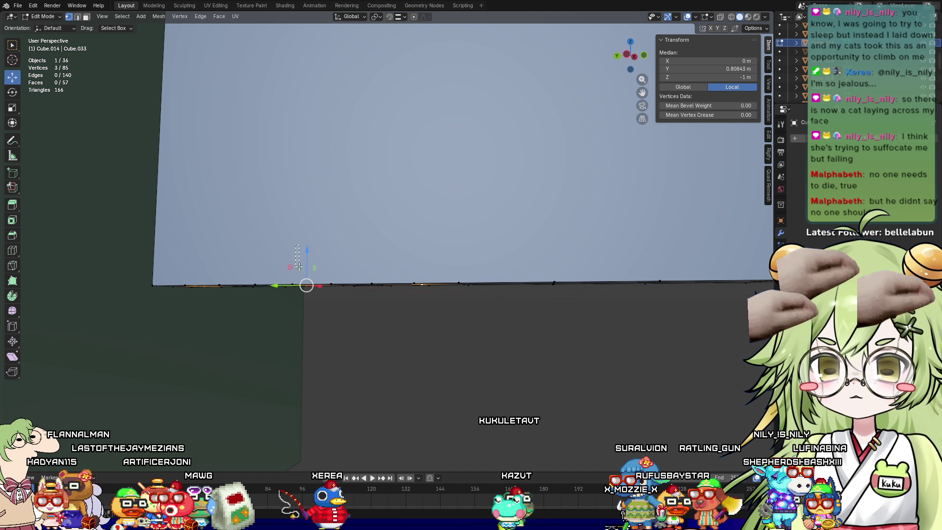
pyautogui.moveTo(299, 266)
pyautogui.mouseDown()
pyautogui.moveTo(313, 295)
pyautogui.moveTo(314, 339)
pyautogui.mouseUp()
pyautogui.moveTo(315, 339)
pyautogui.mouseDown(button='middle')
pyautogui.moveTo(463, 306)
pyautogui.moveTo(471, 285)
pyautogui.moveTo(484, 324)
pyautogui.moveTo(498, 322)
pyautogui.moveTo(505, 280)
pyautogui.moveTo(491, 308)
pyautogui.moveTo(528, 301)
pyautogui.moveTo(553, 280)
pyautogui.moveTo(532, 270)
pyautogui.moveTo(548, 229)
pyautogui.moveTo(528, 226)
pyautogui.moveTo(479, 286)
pyautogui.moveTo(499, 294)
pyautogui.mouseUp(button='middle')
pyautogui.hotkey('ctrl', 'z')
pyautogui.scroll(2, 484, 272)
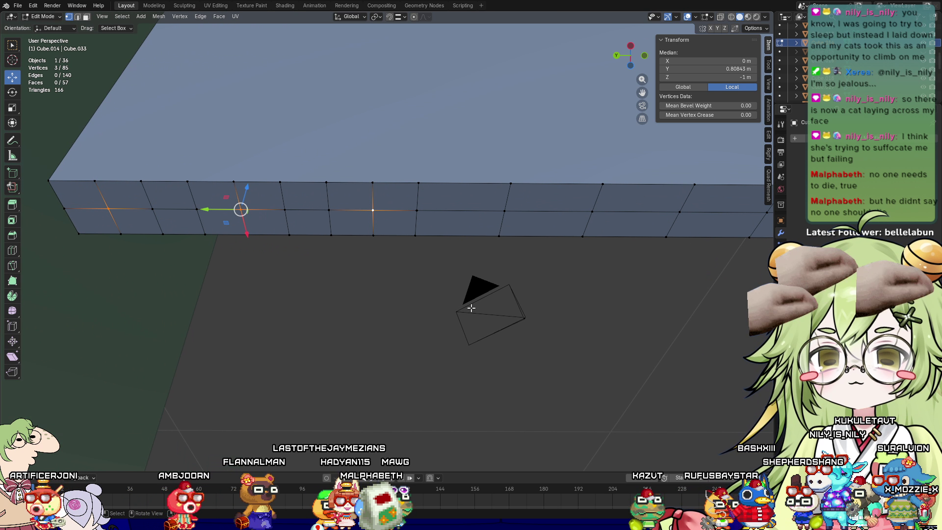
# Switch to edge select and subdivide one top edge of the strip
pyautogui.press('2')
pyautogui.click(465, 183)
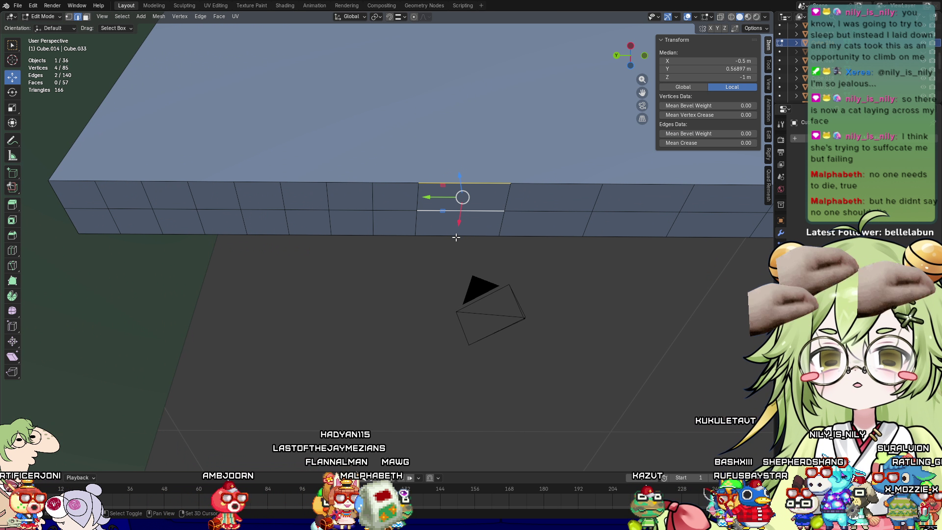
pyautogui.rightClick(533, 234)
pyautogui.click(531, 229)
# Shift box-select the edge columns along the first part of the strip
pyautogui.moveTo(605, 251); pyautogui.dragTo(375, 192, button='middle')
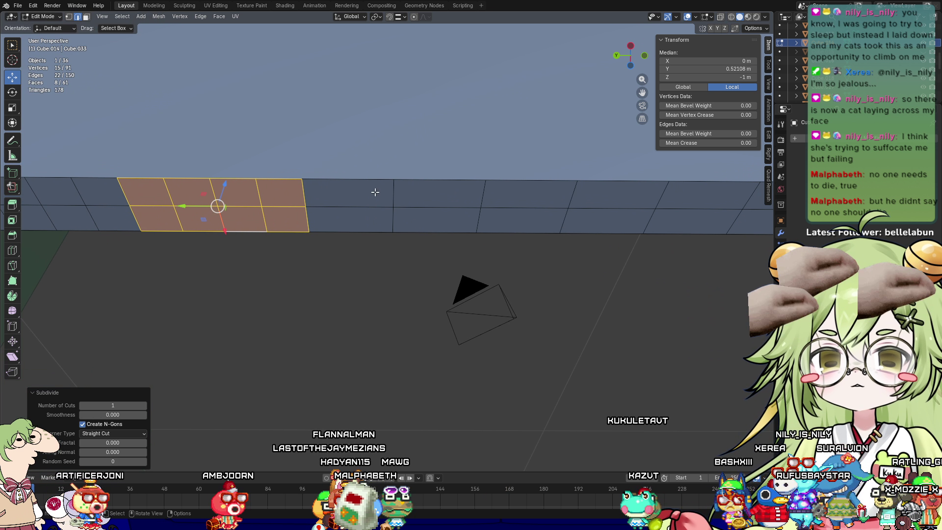
pyautogui.click(375, 185)
pyautogui.moveTo(376, 163)
pyautogui.mouseDown()
pyautogui.moveTo(432, 220)
pyautogui.moveTo(493, 263)
pyautogui.mouseUp()
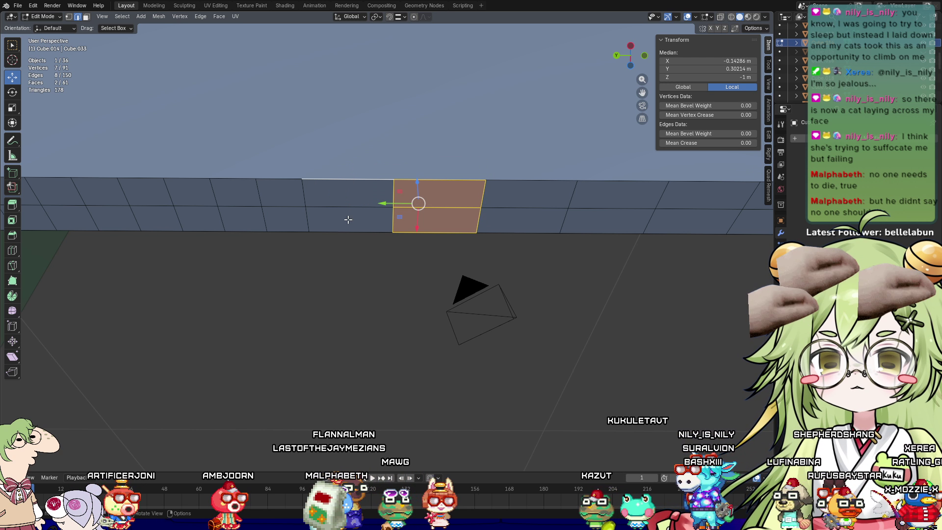
pyautogui.hotkey('ctrl', 'z')
pyautogui.keyDown('shift'); pyautogui.moveTo(471, 156); pyautogui.dragTo(496, 261); pyautogui.keyUp('shift')
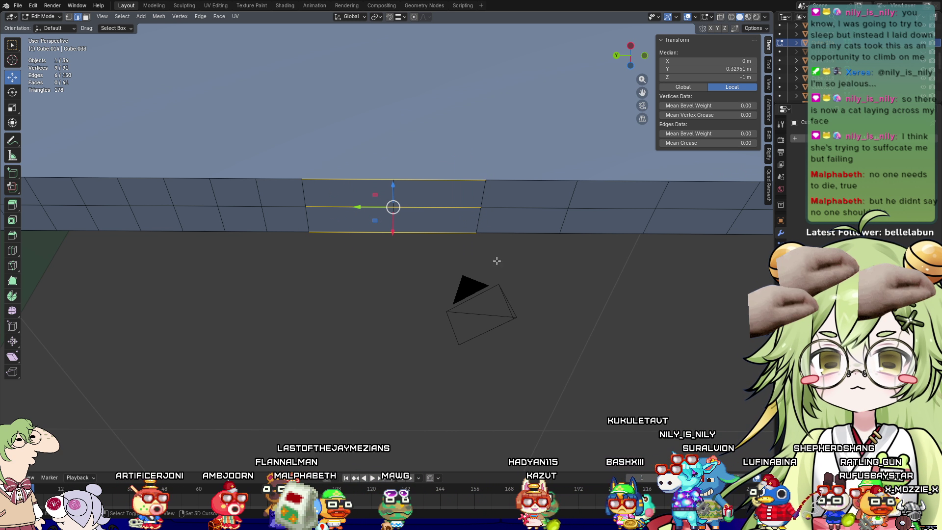
pyautogui.keyDown('shift'); pyautogui.moveTo(534, 194); pyautogui.dragTo(557, 253); pyautogui.keyUp('shift')
pyautogui.keyDown('shift'); pyautogui.moveTo(593, 280); pyautogui.dragTo(392, 259, button='middle'); pyautogui.keyUp('shift')
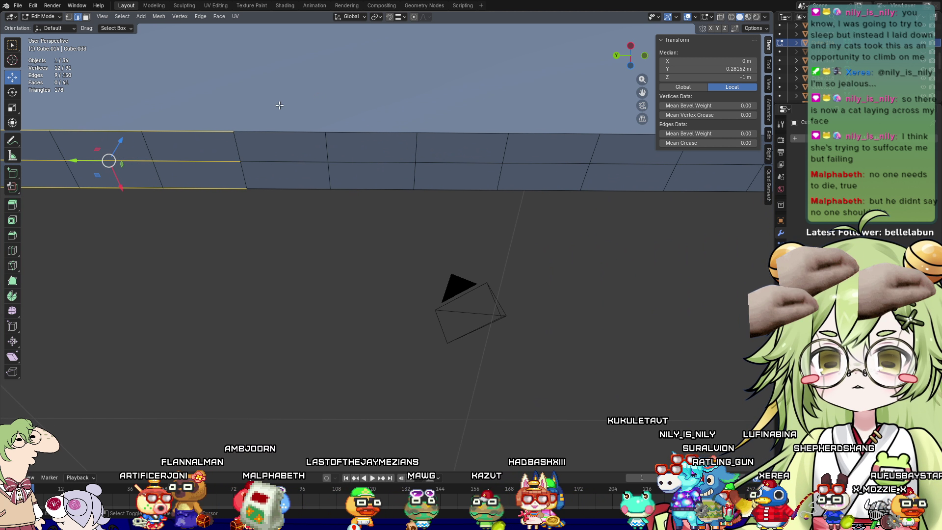
pyautogui.keyDown('shift'); pyautogui.moveTo(363, 195); pyautogui.dragTo(418, 199); pyautogui.keyUp('shift')
pyautogui.moveTo(438, 124)
pyautogui.keyDown('shift'); pyautogui.mouseDown()
pyautogui.moveTo(482, 211)
pyautogui.moveTo(505, 218)
pyautogui.mouseUp(); pyautogui.keyUp('shift')
pyautogui.keyDown('shift'); pyautogui.moveTo(535, 128); pyautogui.dragTo(596, 216); pyautogui.keyUp('shift')
# Add the remaining edge columns to the strip's end and subdivide them all with one cut
pyautogui.moveTo(586, 236)
pyautogui.keyDown('shift'); pyautogui.mouseDown(button='middle')
pyautogui.moveTo(276, 225)
pyautogui.moveTo(343, 197)
pyautogui.mouseUp(button='middle'); pyautogui.keyUp('shift')
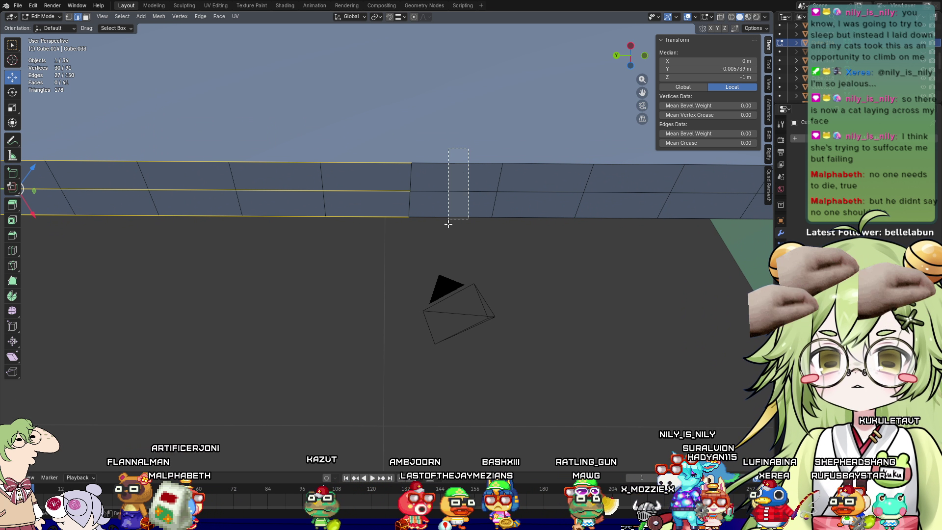
pyautogui.keyDown('shift'); pyautogui.moveTo(448, 224); pyautogui.dragTo(448, 225); pyautogui.keyUp('shift')
pyautogui.moveTo(577, 161)
pyautogui.keyDown('shift'); pyautogui.mouseDown()
pyautogui.moveTo(534, 239)
pyautogui.moveTo(528, 230)
pyautogui.mouseUp(); pyautogui.keyUp('shift')
pyautogui.moveTo(398, 147); pyautogui.dragTo(385, 145, button='middle')
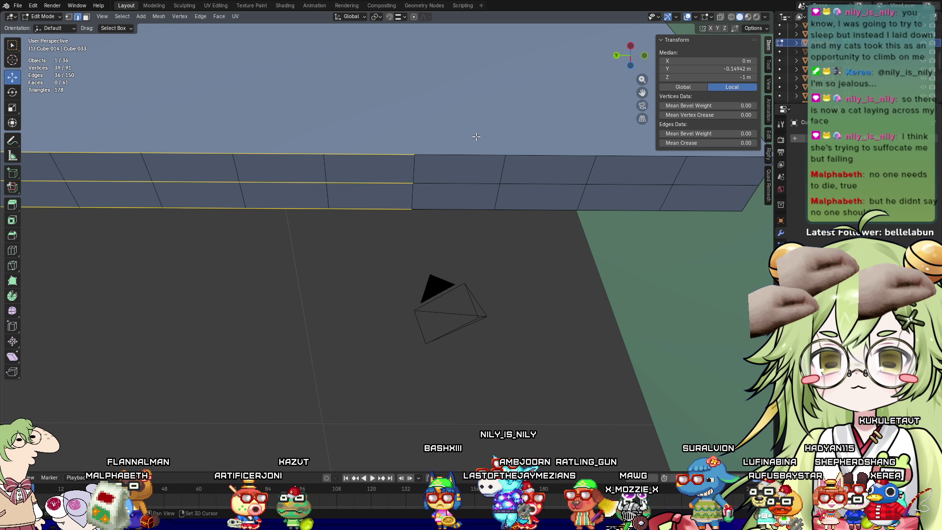
pyautogui.keyDown('shift'); pyautogui.moveTo(476, 137); pyautogui.dragTo(520, 172); pyautogui.keyUp('shift')
pyautogui.keyDown('shift'); pyautogui.moveTo(550, 220); pyautogui.dragTo(549, 219); pyautogui.keyUp('shift')
pyautogui.moveTo(549, 219)
pyautogui.mouseDown(button='middle')
pyautogui.moveTo(400, 288)
pyautogui.moveTo(400, 131)
pyautogui.mouseUp(button='middle')
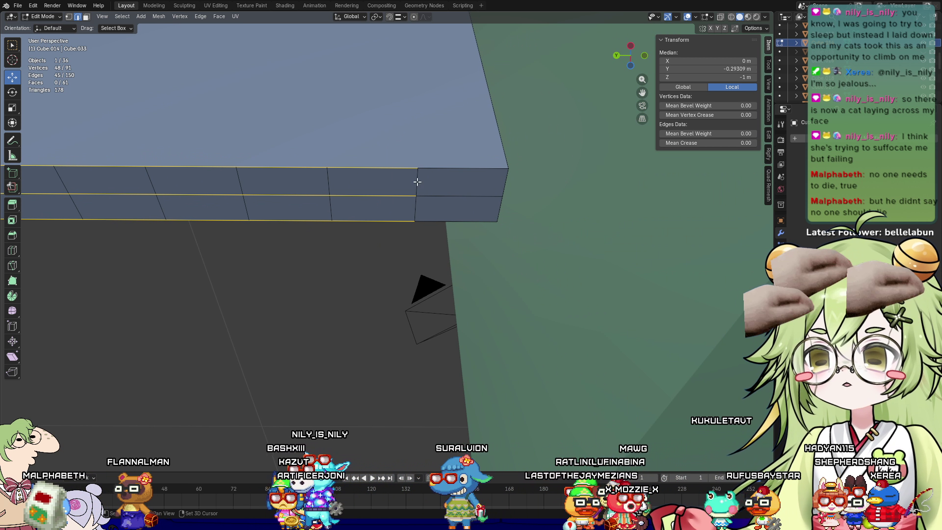
pyautogui.keyDown('shift'); pyautogui.moveTo(449, 241); pyautogui.dragTo(450, 241); pyautogui.keyUp('shift')
pyautogui.rightClick(456, 189)
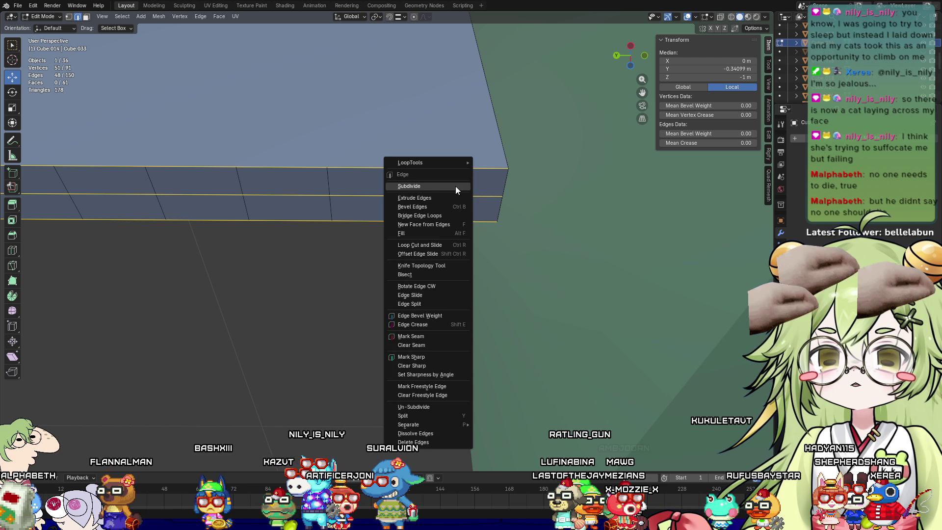
pyautogui.click(455, 190)
pyautogui.moveTo(347, 231)
pyautogui.mouseDown(button='middle')
pyautogui.moveTo(502, 328)
pyautogui.moveTo(176, 296)
pyautogui.moveTo(491, 276)
pyautogui.moveTo(349, 219)
pyautogui.moveTo(400, 305)
pyautogui.moveTo(370, 270)
pyautogui.mouseUp(button='middle')
pyautogui.click(395, 208)
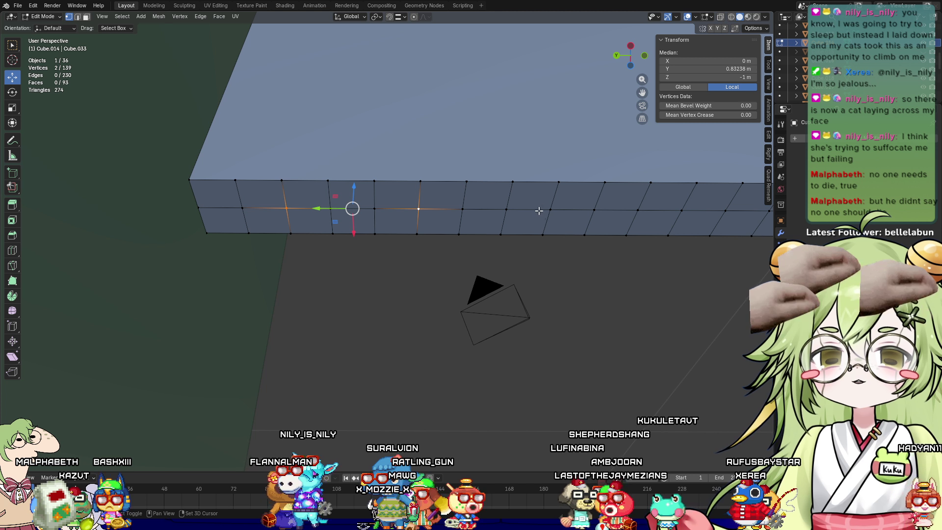
# Select the lower-edge midpoint vertices along the strip and drag them down on Z to about −1.13 m
pyautogui.moveTo(551, 226); pyautogui.dragTo(358, 309, button='middle')
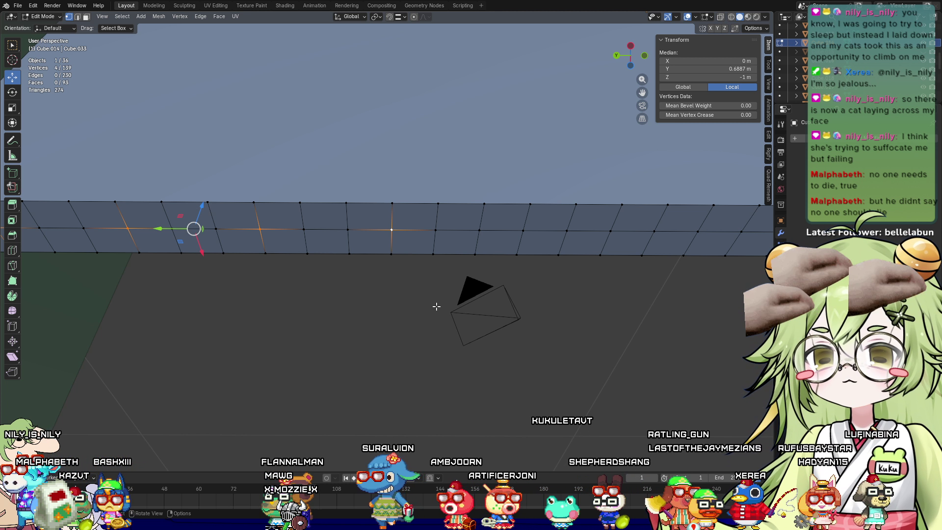
pyautogui.keyDown('shift'); pyautogui.moveTo(488, 313); pyautogui.dragTo(344, 265, button='middle'); pyautogui.keyUp('shift')
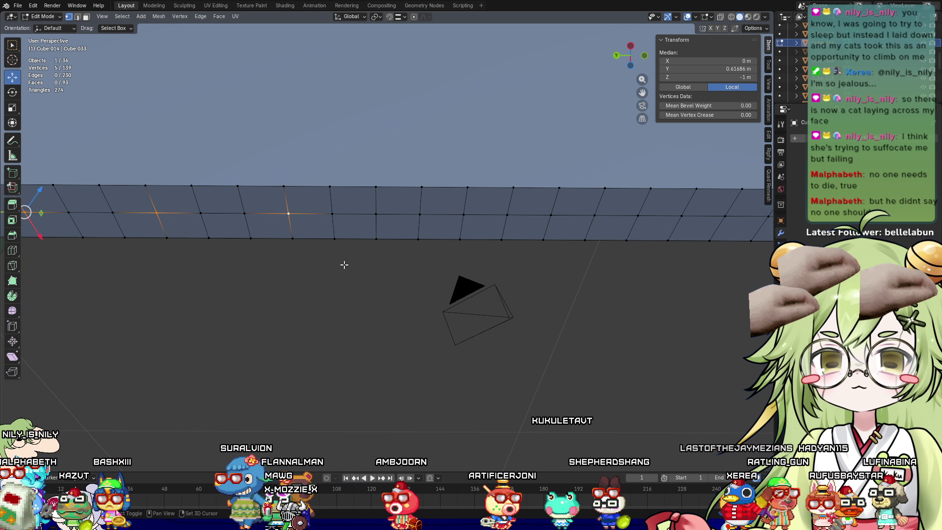
pyautogui.moveTo(419, 215)
pyautogui.keyDown('shift'); pyautogui.mouseDown(button='middle')
pyautogui.moveTo(370, 320)
pyautogui.moveTo(431, 220)
pyautogui.mouseUp(button='middle'); pyautogui.keyUp('shift')
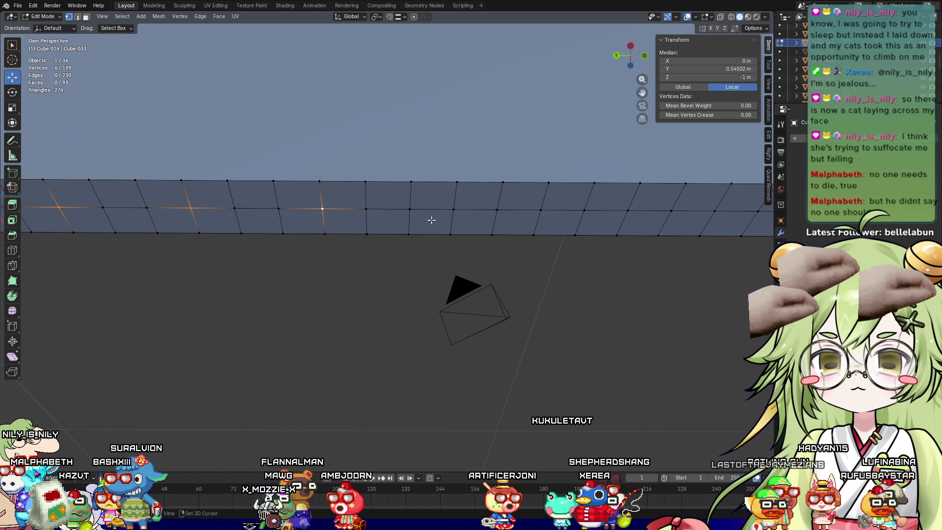
pyautogui.keyDown('shift'); pyautogui.moveTo(436, 253); pyautogui.dragTo(403, 271, button='middle'); pyautogui.keyUp('shift')
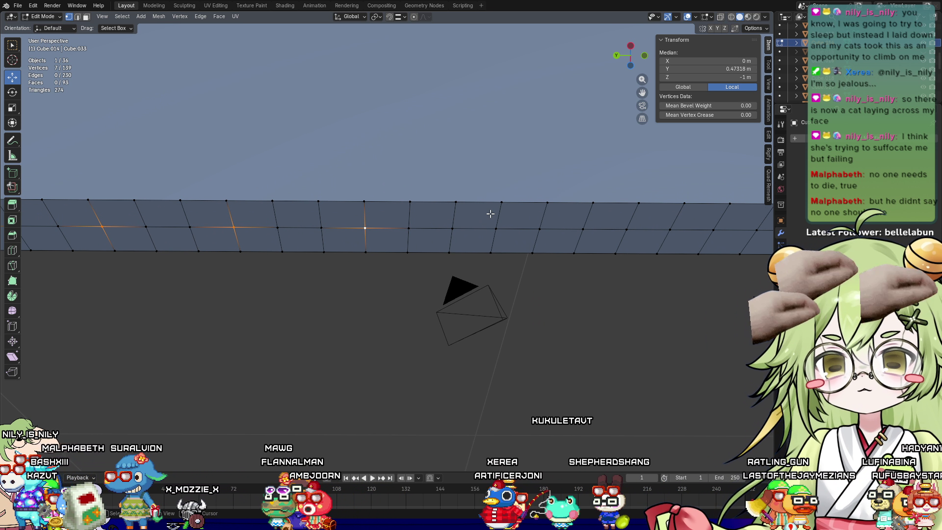
pyautogui.keyDown('shift'); pyautogui.moveTo(488, 350); pyautogui.dragTo(450, 247, button='middle'); pyautogui.keyUp('shift')
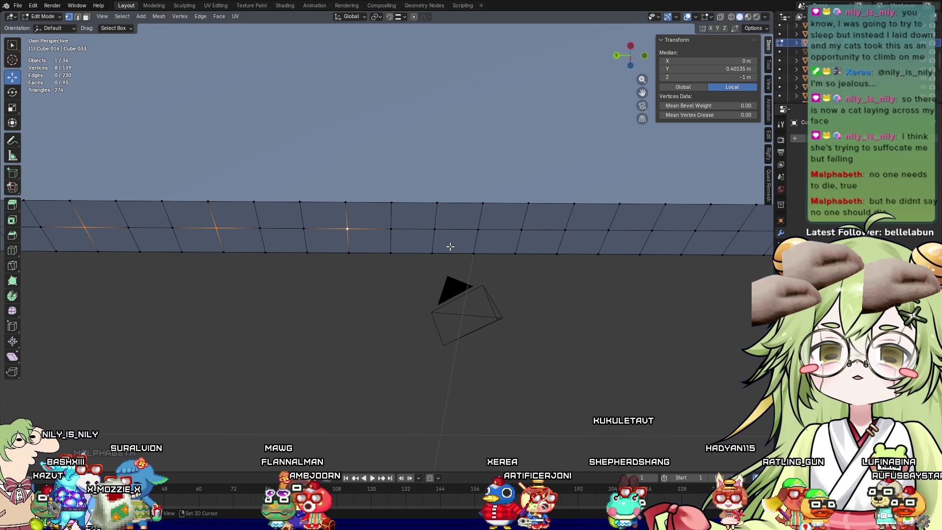
pyautogui.keyDown('shift'); pyautogui.moveTo(567, 295); pyautogui.dragTo(453, 254, button='middle'); pyautogui.keyUp('shift')
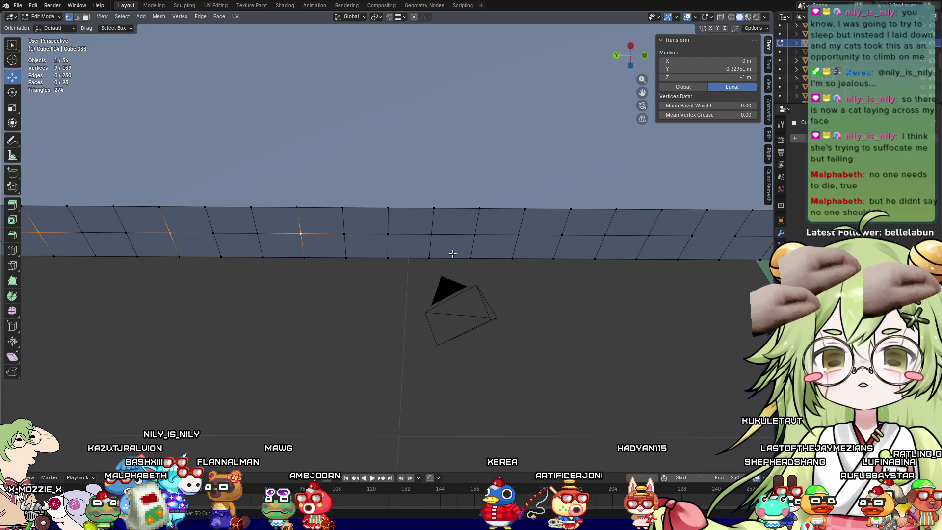
pyautogui.keyDown('shift'); pyautogui.moveTo(493, 341); pyautogui.dragTo(431, 330, button='middle'); pyautogui.keyUp('shift')
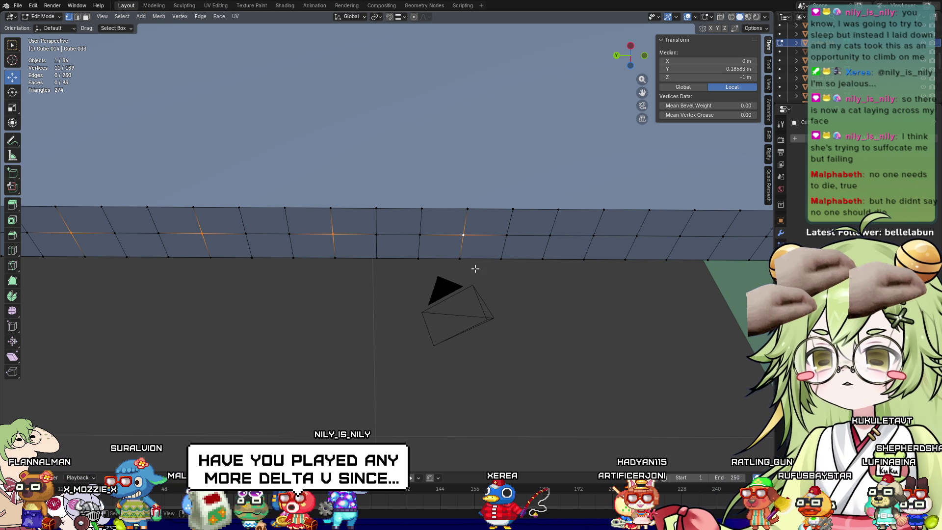
pyautogui.keyDown('shift'); pyautogui.moveTo(480, 358); pyautogui.dragTo(420, 344, button='middle'); pyautogui.keyUp('shift')
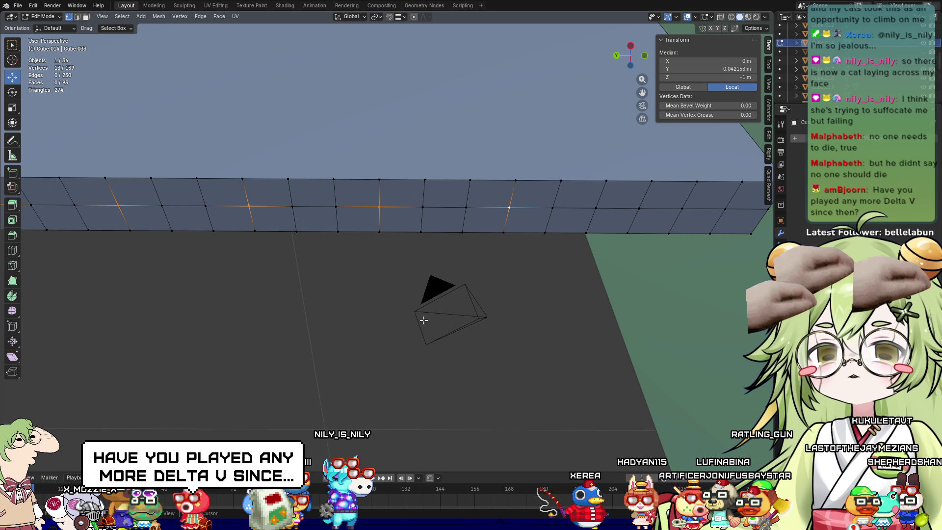
pyautogui.keyDown('shift'); pyautogui.moveTo(424, 320); pyautogui.dragTo(524, 211, button='middle'); pyautogui.keyUp('shift')
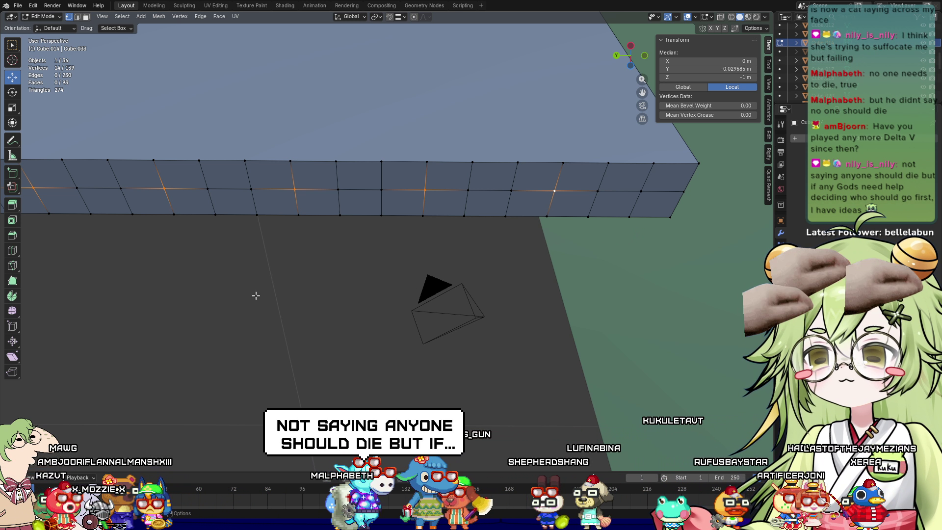
pyautogui.moveTo(255, 295)
pyautogui.keyDown('shift'); pyautogui.mouseDown(button='middle')
pyautogui.moveTo(339, 316)
pyautogui.moveTo(372, 309)
pyautogui.moveTo(354, 307)
pyautogui.moveTo(329, 370)
pyautogui.moveTo(397, 349)
pyautogui.moveTo(360, 232)
pyautogui.mouseUp(button='middle'); pyautogui.keyUp('shift')
pyautogui.moveTo(360, 232); pyautogui.dragTo(352, 282)
pyautogui.moveTo(352, 282)
pyautogui.keyDown('shift'); pyautogui.mouseDown(button='middle')
pyautogui.moveTo(437, 343)
pyautogui.moveTo(547, 344)
pyautogui.moveTo(326, 347)
pyautogui.moveTo(116, 293)
pyautogui.moveTo(27, 311)
pyautogui.moveTo(380, 284)
pyautogui.moveTo(557, 372)
pyautogui.moveTo(556, 271)
pyautogui.moveTo(371, 201)
pyautogui.moveTo(302, 248)
pyautogui.moveTo(310, 235)
pyautogui.mouseUp(button='middle'); pyautogui.keyUp('shift')
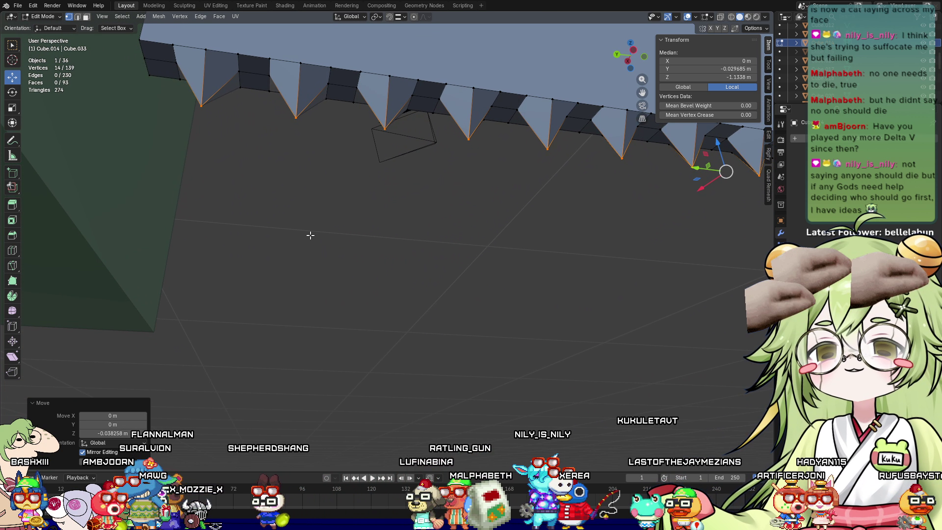
# Delete the spiked plane in Object Mode and bring up the Shift+A add menu
pyautogui.moveTo(361, 153)
pyautogui.mouseDown(button='middle')
pyautogui.moveTo(343, 193)
pyautogui.moveTo(350, 217)
pyautogui.moveTo(342, 174)
pyautogui.moveTo(339, 196)
pyautogui.moveTo(348, 201)
pyautogui.moveTo(353, 179)
pyautogui.moveTo(358, 201)
pyautogui.moveTo(349, 208)
pyautogui.moveTo(354, 178)
pyautogui.moveTo(355, 209)
pyautogui.moveTo(488, 213)
pyautogui.moveTo(604, 314)
pyautogui.moveTo(166, 284)
pyautogui.moveTo(568, 343)
pyautogui.moveTo(406, 337)
pyautogui.moveTo(418, 294)
pyautogui.moveTo(408, 254)
pyautogui.moveTo(299, 272)
pyautogui.moveTo(638, 295)
pyautogui.moveTo(343, 272)
pyautogui.moveTo(360, 220)
pyautogui.moveTo(349, 301)
pyautogui.moveTo(358, 345)
pyautogui.moveTo(399, 353)
pyautogui.moveTo(429, 319)
pyautogui.moveTo(384, 374)
pyautogui.mouseUp(button='middle')
pyautogui.press('Tab')
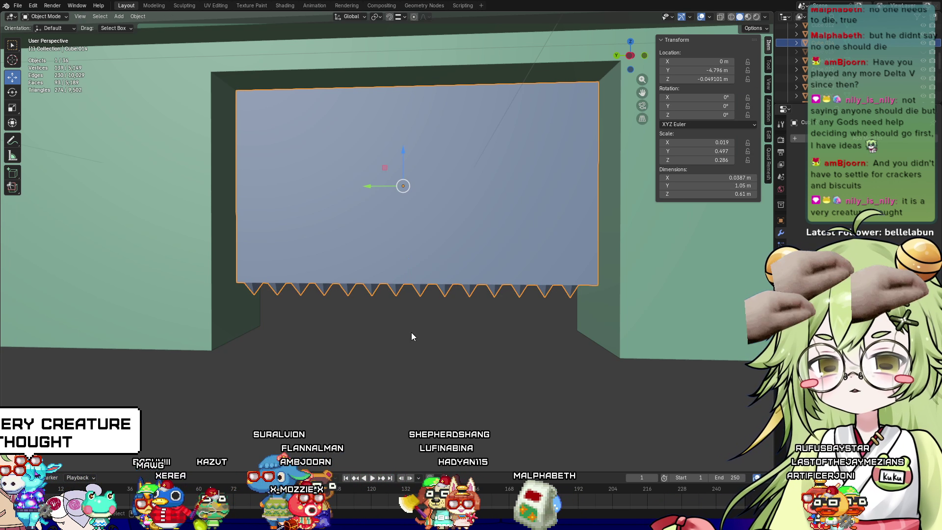
pyautogui.press('Delete')
pyautogui.hotkey('shift', 'a')
# Add a mesh cube and scale it down to a small size
pyautogui.moveTo(411, 333)
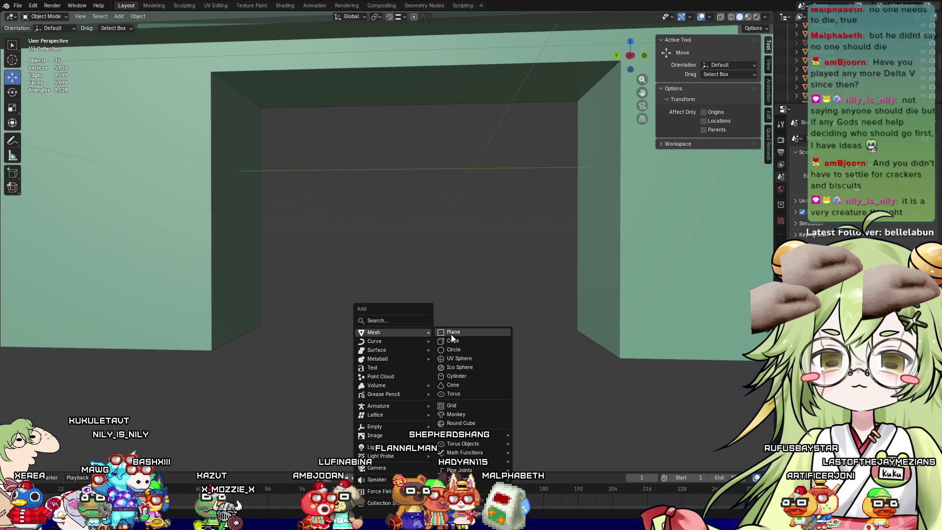
pyautogui.click(458, 341)
pyautogui.scroll(-10, 384, 326)
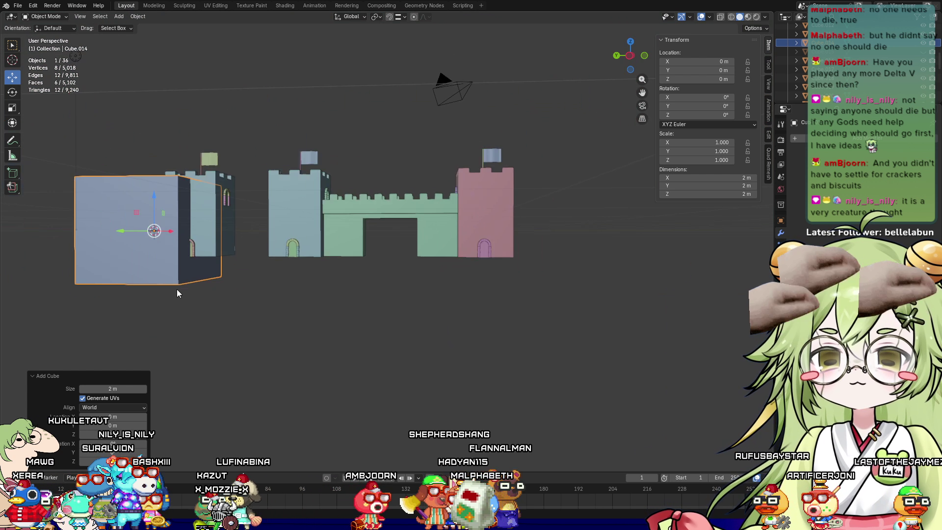
pyautogui.press('s')
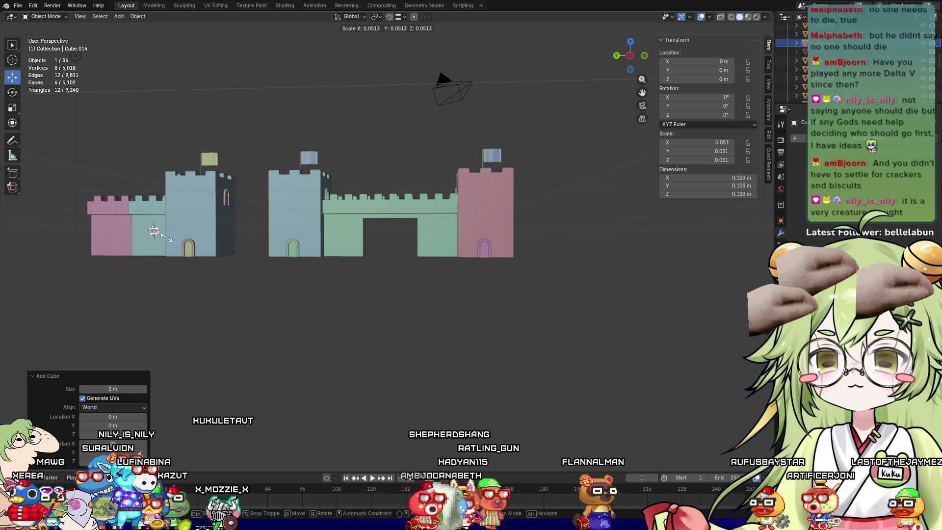
pyautogui.click(167, 229)
# Slide the small cube along the X axis
pyautogui.press('g')
pyautogui.press('x')
pyautogui.click(196, 232)
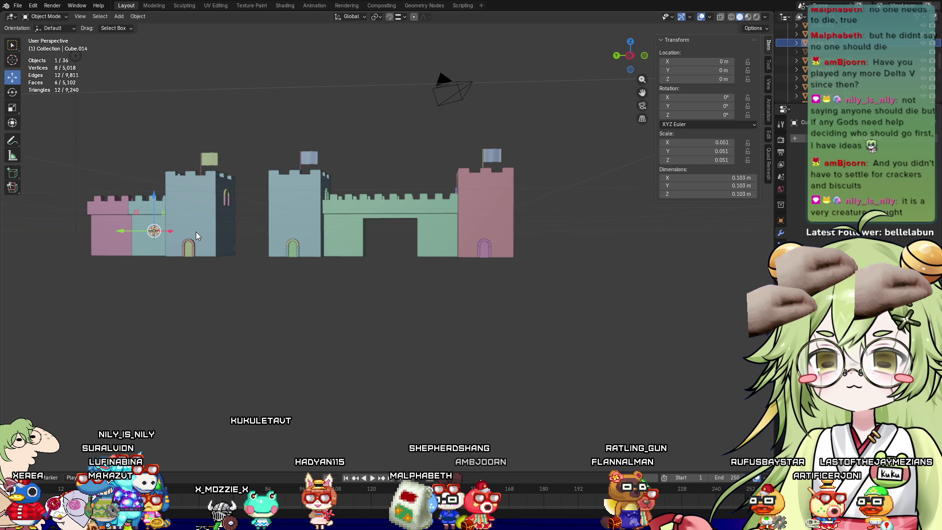
pyautogui.moveTo(171, 236); pyautogui.dragTo(371, 241)
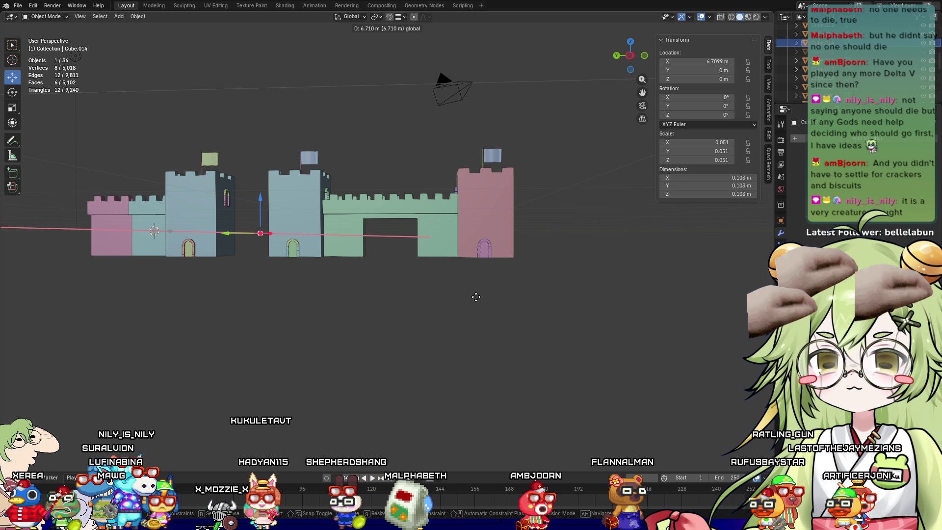
pyautogui.moveTo(662, 293); pyautogui.dragTo(665, 293)
pyautogui.scroll(3, 153, 211)
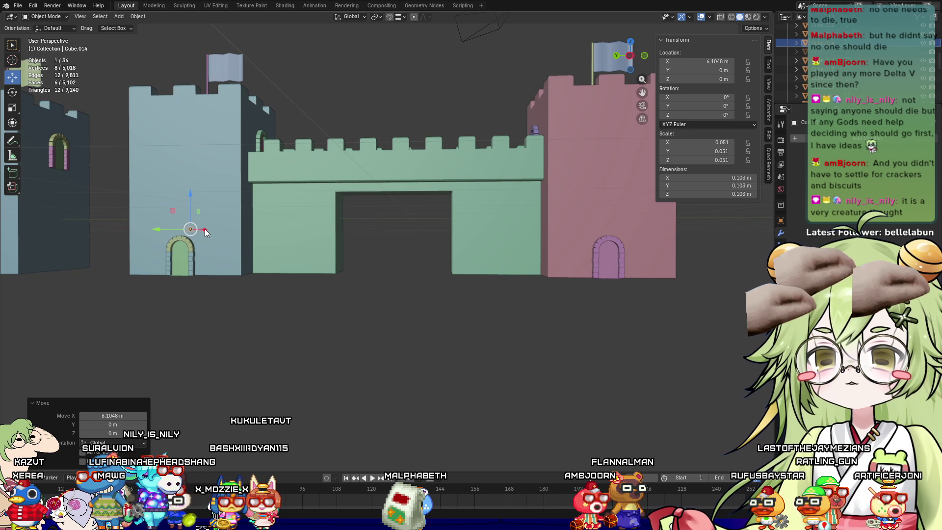
pyautogui.moveTo(205, 231); pyautogui.dragTo(345, 283)
pyautogui.scroll(-3, 346, 284)
pyautogui.moveTo(346, 283)
pyautogui.mouseDown(button='middle')
pyautogui.moveTo(367, 316)
pyautogui.moveTo(317, 319)
pyautogui.mouseUp(button='middle')
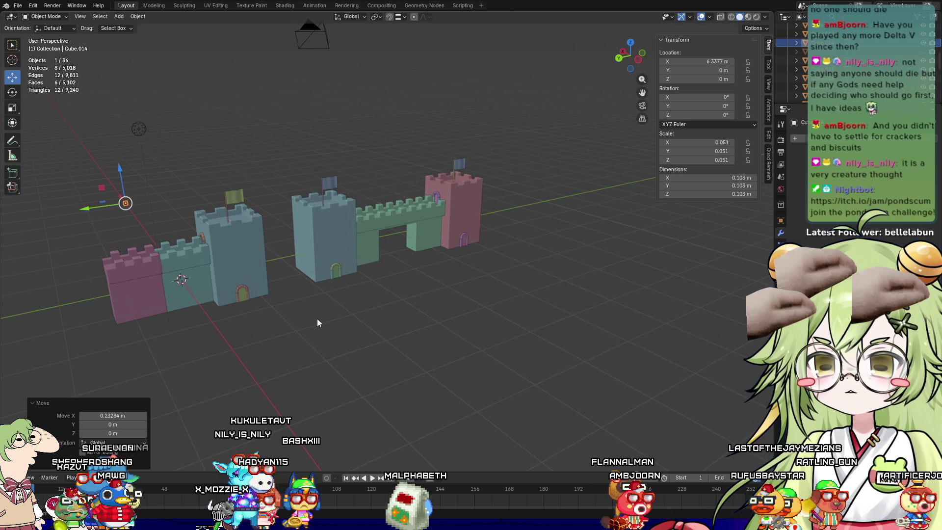
# Reset the cube to the origin, move it along Y toward the gateway and halve its size
pyautogui.hotkey('alt', 'g')
pyautogui.moveTo(139, 294); pyautogui.dragTo(358, 259)
pyautogui.scroll(2, 446, 266)
pyautogui.press('KP_Decimal')
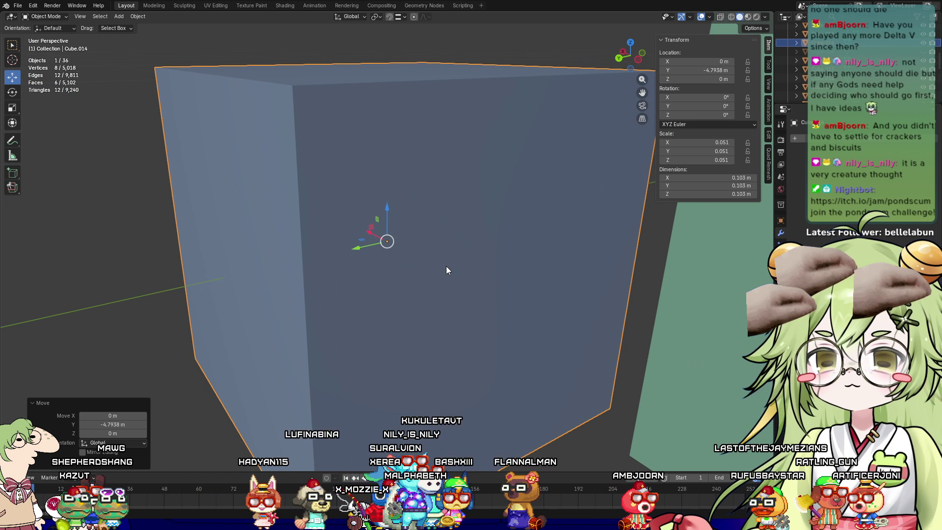
pyautogui.scroll(-3, 402, 241)
pyautogui.moveTo(401, 241)
pyautogui.mouseDown(button='middle')
pyautogui.moveTo(341, 265)
pyautogui.moveTo(388, 260)
pyautogui.mouseUp(button='middle')
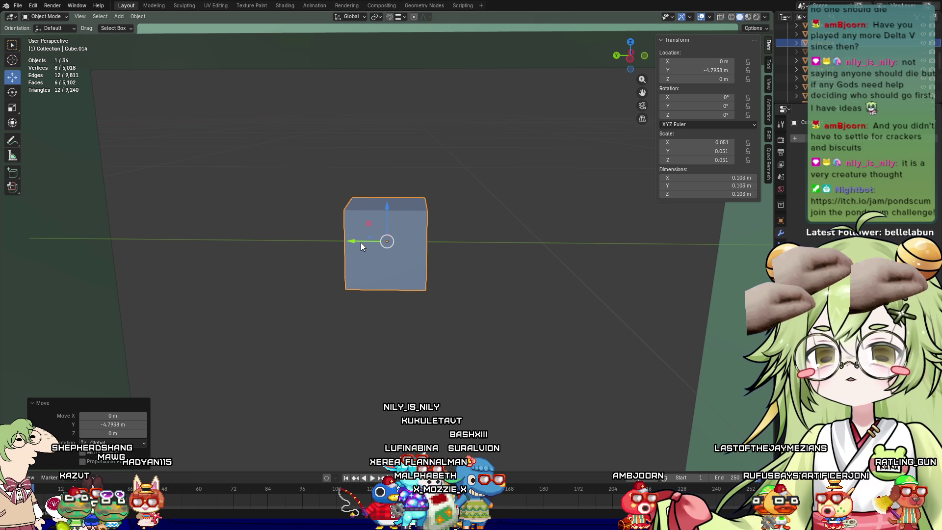
pyautogui.moveTo(361, 243)
pyautogui.mouseDown()
pyautogui.moveTo(128, 241)
pyautogui.moveTo(196, 239)
pyautogui.mouseUp()
pyautogui.moveTo(196, 240)
pyautogui.mouseDown(button='middle')
pyautogui.moveTo(410, 240)
pyautogui.moveTo(326, 238)
pyautogui.mouseUp(button='middle')
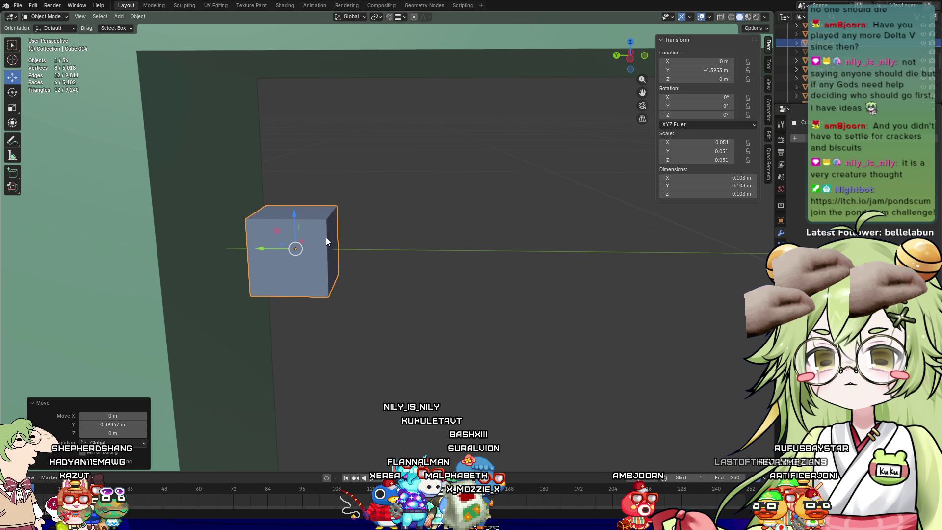
pyautogui.moveTo(276, 250); pyautogui.dragTo(308, 248)
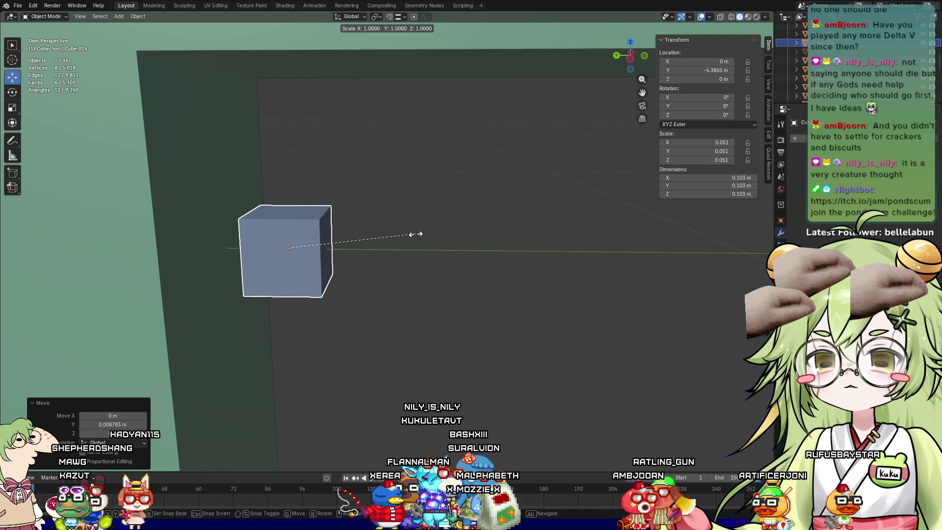
pyautogui.click(356, 247)
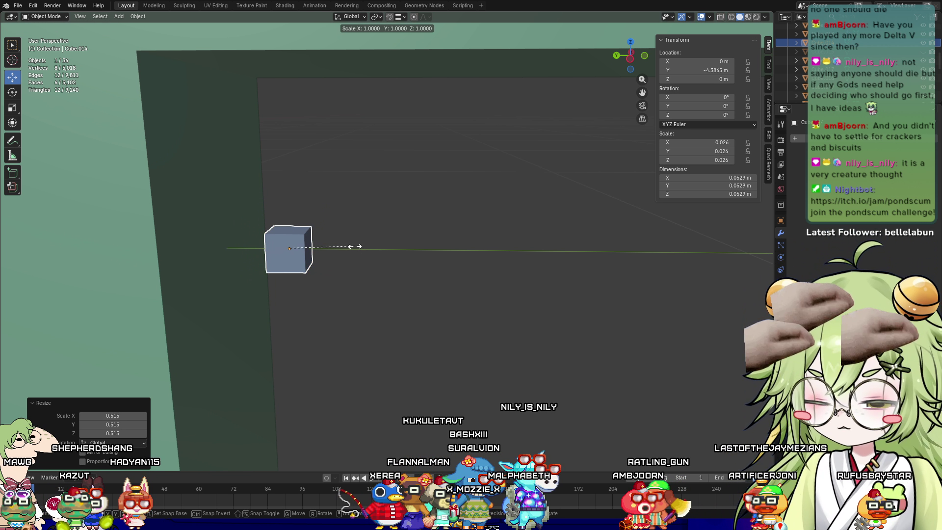
# Stretch the cube on Z into a 0.0529 × 0.0529 × 0.852 m post and set its height
pyautogui.press('s')
pyautogui.press('z')
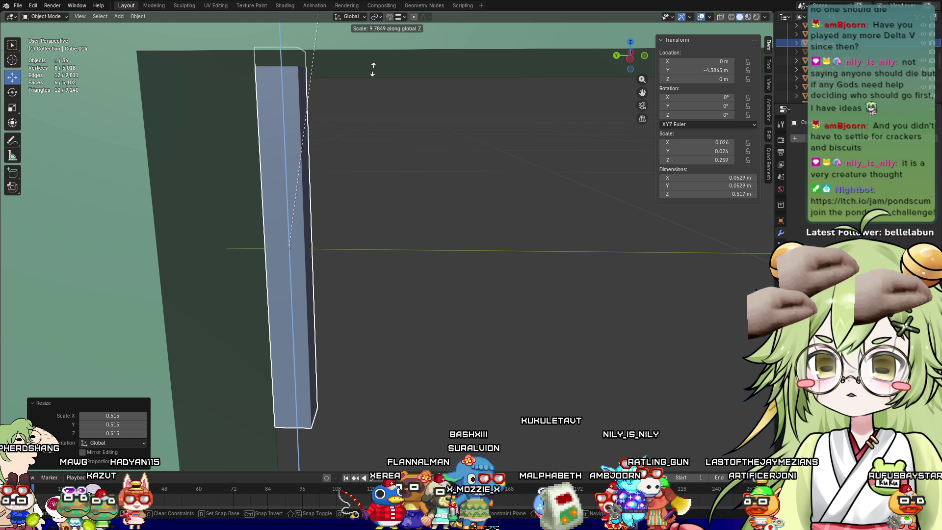
pyautogui.click(381, 397)
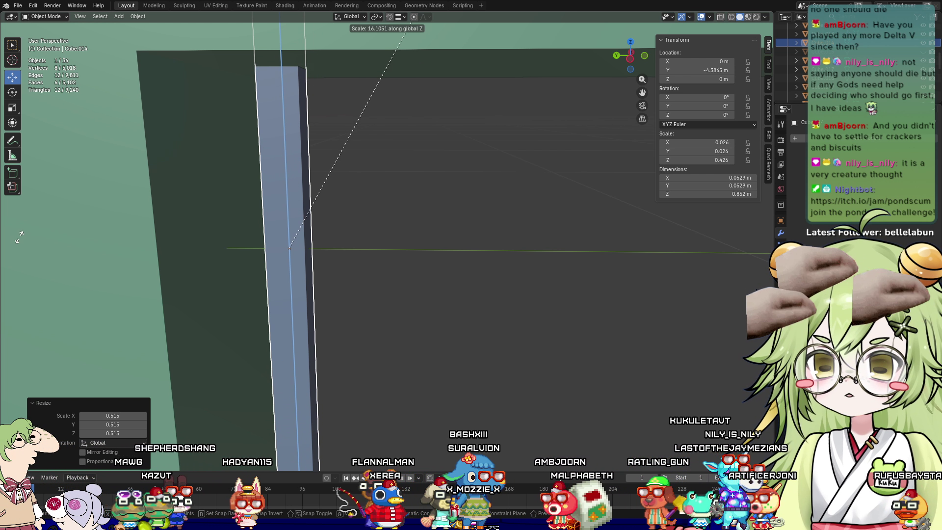
pyautogui.scroll(-3, 276, 226)
pyautogui.moveTo(329, 219); pyautogui.dragTo(329, 306)
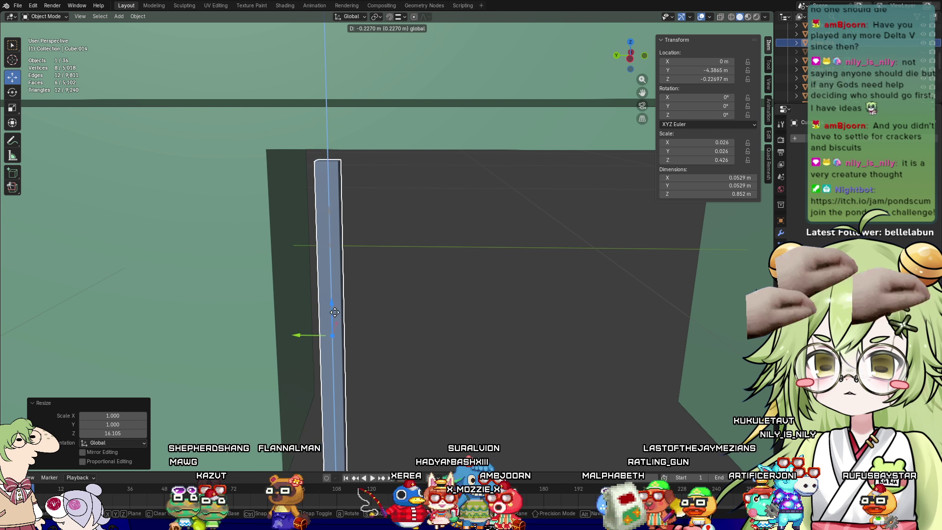
pyautogui.moveTo(426, 372); pyautogui.dragTo(341, 429, button='middle')
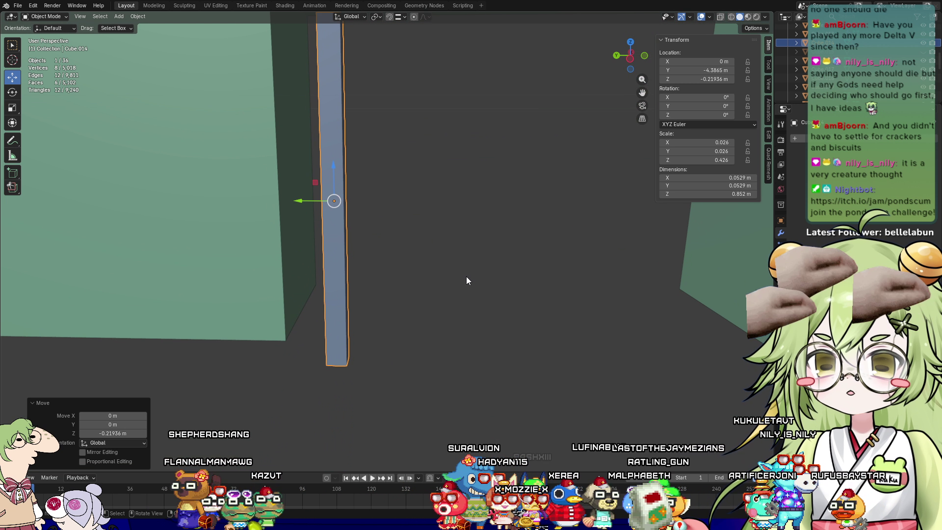
pyautogui.moveTo(467, 276); pyautogui.dragTo(432, 215, button='middle')
pyautogui.moveTo(337, 204); pyautogui.dragTo(336, 126)
pyautogui.moveTo(398, 170)
pyautogui.mouseDown(button='middle')
pyautogui.moveTo(425, 309)
pyautogui.moveTo(363, 320)
pyautogui.moveTo(443, 156)
pyautogui.moveTo(414, 278)
pyautogui.moveTo(384, 271)
pyautogui.moveTo(353, 351)
pyautogui.moveTo(364, 213)
pyautogui.moveTo(376, 271)
pyautogui.mouseUp(button='middle')
pyautogui.moveTo(315, 297); pyautogui.dragTo(330, 275, button='middle')
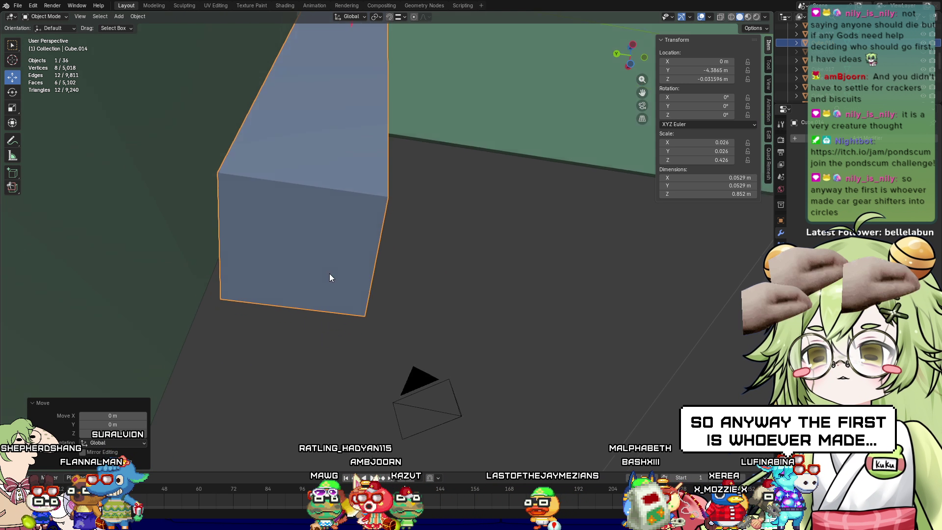
pyautogui.press('Tab')
# Round the post's end face with LoopTools Circle, subdivide it, then apply Circle again
pyautogui.click(304, 254)
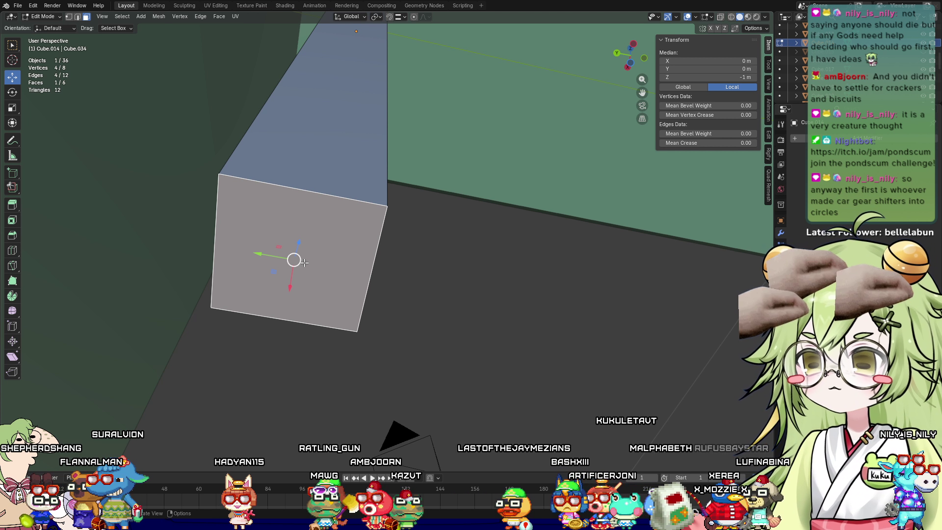
pyautogui.rightClick(300, 266)
pyautogui.moveTo(295, 253)
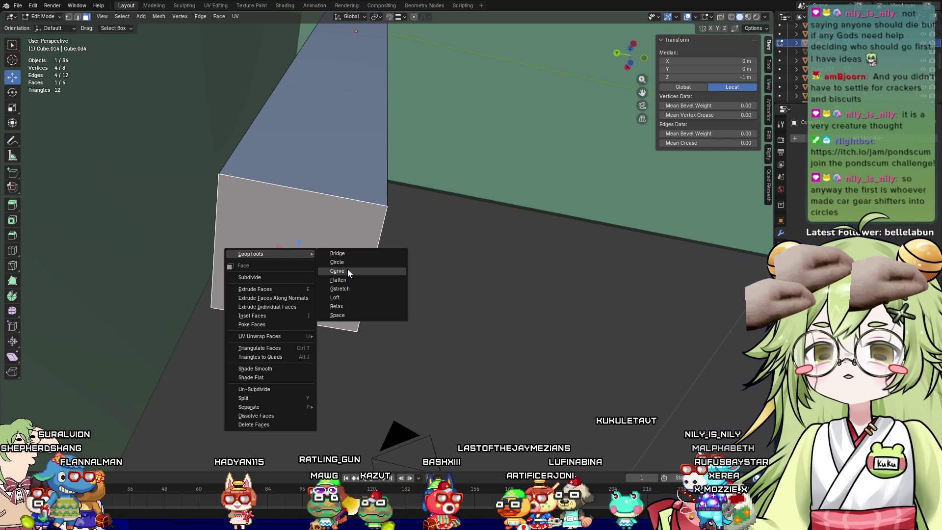
pyautogui.click(348, 264)
pyautogui.rightClick(294, 228)
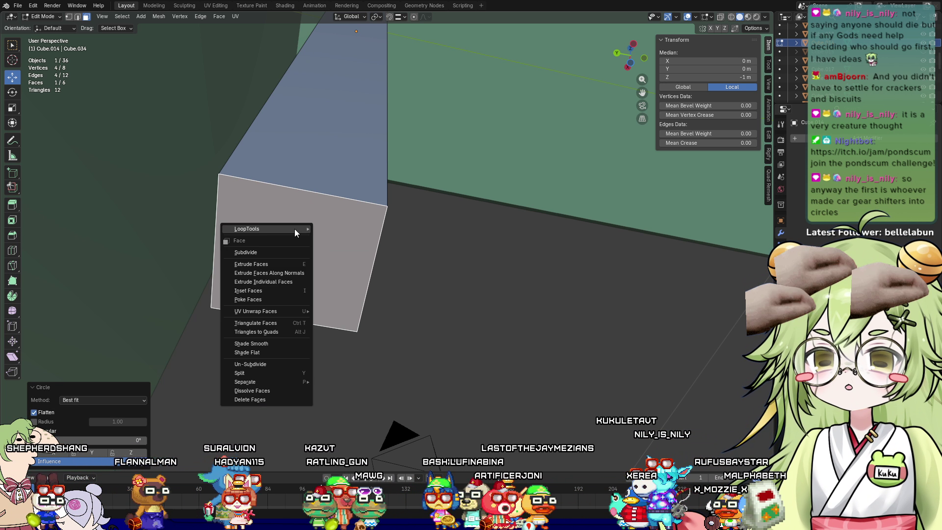
pyautogui.click(266, 250)
pyautogui.rightClick(276, 235)
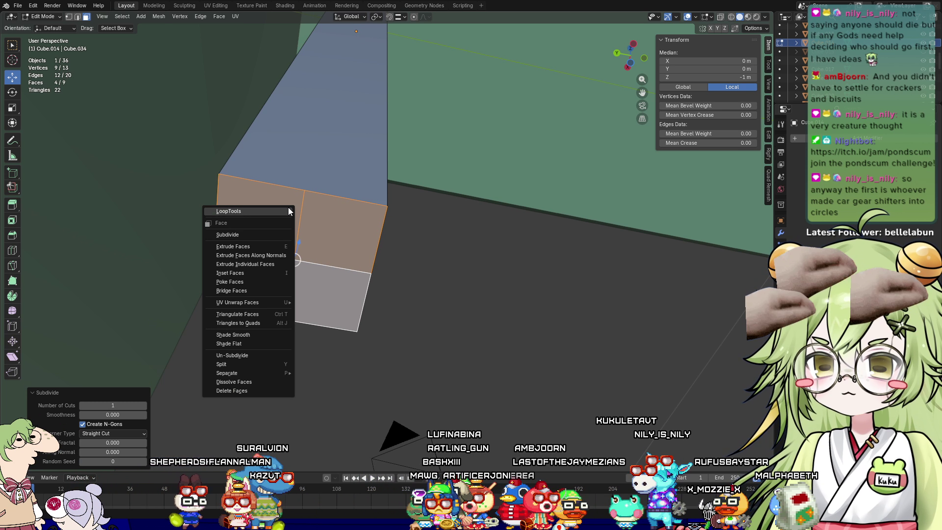
pyautogui.moveTo(289, 211)
pyautogui.click(352, 222)
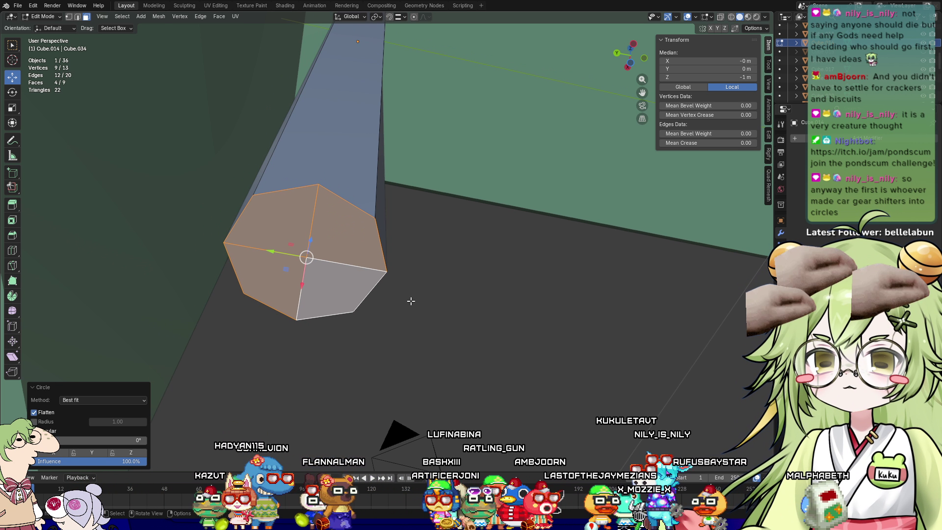
# Pull the end's centre vertex out into a sharp tip and raise the post to Z −0.0137 m
pyautogui.moveTo(411, 301)
pyautogui.mouseDown(button='middle')
pyautogui.moveTo(343, 344)
pyautogui.moveTo(378, 314)
pyautogui.moveTo(370, 290)
pyautogui.moveTo(309, 328)
pyautogui.mouseUp(button='middle')
pyautogui.click(343, 250)
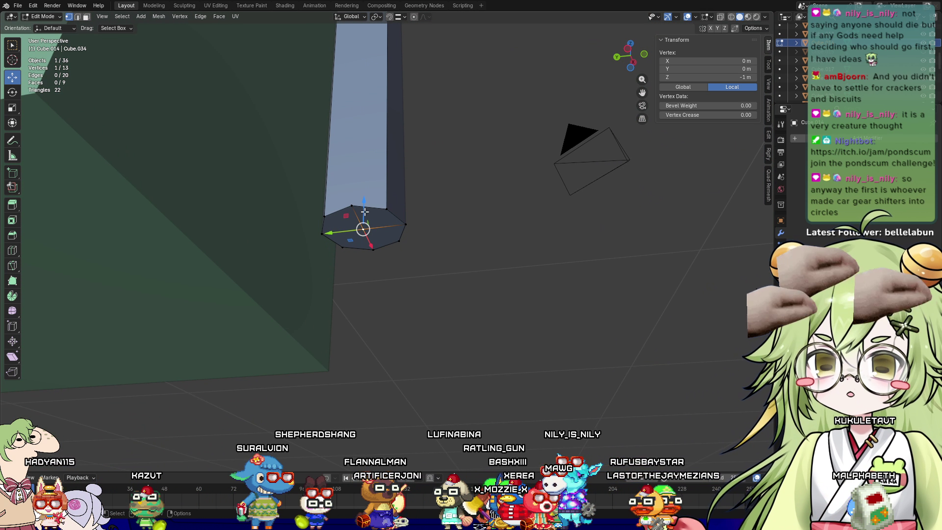
pyautogui.moveTo(364, 211); pyautogui.dragTo(359, 259)
pyautogui.moveTo(359, 259)
pyautogui.mouseDown(button='middle')
pyautogui.moveTo(499, 261)
pyautogui.moveTo(486, 241)
pyautogui.moveTo(480, 343)
pyautogui.mouseUp(button='middle')
pyautogui.press('Tab')
pyautogui.moveTo(346, 263)
pyautogui.mouseDown(button='middle')
pyautogui.moveTo(346, 330)
pyautogui.moveTo(385, 316)
pyautogui.mouseUp(button='middle')
pyautogui.moveTo(330, 202); pyautogui.dragTo(331, 196)
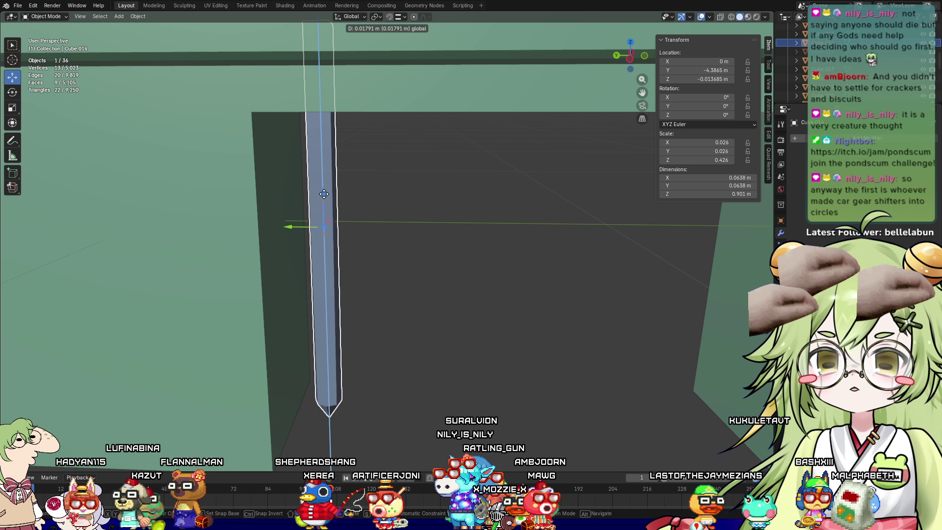
pyautogui.moveTo(403, 269)
pyautogui.mouseDown(button='middle')
pyautogui.moveTo(399, 322)
pyautogui.moveTo(411, 332)
pyautogui.moveTo(349, 273)
pyautogui.mouseUp(button='middle')
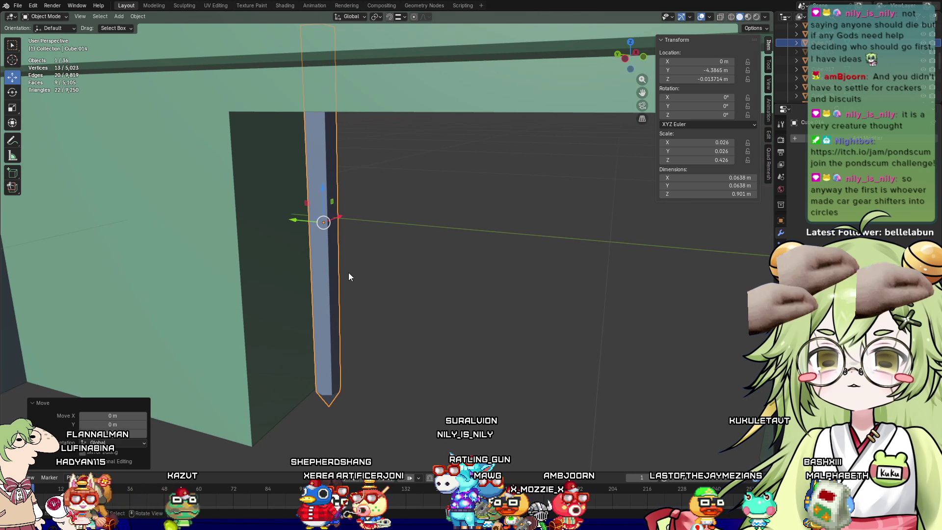
pyautogui.moveTo(382, 354)
pyautogui.mouseDown(button='middle')
pyautogui.moveTo(520, 130)
pyautogui.moveTo(434, 202)
pyautogui.moveTo(434, 342)
pyautogui.mouseUp(button='middle')
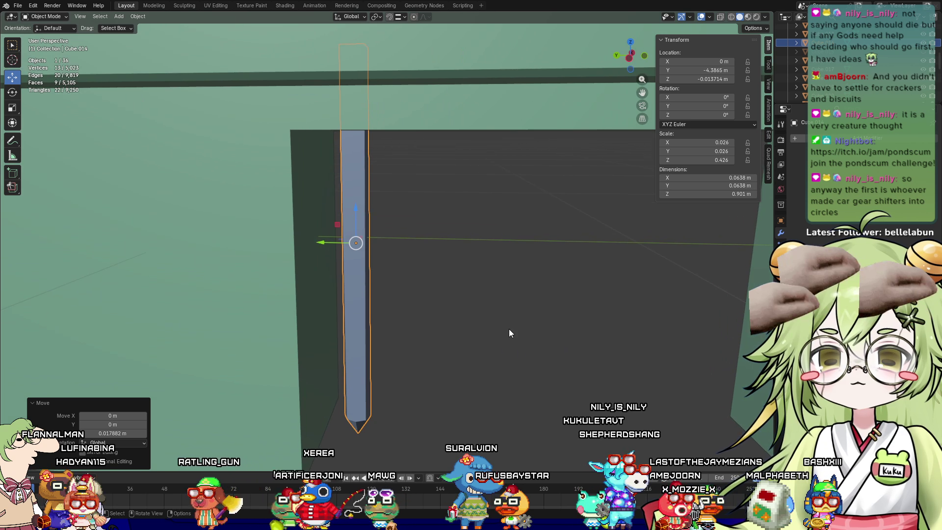
pyautogui.press('Tab')
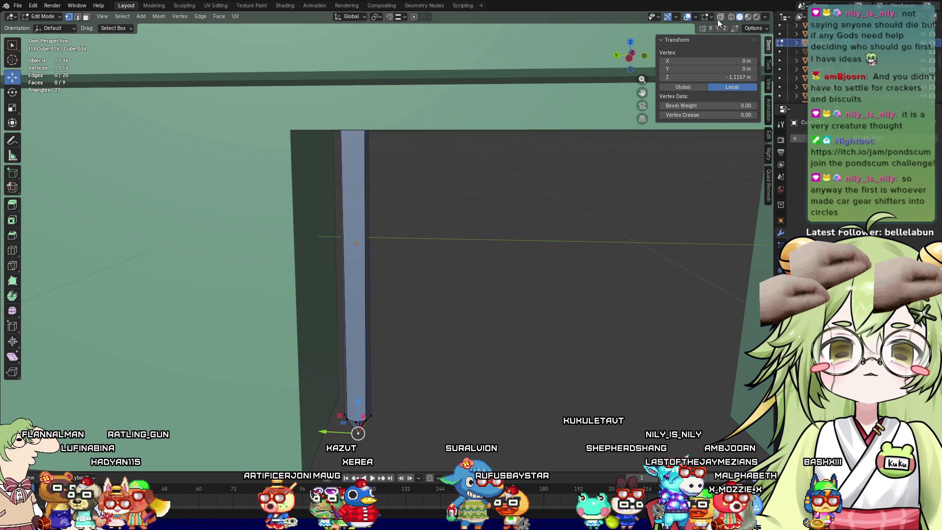
# In X-ray view, box-select the post's top face and move it down along Z
pyautogui.click(718, 20)
pyautogui.moveTo(549, 388); pyautogui.dragTo(393, 232, button='middle')
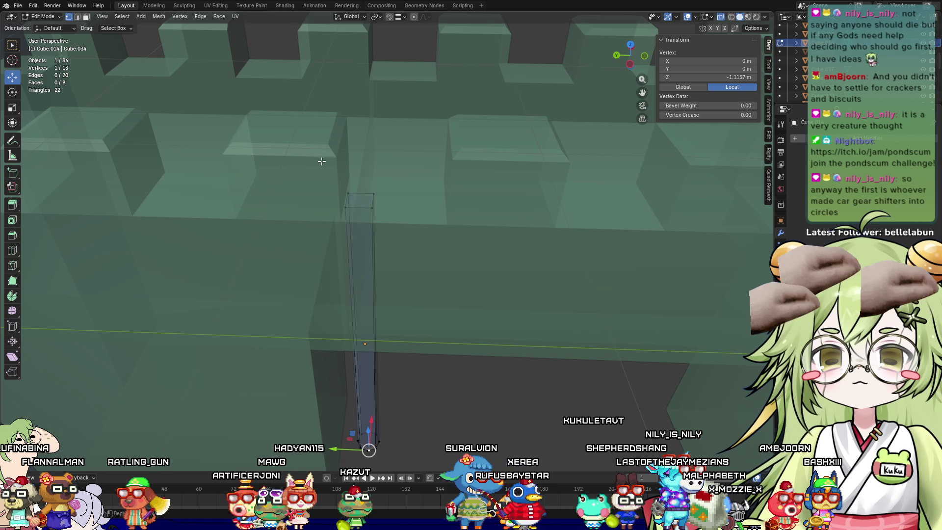
pyautogui.moveTo(339, 184); pyautogui.dragTo(388, 216)
pyautogui.moveTo(359, 177); pyautogui.dragTo(363, 322)
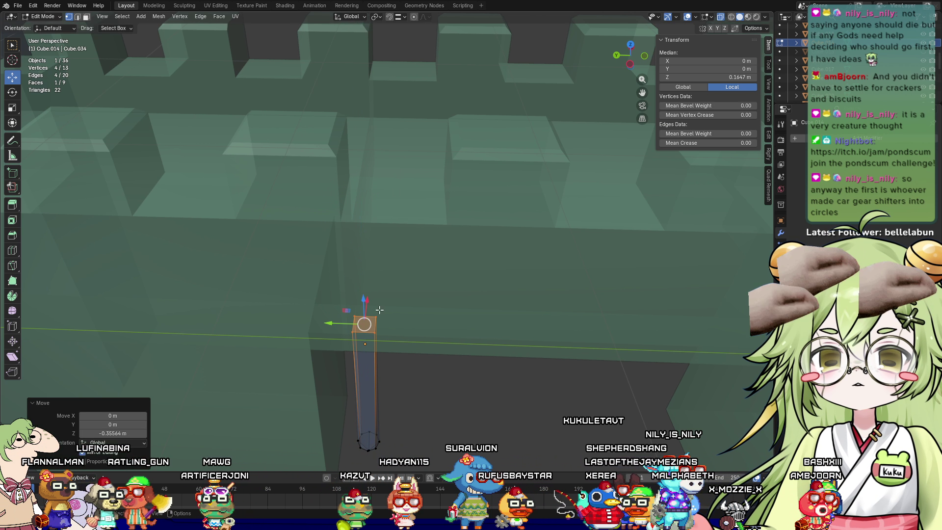
pyautogui.moveTo(363, 321)
pyautogui.mouseDown(button='middle')
pyautogui.moveTo(452, 316)
pyautogui.moveTo(399, 325)
pyautogui.mouseUp(button='middle')
pyautogui.moveTo(369, 284); pyautogui.dragTo(378, 191)
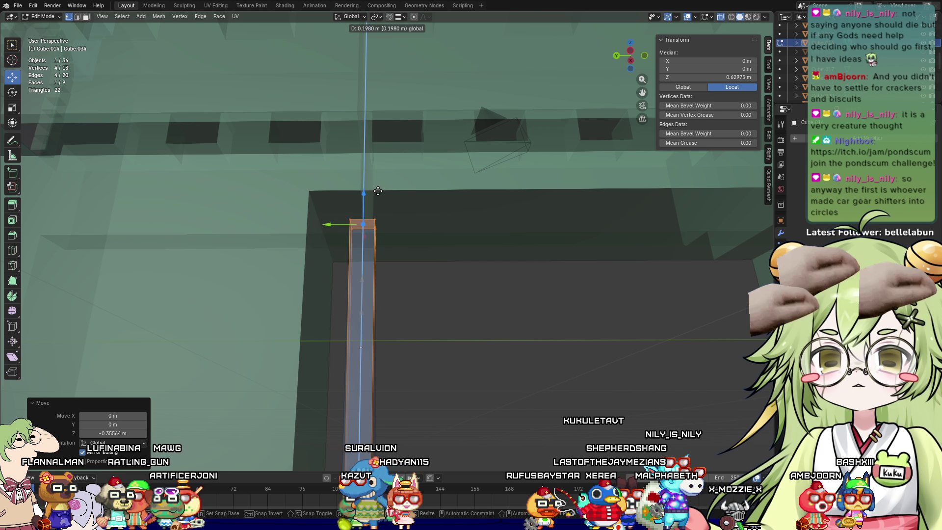
pyautogui.moveTo(386, 157); pyautogui.dragTo(385, 152)
pyautogui.moveTo(386, 153); pyautogui.dragTo(394, 230, button='middle')
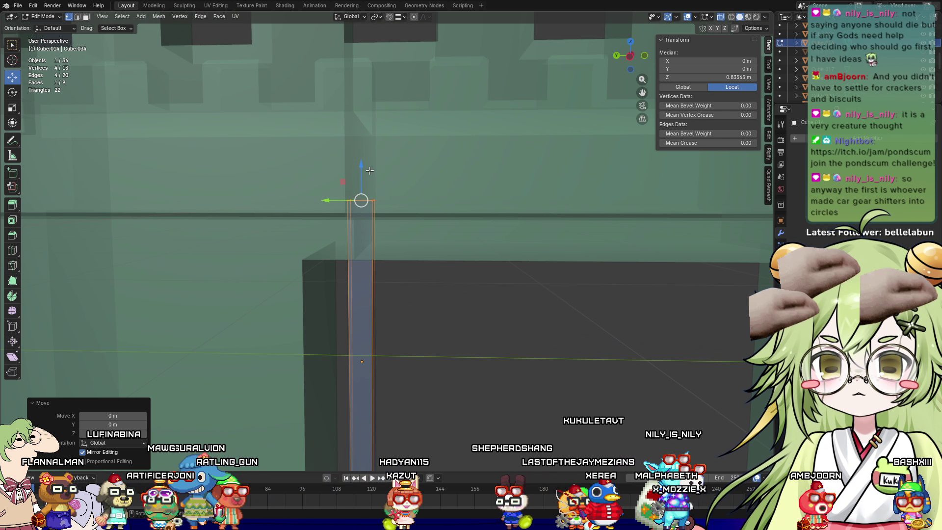
pyautogui.moveTo(369, 170); pyautogui.dragTo(370, 193)
# Turn X-ray off and lower the top face slightly more, leaving the post 0.761 m tall
pyautogui.click(720, 17)
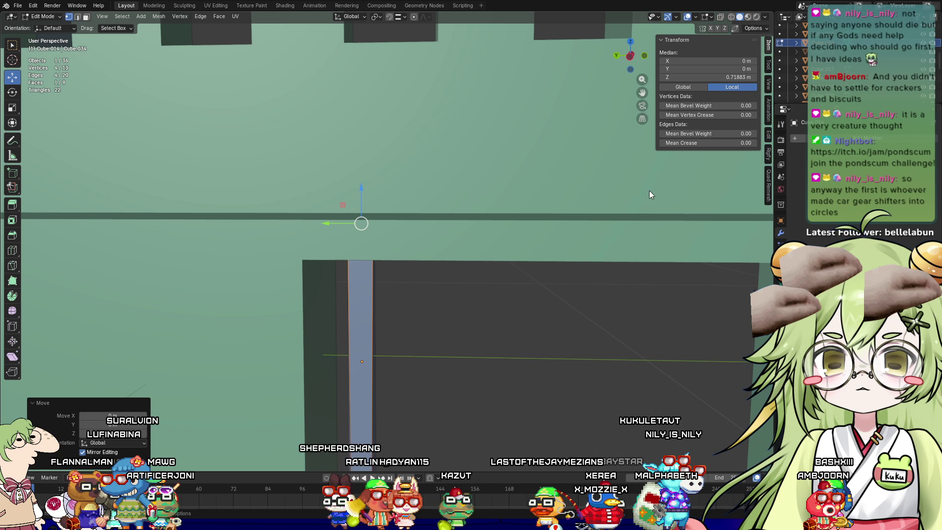
pyautogui.moveTo(650, 189); pyautogui.dragTo(593, 273, button='middle')
pyautogui.moveTo(364, 182); pyautogui.dragTo(364, 191)
pyautogui.moveTo(434, 364)
pyautogui.mouseDown(button='middle')
pyautogui.moveTo(435, 376)
pyautogui.moveTo(432, 226)
pyautogui.mouseUp(button='middle')
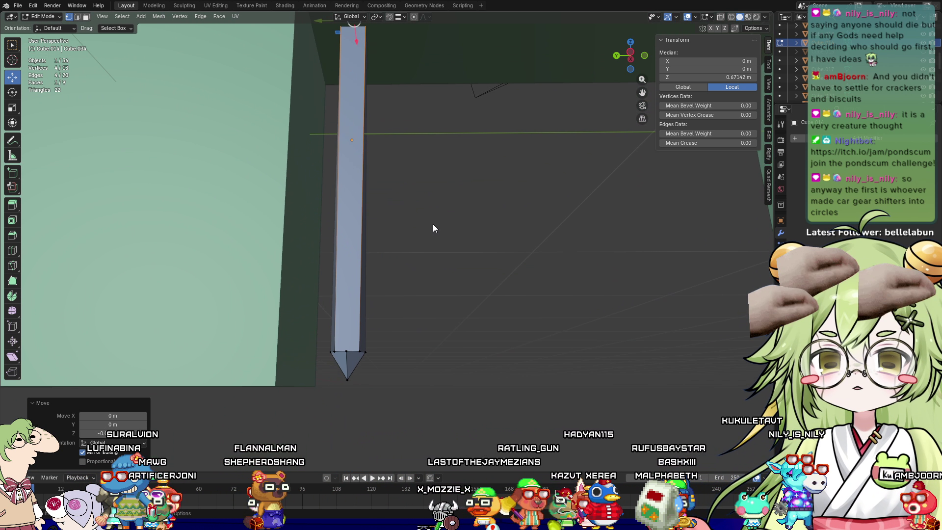
pyautogui.press('Tab')
pyautogui.scroll(-2, 466, 289)
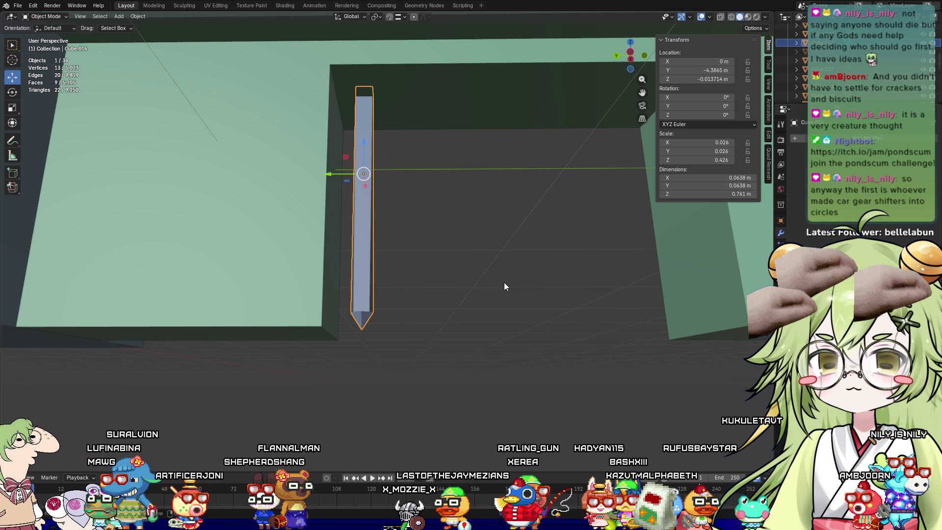
# Add an Array modifier to the post, spreading the bar copies sideways across the archway
pyautogui.click(805, 138)
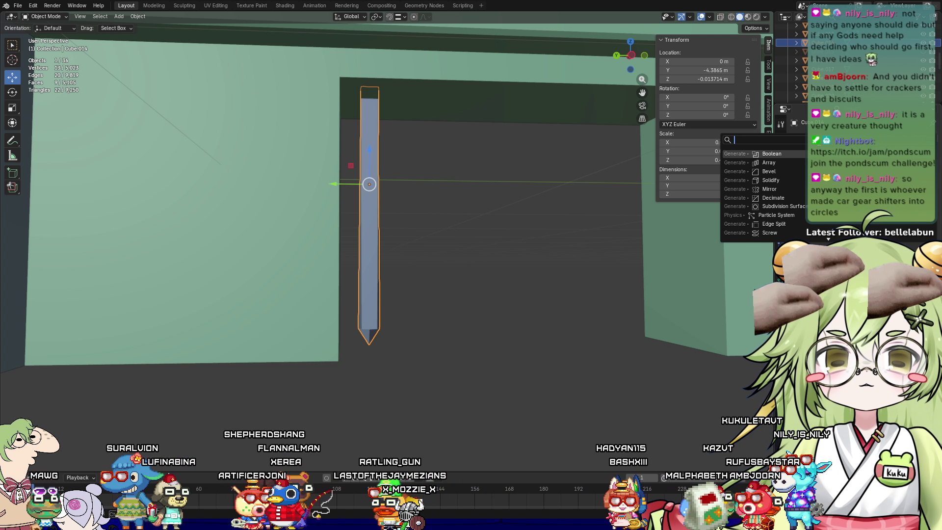
pyautogui.click(794, 155)
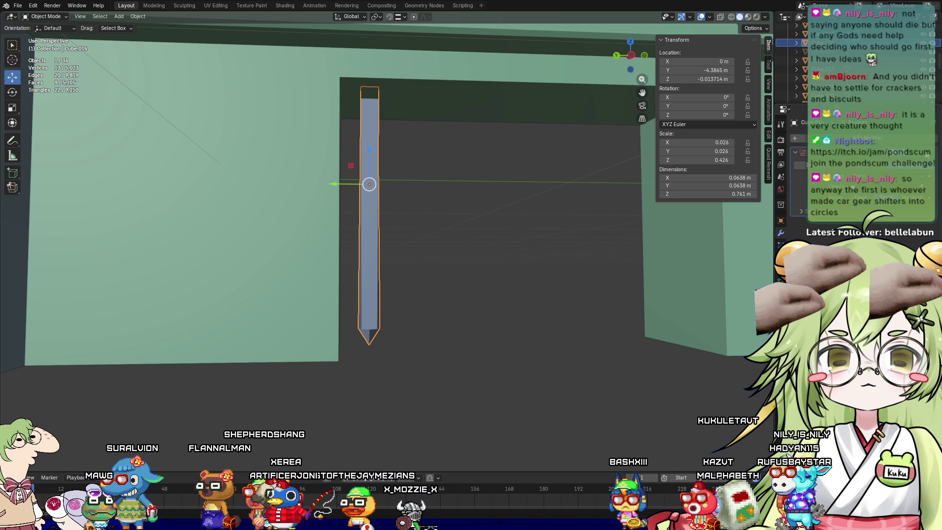
pyautogui.hotkey('shift', 'a')
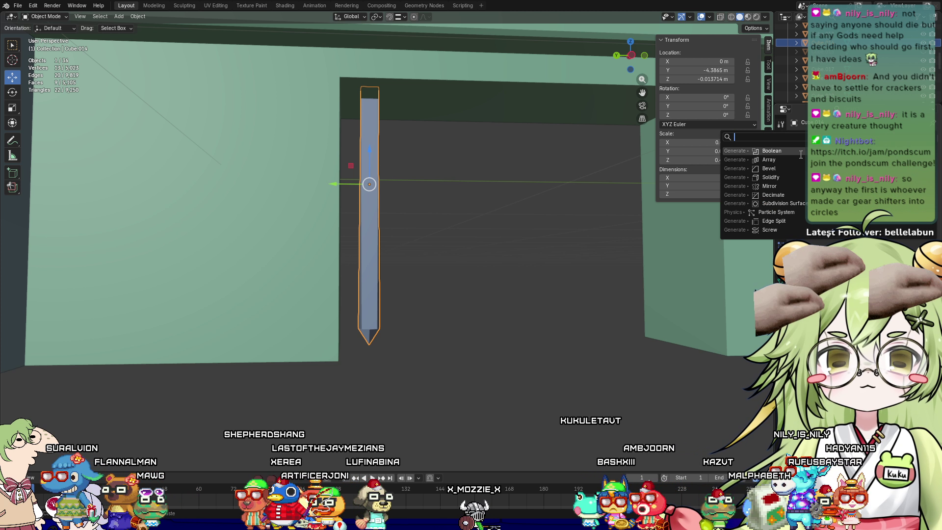
pyautogui.click(801, 154)
pyautogui.moveTo(604, 295); pyautogui.dragTo(574, 298, button='middle')
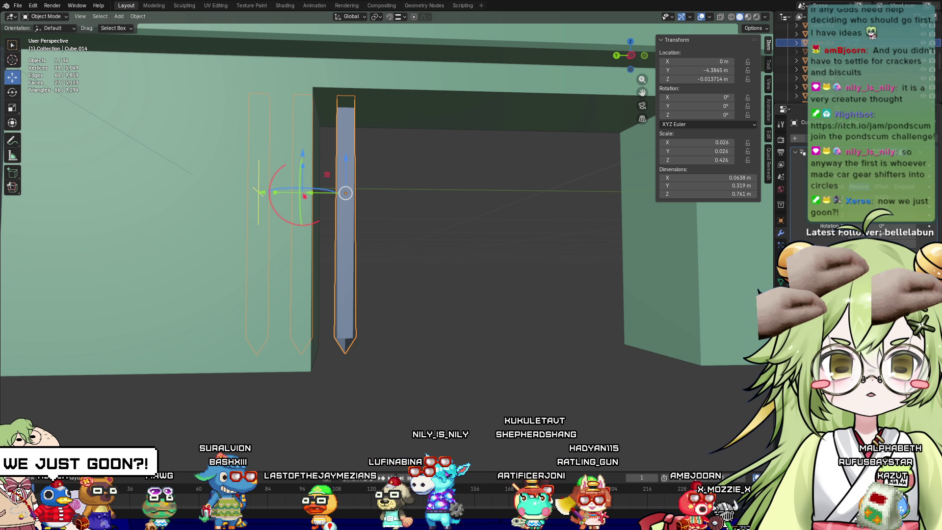
pyautogui.click(861, 217)
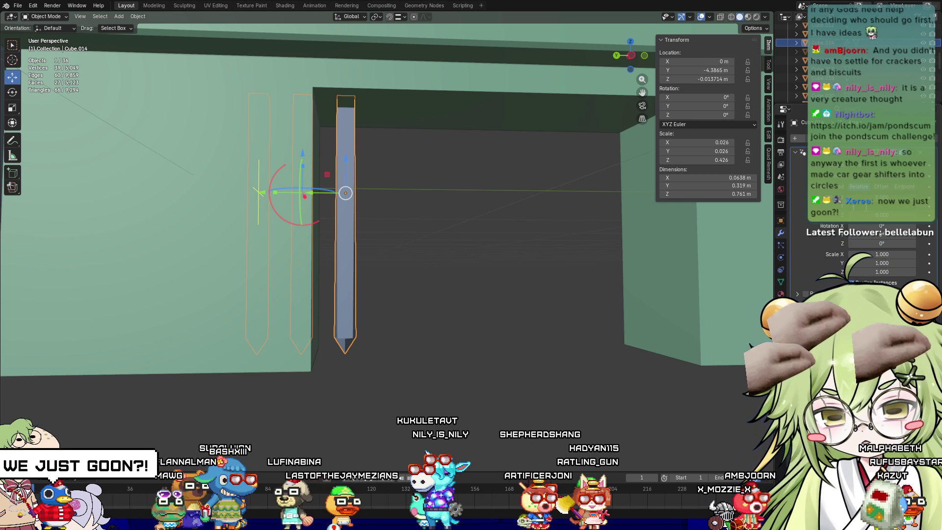
pyautogui.press('Return')
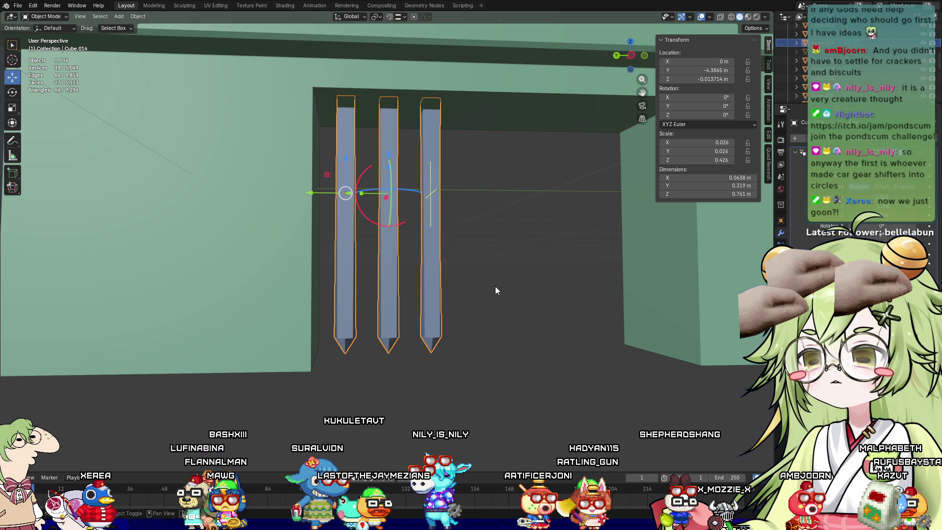
# Select the portcullis bars object and open its Base Color picker
pyautogui.keyDown('shift'); pyautogui.moveTo(496, 286); pyautogui.dragTo(461, 293, button='middle'); pyautogui.keyUp('shift')
pyautogui.moveTo(555, 265); pyautogui.dragTo(517, 309, button='middle')
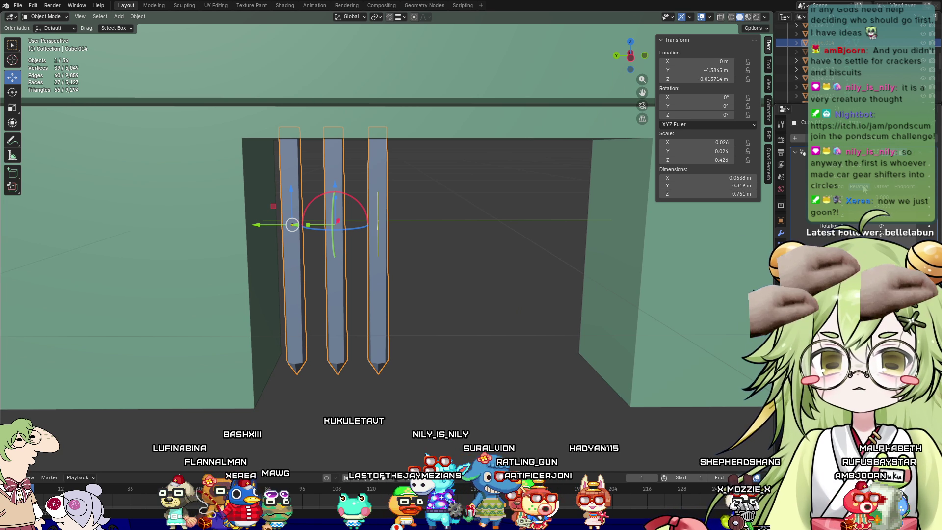
pyautogui.keyDown('ctrl'); pyautogui.scroll(5, 918, 181); pyautogui.keyUp('ctrl')
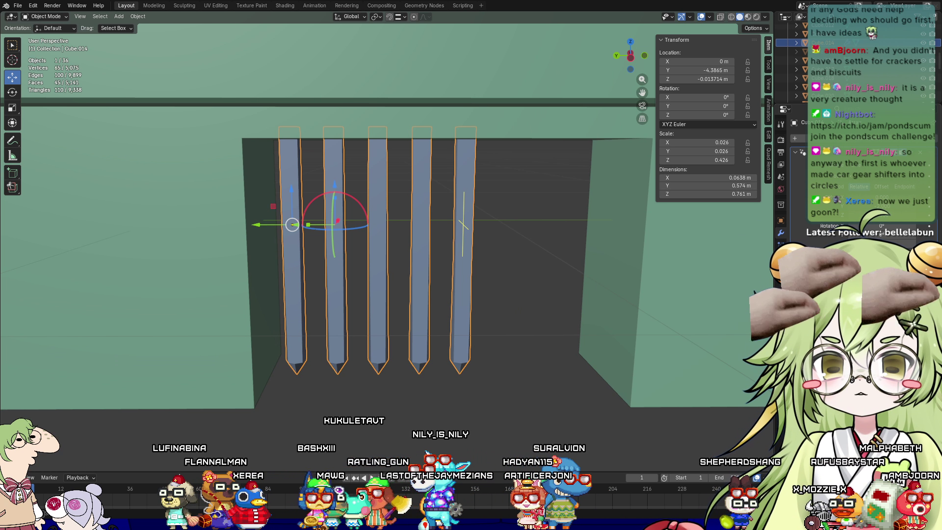
pyautogui.moveTo(622, 282)
pyautogui.mouseDown(button='middle')
pyautogui.moveTo(8, 302)
pyautogui.moveTo(34, 288)
pyautogui.mouseUp(button='middle')
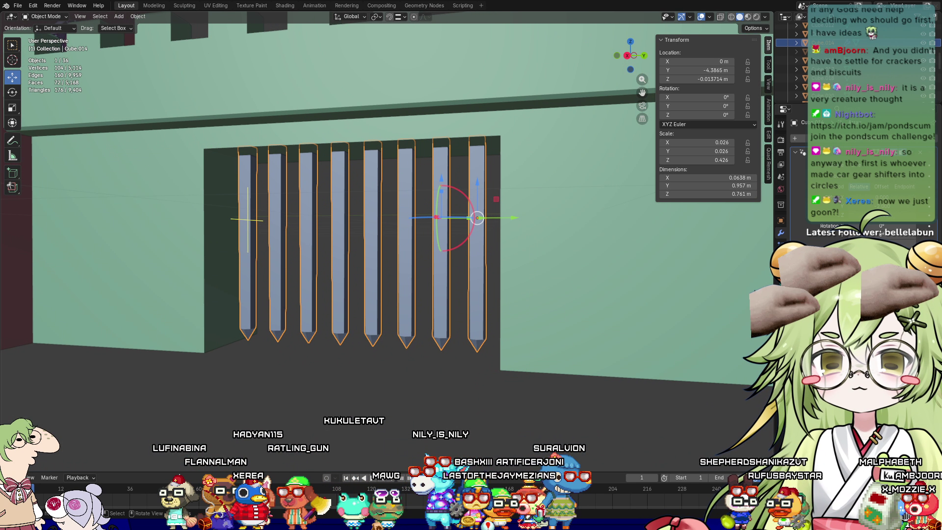
pyautogui.click(379, 382)
pyautogui.moveTo(379, 382)
pyautogui.mouseDown(button='middle')
pyautogui.moveTo(429, 369)
pyautogui.moveTo(417, 408)
pyautogui.moveTo(407, 395)
pyautogui.mouseUp(button='middle')
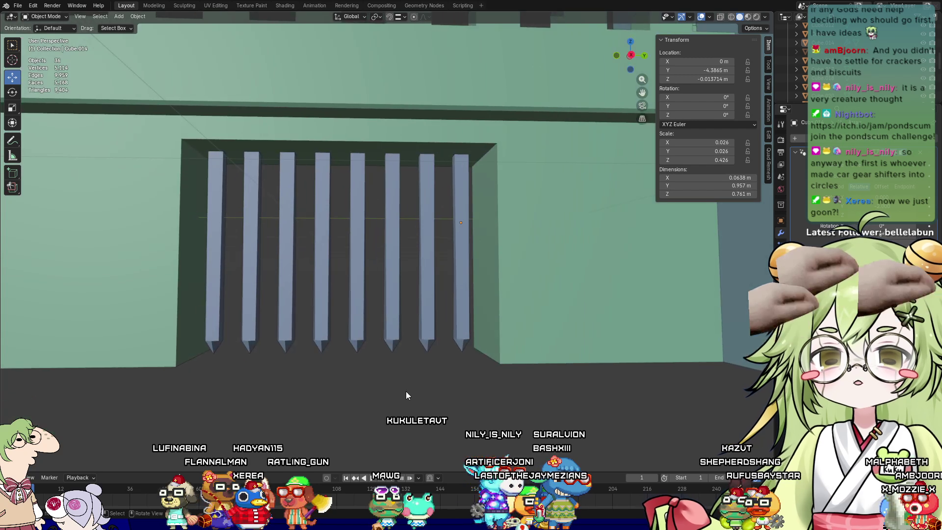
pyautogui.click(384, 277)
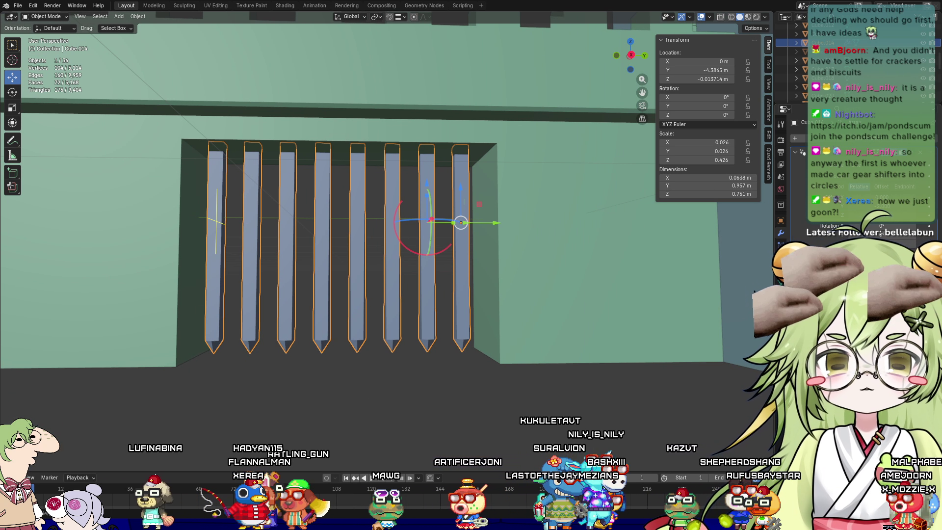
pyautogui.scroll(-3, 936, 139)
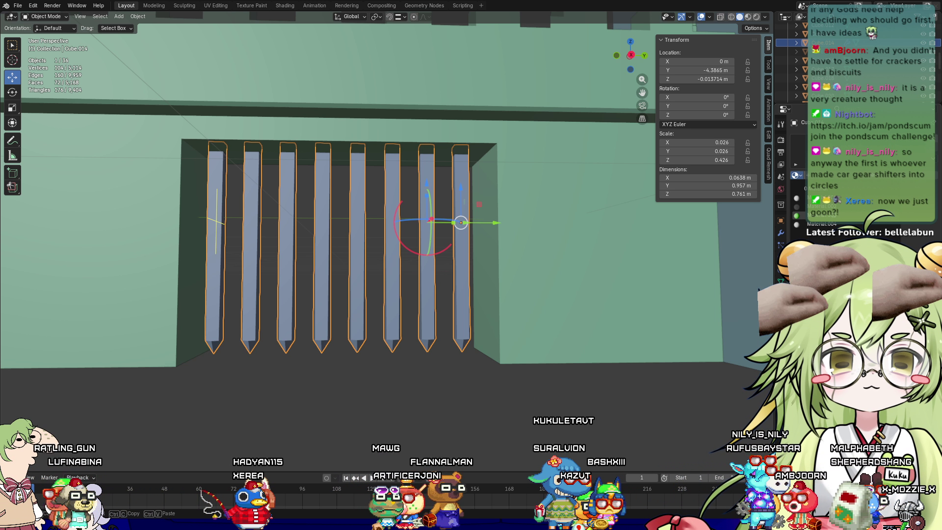
pyautogui.scroll(-4, 846, 206)
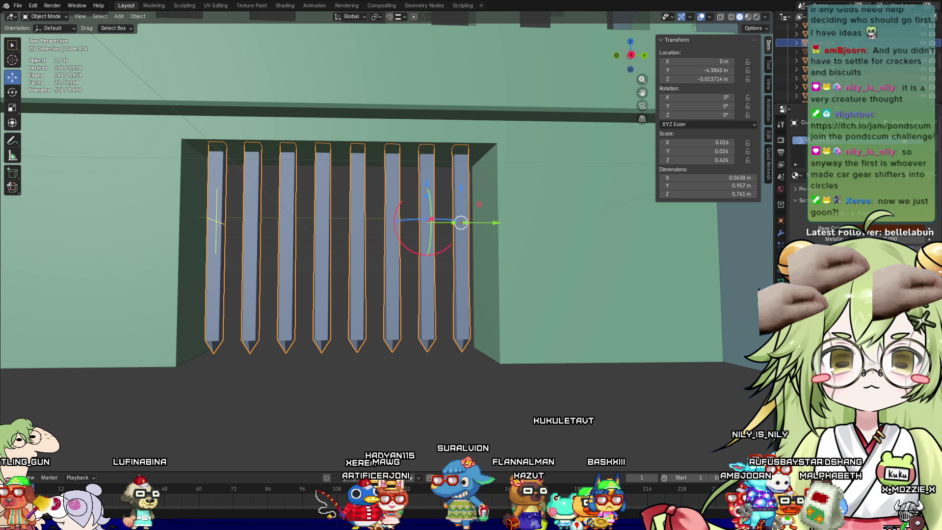
pyautogui.scroll(4, 833, 182)
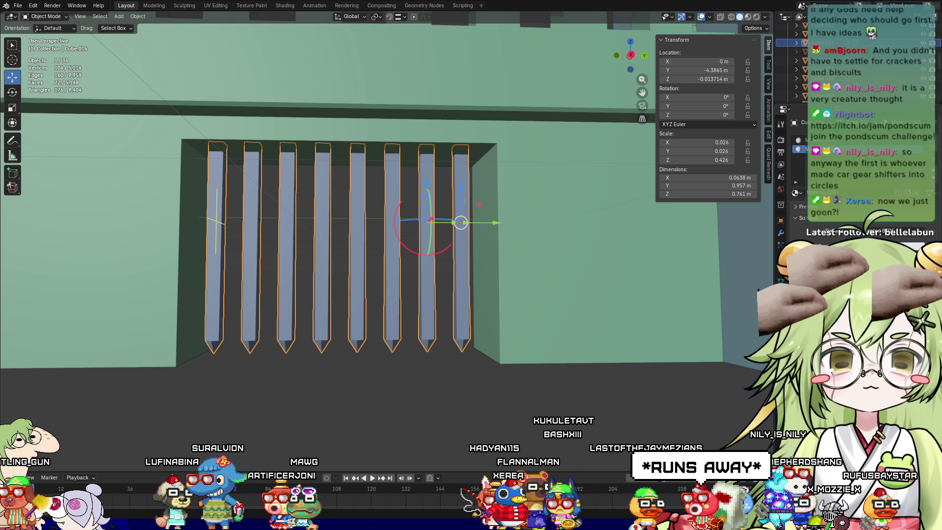
pyautogui.click(896, 237)
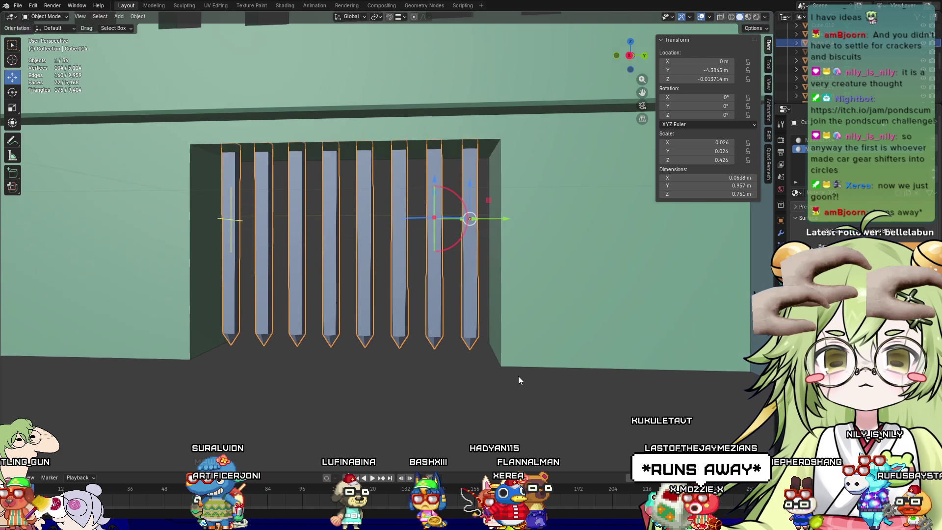
# Undo an accidental Shift+D duplicate, deselect, and exit local view to show the full castle wall
pyautogui.moveTo(518, 376); pyautogui.dragTo(703, 390, button='middle')
pyautogui.moveTo(408, 381)
pyautogui.mouseDown(button='middle')
pyautogui.moveTo(447, 346)
pyautogui.moveTo(429, 291)
pyautogui.mouseUp(button='middle')
pyautogui.moveTo(403, 376)
pyautogui.mouseDown(button='middle')
pyautogui.moveTo(375, 290)
pyautogui.moveTo(378, 302)
pyautogui.mouseUp(button='middle')
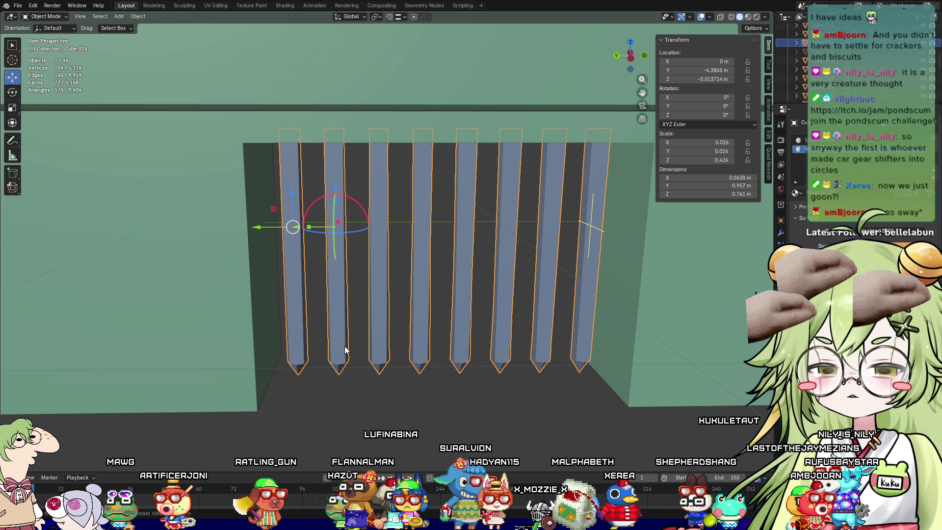
pyautogui.click(341, 381)
pyautogui.click(328, 296)
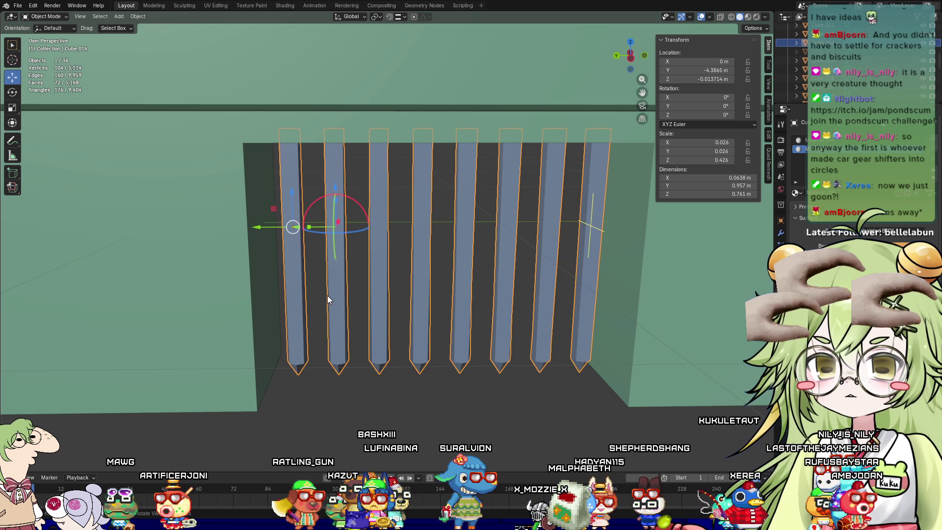
pyautogui.hotkey('shift', 'd')
pyautogui.rightClick(382, 400)
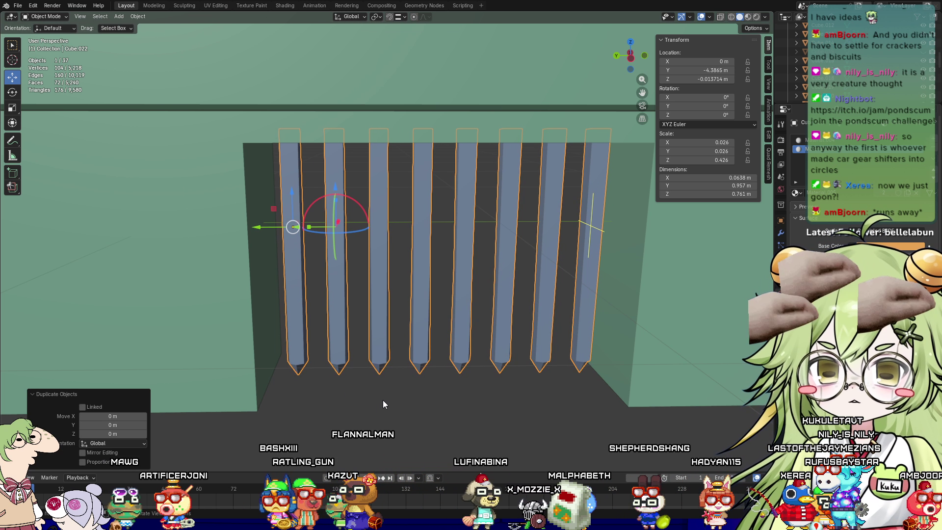
pyautogui.hotkey('ctrl', 'z')
pyautogui.hotkey('alt', 'a')
pyautogui.press('KP_Divide')
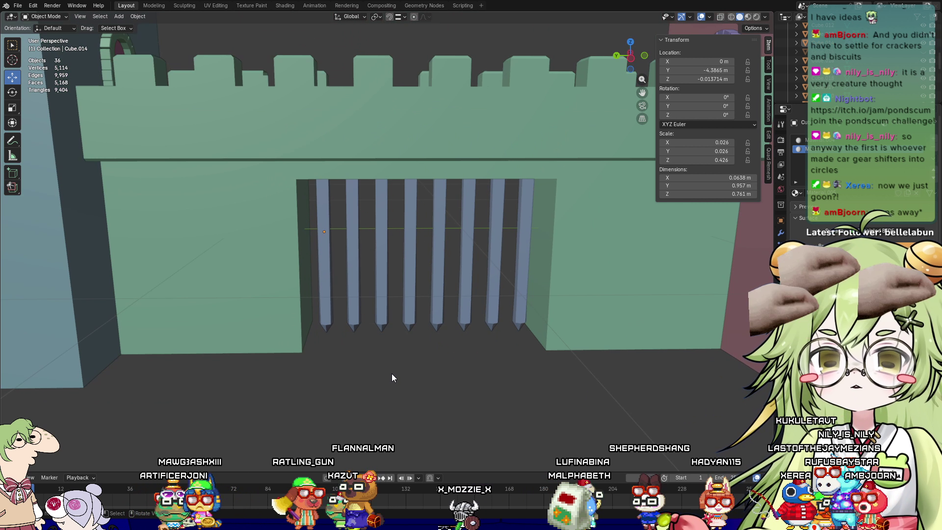
pyautogui.moveTo(381, 359)
pyautogui.mouseDown(button='middle')
pyautogui.moveTo(390, 343)
pyautogui.moveTo(382, 358)
pyautogui.mouseUp(button='middle')
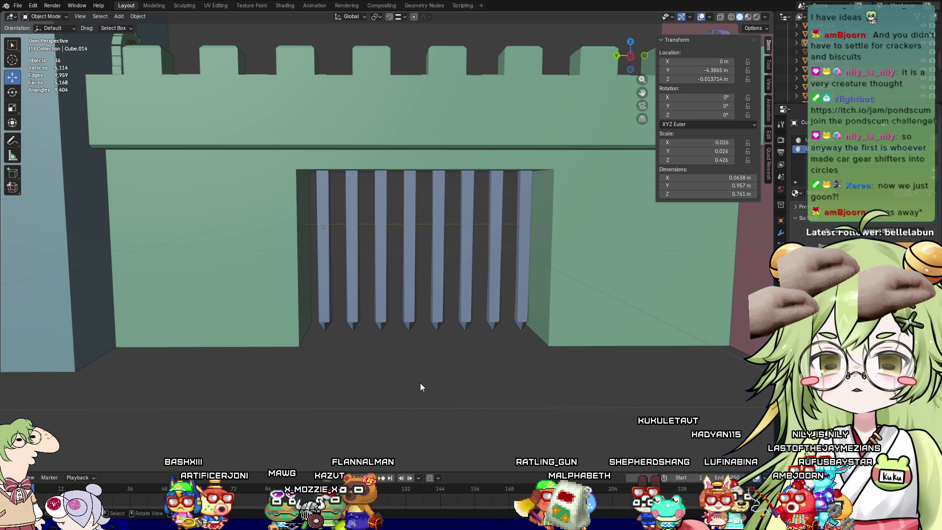
pyautogui.hotkey('shift', 'a')
# Add a new mesh cube and move it back to the portcullis gate
pyautogui.moveTo(423, 334)
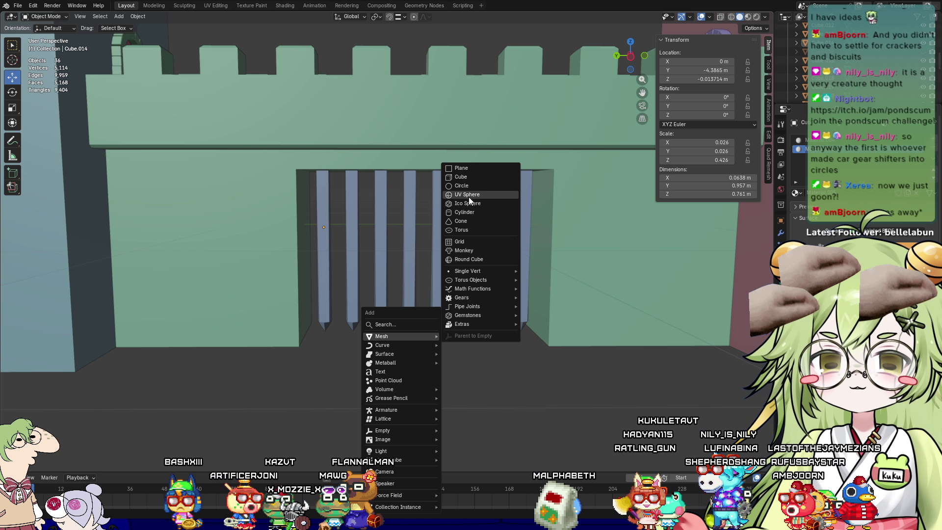
pyautogui.click(478, 176)
pyautogui.scroll(-6, 414, 340)
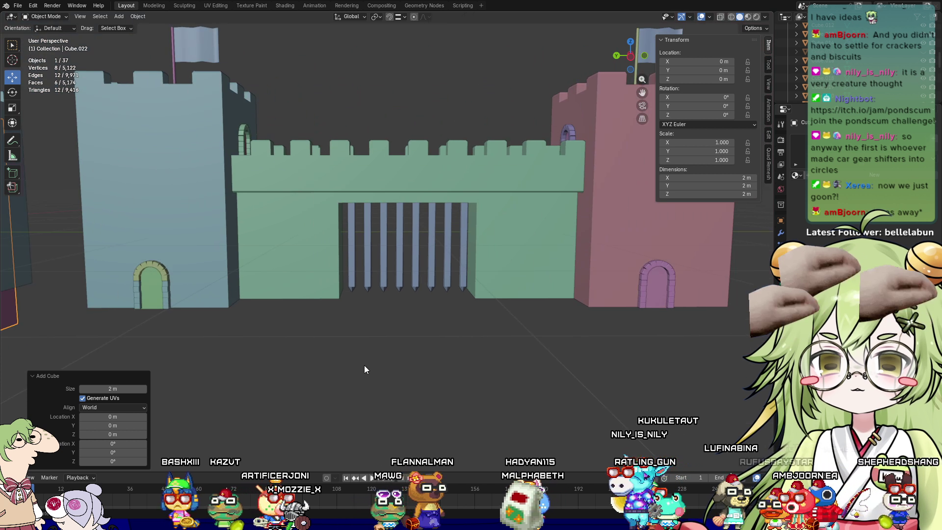
pyautogui.moveTo(71, 240)
pyautogui.mouseDown()
pyautogui.moveTo(442, 239)
pyautogui.moveTo(363, 240)
pyautogui.mouseUp()
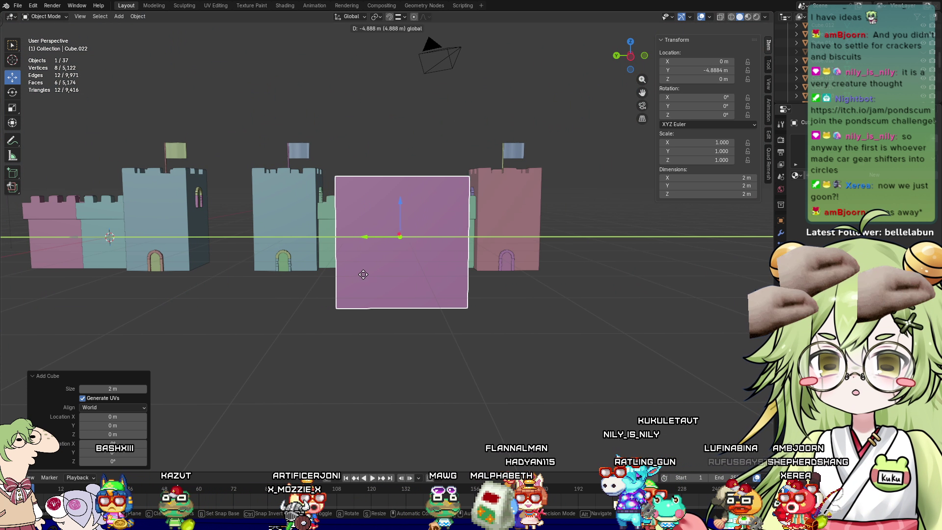
pyautogui.moveTo(363, 240)
pyautogui.mouseDown(button='middle')
pyautogui.moveTo(558, 293)
pyautogui.moveTo(500, 312)
pyautogui.mouseUp(button='middle')
# Scale the cube down to 0.0562 m and raise it to Z 0.0666 m among the bars
pyautogui.press('s')
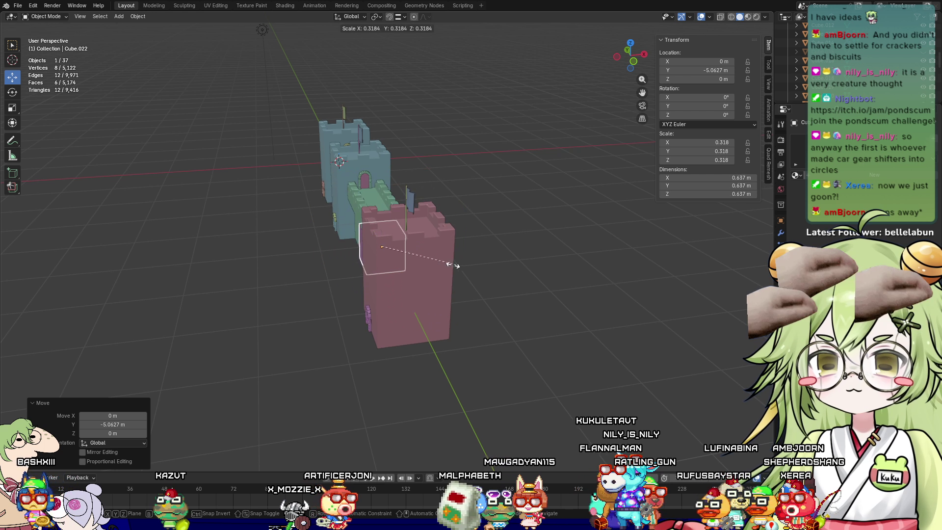
pyautogui.click(408, 262)
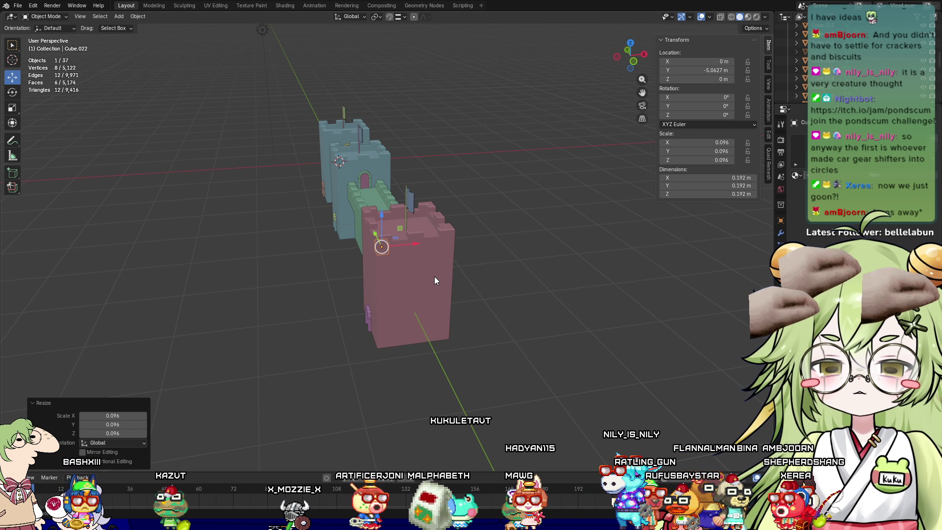
pyautogui.press('KP_Decimal')
pyautogui.scroll(3, 471, 287)
pyautogui.moveTo(472, 288)
pyautogui.mouseDown(button='middle')
pyautogui.moveTo(432, 270)
pyautogui.moveTo(564, 242)
pyautogui.mouseUp(button='middle')
pyautogui.scroll(2, 432, 270)
pyautogui.press('s')
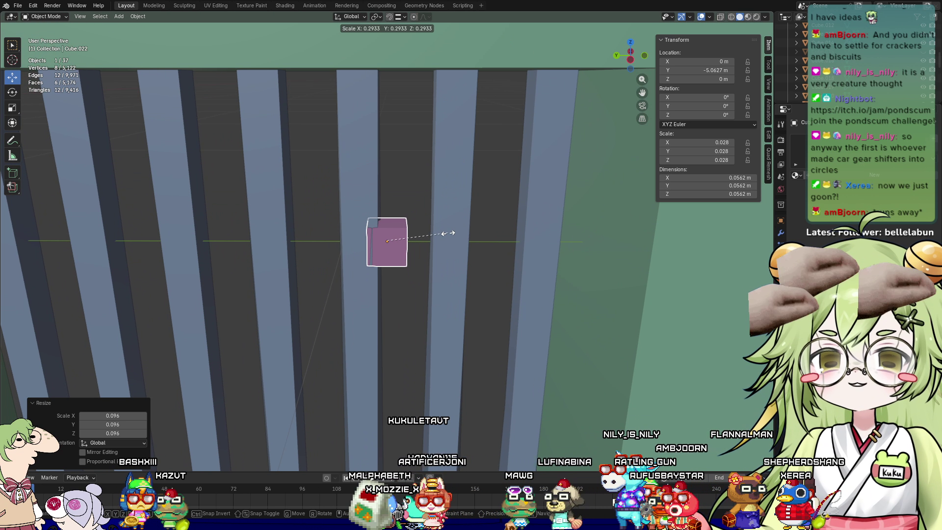
pyautogui.click(446, 231)
pyautogui.moveTo(445, 231)
pyautogui.mouseDown(button='middle')
pyautogui.moveTo(380, 246)
pyautogui.moveTo(388, 268)
pyautogui.mouseUp(button='middle')
pyautogui.moveTo(388, 210); pyautogui.dragTo(387, 169)
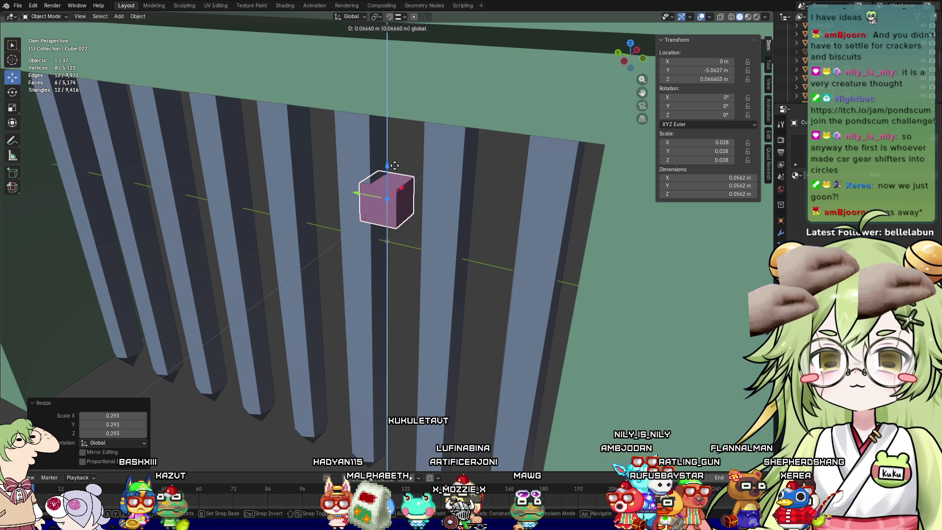
pyautogui.scroll(2, 438, 162)
pyautogui.moveTo(407, 187)
pyautogui.mouseDown(button='middle')
pyautogui.moveTo(436, 297)
pyautogui.moveTo(405, 272)
pyautogui.moveTo(435, 246)
pyautogui.moveTo(358, 290)
pyautogui.moveTo(393, 311)
pyautogui.moveTo(433, 293)
pyautogui.moveTo(384, 309)
pyautogui.moveTo(403, 305)
pyautogui.mouseUp(button='middle')
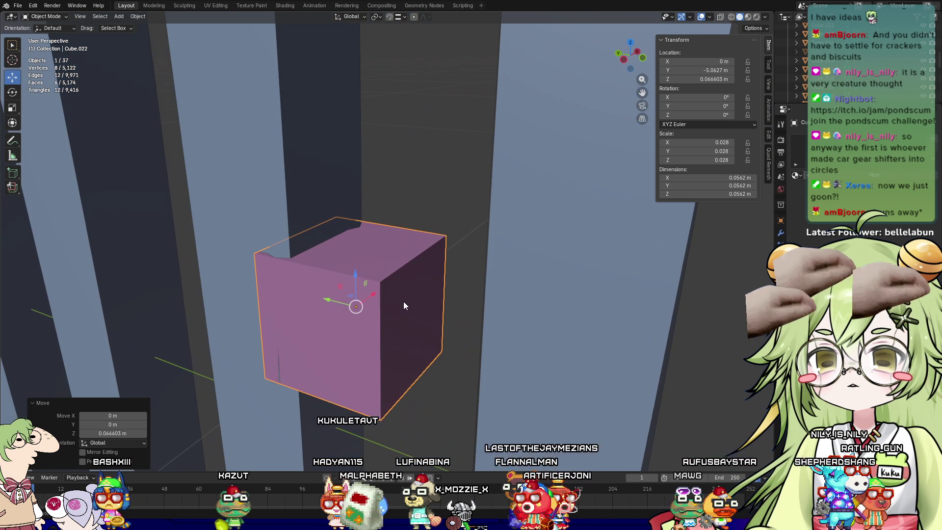
# In Edit Mode, push a side face inward and lower the top face to flatten the cube
pyautogui.moveTo(331, 302); pyautogui.dragTo(365, 317, button='middle')
pyautogui.moveTo(367, 303); pyautogui.dragTo(374, 293)
pyautogui.moveTo(558, 253)
pyautogui.mouseDown(button='middle')
pyautogui.moveTo(447, 269)
pyautogui.moveTo(386, 262)
pyautogui.mouseUp(button='middle')
pyautogui.press('Tab')
pyautogui.click(371, 265)
pyautogui.moveTo(372, 270); pyautogui.dragTo(368, 279)
pyautogui.moveTo(368, 279)
pyautogui.mouseDown(button='middle')
pyautogui.moveTo(504, 283)
pyautogui.moveTo(440, 383)
pyautogui.moveTo(435, 349)
pyautogui.moveTo(391, 299)
pyautogui.mouseUp(button='middle')
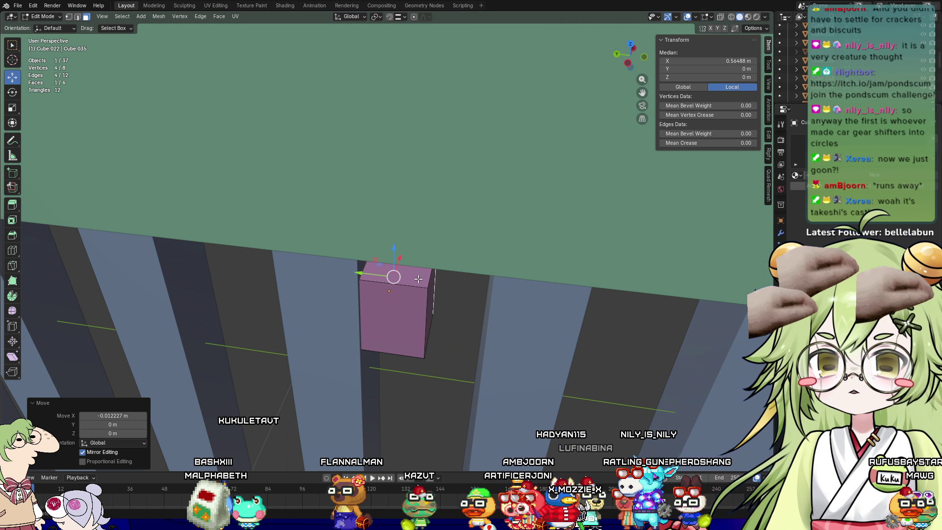
pyautogui.click(419, 279)
pyautogui.moveTo(392, 230); pyautogui.dragTo(385, 258)
pyautogui.scroll(-10, 385, 265)
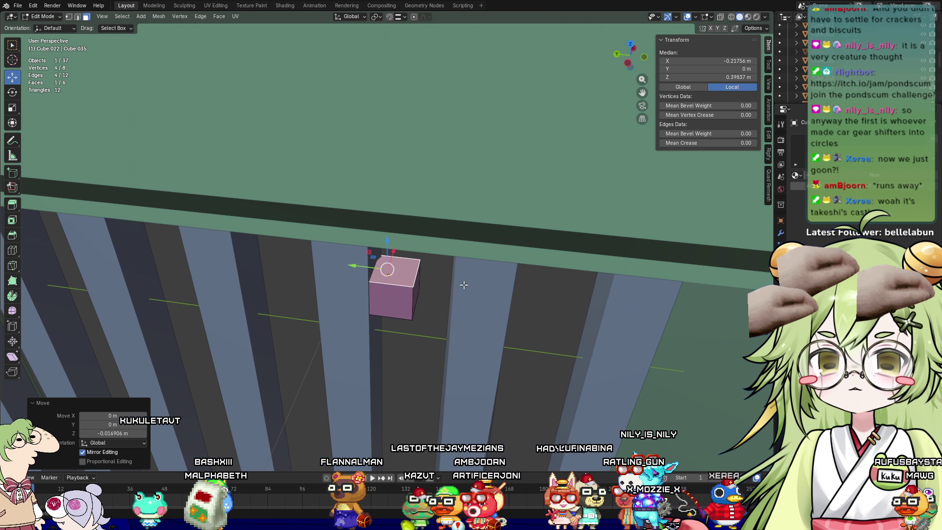
pyautogui.scroll(10, 368, 325)
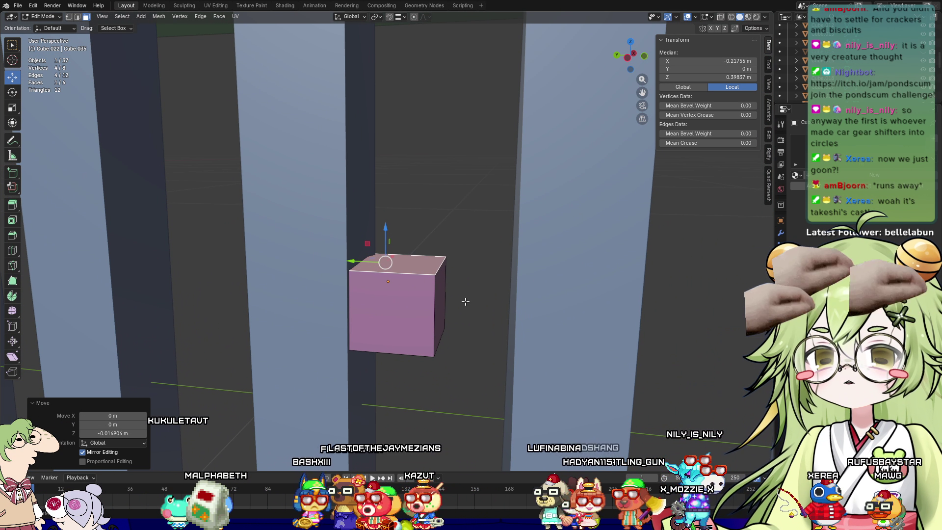
# Extrude the cube's end face and stretch it along the gate toward the outer posts
pyautogui.click(435, 299)
pyautogui.scroll(-3, 436, 300)
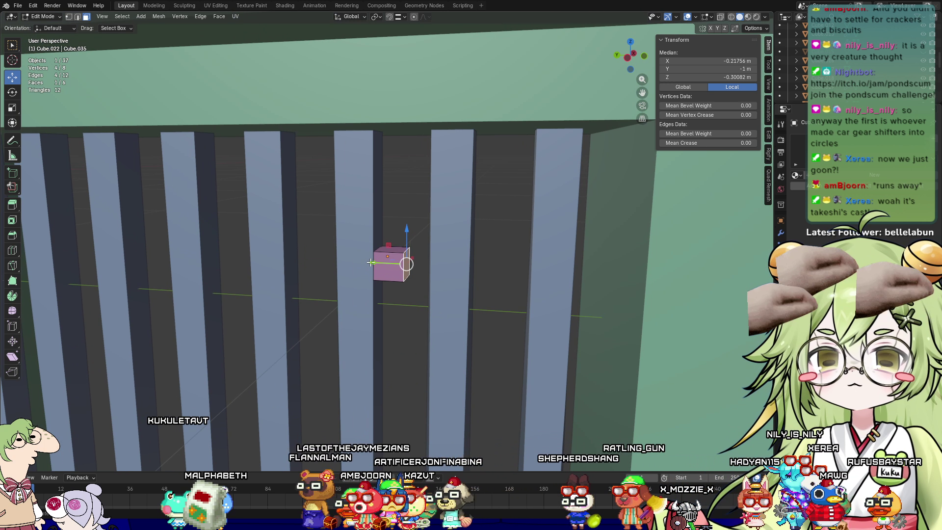
pyautogui.press('e')
pyautogui.click(498, 269)
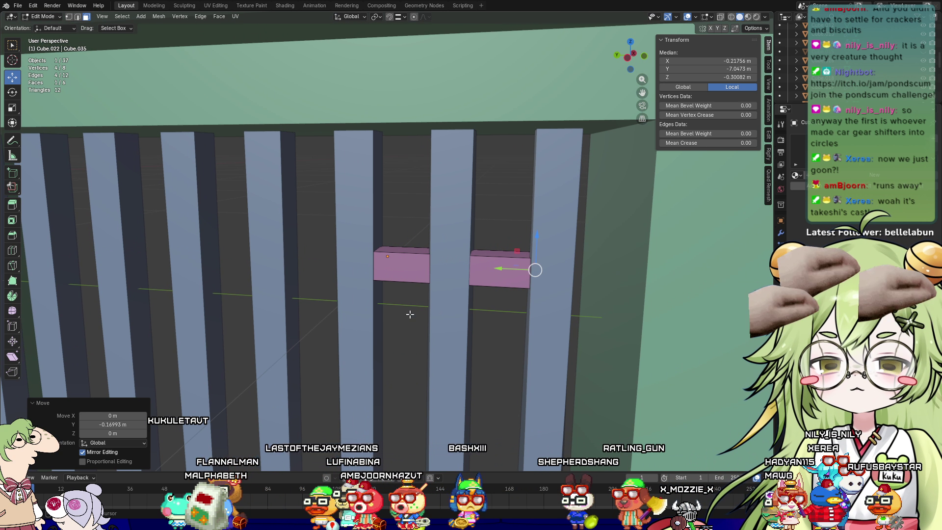
pyautogui.moveTo(475, 297)
pyautogui.mouseDown(button='middle')
pyautogui.moveTo(505, 320)
pyautogui.moveTo(499, 280)
pyautogui.moveTo(455, 257)
pyautogui.mouseUp(button='middle')
pyautogui.click(465, 256)
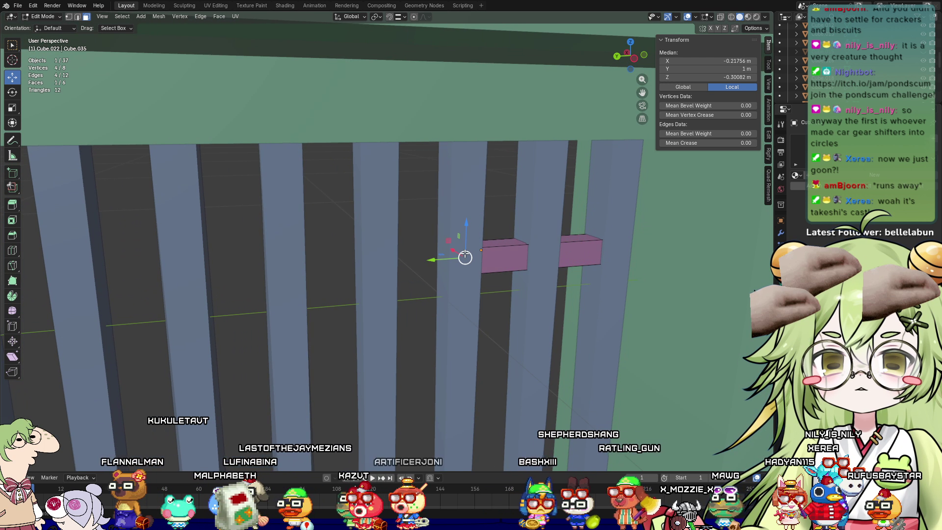
pyautogui.moveTo(432, 264); pyautogui.dragTo(128, 274)
pyautogui.moveTo(128, 275)
pyautogui.mouseDown(button='middle')
pyautogui.moveTo(294, 245)
pyautogui.moveTo(313, 257)
pyautogui.mouseUp(button='middle')
pyautogui.moveTo(313, 257); pyautogui.dragTo(308, 258)
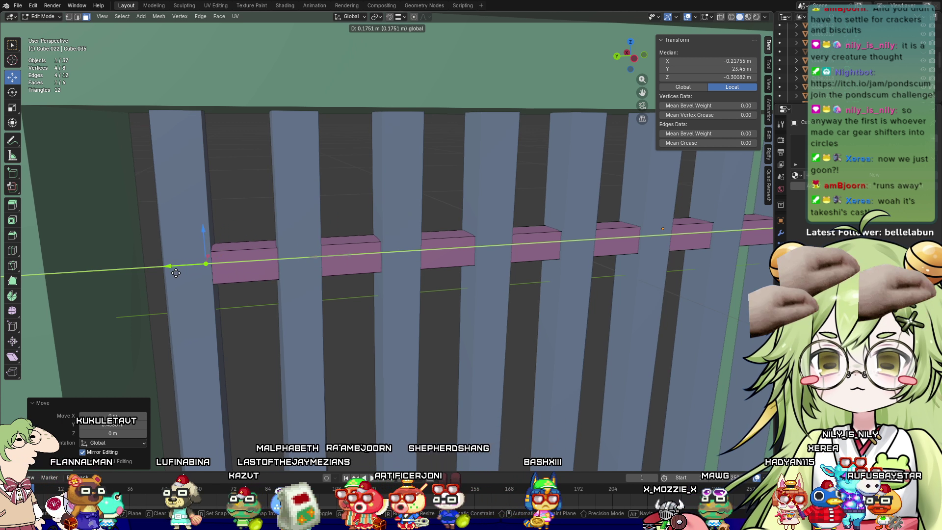
pyautogui.moveTo(176, 273); pyautogui.dragTo(177, 272)
pyautogui.scroll(-4, 343, 285)
# Pull both ends past the outer bars for a 0.989 m long, 0.0393 m tall crossbar
pyautogui.moveTo(393, 304)
pyautogui.mouseDown(button='middle')
pyautogui.moveTo(361, 299)
pyautogui.moveTo(362, 285)
pyautogui.moveTo(344, 297)
pyautogui.moveTo(378, 299)
pyautogui.moveTo(365, 299)
pyautogui.mouseUp(button='middle')
pyautogui.scroll(3, 336, 298)
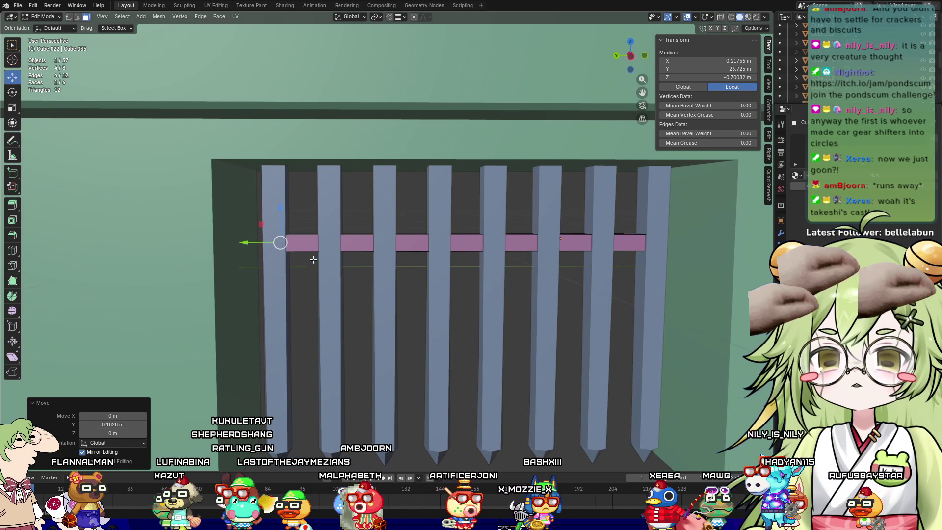
pyautogui.moveTo(255, 246)
pyautogui.mouseDown()
pyautogui.moveTo(196, 249)
pyautogui.moveTo(227, 248)
pyautogui.mouseUp()
pyautogui.scroll(5, 206, 241)
pyautogui.moveTo(227, 248)
pyautogui.mouseDown(button='middle')
pyautogui.moveTo(378, 279)
pyautogui.moveTo(362, 288)
pyautogui.moveTo(562, 294)
pyautogui.moveTo(381, 299)
pyautogui.moveTo(450, 321)
pyautogui.moveTo(441, 275)
pyautogui.mouseUp(button='middle')
pyautogui.click(439, 269)
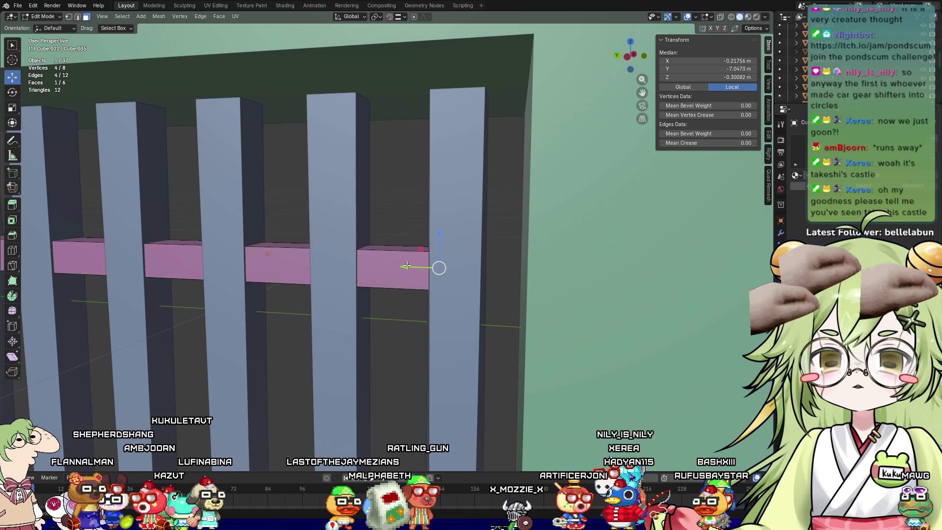
pyautogui.moveTo(407, 265); pyautogui.dragTo(471, 268)
pyautogui.scroll(-5, 281, 341)
pyautogui.moveTo(282, 341)
pyautogui.keyDown('shift'); pyautogui.mouseDown(button='middle')
pyautogui.moveTo(383, 309)
pyautogui.moveTo(429, 320)
pyautogui.moveTo(393, 289)
pyautogui.mouseUp(button='middle'); pyautogui.keyUp('shift')
pyautogui.scroll(2, 393, 289)
pyautogui.press('Tab')
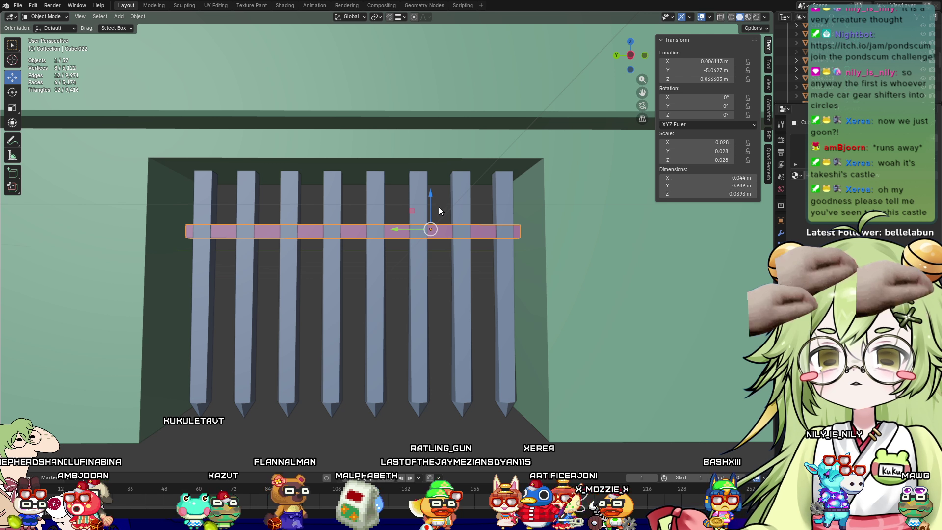
# Raise the crossbar, then add an Array modifier with relative offset X 0 and Z -3
pyautogui.moveTo(439, 207); pyautogui.dragTo(439, 176)
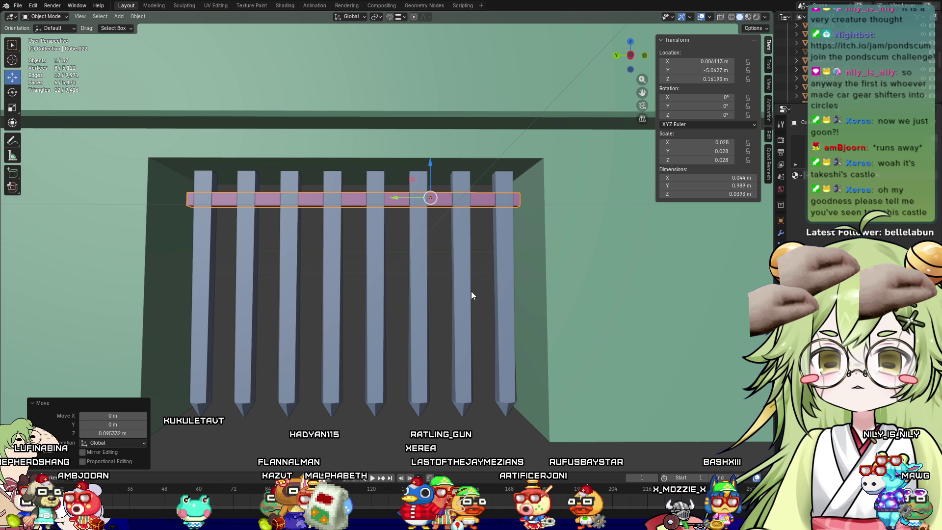
pyautogui.click(781, 295)
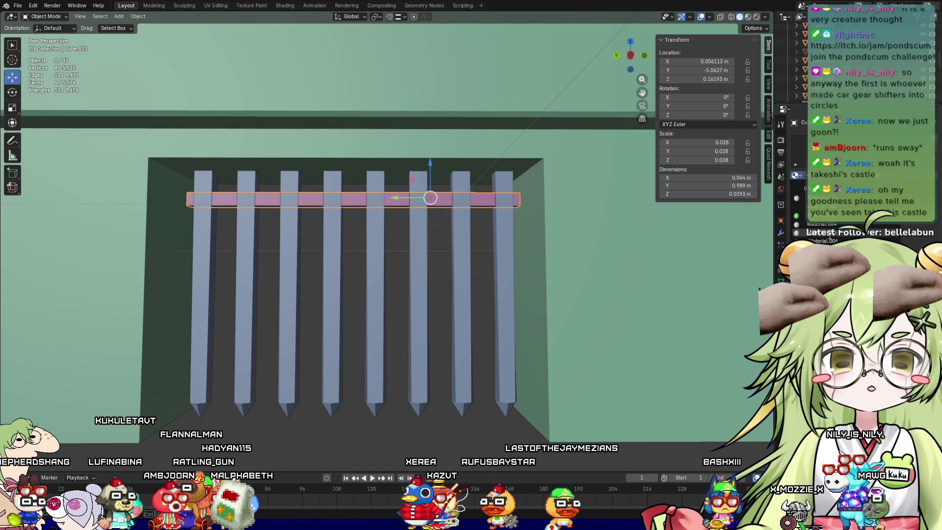
pyautogui.moveTo(666, 224)
pyautogui.mouseDown(button='middle')
pyautogui.moveTo(599, 260)
pyautogui.moveTo(490, 208)
pyautogui.mouseUp(button='middle')
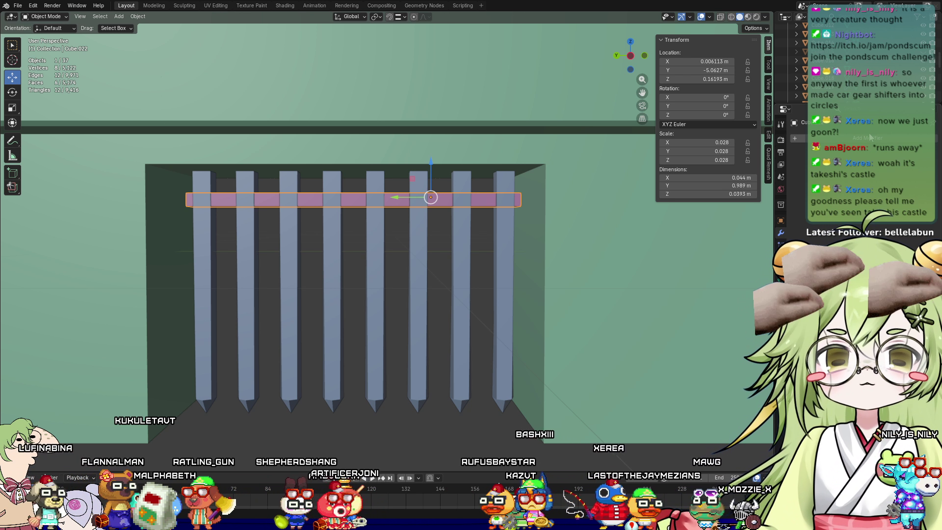
pyautogui.click(858, 140)
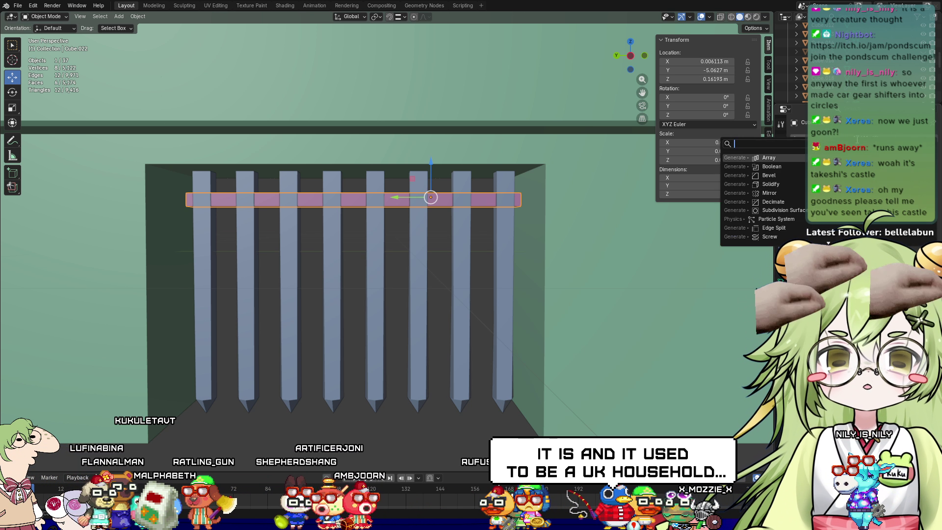
pyautogui.click(794, 159)
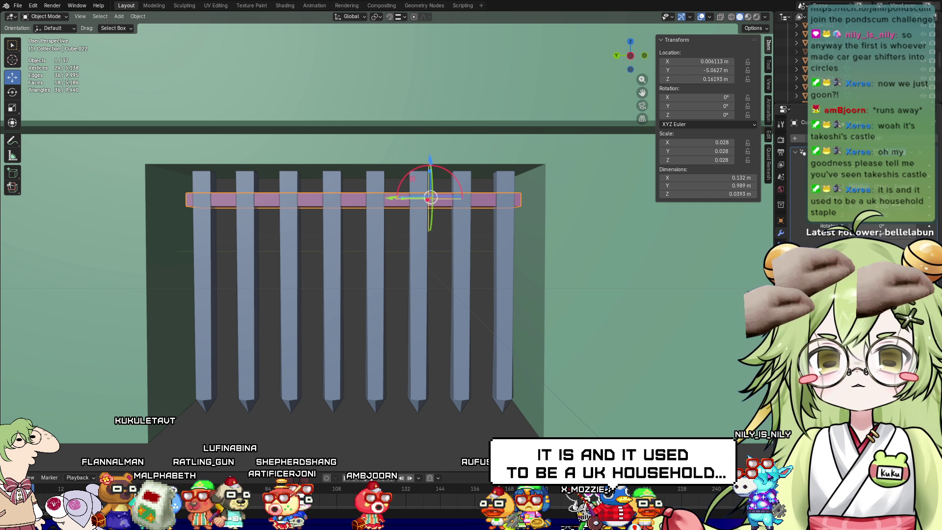
pyautogui.write('0')
pyautogui.press('Return')
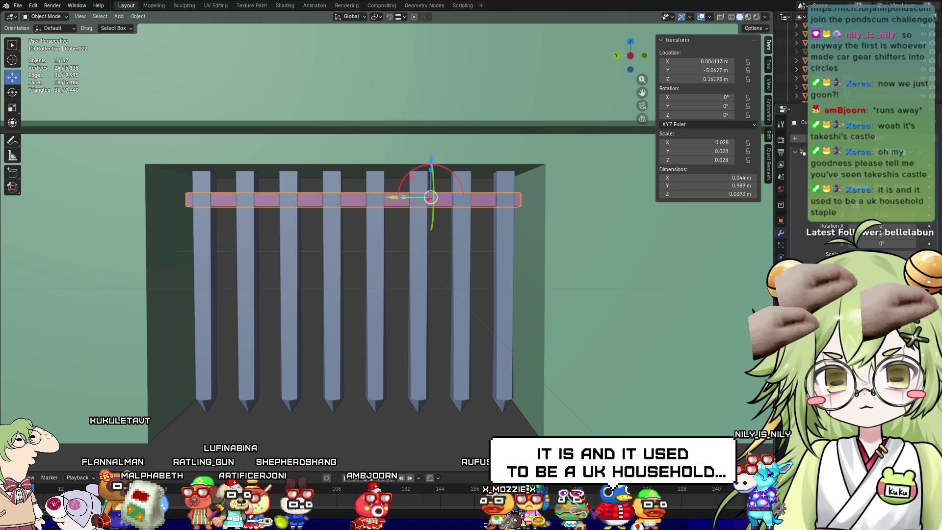
pyautogui.write('2')
pyautogui.press('Return')
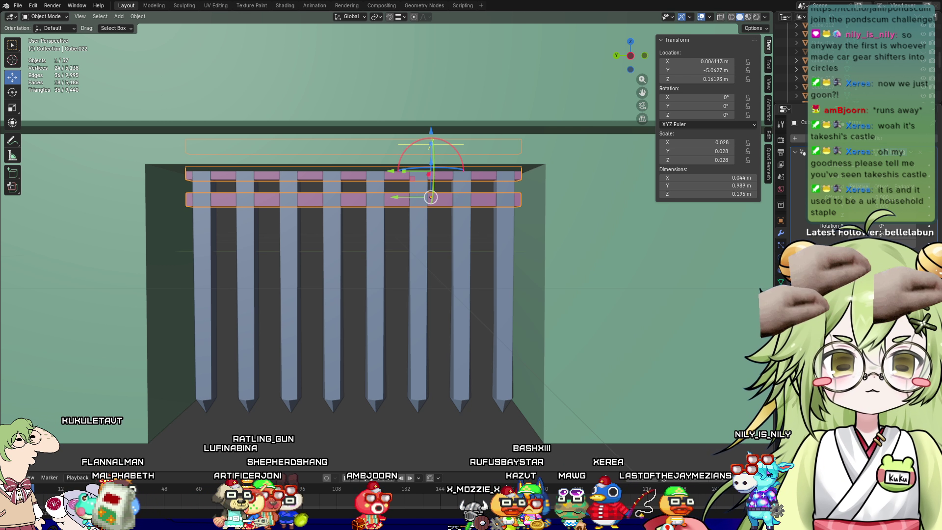
pyautogui.write('-2')
pyautogui.press('Return')
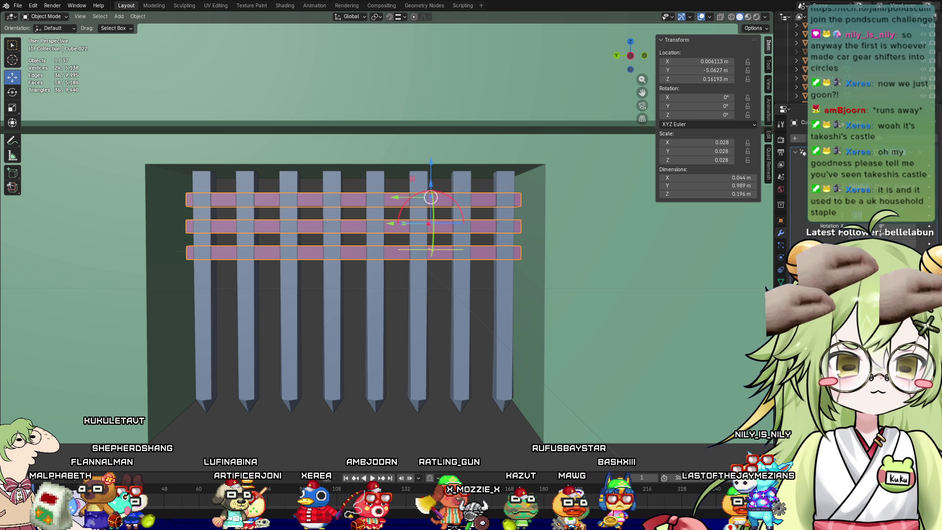
pyautogui.write('-3')
pyautogui.press('Return')
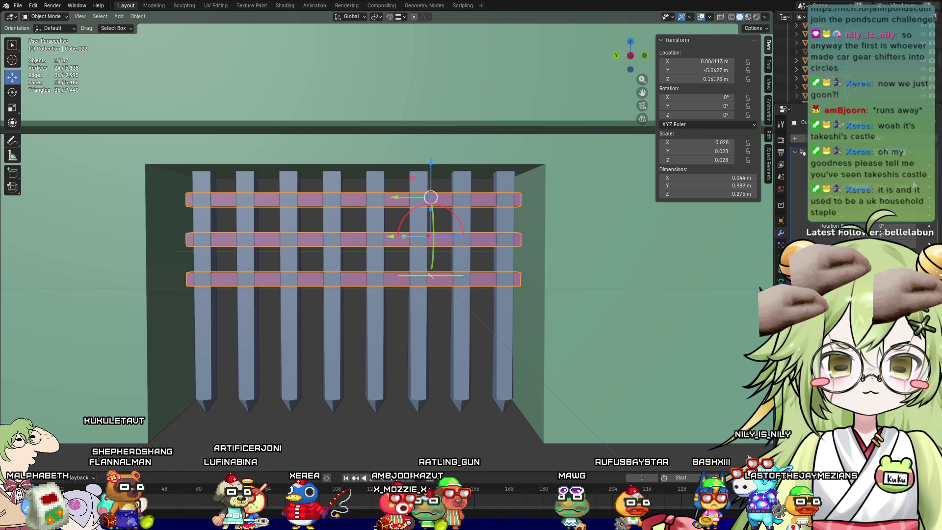
# Tighten the crossbar spacing and raise the array count to six bars
pyautogui.keyDown('ctrl'); pyautogui.scroll(2, 859, 344); pyautogui.keyUp('ctrl')
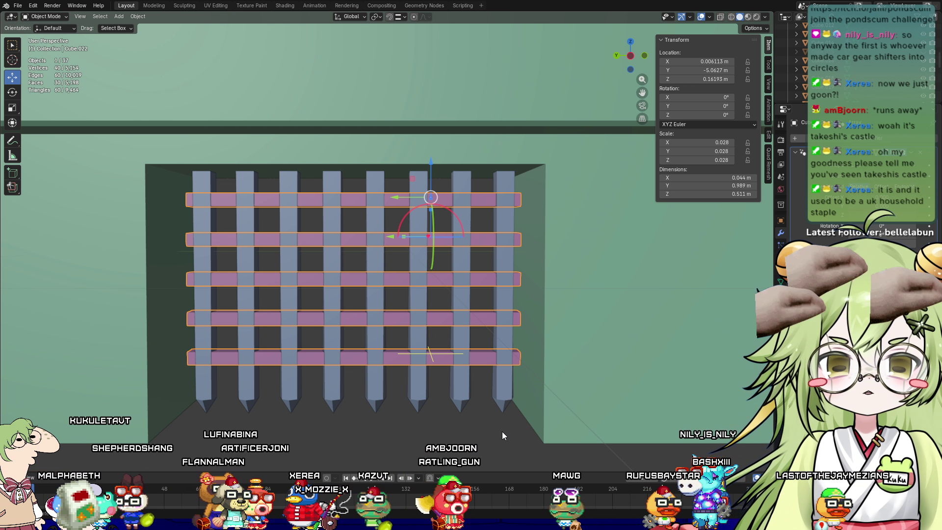
pyautogui.hotkey('alt', 'a')
pyautogui.scroll(-3, 472, 423)
pyautogui.moveTo(452, 413)
pyautogui.mouseDown(button='middle')
pyautogui.moveTo(469, 413)
pyautogui.moveTo(432, 392)
pyautogui.moveTo(446, 405)
pyautogui.mouseUp(button='middle')
pyautogui.click(359, 213)
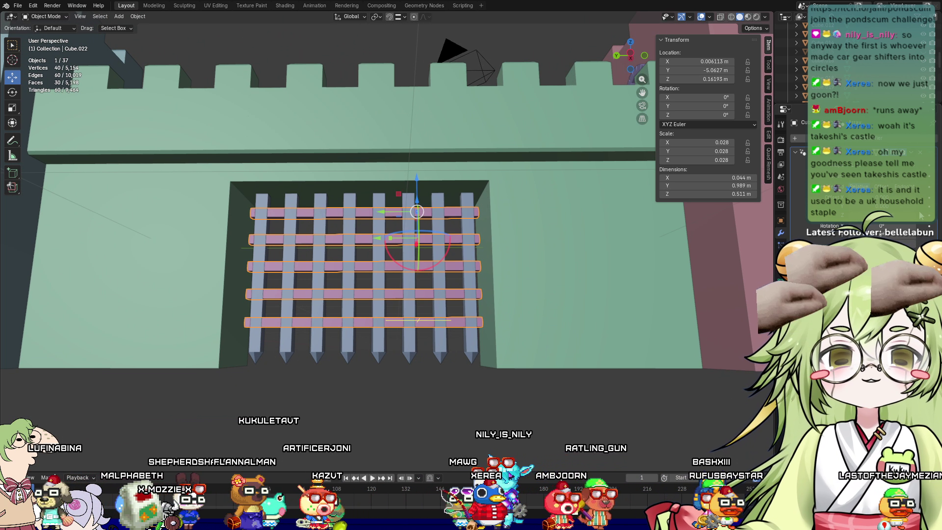
pyautogui.moveTo(921, 216); pyautogui.dragTo(902, 215)
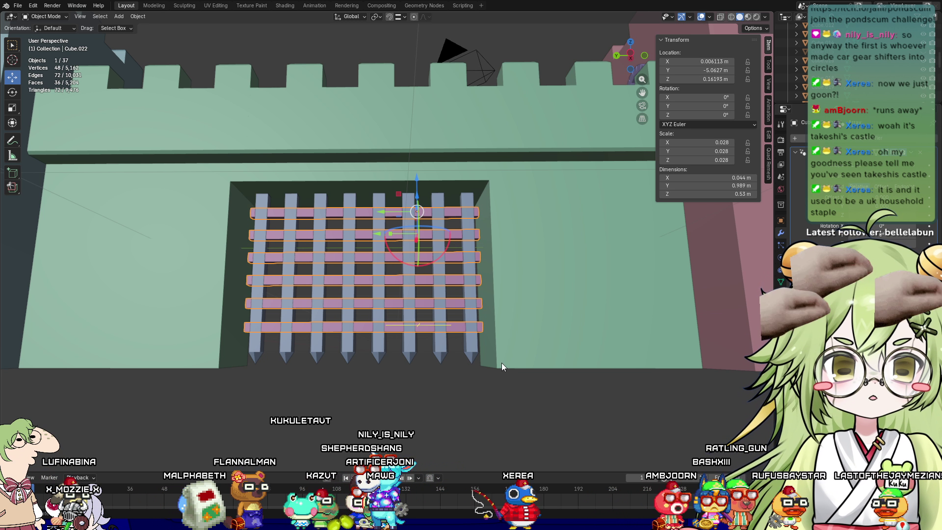
pyautogui.moveTo(502, 363); pyautogui.dragTo(505, 375, button='middle')
pyautogui.click(459, 393)
pyautogui.moveTo(402, 381); pyautogui.dragTo(390, 378, button='middle')
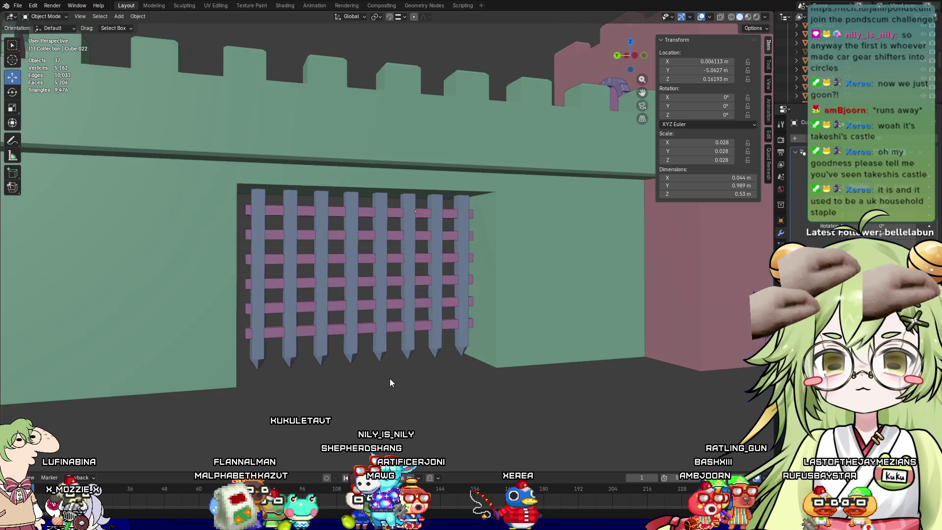
# Switch to Material Preview and enter Edit Mode on the portcullis uprights
pyautogui.click(748, 16)
pyautogui.moveTo(482, 378); pyautogui.dragTo(386, 417, button='middle')
pyautogui.click(383, 349)
pyautogui.moveTo(384, 349)
pyautogui.mouseDown(button='middle')
pyautogui.moveTo(384, 369)
pyautogui.moveTo(397, 337)
pyautogui.moveTo(213, 362)
pyautogui.moveTo(497, 315)
pyautogui.moveTo(242, 251)
pyautogui.moveTo(324, 221)
pyautogui.mouseUp(button='middle')
pyautogui.press('Tab')
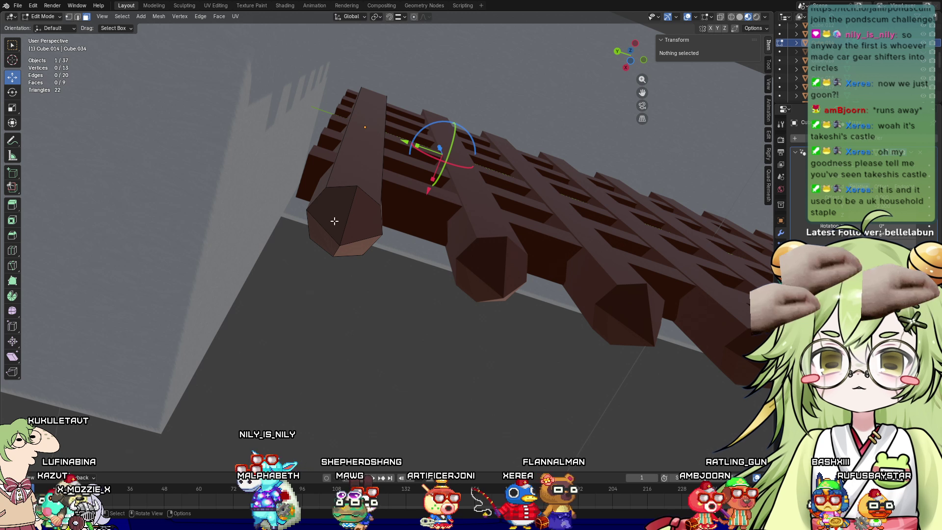
# Assign a separate tan tip material to the uprights' pointed tip faces
pyautogui.click(336, 211)
pyautogui.keyDown('shift'); pyautogui.click(363, 241); pyautogui.keyUp('shift')
pyautogui.keyDown('shift'); pyautogui.click(362, 248); pyautogui.keyUp('shift')
pyautogui.keyDown('shift'); pyautogui.click(331, 243); pyautogui.keyUp('shift')
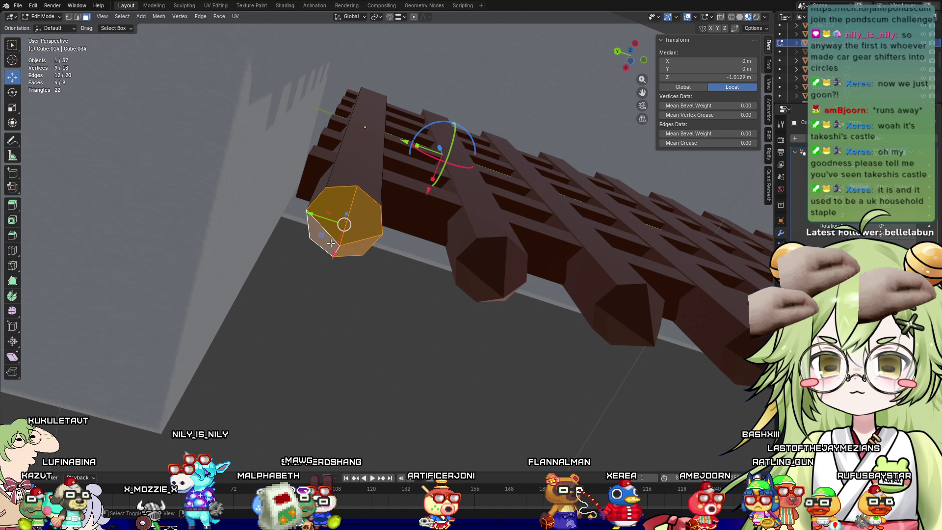
pyautogui.click(781, 281)
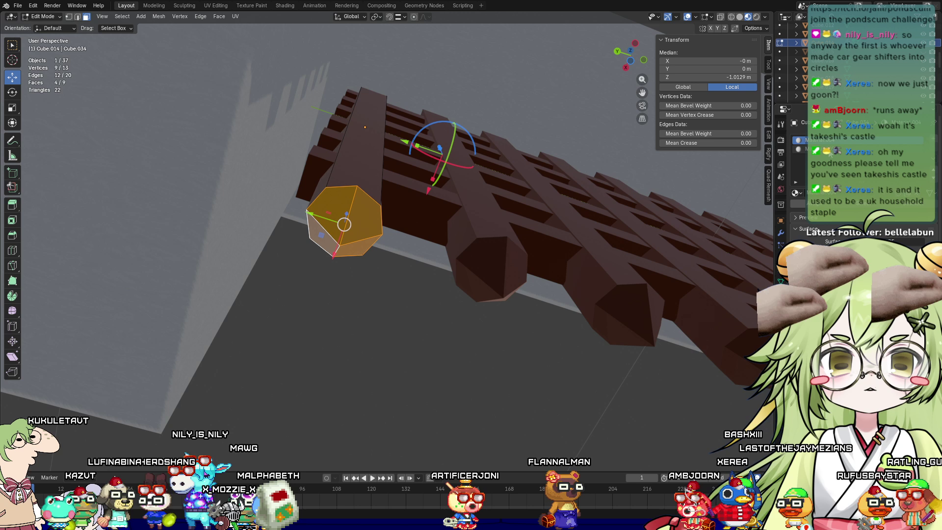
pyautogui.press('Tab')
pyautogui.moveTo(406, 387)
pyautogui.mouseDown(button='middle')
pyautogui.moveTo(406, 431)
pyautogui.moveTo(595, 385)
pyautogui.mouseUp(button='middle')
pyautogui.scroll(2, 595, 385)
pyautogui.click(579, 419)
pyautogui.moveTo(579, 418)
pyautogui.mouseDown(button='middle')
pyautogui.moveTo(548, 452)
pyautogui.moveTo(523, 449)
pyautogui.moveTo(540, 419)
pyautogui.moveTo(516, 378)
pyautogui.mouseUp(button='middle')
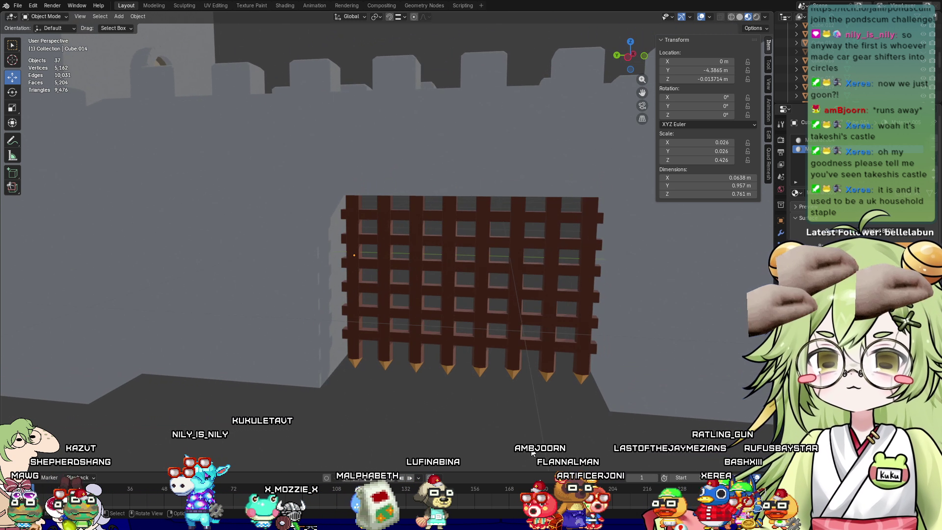
# Widen the crossbar array offset slightly and raise the crossbars a little
pyautogui.click(501, 345)
pyautogui.moveTo(501, 344)
pyautogui.mouseDown(button='middle')
pyautogui.moveTo(538, 388)
pyautogui.moveTo(575, 361)
pyautogui.mouseUp(button='middle')
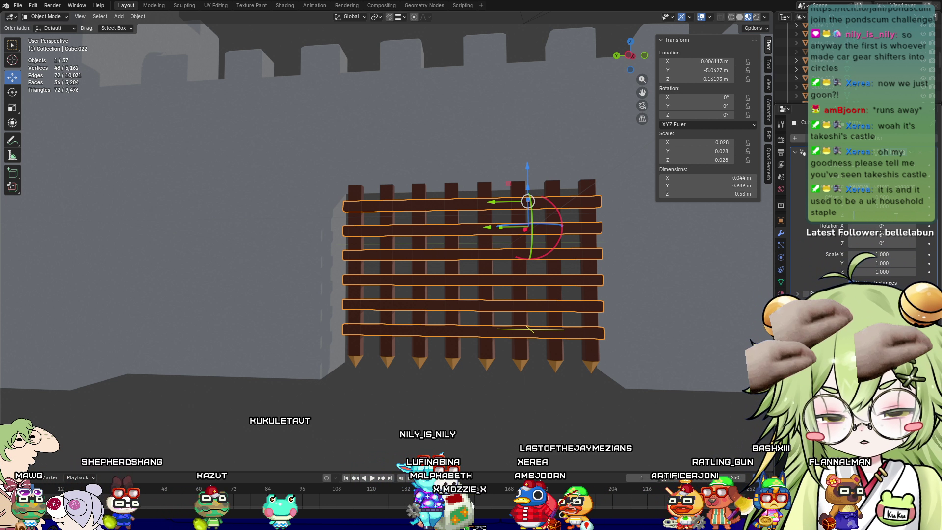
pyautogui.moveTo(883, 216); pyautogui.dragTo(895, 217)
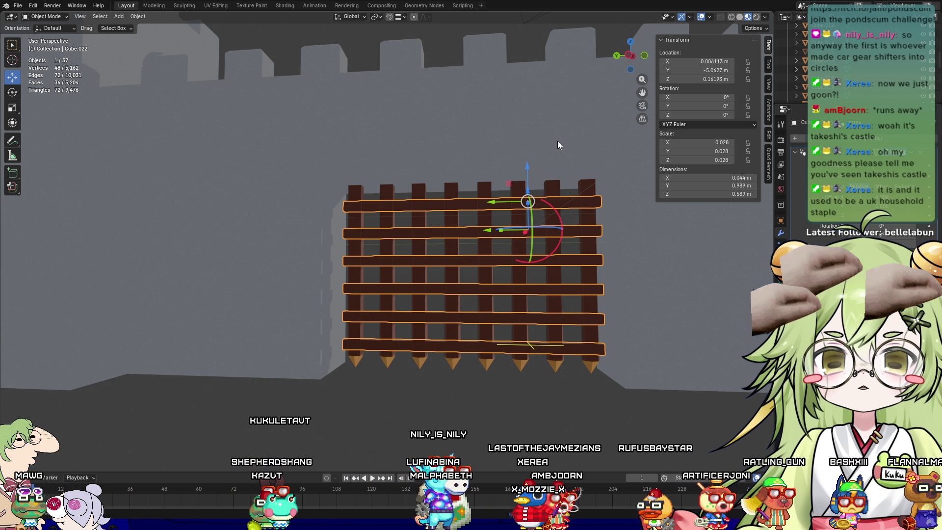
pyautogui.moveTo(526, 168); pyautogui.dragTo(526, 165)
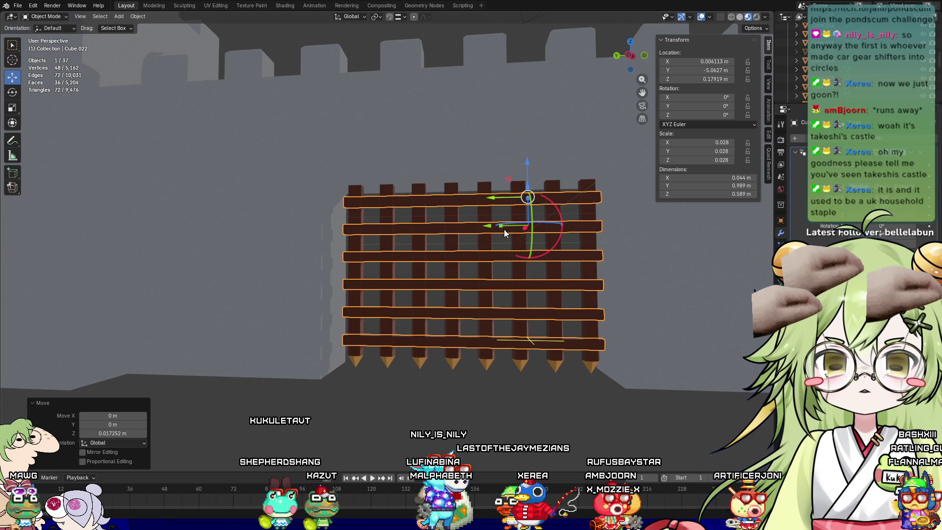
pyautogui.moveTo(463, 420)
pyautogui.mouseDown(button='middle')
pyautogui.moveTo(481, 427)
pyautogui.moveTo(497, 408)
pyautogui.moveTo(463, 436)
pyautogui.moveTo(500, 356)
pyautogui.moveTo(529, 378)
pyautogui.moveTo(364, 390)
pyautogui.moveTo(311, 339)
pyautogui.moveTo(441, 352)
pyautogui.moveTo(520, 341)
pyautogui.mouseUp(button='middle')
pyautogui.press('z')
# Join the crossbars and pointed uprights into one 0.0658 × 0.989 × 0.761 m portcullis object
pyautogui.click(481, 287)
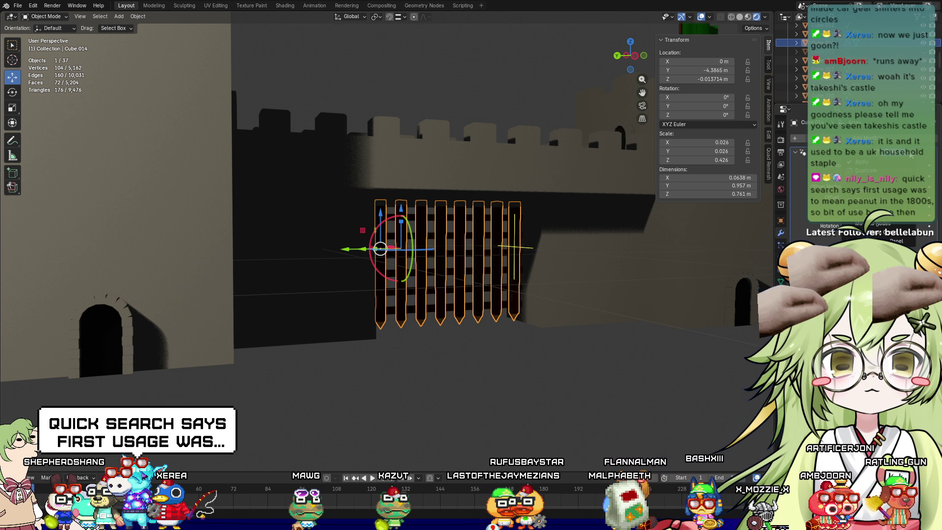
pyautogui.click(470, 256)
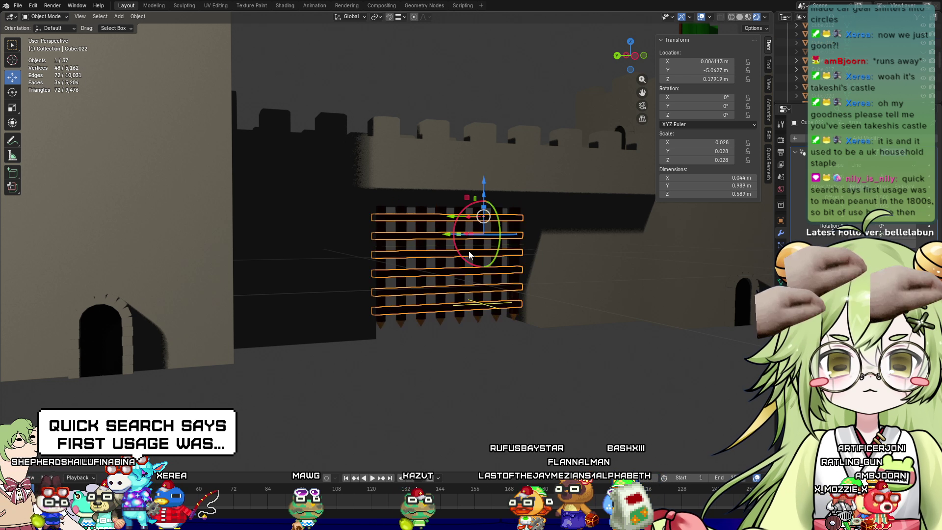
pyautogui.click(888, 169)
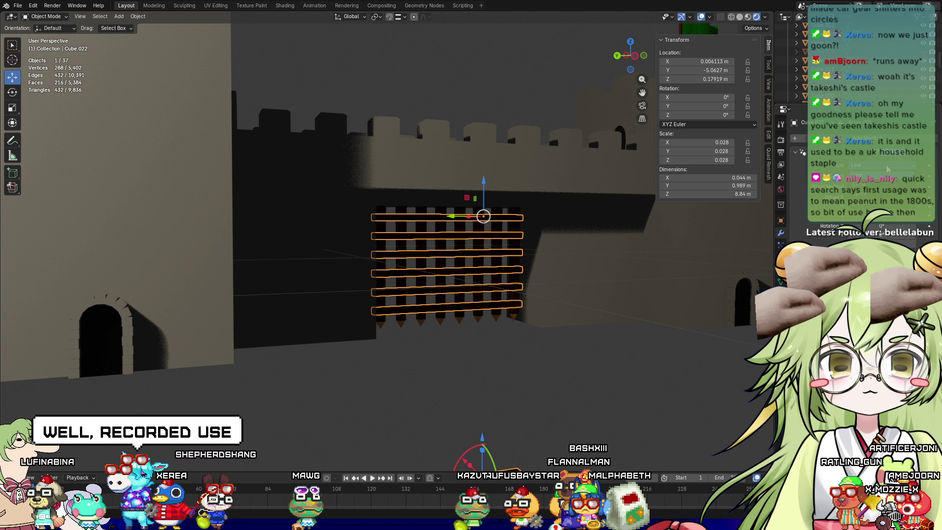
pyautogui.hotkey('ctrl', 'z')
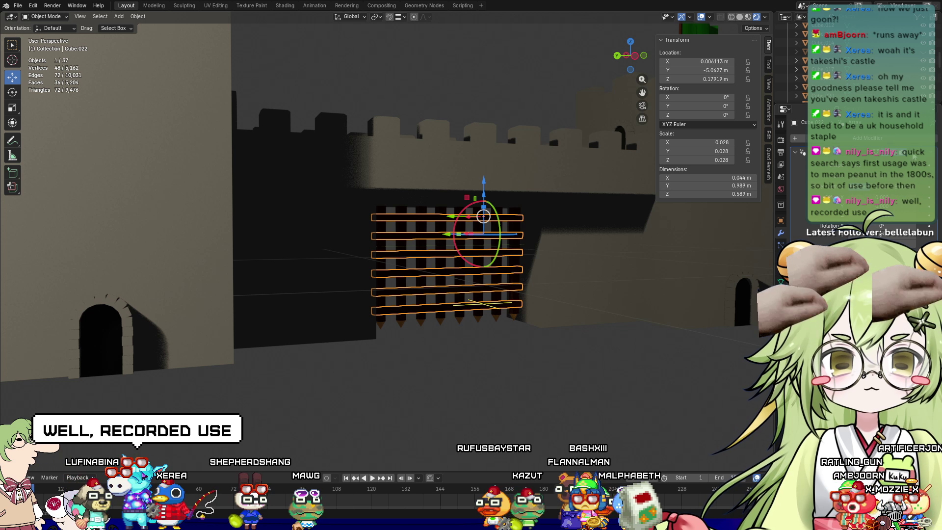
pyautogui.keyDown('shift'); pyautogui.click(425, 271); pyautogui.keyUp('shift')
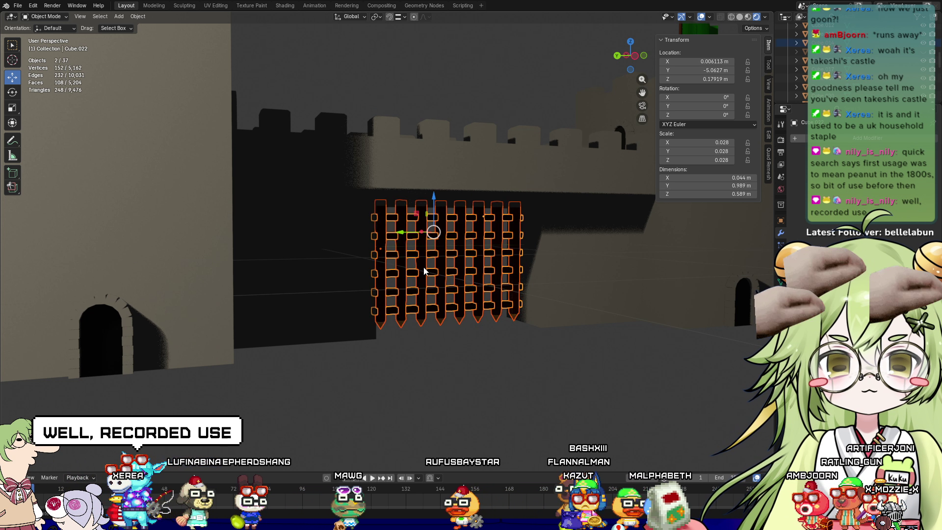
pyautogui.hotkey('ctrl', 'j')
pyautogui.click(502, 368)
pyautogui.moveTo(502, 367)
pyautogui.mouseDown(button='middle')
pyautogui.moveTo(450, 353)
pyautogui.moveTo(442, 293)
pyautogui.mouseUp(button='middle')
pyautogui.click(442, 293)
pyautogui.press('KP_Decimal')
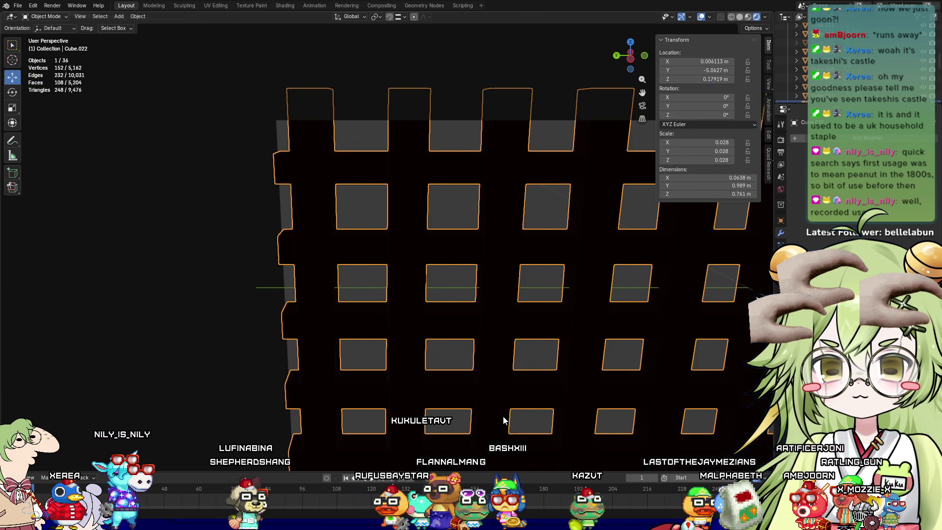
pyautogui.scroll(-6, 502, 416)
pyautogui.click(495, 395)
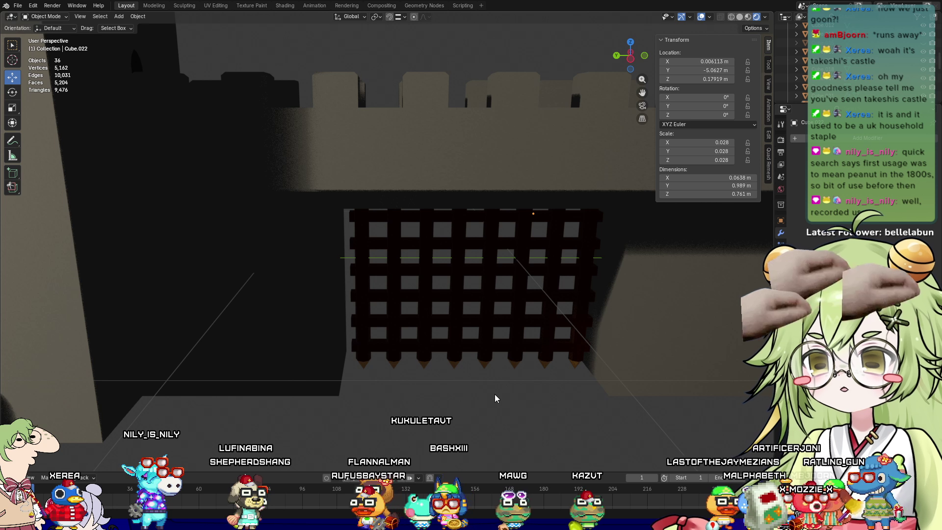
pyautogui.moveTo(495, 394); pyautogui.dragTo(486, 380, button='middle')
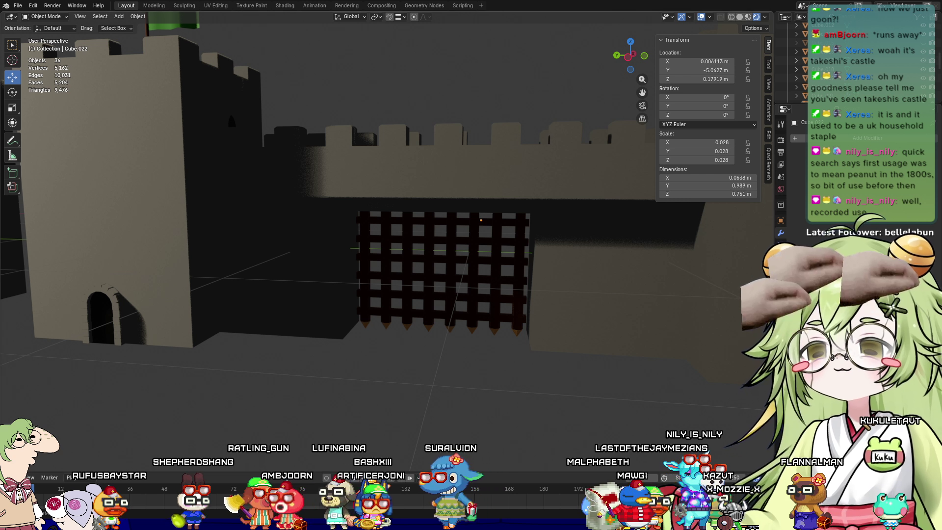
# Select the portcullis and its spikes, orbiting to look up underneath
pyautogui.scroll(8, 421, 376)
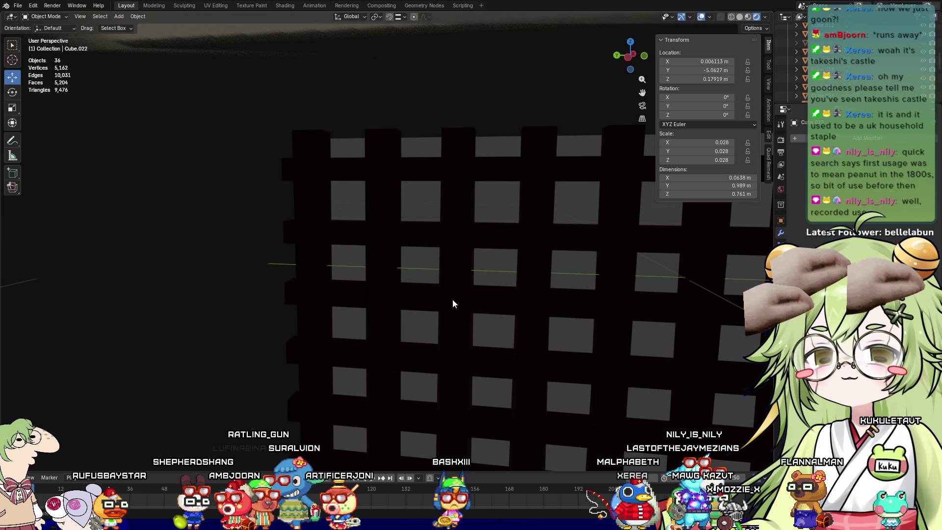
pyautogui.click(488, 414)
pyautogui.scroll(-5, 417, 219)
pyautogui.moveTo(416, 218)
pyautogui.keyDown('shift'); pyautogui.mouseDown(button='middle')
pyautogui.moveTo(408, 114)
pyautogui.moveTo(425, 278)
pyautogui.moveTo(397, 263)
pyautogui.moveTo(417, 281)
pyautogui.moveTo(391, 211)
pyautogui.mouseUp(button='middle'); pyautogui.keyUp('shift')
pyautogui.hotkey('alt', 'a')
pyautogui.click(377, 184)
# In Edit Mode on the portcullis, start and cancel a bevel, then select one spike tip
pyautogui.press('Tab')
pyautogui.scroll(5, 388, 216)
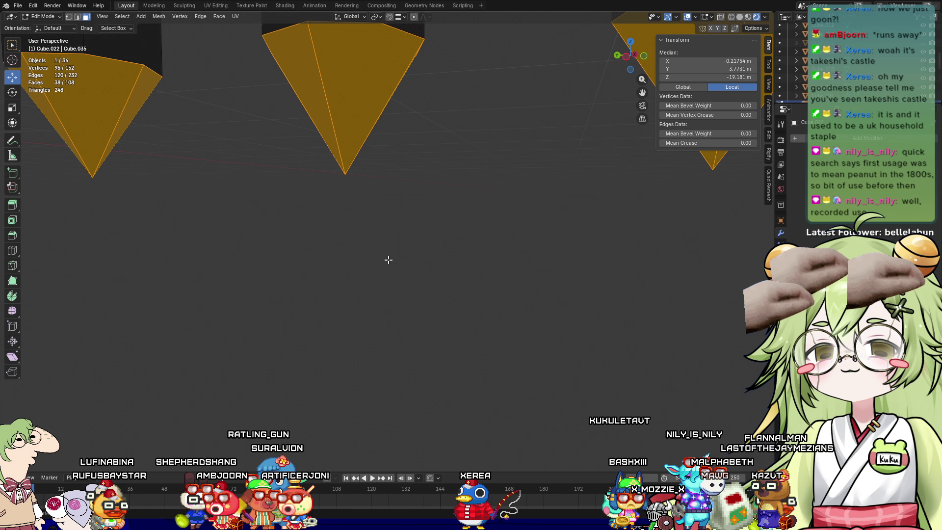
pyautogui.hotkey('alt', 'a')
pyautogui.scroll(-2, 483, 148)
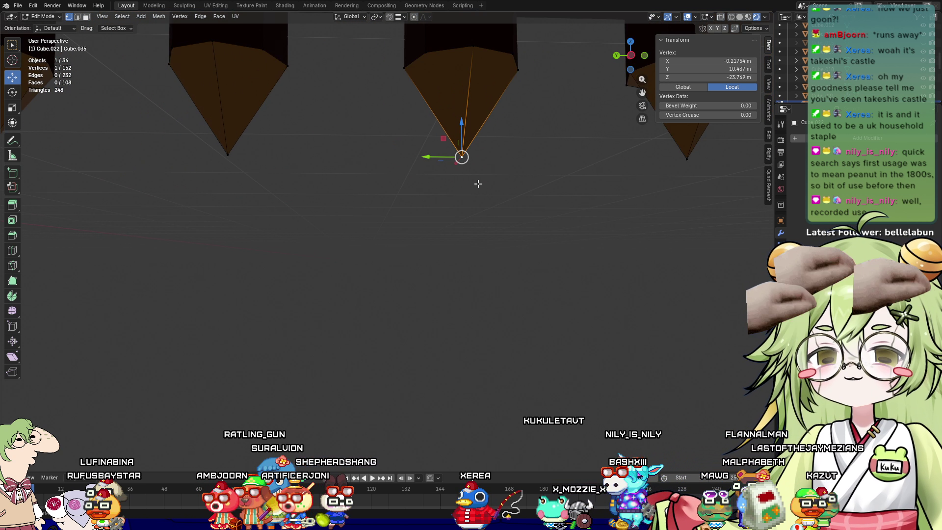
pyautogui.hotkey('ctrl', 'b')
pyautogui.press('Escape')
pyautogui.click(462, 157)
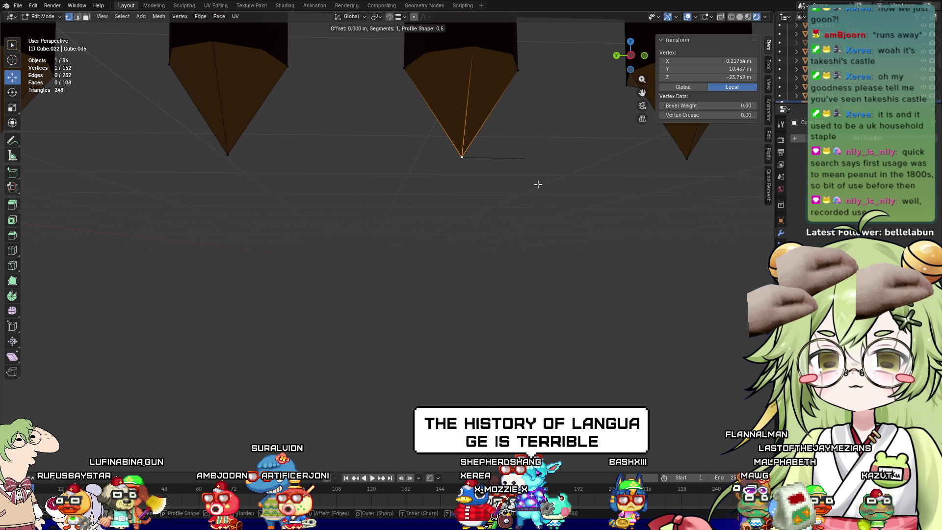
pyautogui.scroll(-3, 352, 309)
# Try moving the spike tip vertex along Z, cancel it, and return to Object Mode
pyautogui.press('Tab')
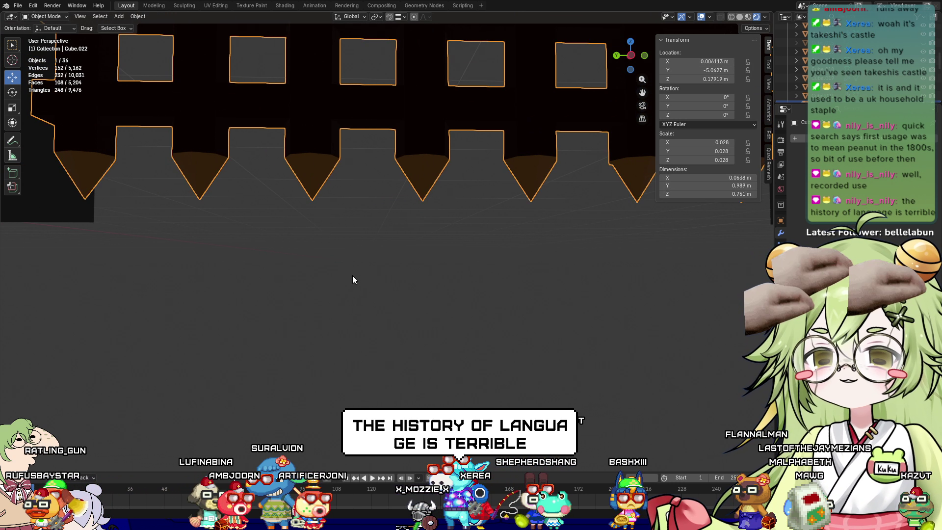
pyautogui.scroll(-3, 354, 274)
pyautogui.scroll(5, 388, 299)
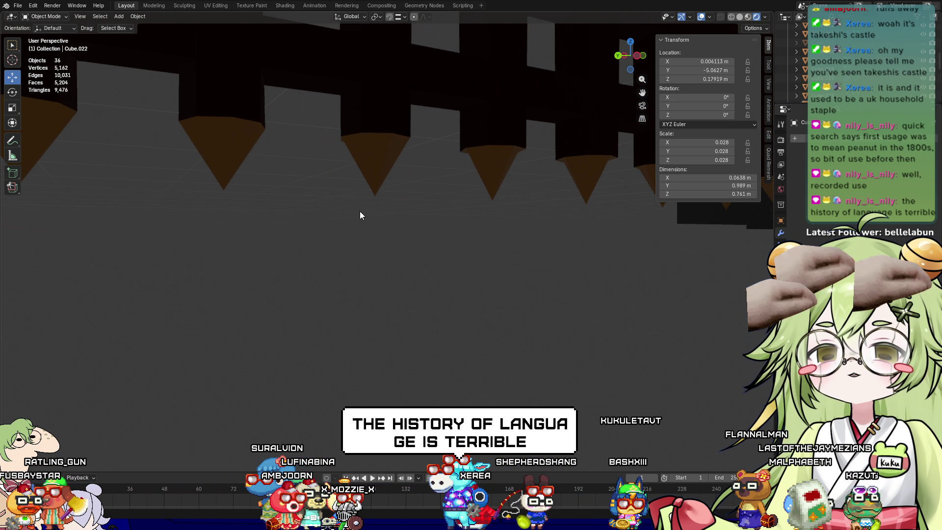
pyautogui.press('Tab')
pyautogui.press('g')
pyautogui.press('z')
pyautogui.click(495, 192)
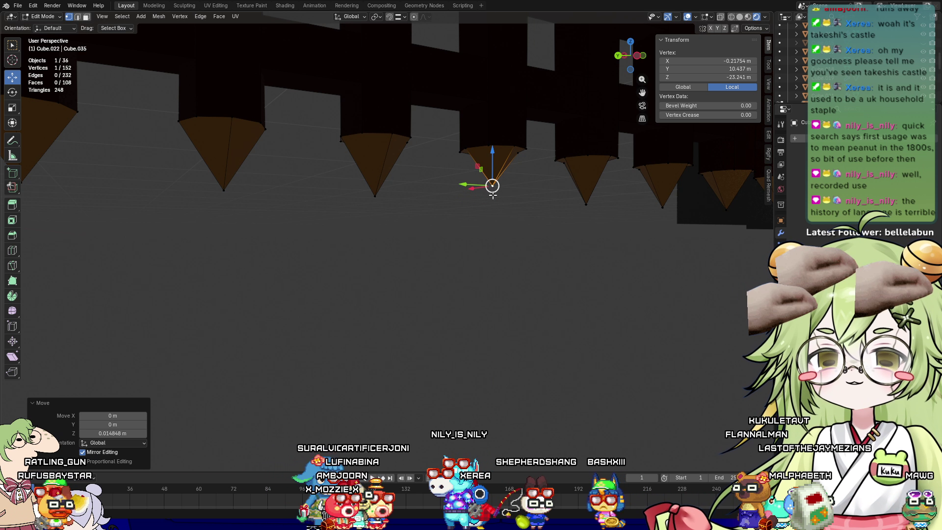
pyautogui.moveTo(494, 192)
pyautogui.mouseDown(button='middle')
pyautogui.moveTo(469, 263)
pyautogui.moveTo(428, 286)
pyautogui.mouseUp(button='middle')
pyautogui.press('Tab')
# Nudge the portcullis along Y to −5.0569 m, deselect it, and switch to Solid shading
pyautogui.scroll(-3, 454, 294)
pyautogui.scroll(-3, 453, 300)
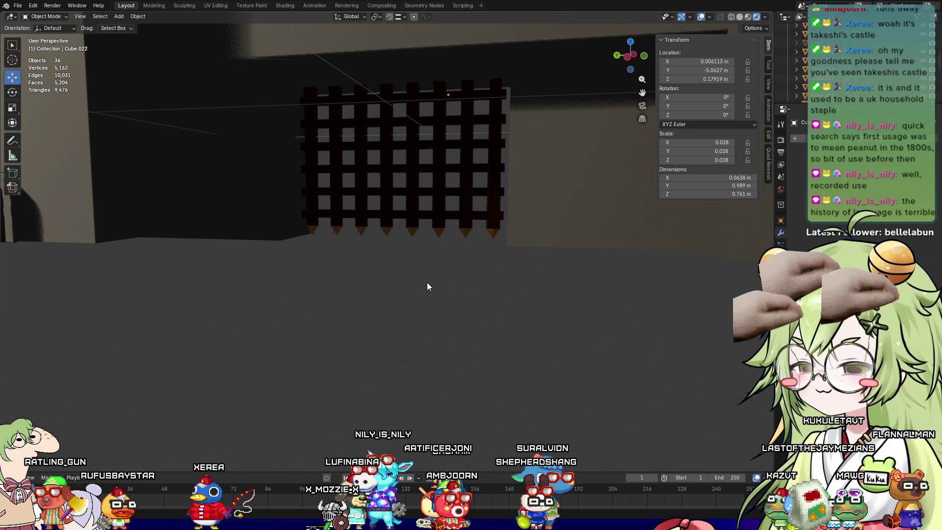
pyautogui.scroll(4, 387, 305)
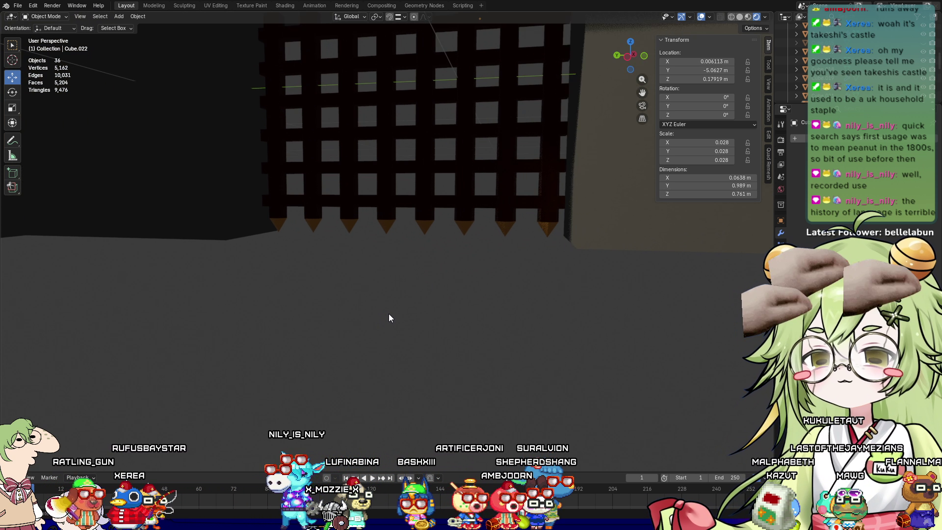
pyautogui.scroll(-6, 390, 329)
pyautogui.moveTo(383, 336)
pyautogui.mouseDown(button='middle')
pyautogui.moveTo(414, 353)
pyautogui.moveTo(430, 349)
pyautogui.mouseUp(button='middle')
pyautogui.moveTo(223, 336)
pyautogui.mouseDown(button='middle')
pyautogui.moveTo(326, 311)
pyautogui.moveTo(395, 322)
pyautogui.moveTo(355, 326)
pyautogui.moveTo(425, 276)
pyautogui.moveTo(392, 273)
pyautogui.moveTo(441, 248)
pyautogui.moveTo(482, 267)
pyautogui.moveTo(467, 280)
pyautogui.moveTo(488, 266)
pyautogui.mouseUp(button='middle')
pyautogui.scroll(8, 489, 266)
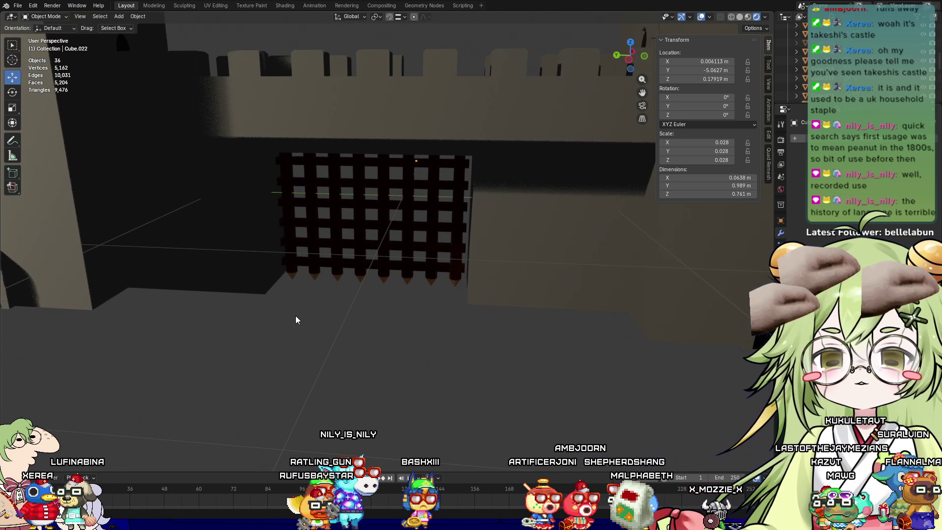
pyautogui.scroll(2, 295, 319)
pyautogui.click(408, 242)
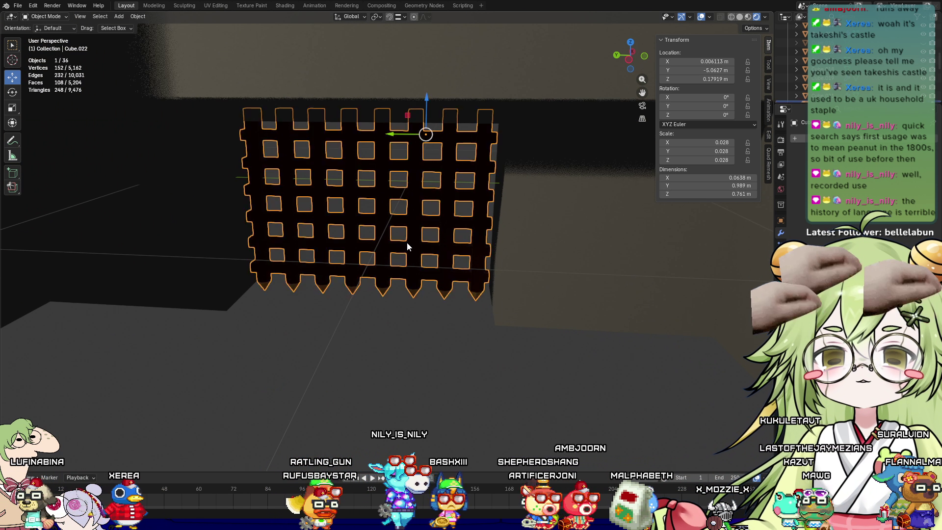
pyautogui.moveTo(408, 243); pyautogui.dragTo(427, 274, button='middle')
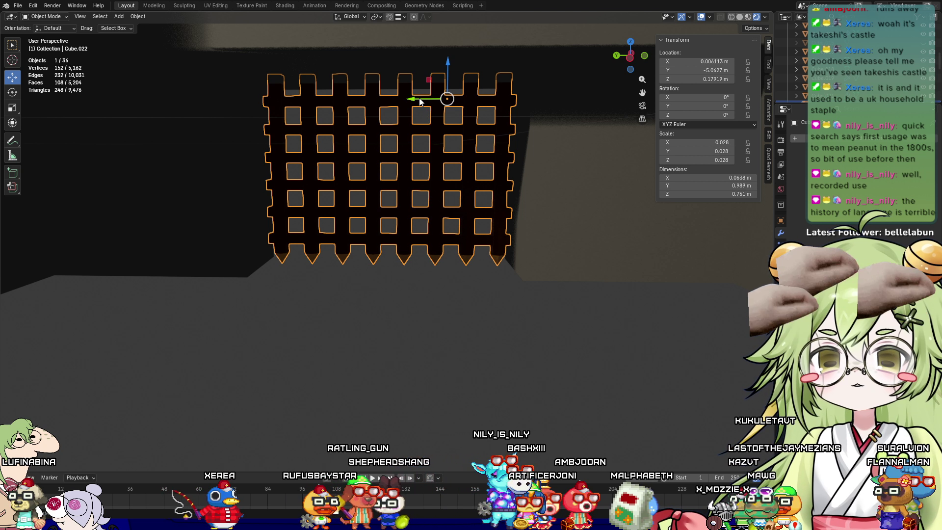
pyautogui.moveTo(419, 101); pyautogui.dragTo(423, 103)
pyautogui.click(427, 375)
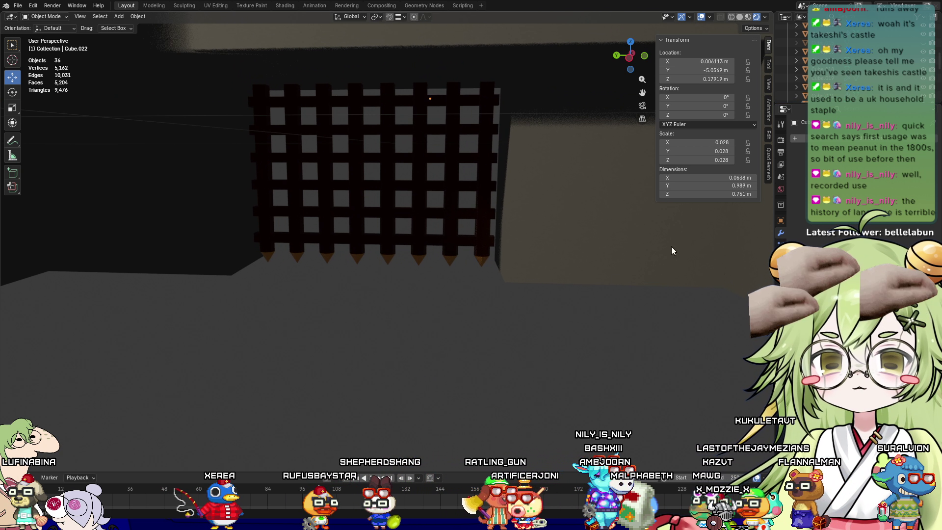
pyautogui.click(741, 17)
# In Right Ortho view, shift the portcullis slightly along Y and deselect it
pyautogui.moveTo(435, 354)
pyautogui.mouseDown(button='middle')
pyautogui.moveTo(439, 322)
pyautogui.moveTo(402, 364)
pyautogui.mouseUp(button='middle')
pyautogui.press('KP_1')
pyautogui.press('KP_3')
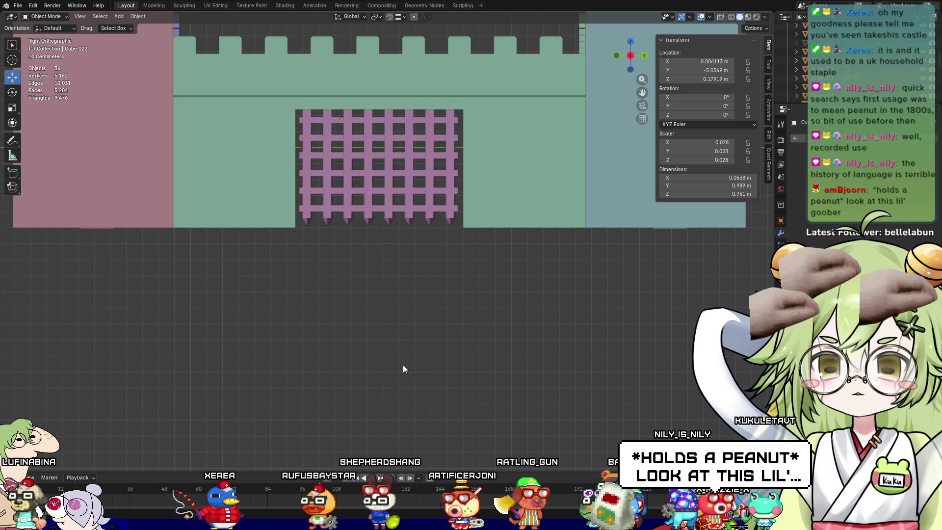
pyautogui.scroll(2, 387, 299)
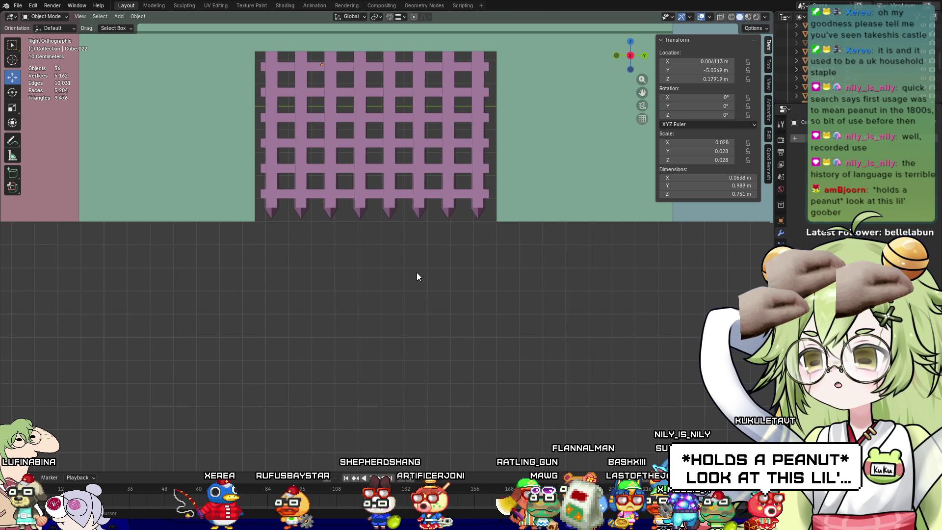
pyautogui.keyDown('shift'); pyautogui.moveTo(417, 275); pyautogui.dragTo(422, 349, button='middle'); pyautogui.keyUp('shift')
pyautogui.scroll(3, 391, 263)
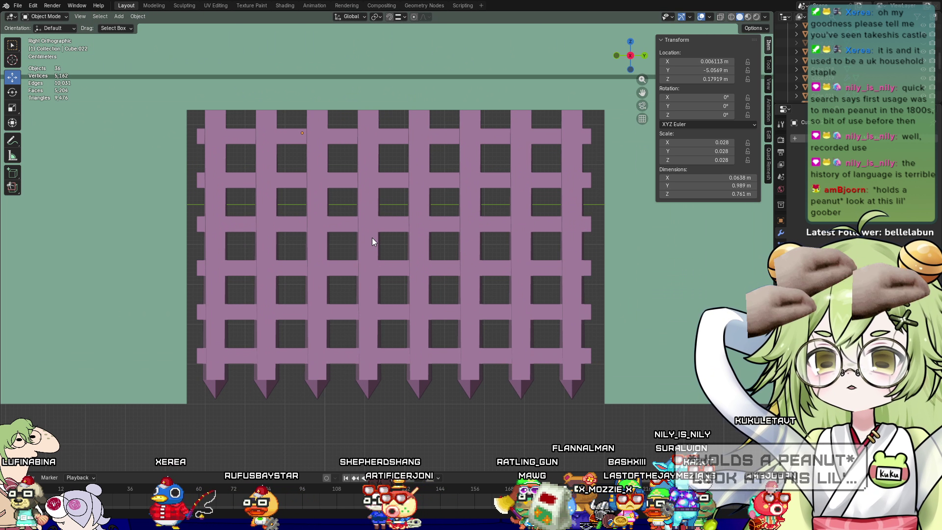
pyautogui.scroll(1, 372, 237)
pyautogui.click(365, 231)
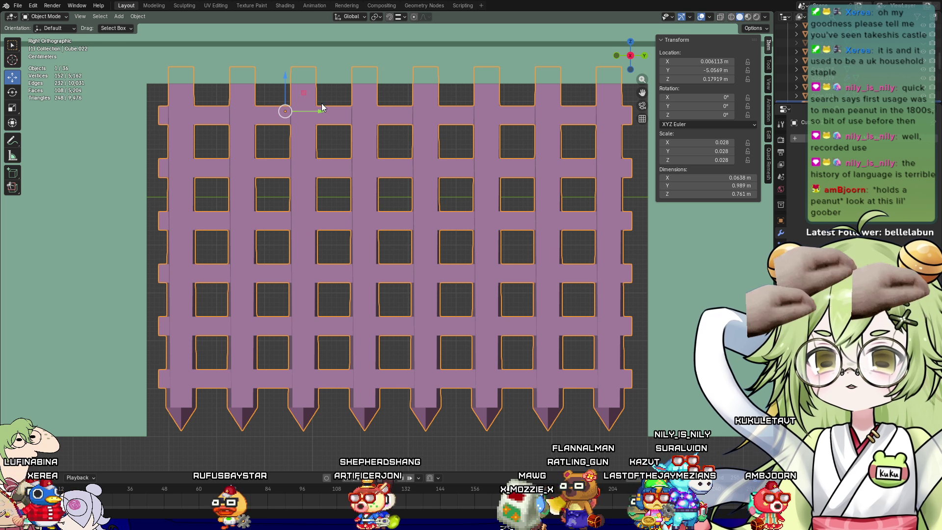
pyautogui.moveTo(322, 104); pyautogui.dragTo(331, 114)
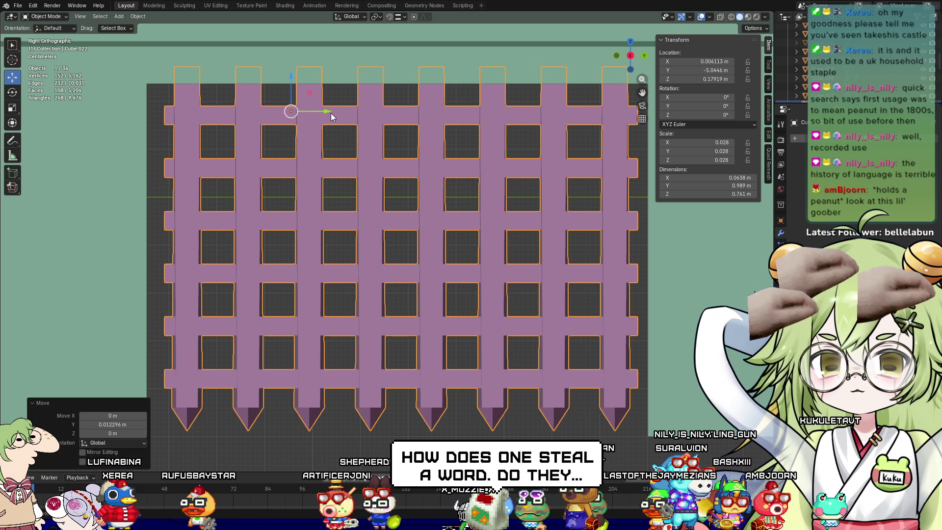
pyautogui.scroll(-3, 423, 381)
pyautogui.click(425, 389)
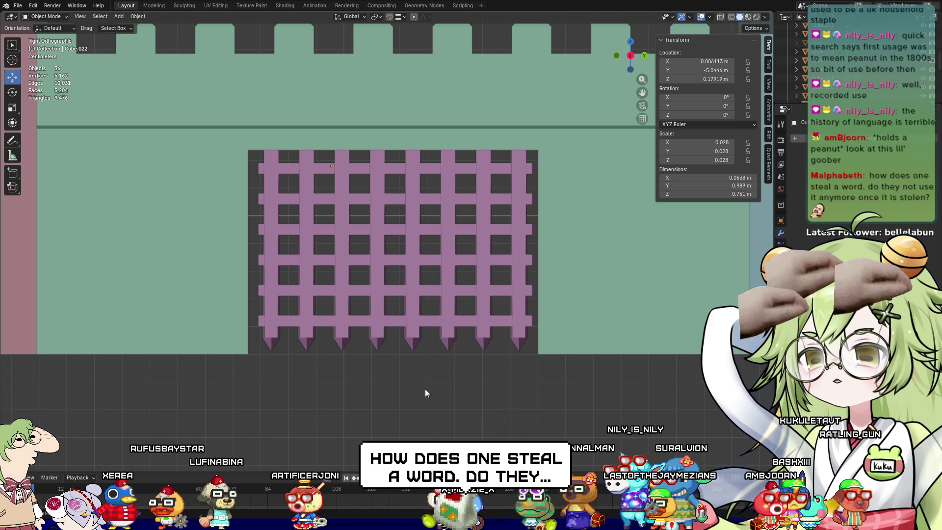
# Slide the portcullis grate back along Y to −5.0489 m, centred in the gateway
pyautogui.scroll(-3, 386, 338)
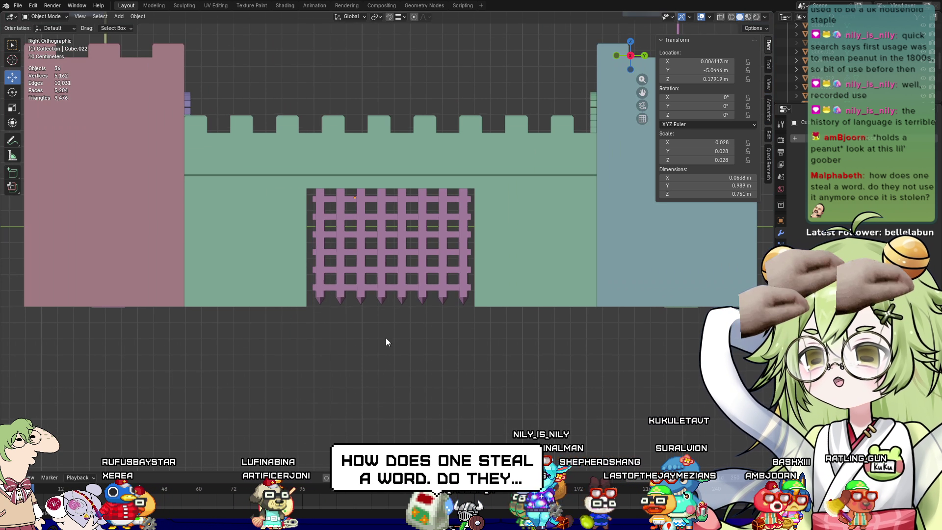
pyautogui.moveTo(386, 337); pyautogui.dragTo(402, 320, button='middle')
pyautogui.scroll(4, 404, 322)
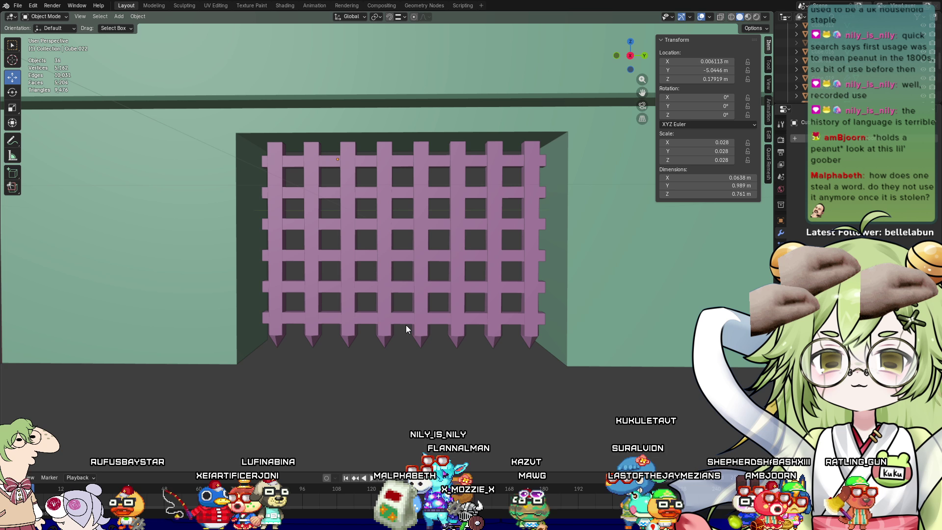
pyautogui.press('KP_3')
pyautogui.scroll(-3, 394, 335)
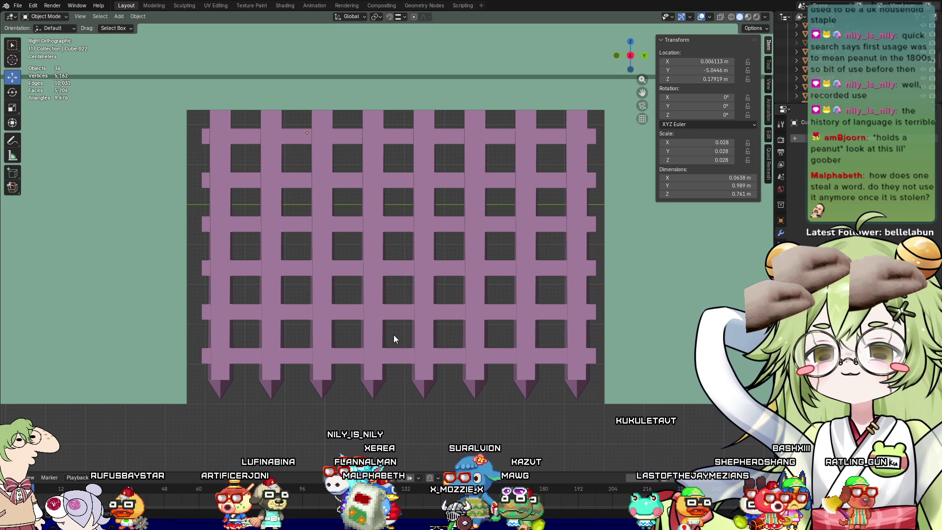
pyautogui.click(378, 312)
pyautogui.scroll(3, 383, 295)
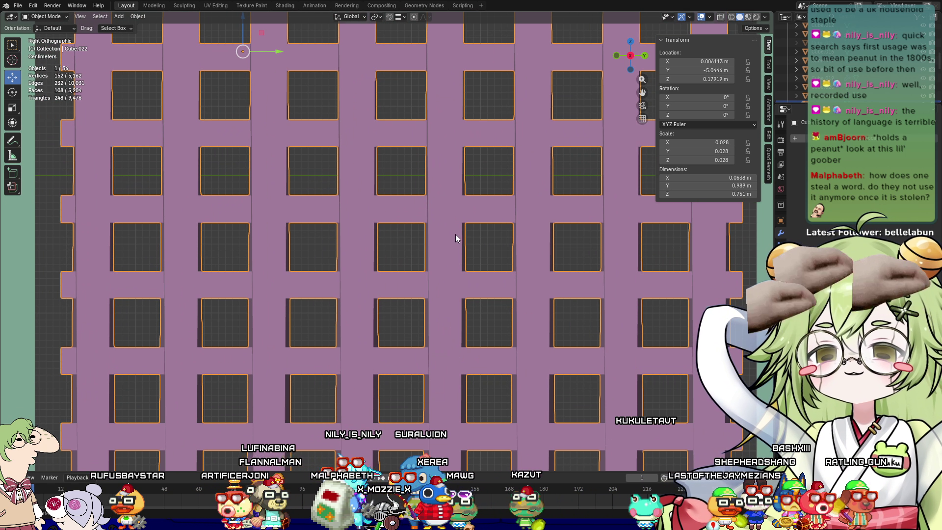
pyautogui.scroll(-2, 456, 238)
pyautogui.scroll(2, 254, 93)
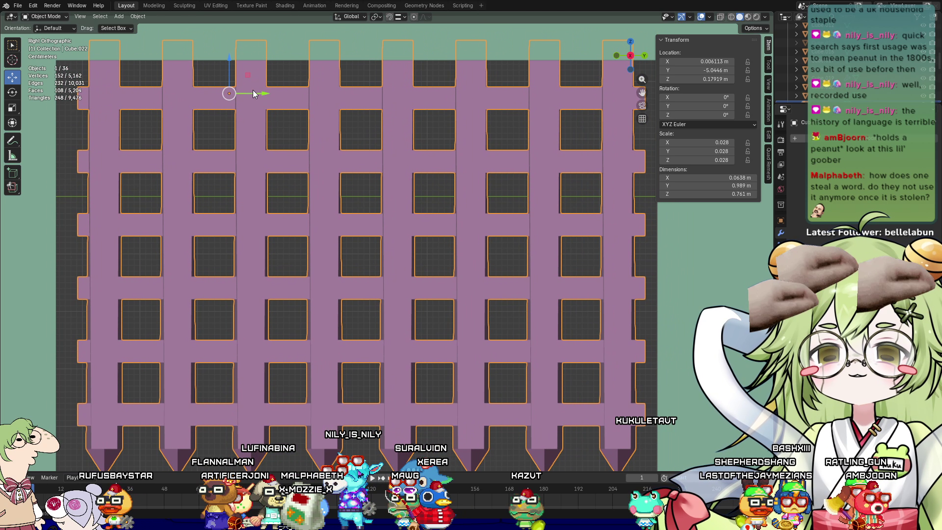
pyautogui.moveTo(266, 90); pyautogui.dragTo(252, 81)
pyautogui.scroll(-4, 410, 424)
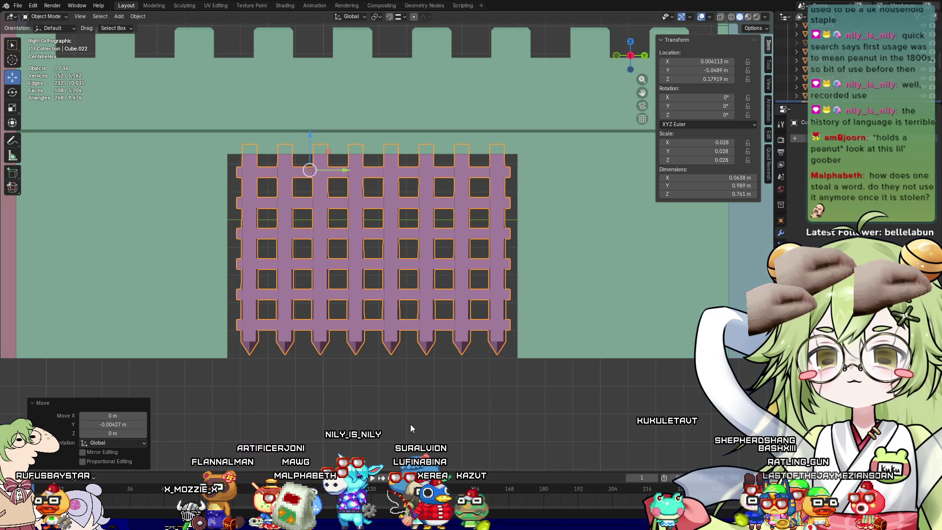
pyautogui.click(408, 400)
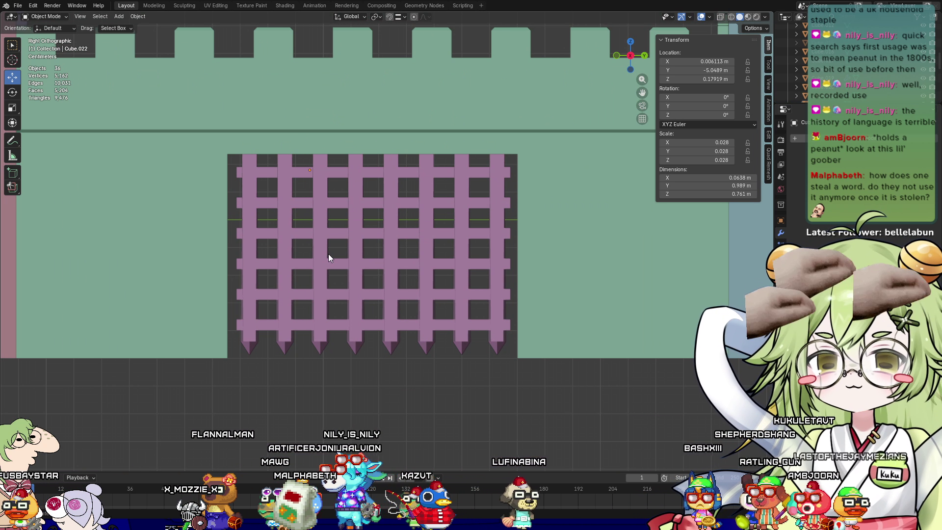
# Orbit out to check the portcullis within the castle wall in 3D
pyautogui.keyDown('shift'); pyautogui.moveTo(320, 379); pyautogui.dragTo(551, 370, button='middle'); pyautogui.keyUp('shift')
pyautogui.scroll(-2, 446, 302)
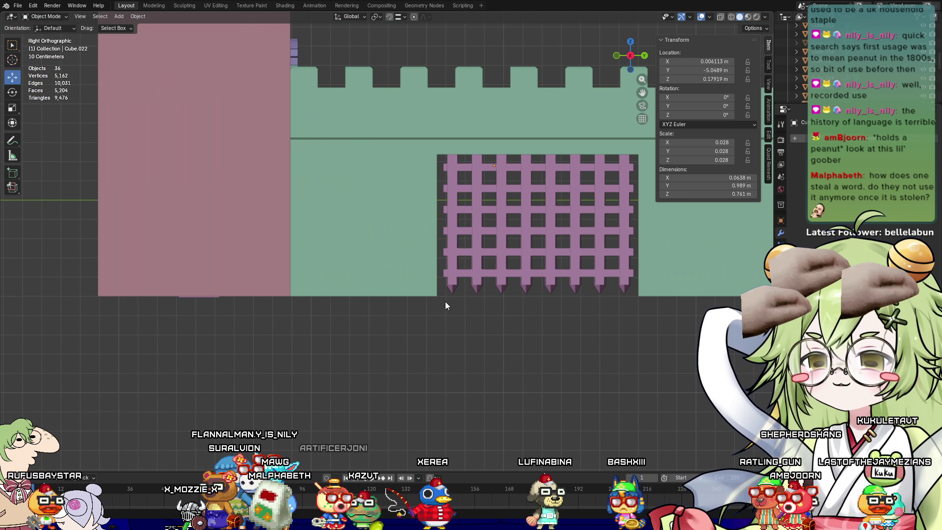
pyautogui.moveTo(446, 301)
pyautogui.mouseDown(button='middle')
pyautogui.moveTo(322, 341)
pyautogui.moveTo(446, 362)
pyautogui.moveTo(476, 358)
pyautogui.moveTo(345, 345)
pyautogui.moveTo(423, 368)
pyautogui.moveTo(504, 350)
pyautogui.moveTo(367, 360)
pyautogui.moveTo(160, 328)
pyautogui.moveTo(421, 328)
pyautogui.moveTo(356, 351)
pyautogui.mouseUp(button='middle')
pyautogui.scroll(-3, 408, 308)
# Save Wall.blend and box-select the middle tower, gate wall, portcullis and pink tower
pyautogui.scroll(3, 360, 273)
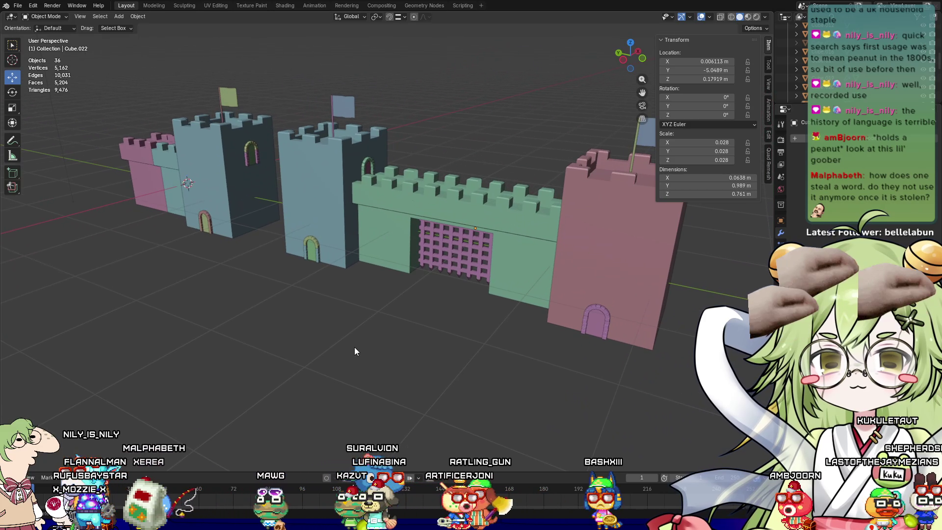
pyautogui.hotkey('ctrl', 's')
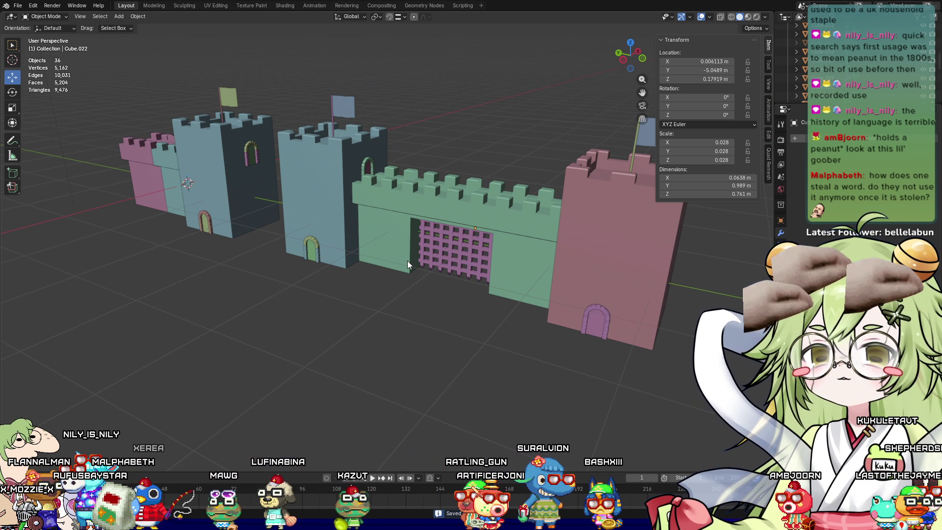
pyautogui.moveTo(355, 290)
pyautogui.mouseDown(button='middle')
pyautogui.moveTo(388, 325)
pyautogui.moveTo(431, 334)
pyautogui.moveTo(430, 309)
pyautogui.moveTo(393, 320)
pyautogui.moveTo(451, 287)
pyautogui.mouseUp(button='middle')
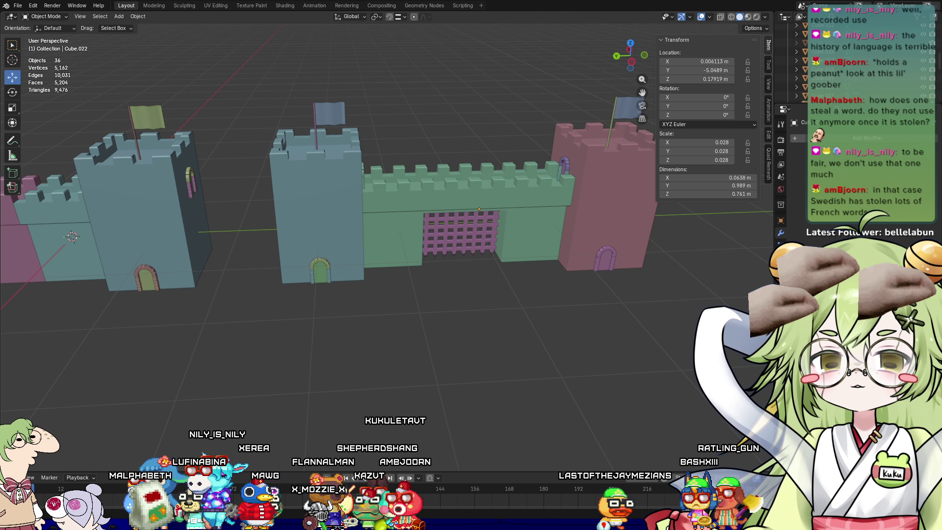
pyautogui.moveTo(282, 73)
pyautogui.mouseDown()
pyautogui.moveTo(539, 258)
pyautogui.moveTo(653, 327)
pyautogui.mouseUp()
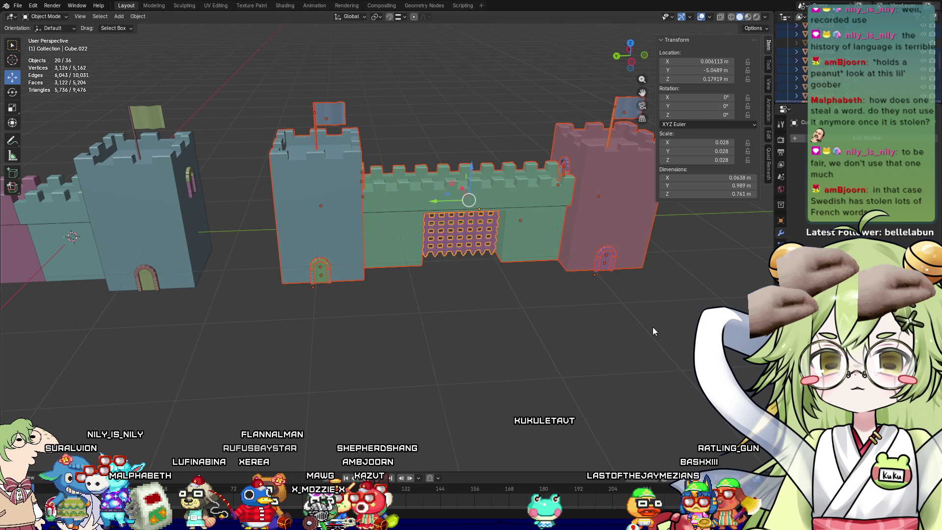
# Re-box-select to include the pink tower, wall and middle tower, then save Wall.blend again
pyautogui.moveTo(451, 332)
pyautogui.mouseDown(button='middle')
pyautogui.moveTo(404, 353)
pyautogui.moveTo(283, 329)
pyautogui.moveTo(224, 359)
pyautogui.mouseUp(button='middle')
pyautogui.keyDown('shift'); pyautogui.moveTo(116, 59); pyautogui.dragTo(320, 336); pyautogui.keyUp('shift')
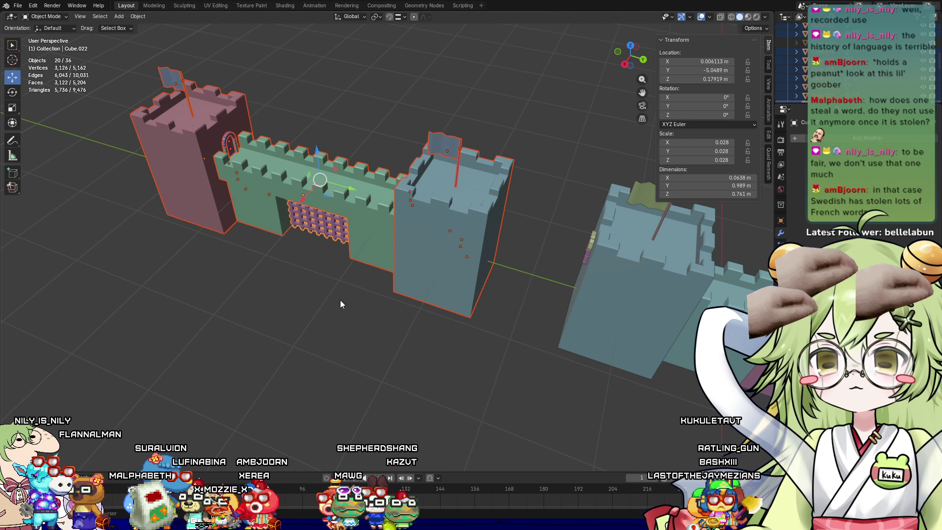
pyautogui.moveTo(294, 44)
pyautogui.keyDown('shift'); pyautogui.mouseDown()
pyautogui.moveTo(524, 316)
pyautogui.moveTo(533, 348)
pyautogui.mouseUp(); pyautogui.keyUp('shift')
pyautogui.moveTo(534, 348)
pyautogui.mouseDown(button='middle')
pyautogui.moveTo(530, 372)
pyautogui.moveTo(630, 339)
pyautogui.moveTo(457, 228)
pyautogui.mouseUp(button='middle')
pyautogui.moveTo(265, 71)
pyautogui.keyDown('shift'); pyautogui.mouseDown()
pyautogui.moveTo(662, 288)
pyautogui.moveTo(673, 304)
pyautogui.mouseUp(); pyautogui.keyUp('shift')
pyautogui.moveTo(626, 293); pyautogui.dragTo(591, 301, button='middle')
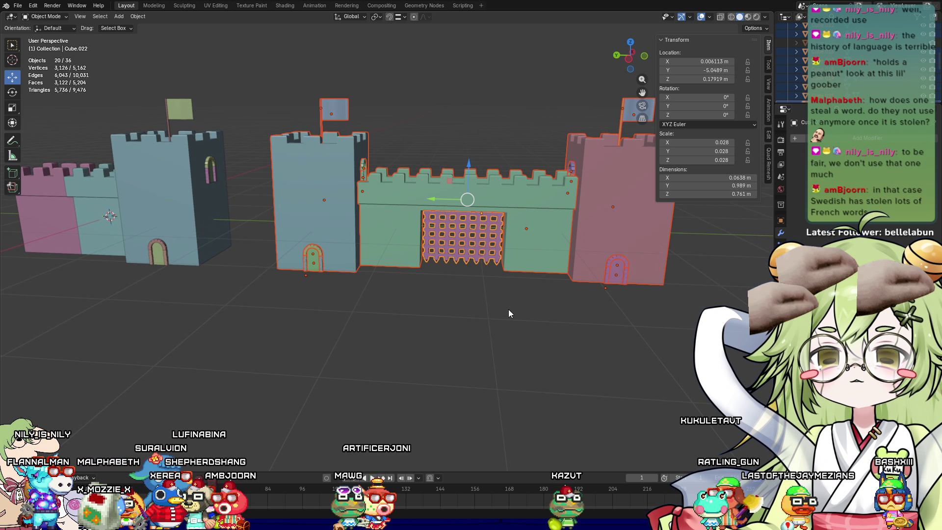
pyautogui.hotkey('ctrl', 's')
# Join the selected towers, gateway wall and portcullis into one object
pyautogui.click(17, 6)
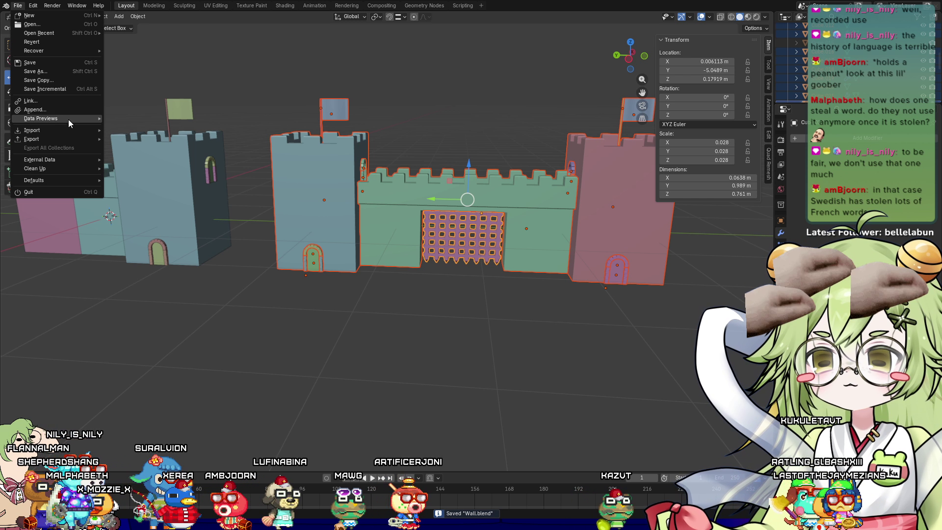
pyautogui.moveTo(70, 143)
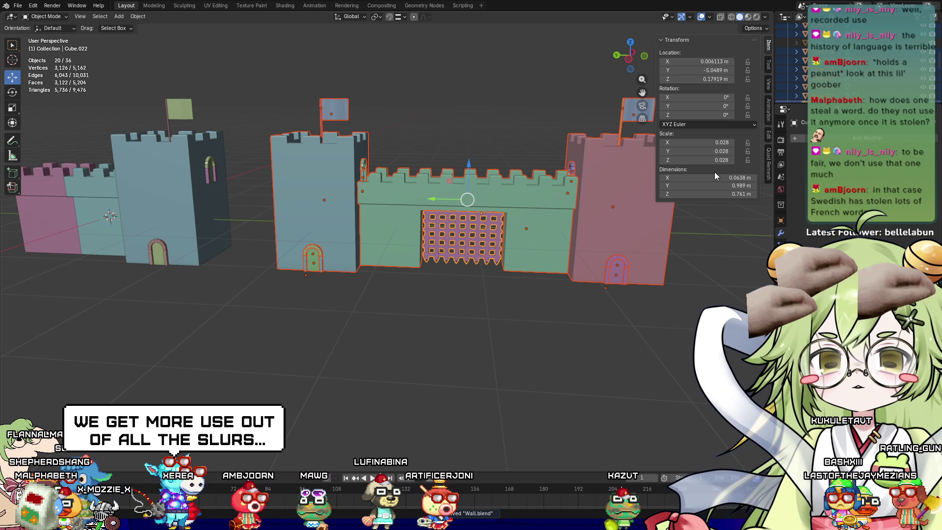
pyautogui.hotkey('ctrl', 'j')
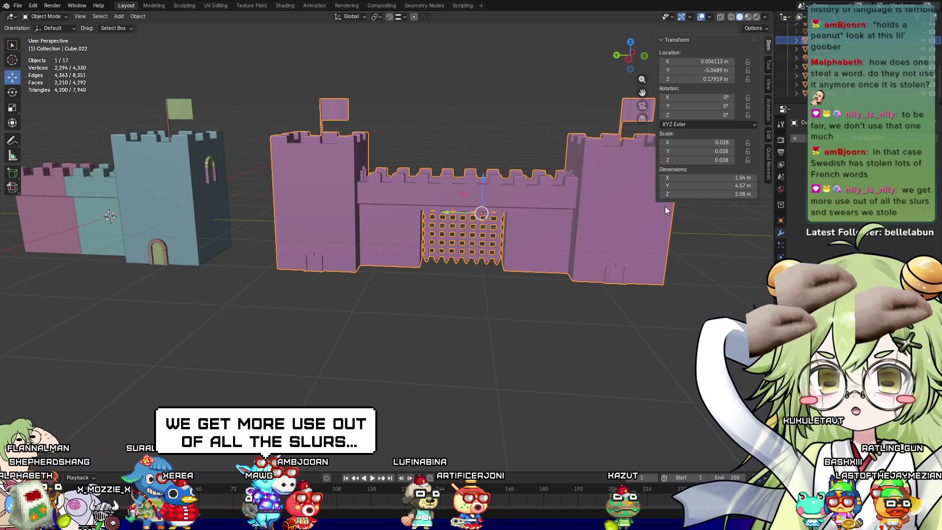
# Set the joined castle's location to 0, 0, 0 and show the File > Export formats
pyautogui.click(720, 61)
pyautogui.write('0')
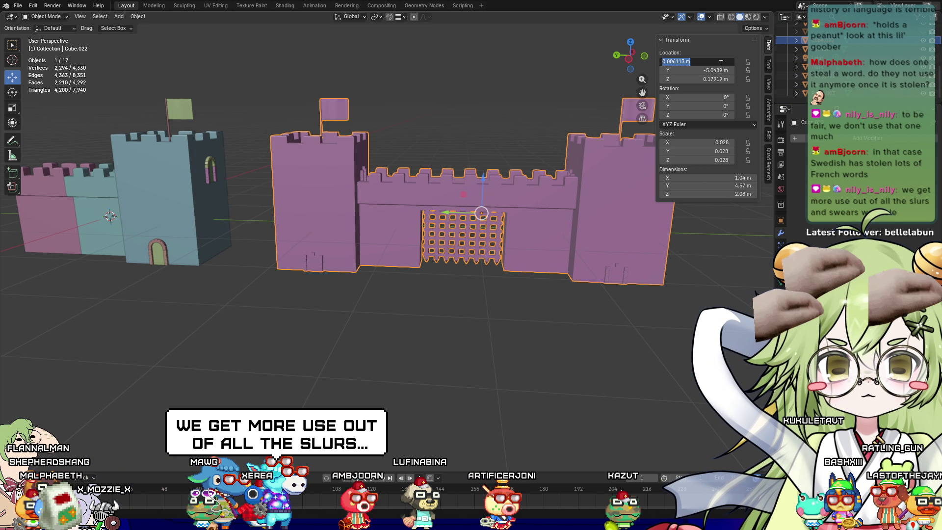
pyautogui.press('Tab')
pyautogui.write('0')
pyautogui.press('Tab')
pyautogui.write('0')
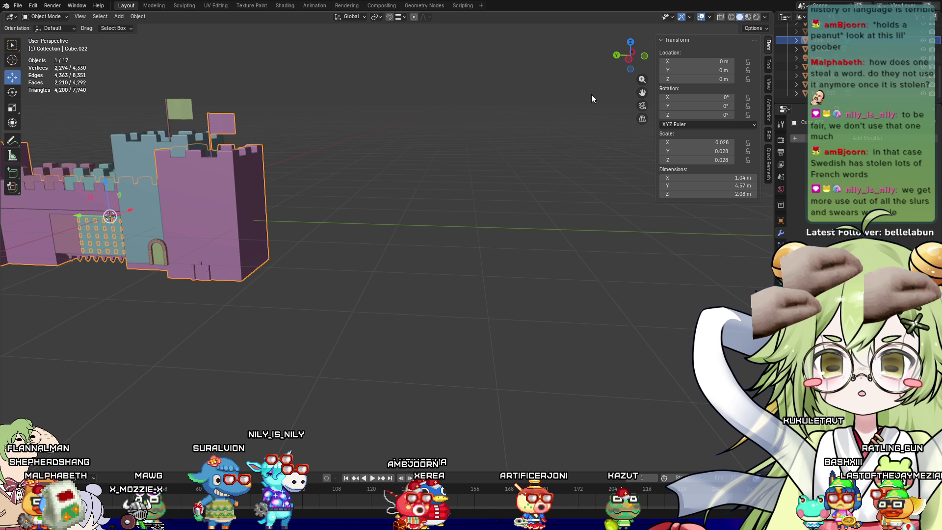
pyautogui.press('Return')
pyautogui.press('KP_Decimal')
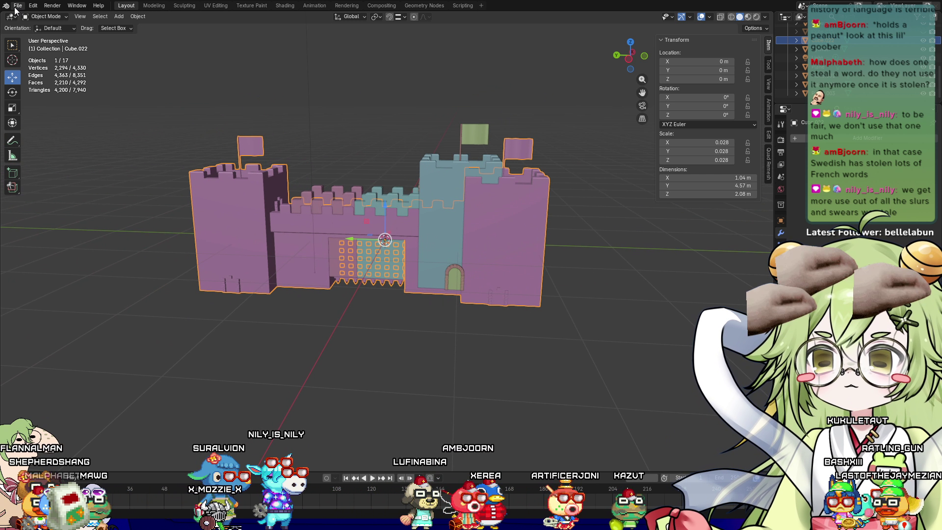
pyautogui.click(17, 7)
pyautogui.moveTo(83, 139)
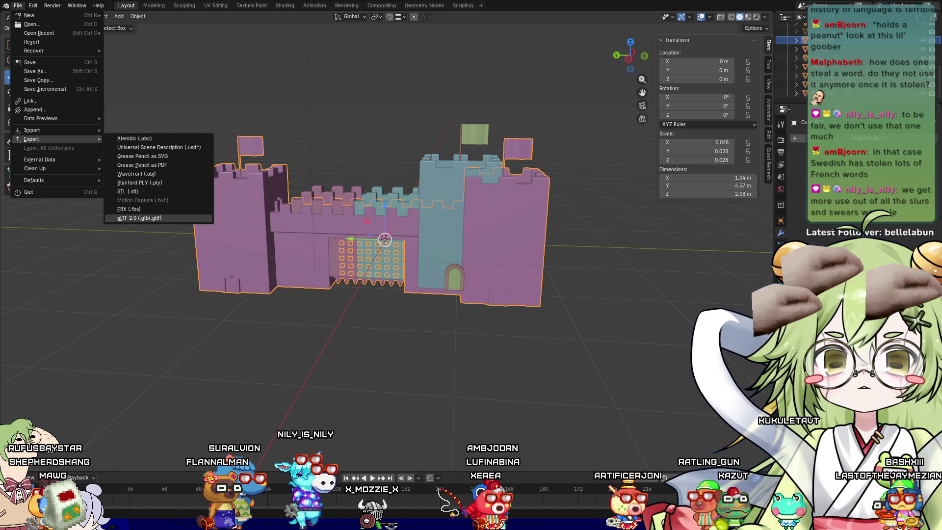
# Switch to Material Preview shading and orbit around the castle wall
pyautogui.click(748, 17)
pyautogui.moveTo(322, 229)
pyautogui.mouseDown(button='middle')
pyautogui.moveTo(369, 351)
pyautogui.moveTo(379, 297)
pyautogui.mouseUp(button='middle')
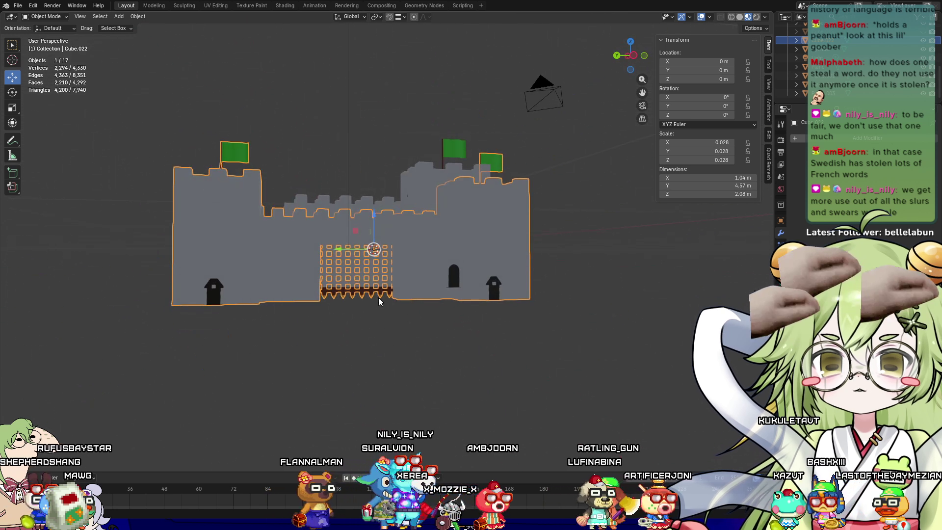
pyautogui.scroll(5, 411, 369)
pyautogui.scroll(-3, 376, 328)
pyautogui.scroll(-2, 376, 328)
pyautogui.moveTo(360, 361)
pyautogui.mouseDown(button='middle')
pyautogui.moveTo(411, 372)
pyautogui.moveTo(451, 341)
pyautogui.mouseUp(button='middle')
pyautogui.moveTo(348, 310)
pyautogui.mouseDown(button='middle')
pyautogui.moveTo(281, 333)
pyautogui.moveTo(282, 353)
pyautogui.moveTo(399, 287)
pyautogui.moveTo(383, 298)
pyautogui.moveTo(272, 296)
pyautogui.moveTo(378, 275)
pyautogui.moveTo(508, 174)
pyautogui.moveTo(502, 227)
pyautogui.mouseUp(button='middle')
# Undo the castle's move to the origin and the join
pyautogui.hotkey('ctrl', 'z')
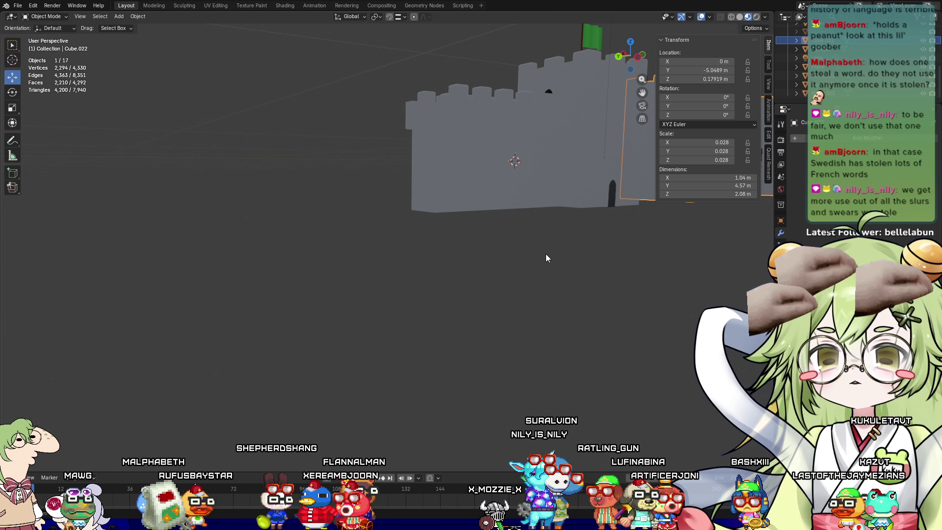
pyautogui.moveTo(547, 257)
pyautogui.mouseDown(button='middle')
pyautogui.moveTo(442, 310)
pyautogui.moveTo(27, 401)
pyautogui.mouseUp(button='middle')
pyautogui.scroll(3, 164, 335)
pyautogui.hotkey('ctrl', 'z')
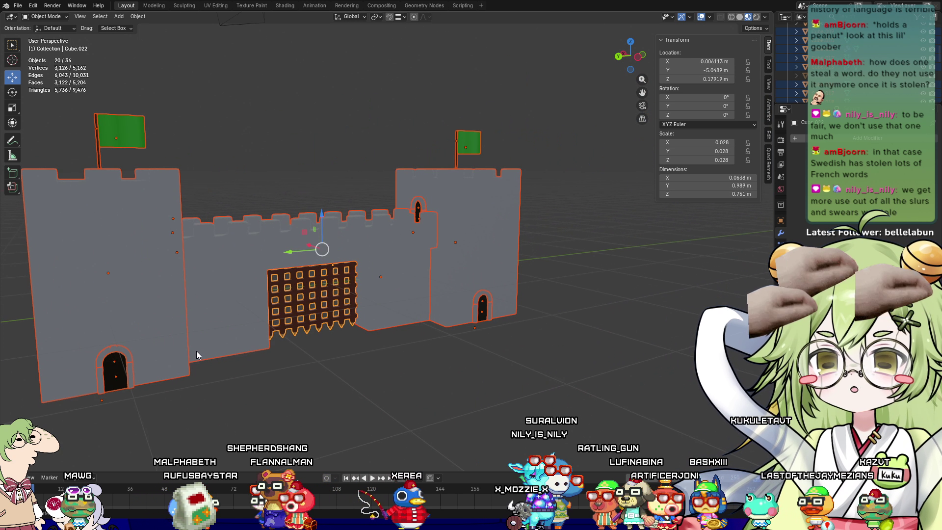
pyautogui.moveTo(197, 352); pyautogui.dragTo(334, 291, button='middle')
pyautogui.scroll(3, 285, 269)
pyautogui.scroll(2, 286, 273)
pyautogui.click(167, 278)
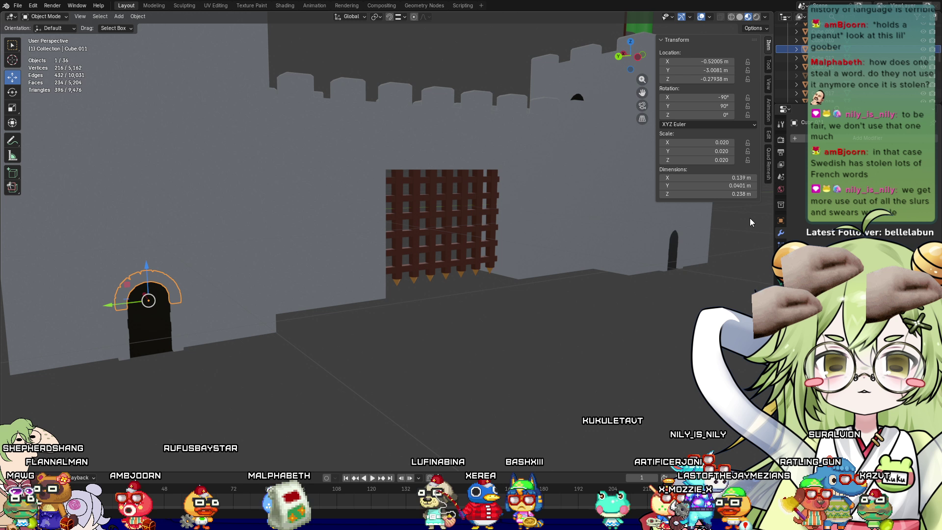
pyautogui.click(673, 233)
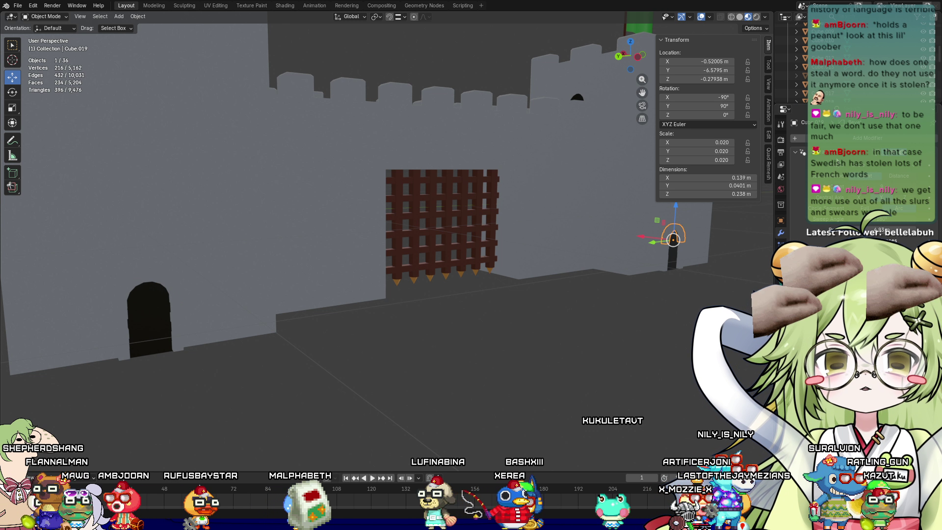
pyautogui.click(909, 158)
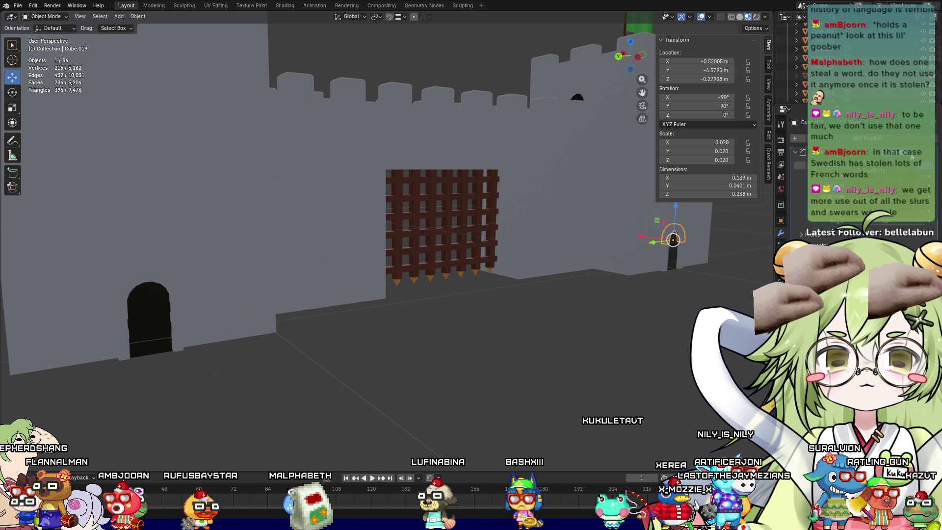
pyautogui.moveTo(565, 324); pyautogui.dragTo(475, 244, button='middle')
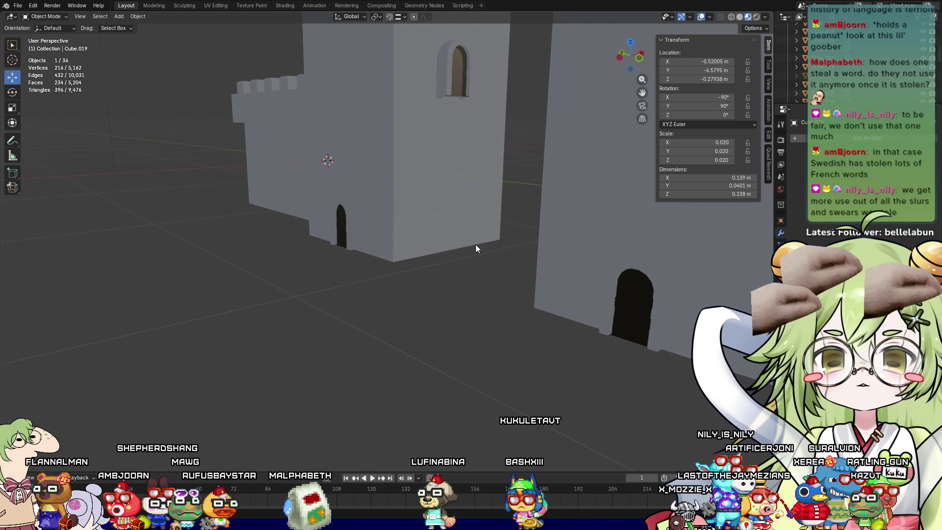
pyautogui.scroll(-5, 475, 245)
pyautogui.moveTo(543, 193); pyautogui.dragTo(96, 287, button='middle')
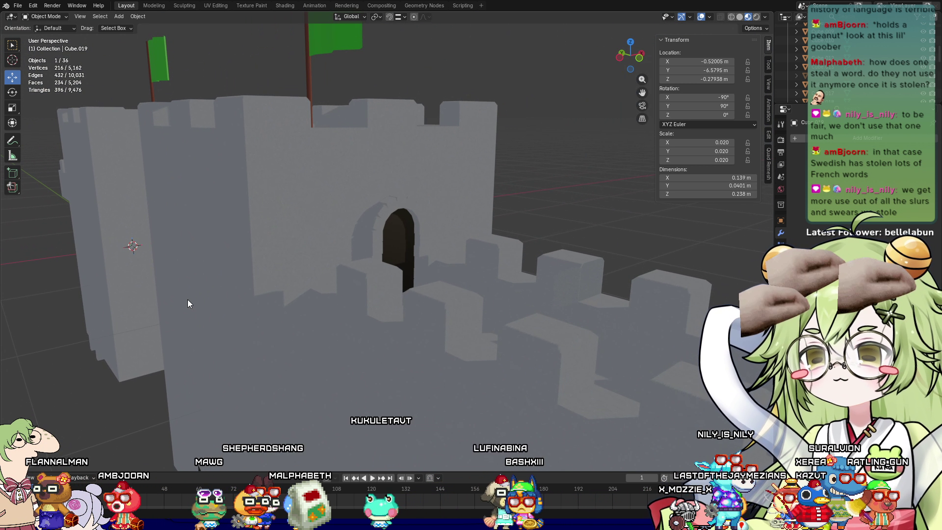
pyautogui.click(381, 219)
pyautogui.moveTo(381, 219)
pyautogui.mouseDown(button='middle')
pyautogui.moveTo(361, 254)
pyautogui.moveTo(425, 228)
pyautogui.moveTo(311, 226)
pyautogui.mouseUp(button='middle')
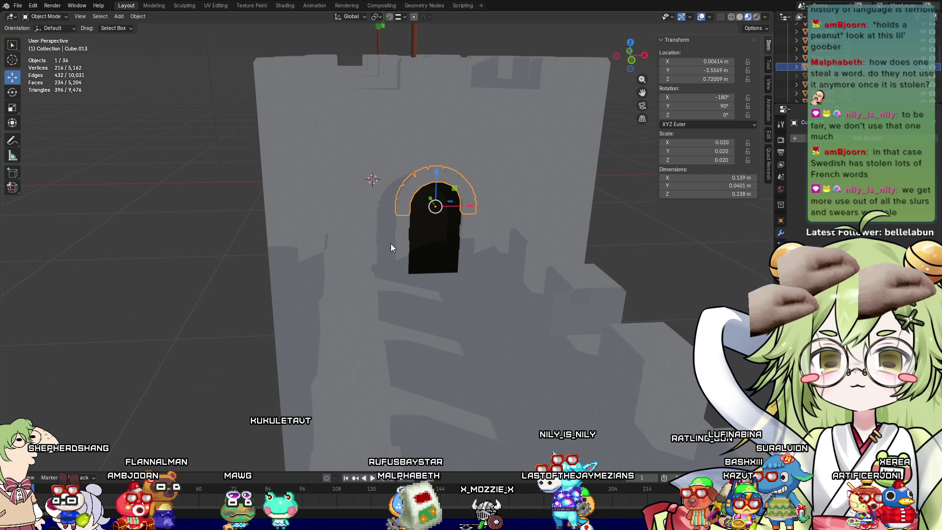
pyautogui.click(395, 240)
pyautogui.click(422, 256)
pyautogui.moveTo(419, 256)
pyautogui.mouseDown(button='middle')
pyautogui.moveTo(418, 281)
pyautogui.moveTo(578, 275)
pyautogui.moveTo(320, 386)
pyautogui.moveTo(508, 335)
pyautogui.moveTo(498, 246)
pyautogui.mouseUp(button='middle')
pyautogui.click(471, 202)
pyautogui.click(480, 184)
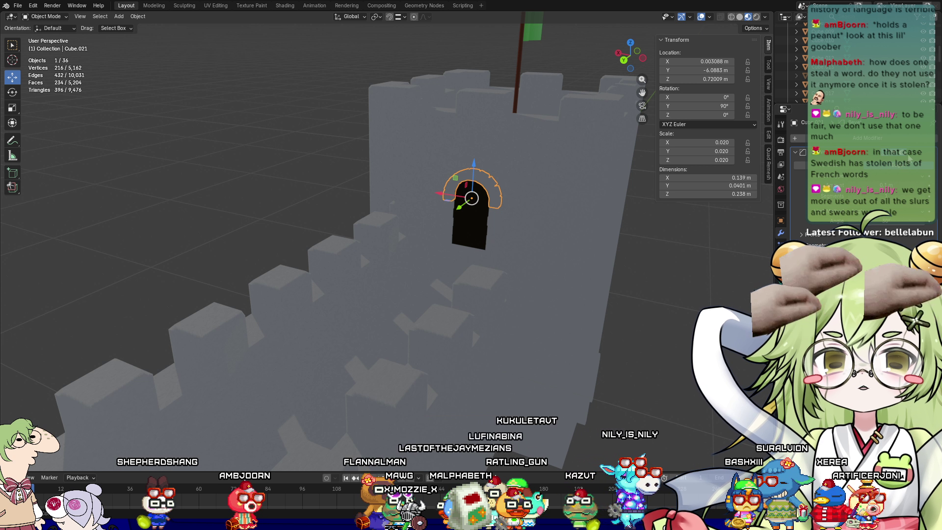
pyautogui.click(498, 230)
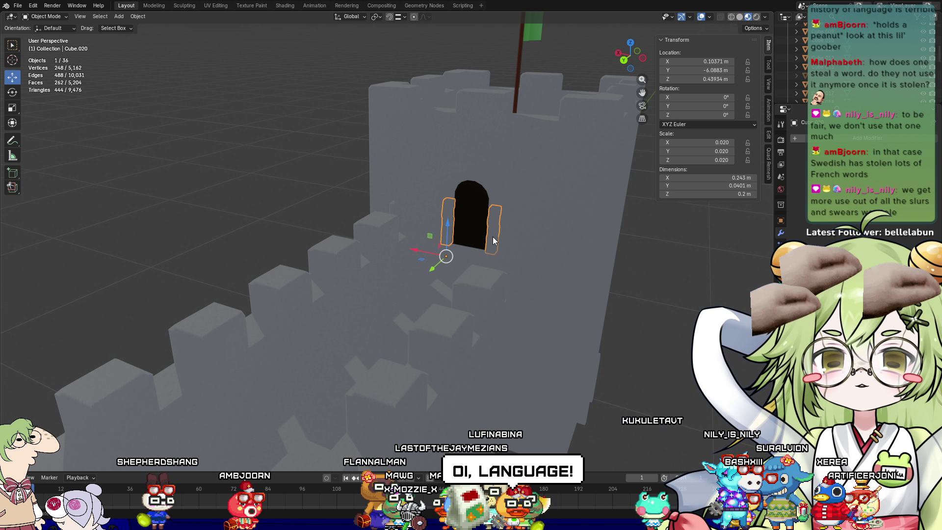
pyautogui.hotkey('alt', 'a')
pyautogui.moveTo(360, 251); pyautogui.dragTo(512, 288, button='middle')
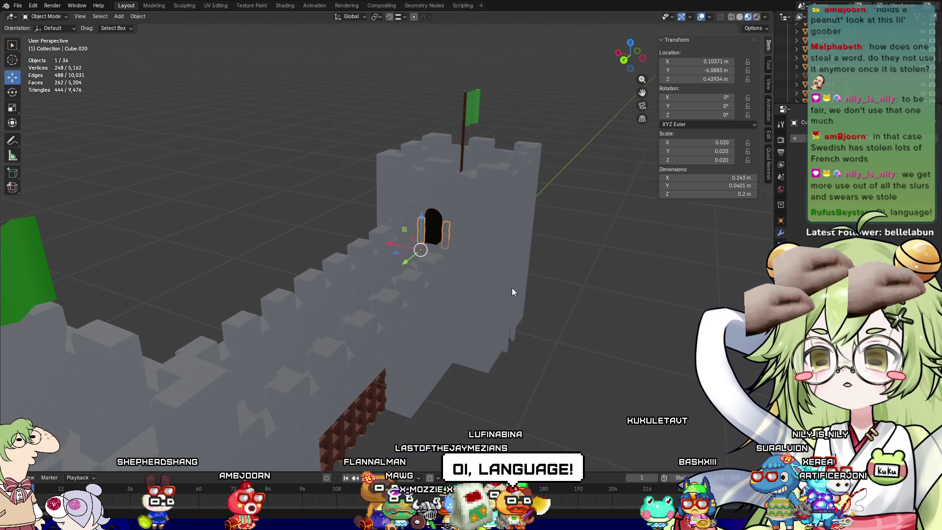
pyautogui.moveTo(664, 348); pyautogui.dragTo(579, 357, button='middle')
pyautogui.scroll(-5, 579, 353)
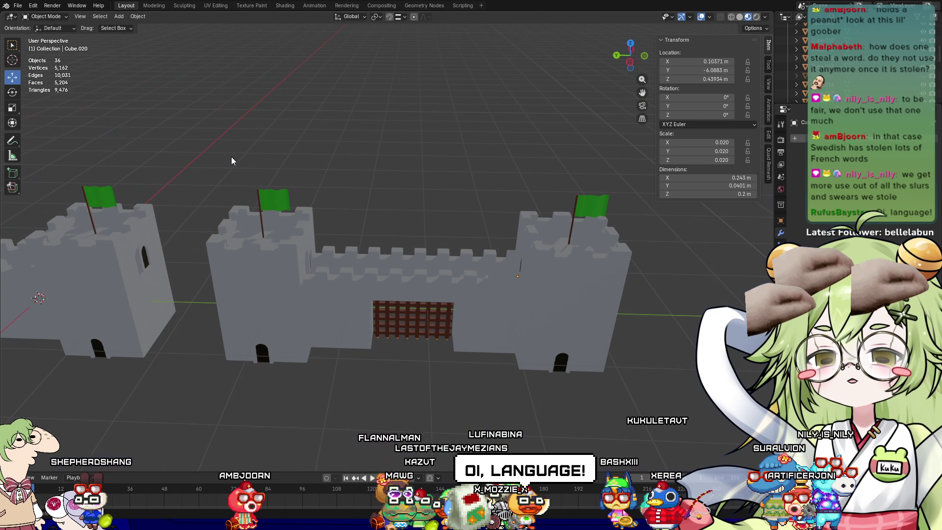
# Box-select the middle wall and both towers, then orbit around the castle
pyautogui.moveTo(232, 157); pyautogui.dragTo(680, 447)
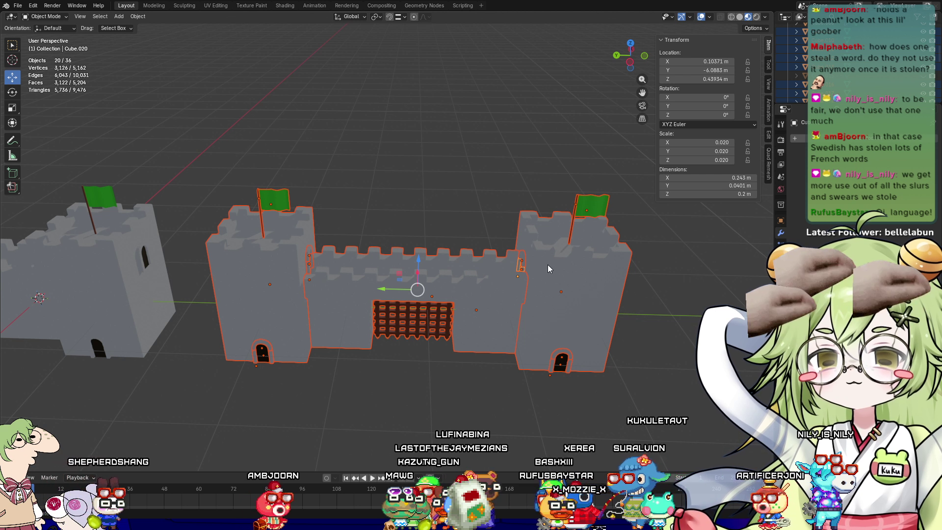
pyautogui.moveTo(548, 264)
pyautogui.mouseDown(button='middle')
pyautogui.moveTo(343, 234)
pyautogui.moveTo(236, 240)
pyautogui.mouseUp(button='middle')
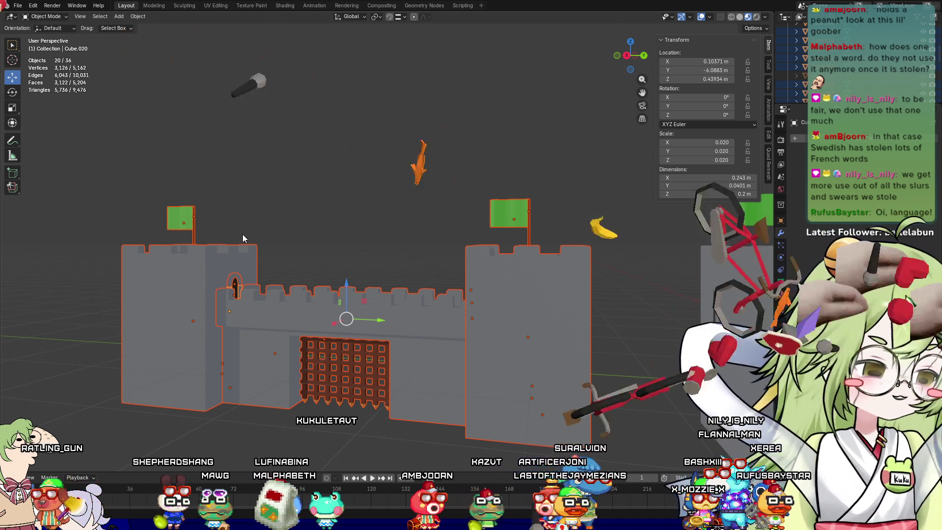
pyautogui.moveTo(222, 107)
pyautogui.mouseDown(button='middle')
pyautogui.moveTo(250, 179)
pyautogui.moveTo(312, 191)
pyautogui.mouseUp(button='middle')
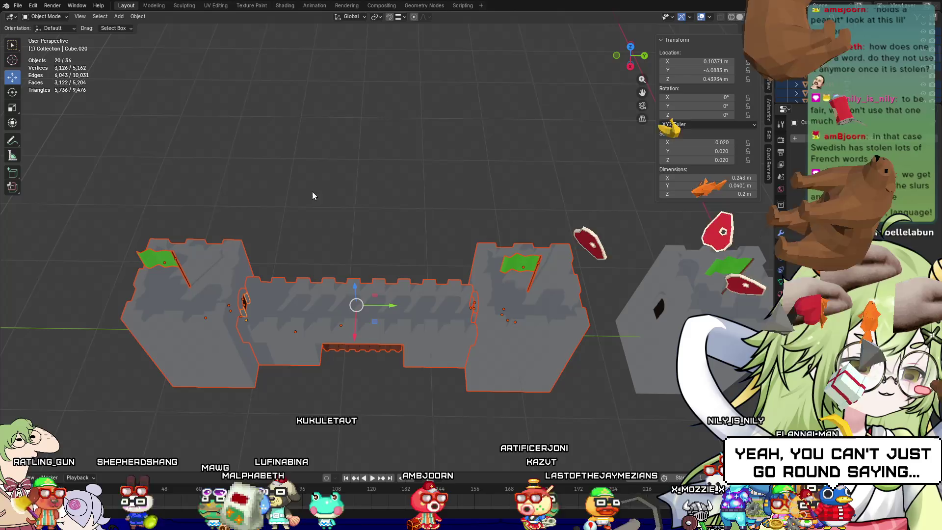
pyautogui.moveTo(334, 243)
pyautogui.mouseDown(button='middle')
pyautogui.moveTo(322, 202)
pyautogui.moveTo(337, 166)
pyautogui.moveTo(260, 197)
pyautogui.moveTo(151, 168)
pyautogui.mouseUp(button='middle')
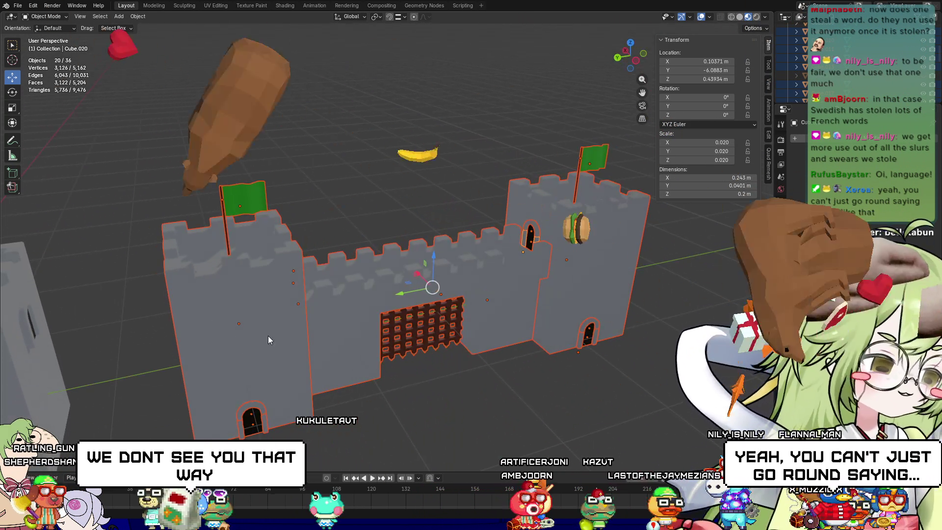
pyautogui.moveTo(269, 341)
pyautogui.mouseDown(button='middle')
pyautogui.moveTo(326, 236)
pyautogui.moveTo(484, 245)
pyautogui.moveTo(488, 211)
pyautogui.moveTo(502, 198)
pyautogui.mouseUp(button='middle')
# Select the tower door, the arch above it and the door frame
pyautogui.click(503, 199)
pyautogui.scroll(3, 501, 199)
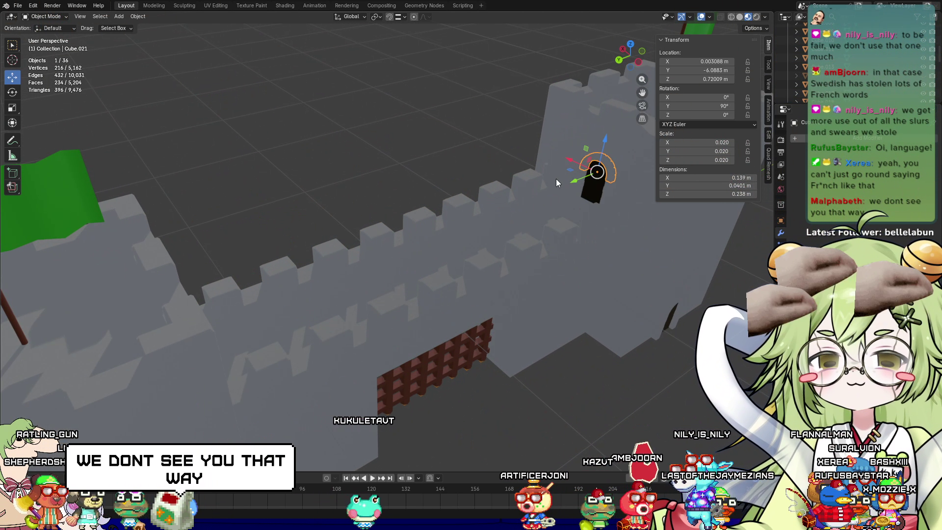
pyautogui.moveTo(555, 179); pyautogui.dragTo(214, 208, button='middle')
pyautogui.click(412, 203)
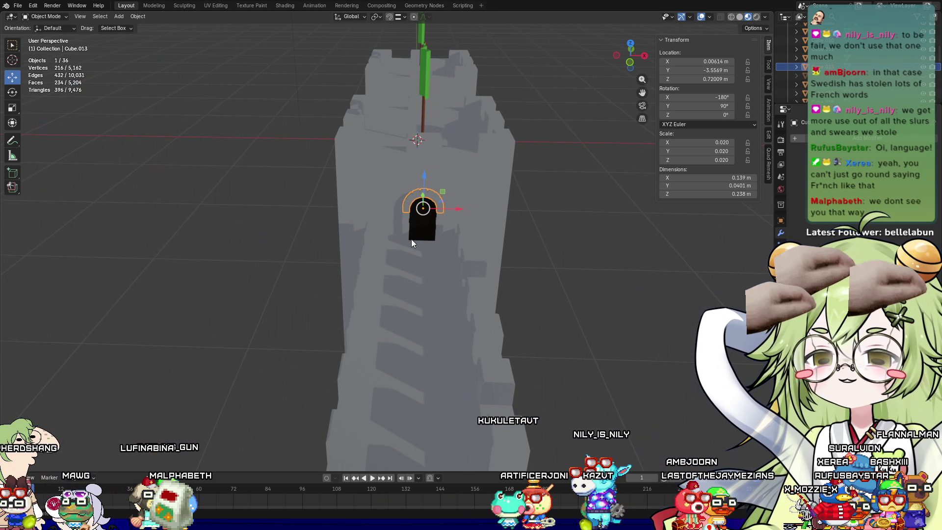
pyautogui.click(404, 241)
pyautogui.moveTo(406, 244); pyautogui.dragTo(407, 240, button='middle')
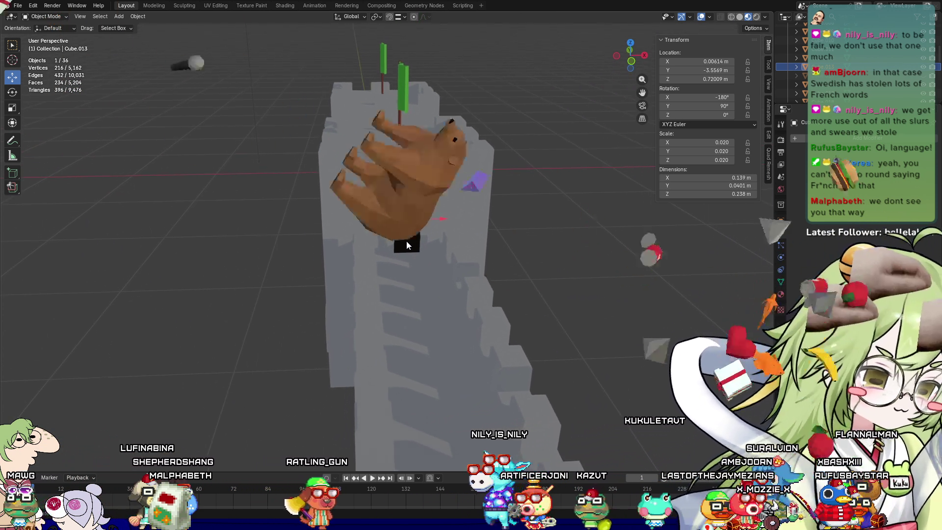
# Box-select the gateway's wall, towers and portcullis from a front view
pyautogui.moveTo(242, 346)
pyautogui.mouseDown(button='middle')
pyautogui.moveTo(275, 308)
pyautogui.moveTo(364, 313)
pyautogui.moveTo(260, 350)
pyautogui.moveTo(284, 355)
pyautogui.mouseUp(button='middle')
pyautogui.scroll(-3, 364, 314)
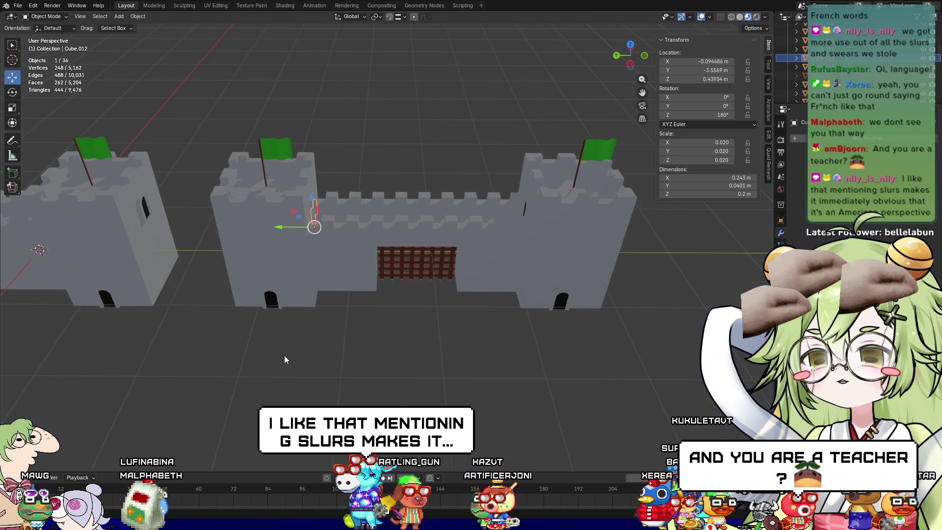
pyautogui.moveTo(197, 113)
pyautogui.mouseDown()
pyautogui.moveTo(530, 310)
pyautogui.moveTo(658, 343)
pyautogui.mouseUp()
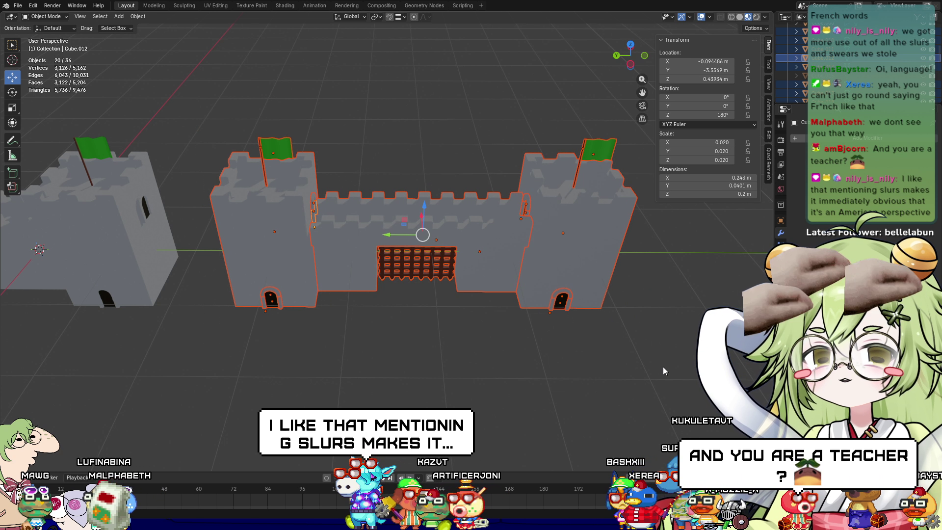
pyautogui.moveTo(664, 367)
pyautogui.mouseDown(button='middle')
pyautogui.moveTo(434, 331)
pyautogui.moveTo(444, 354)
pyautogui.moveTo(456, 351)
pyautogui.mouseUp(button='middle')
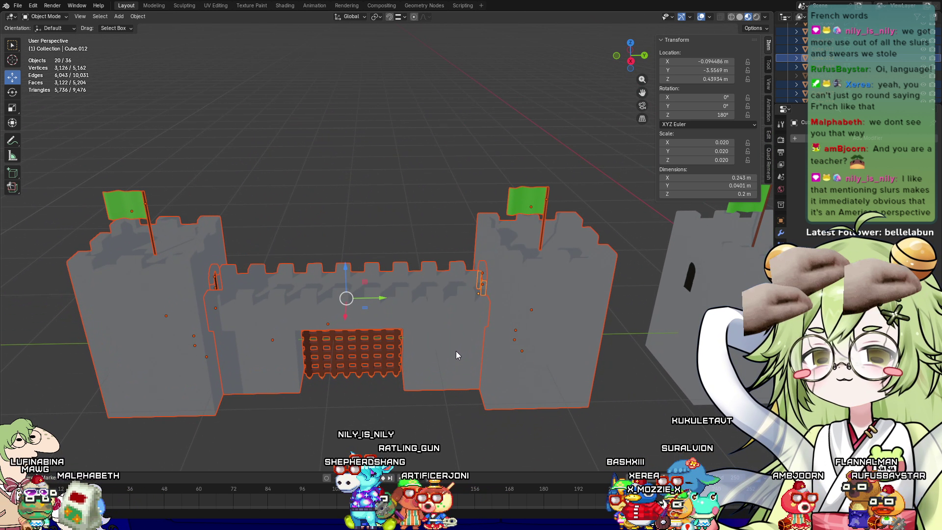
pyautogui.hotkey('ctrl', 'j')
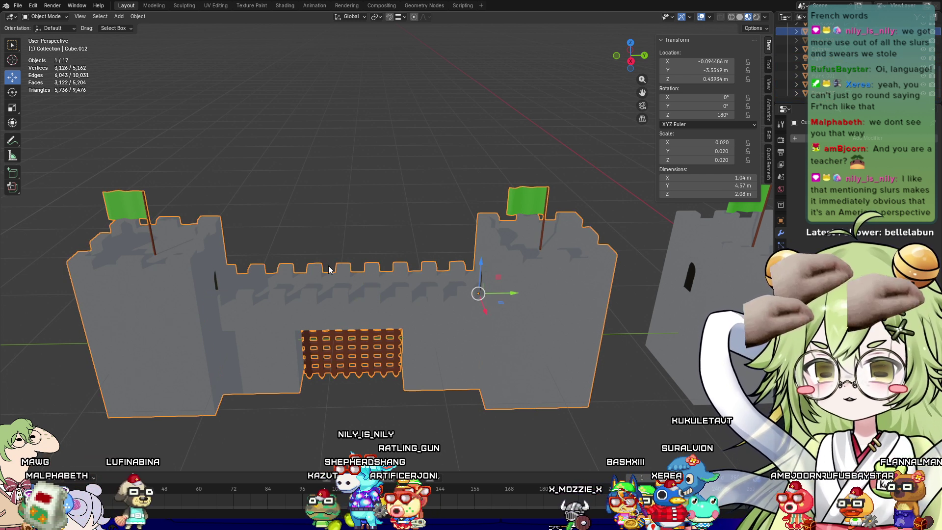
pyautogui.scroll(-4, 312, 280)
pyautogui.click(707, 61)
pyautogui.write('0')
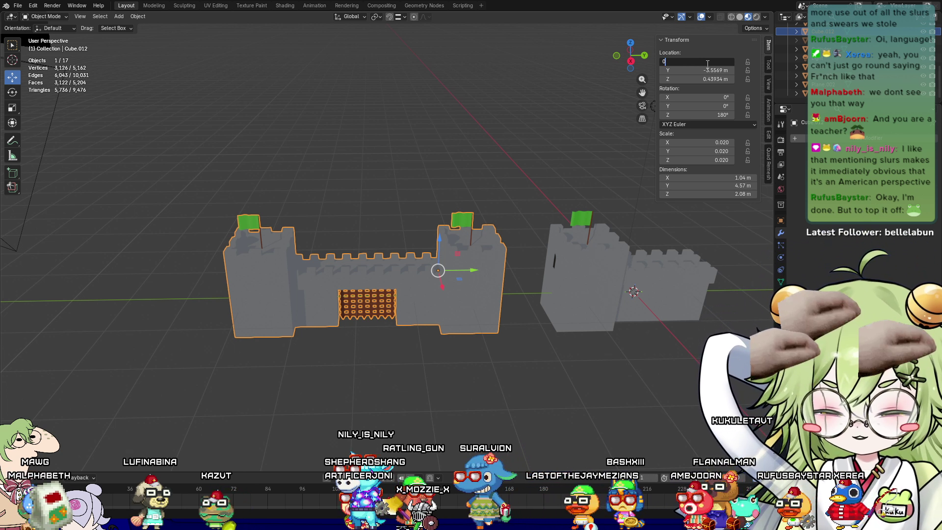
pyautogui.press('Escape')
pyautogui.hotkey('alt', 'g')
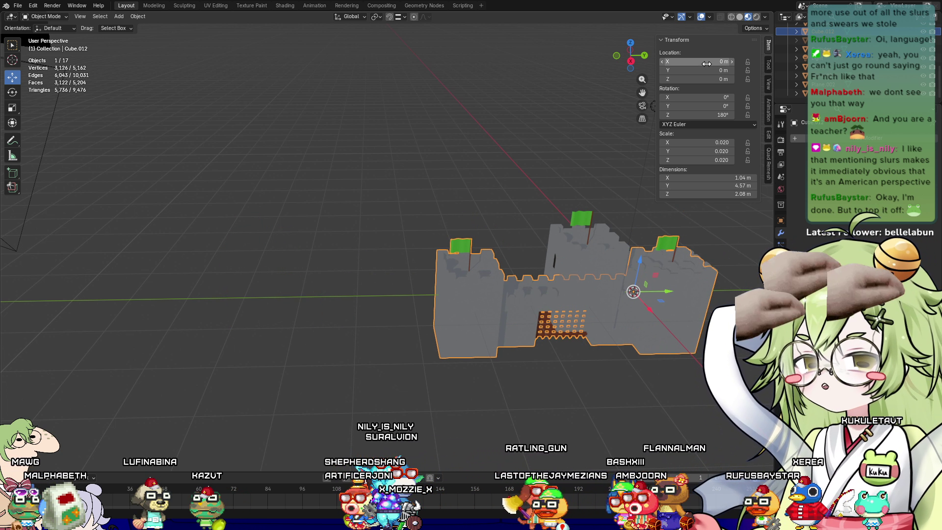
pyautogui.click(18, 6)
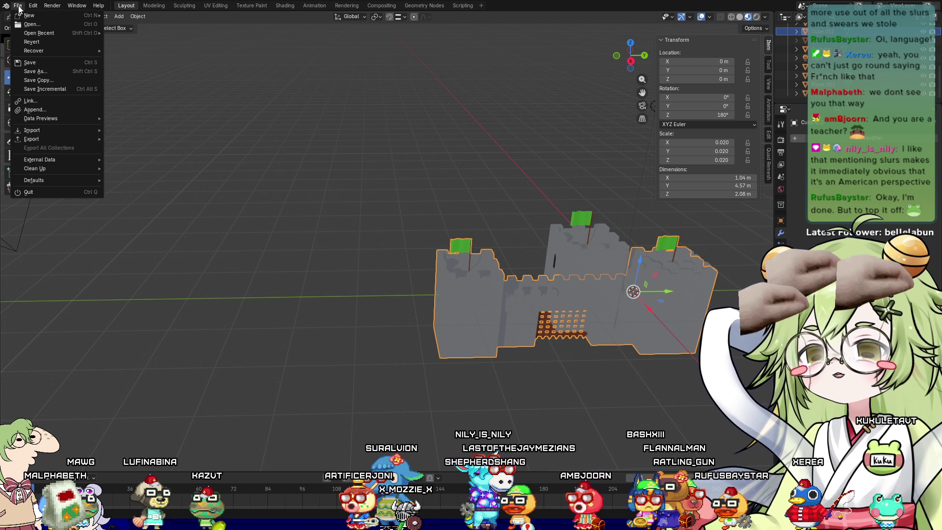
pyautogui.moveTo(63, 138)
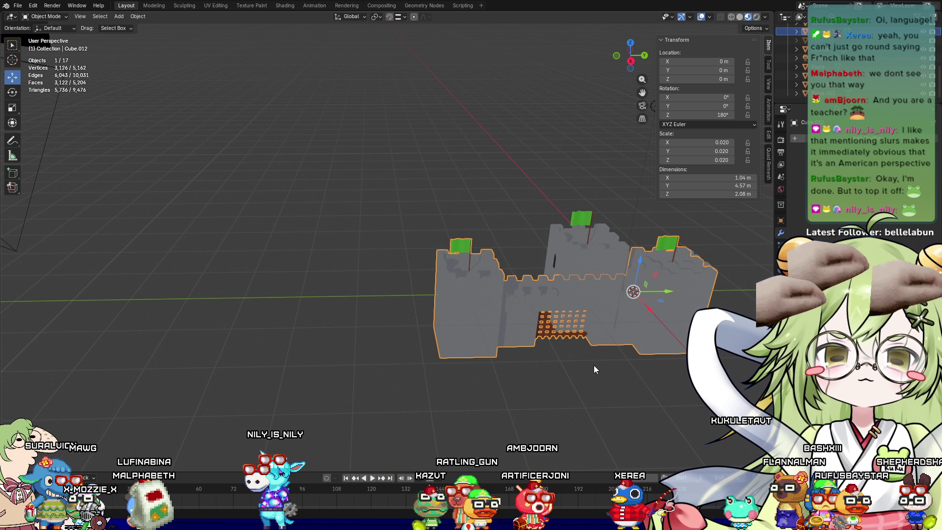
pyautogui.hotkey('ctrl', 'v')
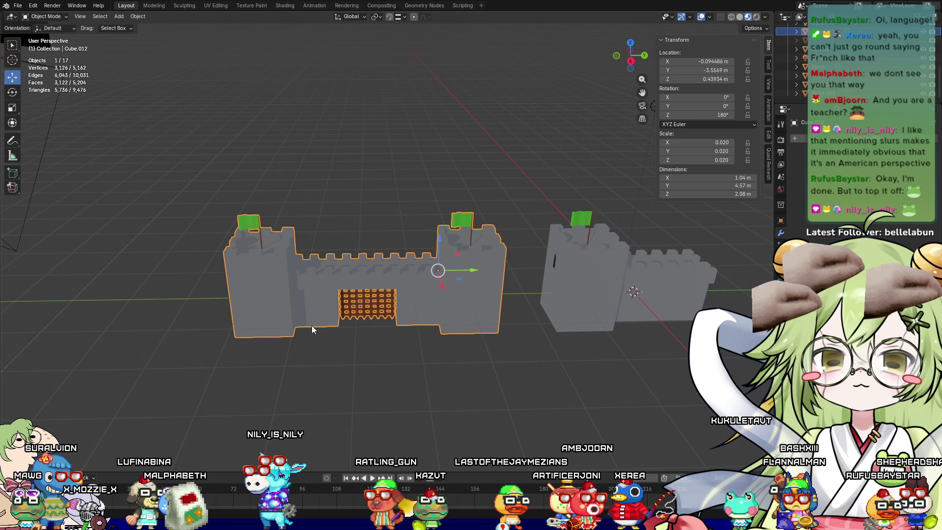
pyautogui.click(336, 359)
pyautogui.moveTo(337, 360)
pyautogui.mouseDown(button='middle')
pyautogui.moveTo(505, 351)
pyautogui.moveTo(534, 340)
pyautogui.mouseUp(button='middle')
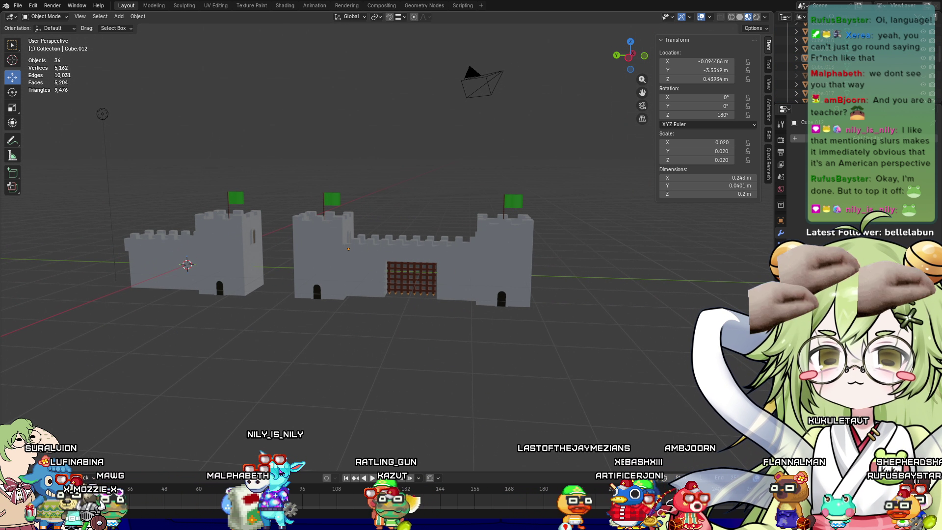
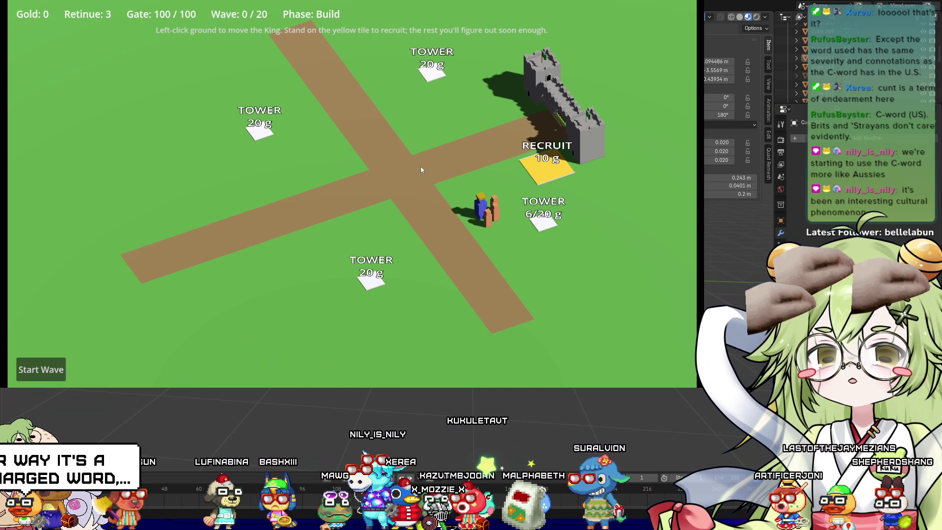
# Launch wave 1 and march the King around the crossroads roads to fight the enemies
pyautogui.click(377, 150)
pyautogui.press('space')
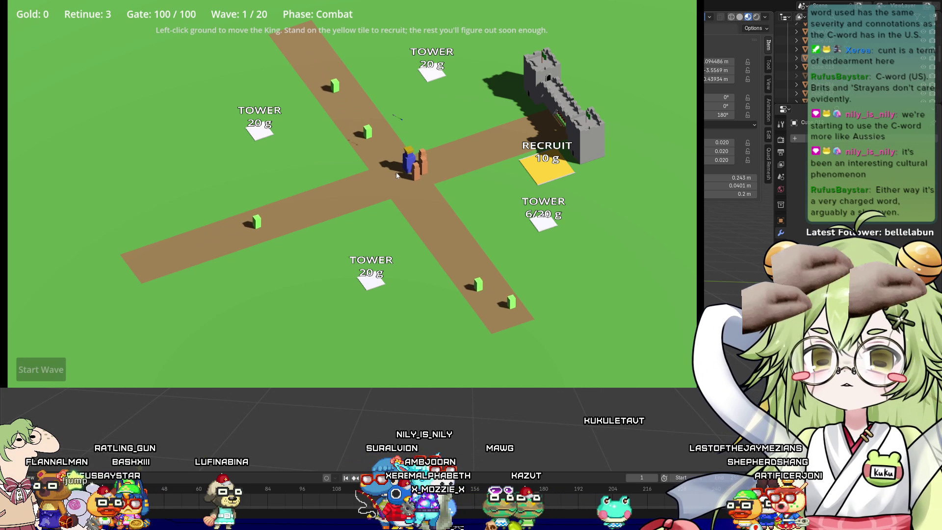
pyautogui.click(414, 196)
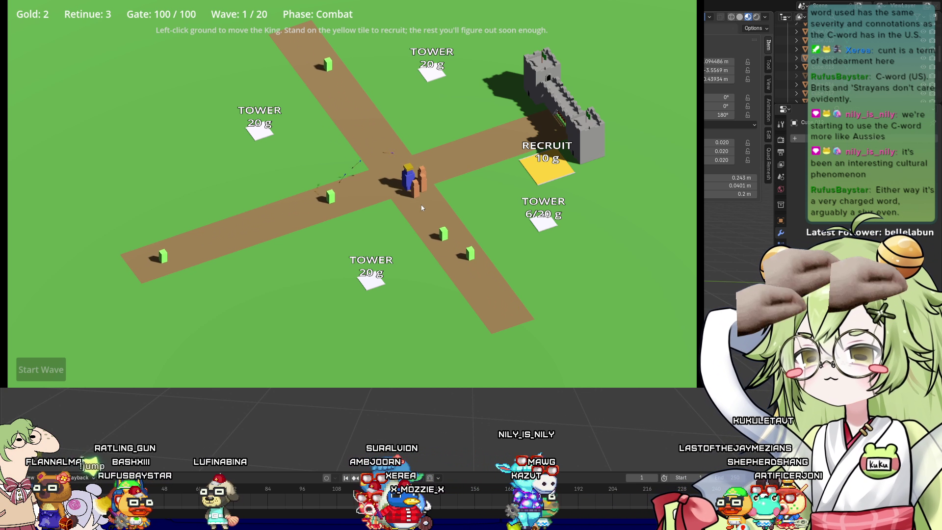
pyautogui.click(369, 131)
pyautogui.click(387, 223)
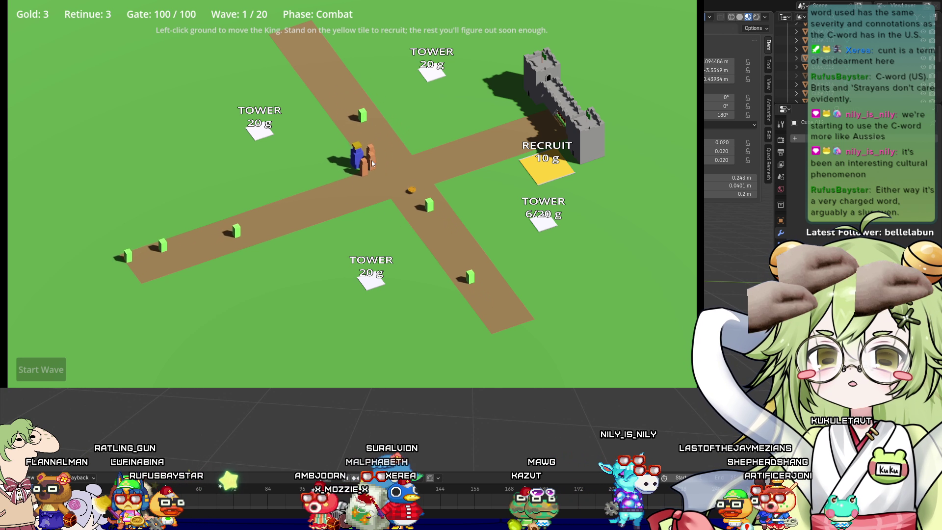
pyautogui.click(352, 106)
pyautogui.click(425, 210)
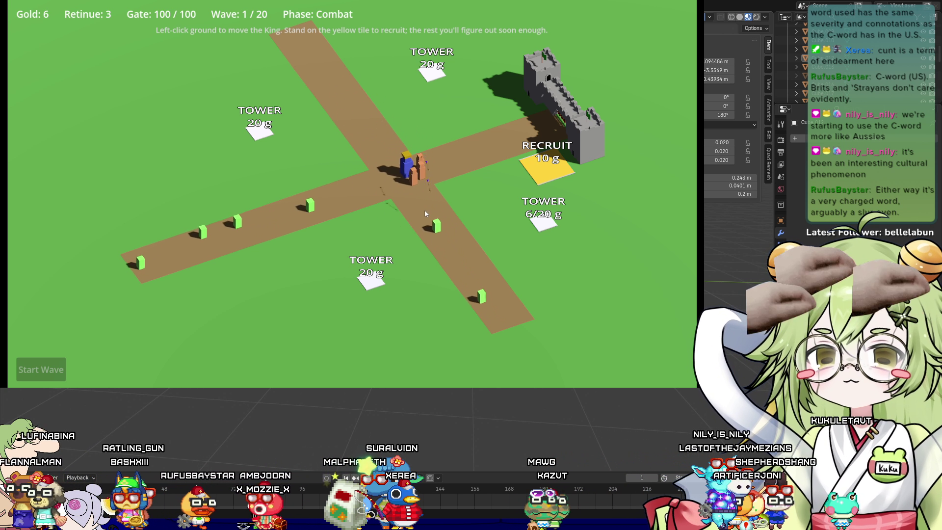
pyautogui.click(383, 147)
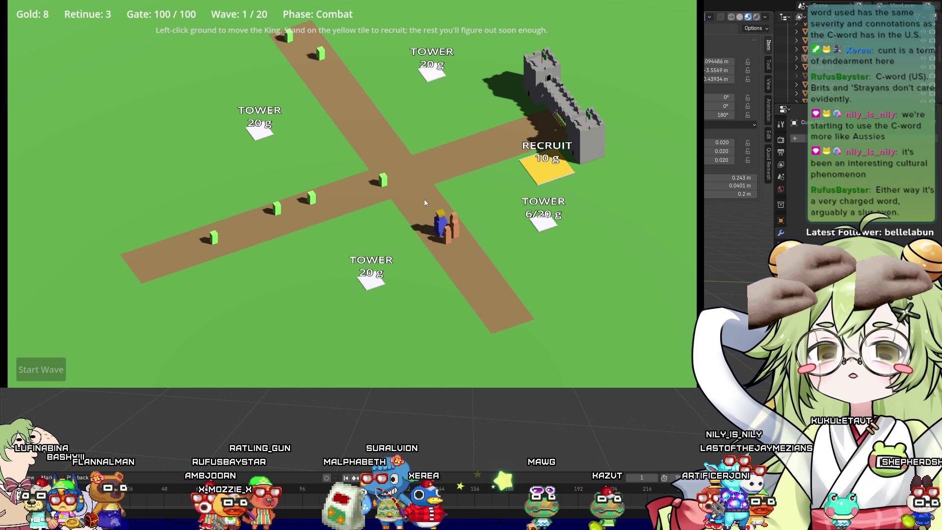
pyautogui.click(338, 118)
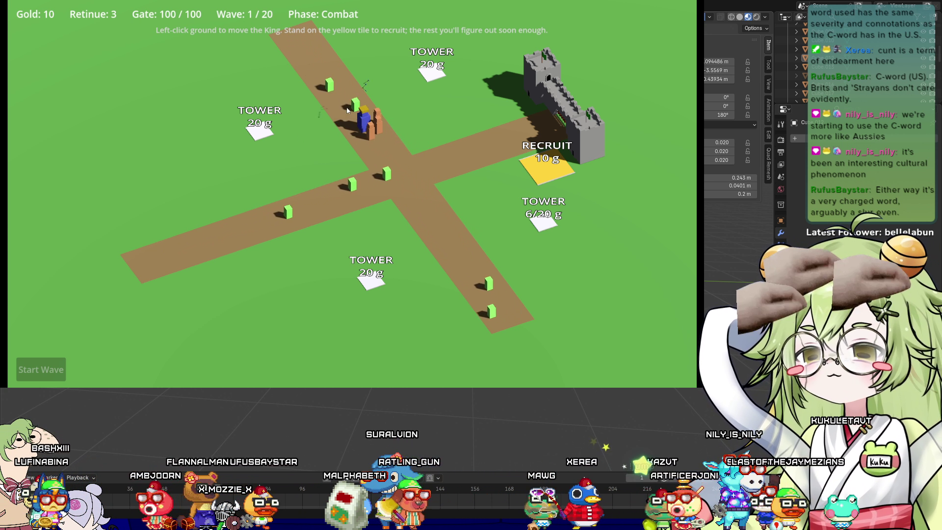
# Recruit a fourth follower and lead the group back and forth to meet the wave 1 enemies
pyautogui.click(469, 158)
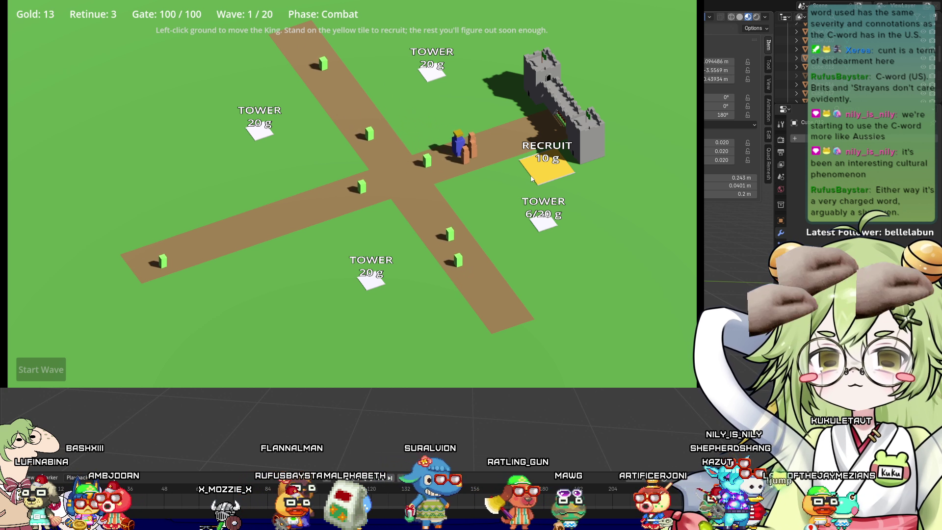
pyautogui.click(440, 139)
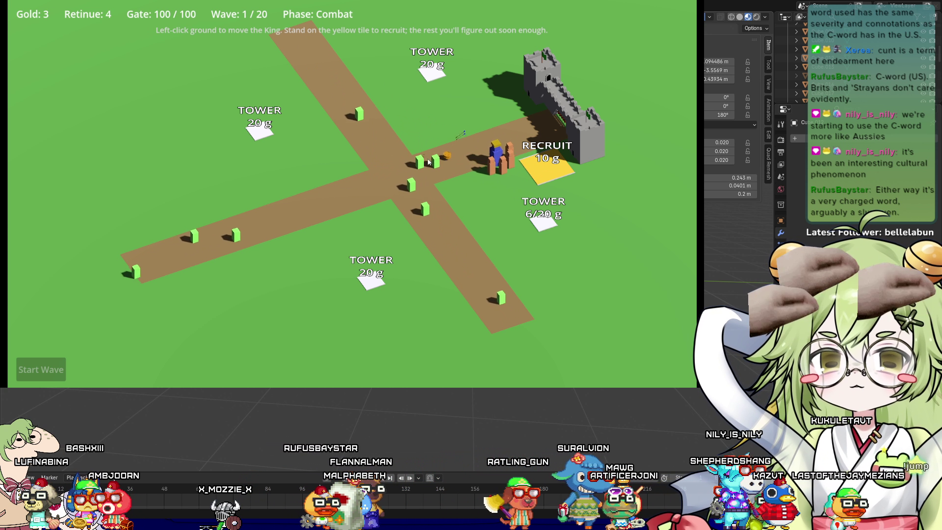
pyautogui.click(486, 163)
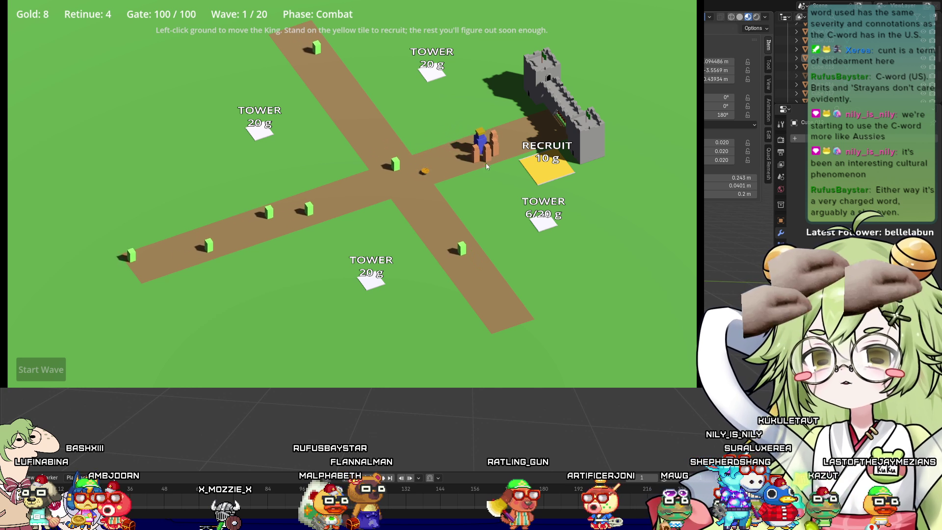
pyautogui.click(420, 172)
pyautogui.click(459, 209)
pyautogui.click(400, 147)
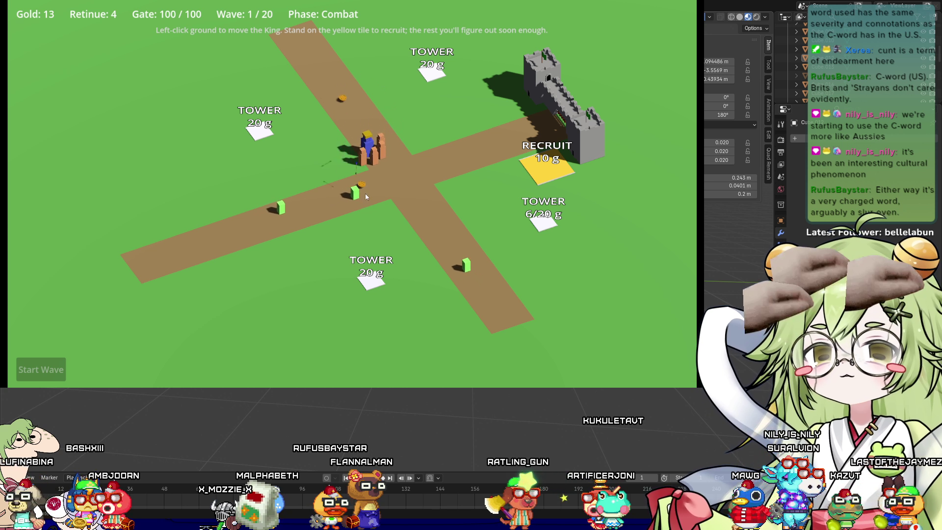
pyautogui.click(337, 112)
pyautogui.click(393, 189)
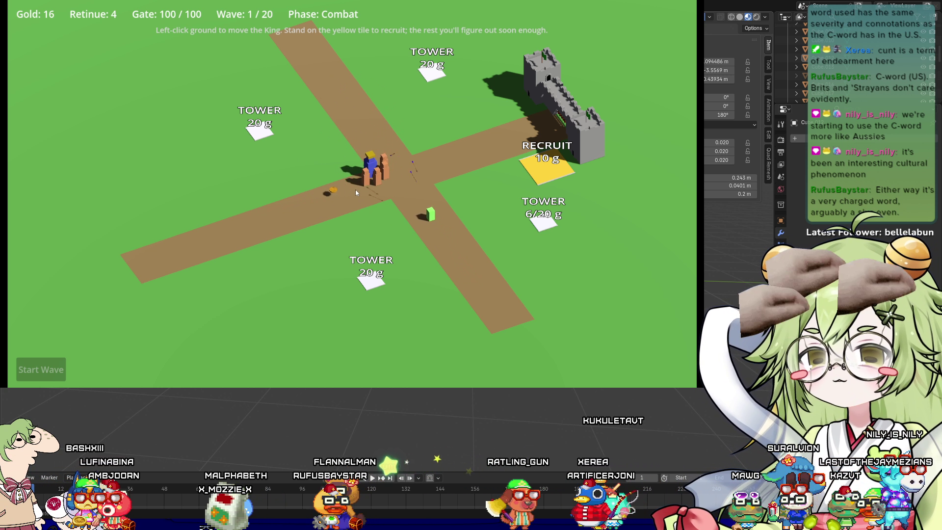
pyautogui.click(451, 155)
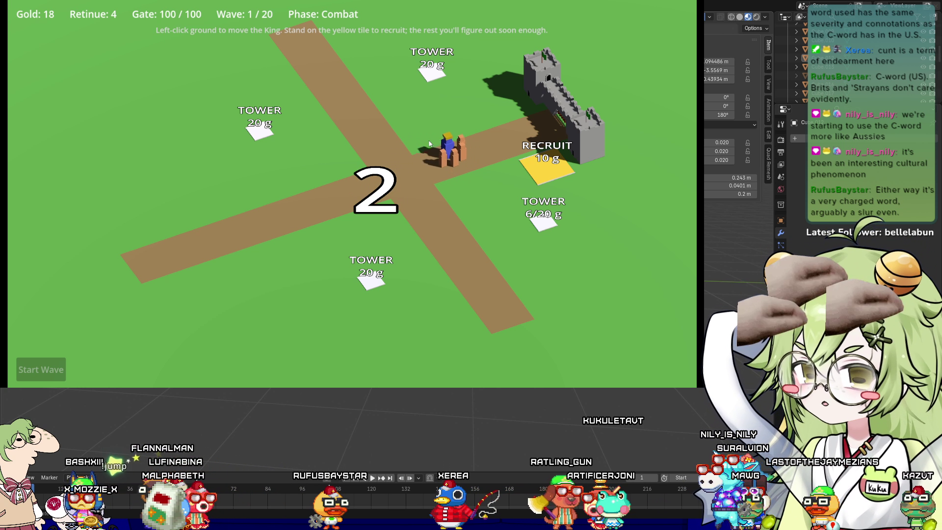
# Recruit a fifth follower and chase wave 2 enemies up the upper-left road
pyautogui.click(415, 168)
pyautogui.click(545, 169)
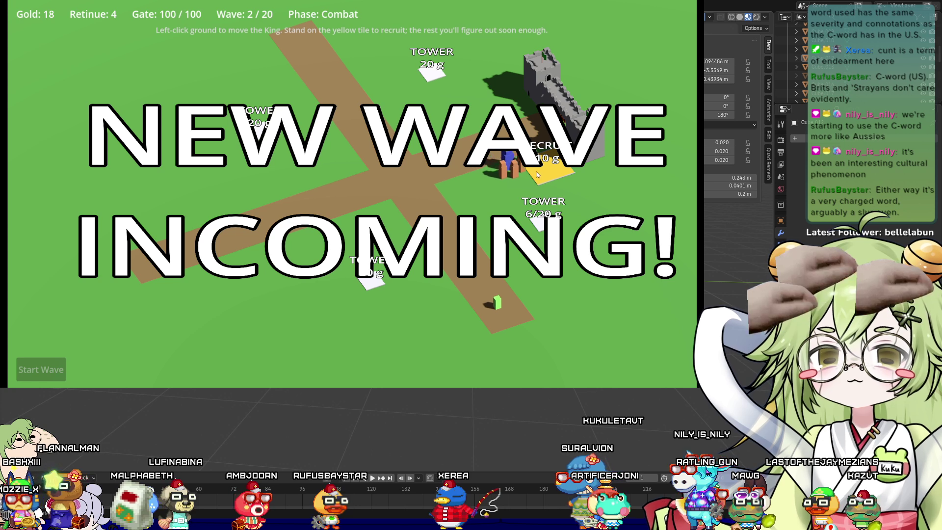
pyautogui.click(462, 187)
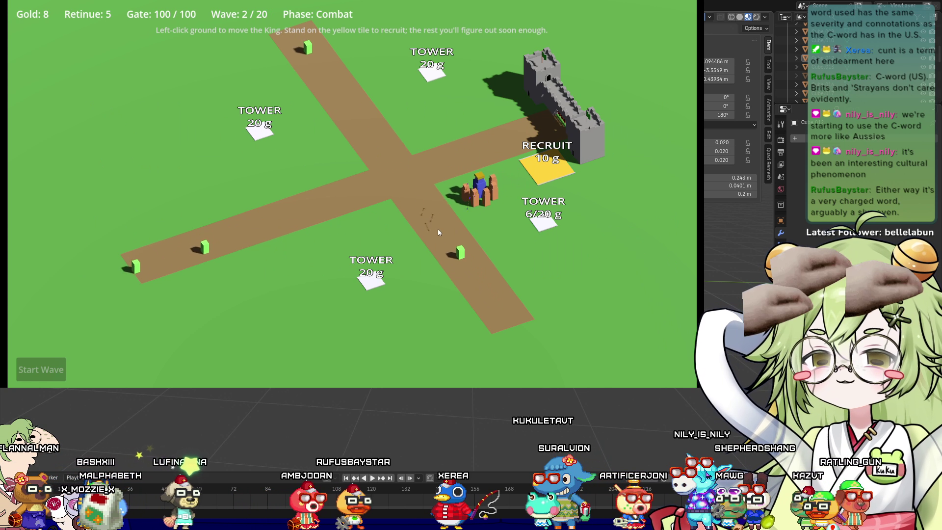
pyautogui.click(404, 133)
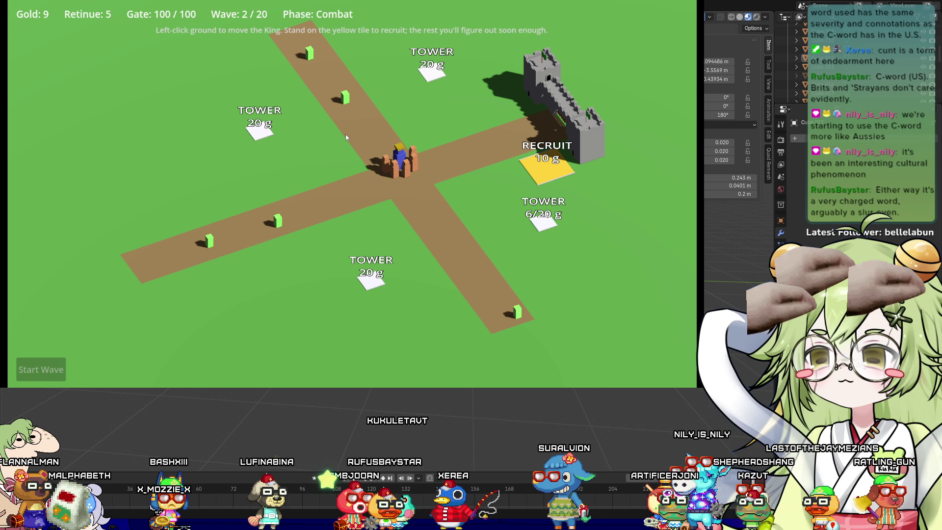
pyautogui.click(314, 91)
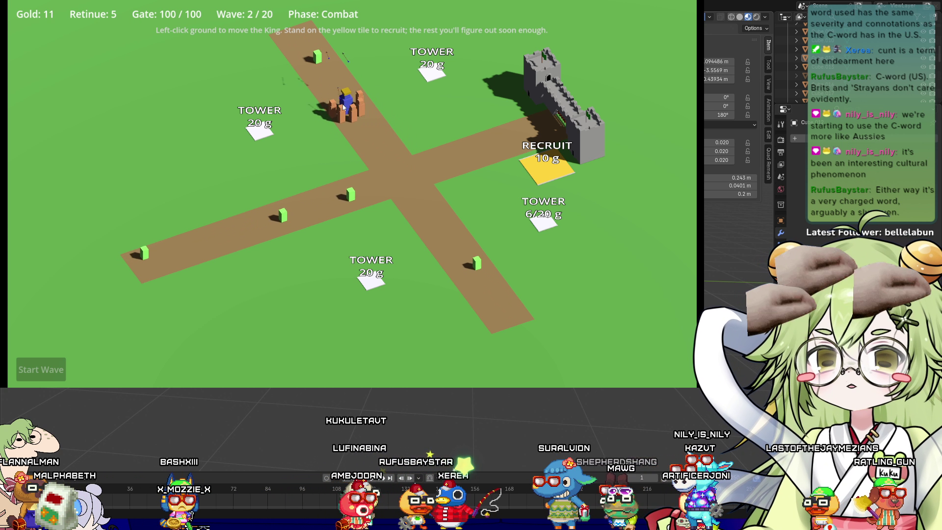
pyautogui.click(421, 195)
pyautogui.click(446, 205)
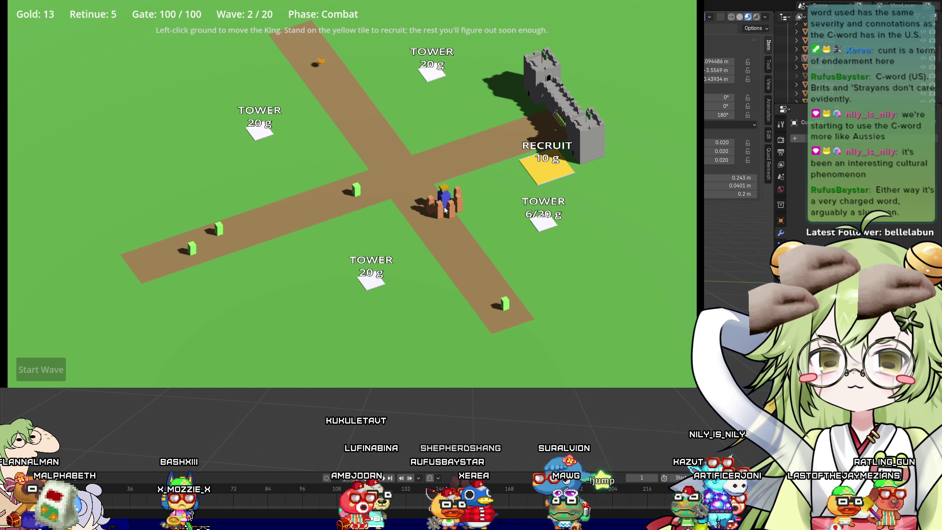
# Fight along the castle and lower roads, then stand on the tower site to fund it to 13/20 g
pyautogui.scroll(2, 457, 67)
pyautogui.scroll(2, 294, 177)
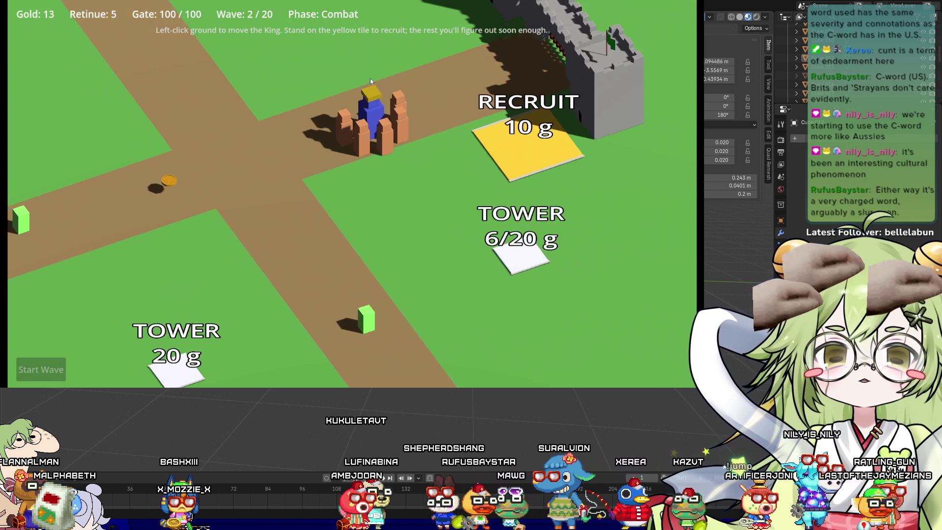
pyautogui.click(293, 177)
pyautogui.click(223, 219)
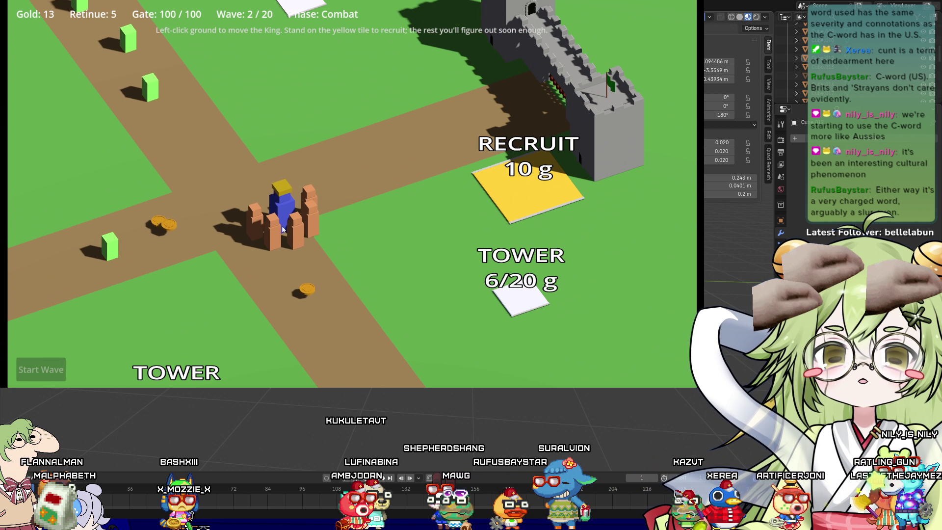
pyautogui.scroll(-2, 222, 219)
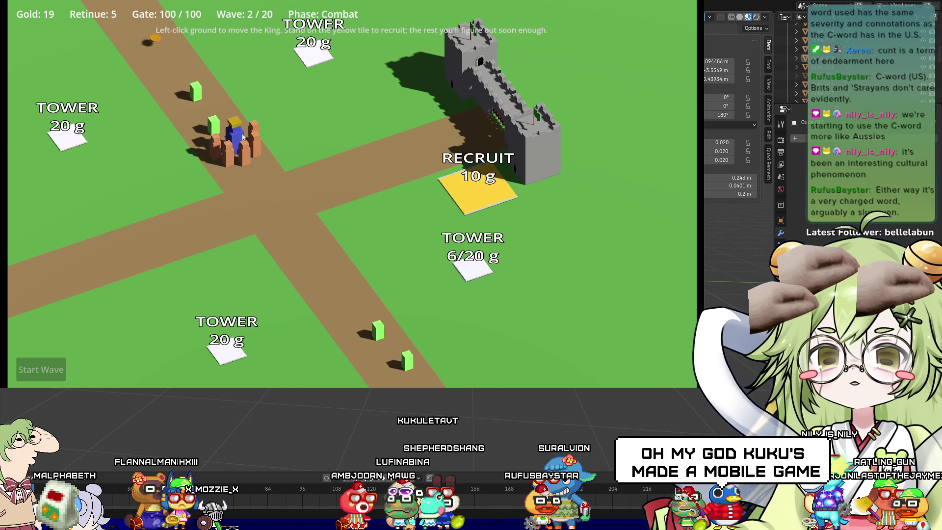
pyautogui.scroll(-1, 284, 154)
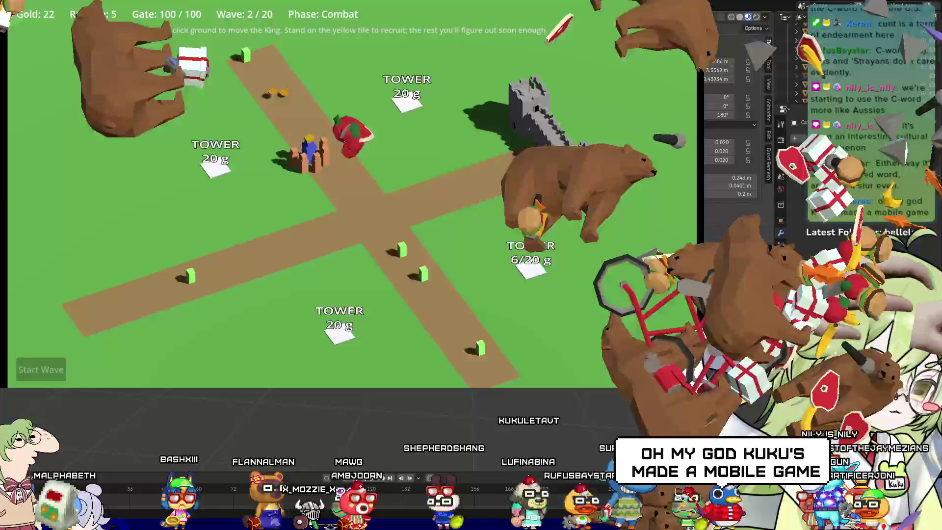
pyautogui.click(288, 89)
pyautogui.click(410, 291)
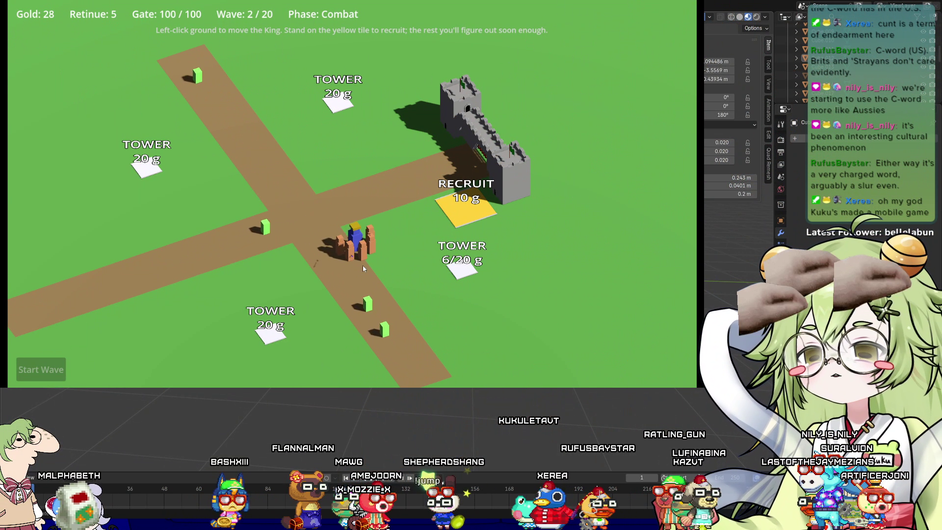
pyautogui.click(339, 227)
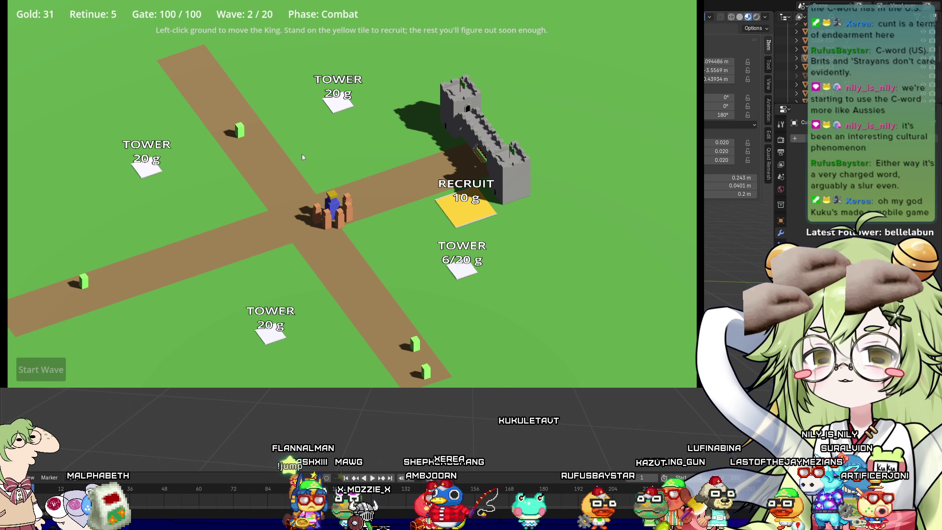
pyautogui.click(320, 239)
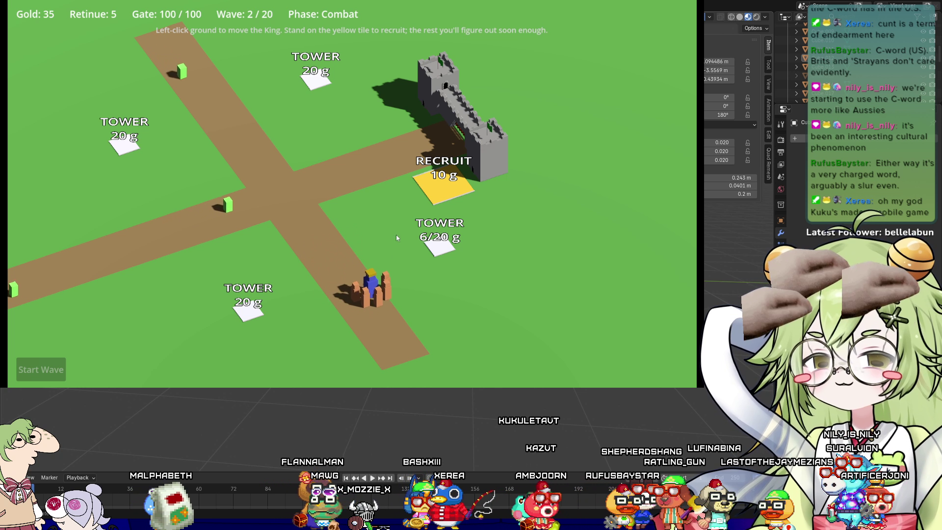
pyautogui.click(438, 243)
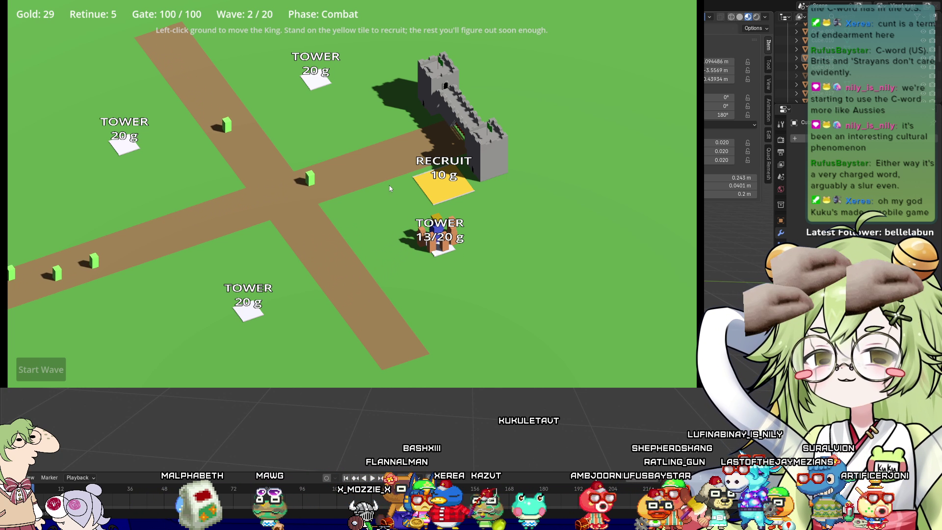
# Walk the group onto the top tower site, then up the left road collecting coins to 15 gold
pyautogui.click(389, 184)
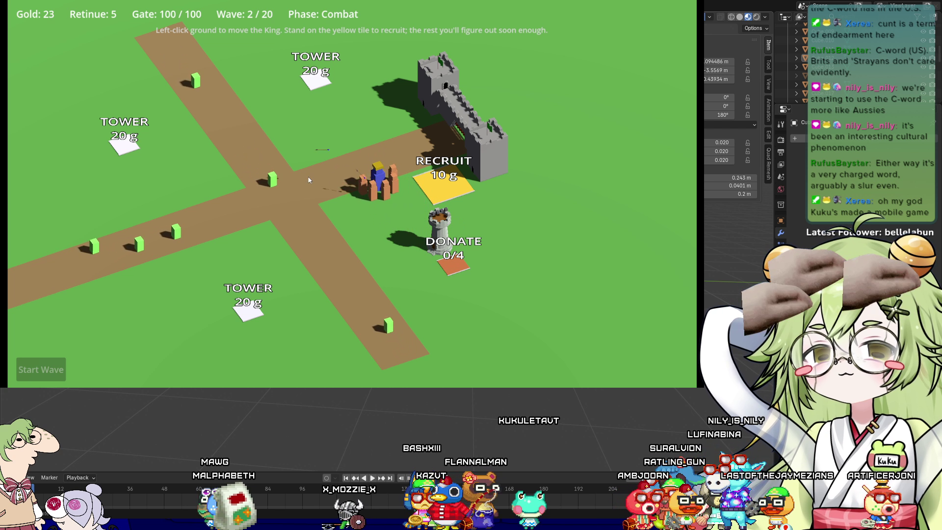
pyautogui.click(240, 146)
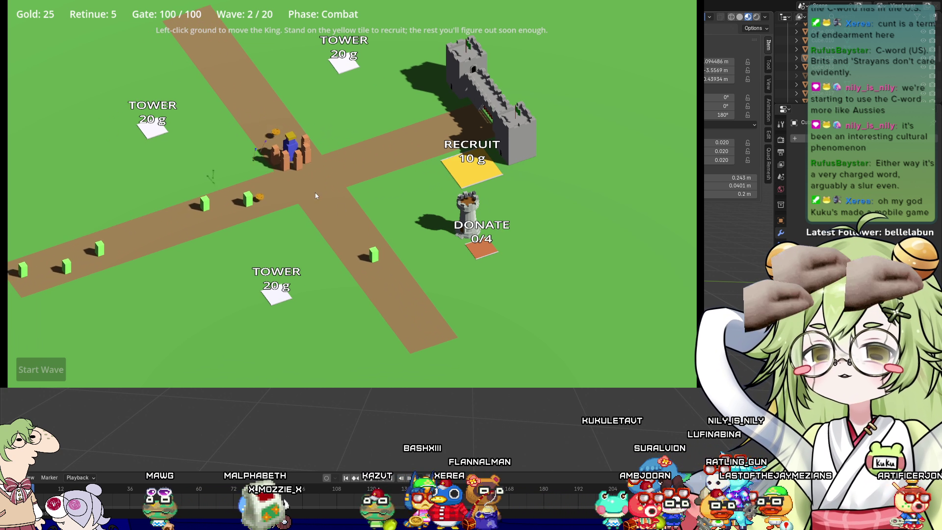
pyautogui.click(377, 121)
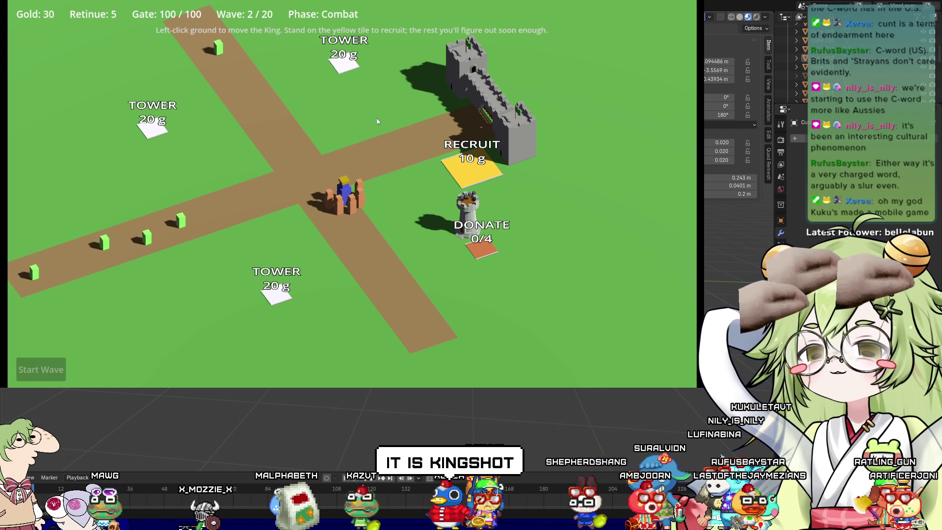
pyautogui.click(347, 111)
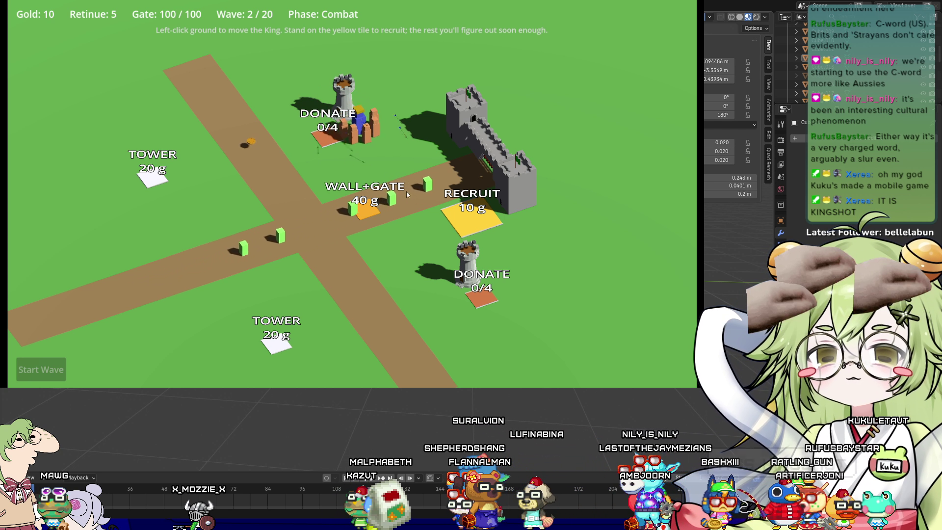
pyautogui.click(407, 191)
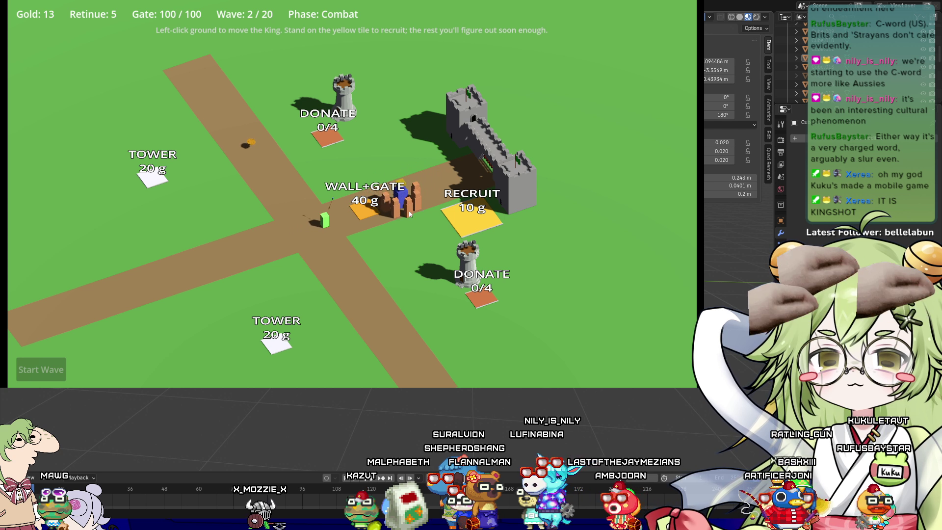
pyautogui.click(212, 202)
pyautogui.click(238, 136)
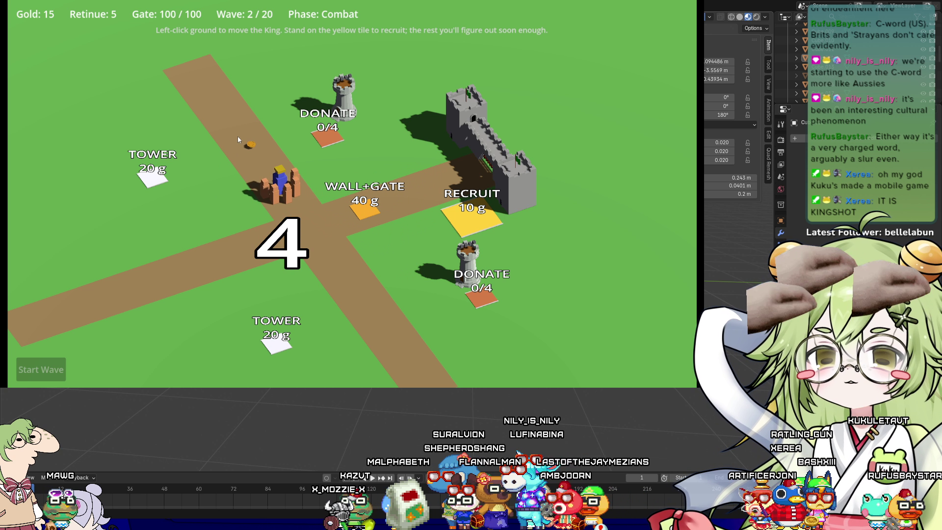
# Complete the upper tower, recruit a follower, and raise the lower donation tile to 2/4
pyautogui.click(332, 143)
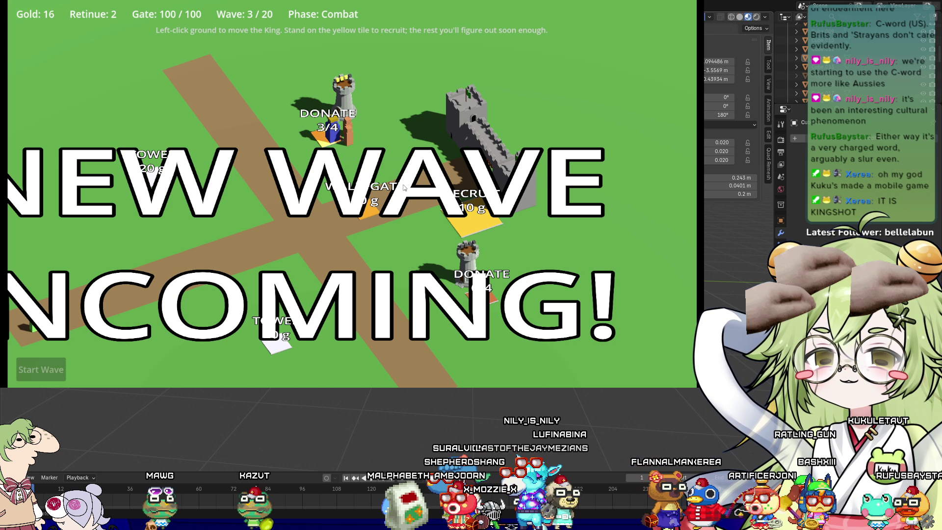
pyautogui.click(395, 167)
pyautogui.click(446, 237)
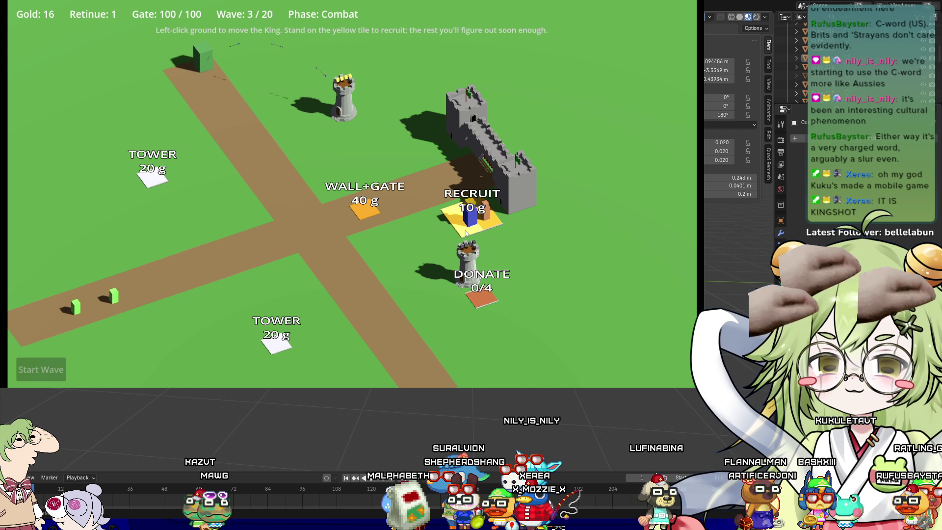
pyautogui.click(480, 296)
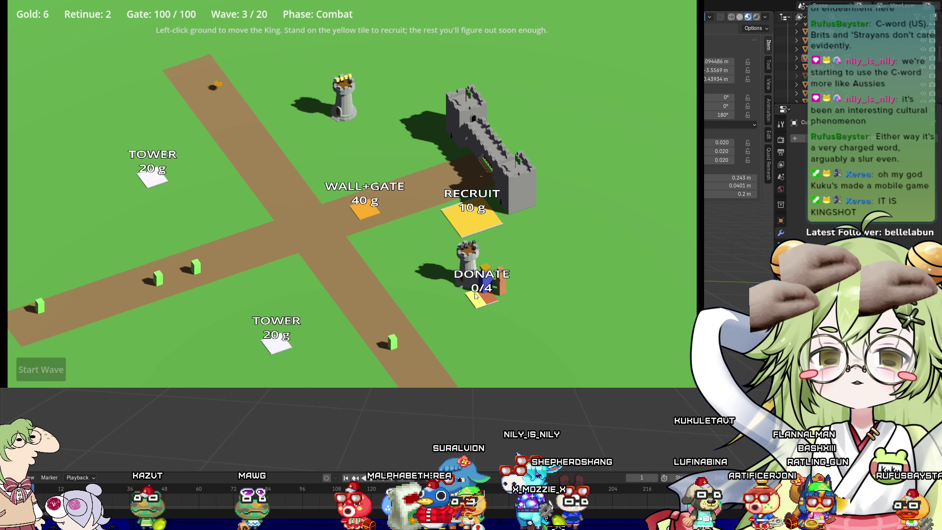
pyautogui.click(331, 258)
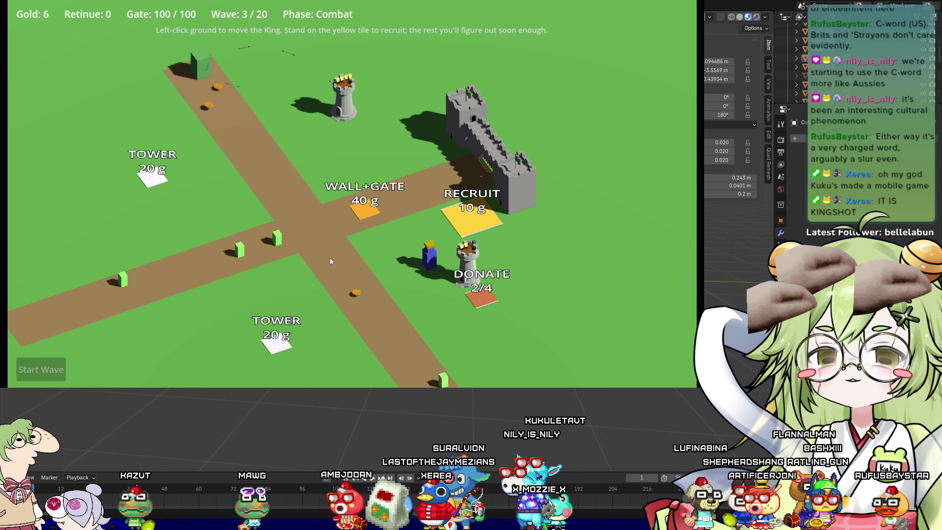
# Collect coins along the left and lower roads, recruiting two more followers on the Recruit tile
pyautogui.click(225, 105)
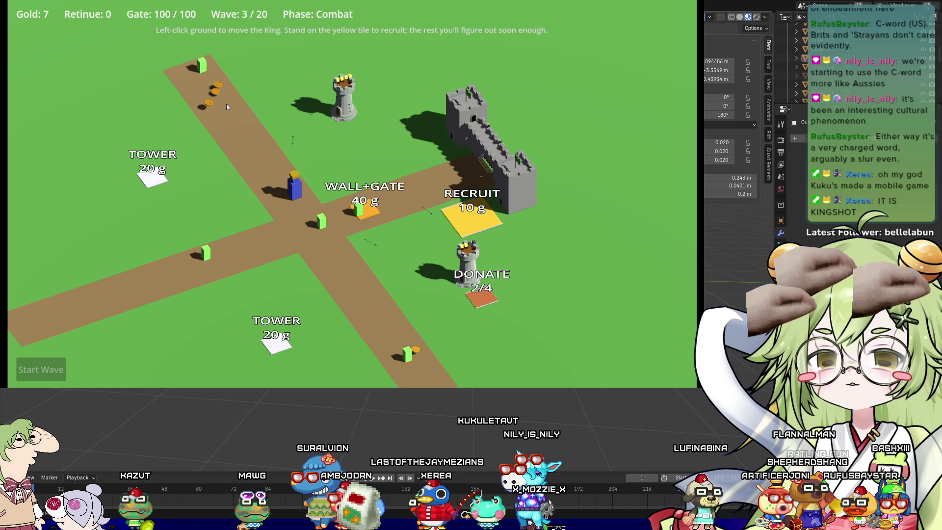
pyautogui.click(390, 204)
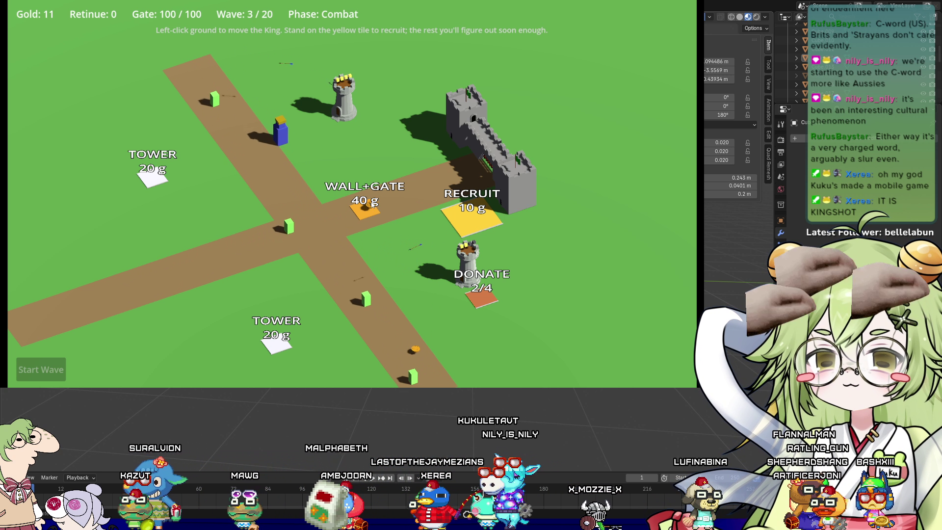
pyautogui.click(338, 322)
pyautogui.click(486, 240)
pyautogui.click(462, 220)
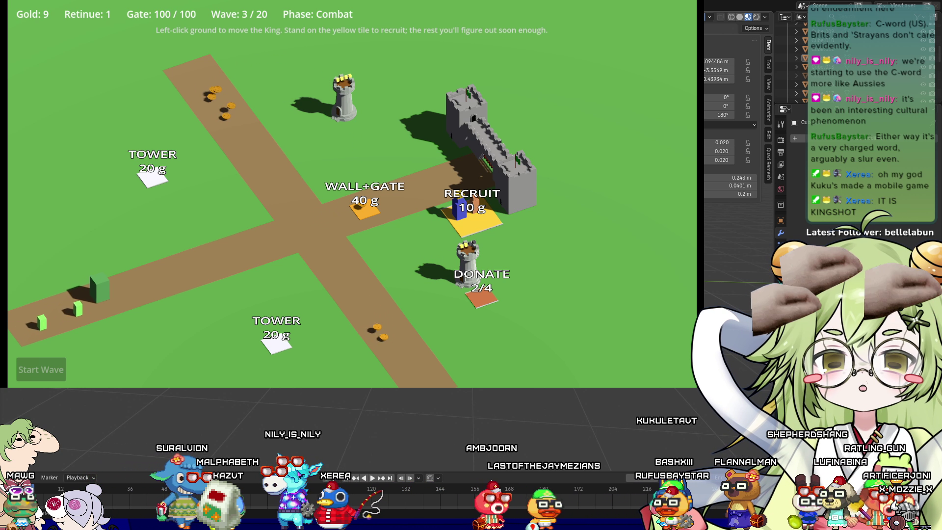
pyautogui.click(349, 178)
pyautogui.click(213, 107)
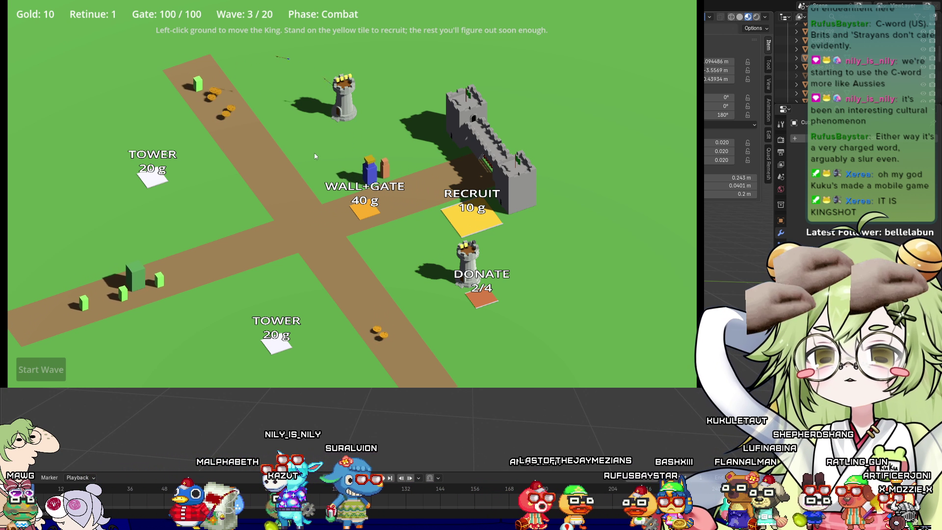
pyautogui.click(404, 322)
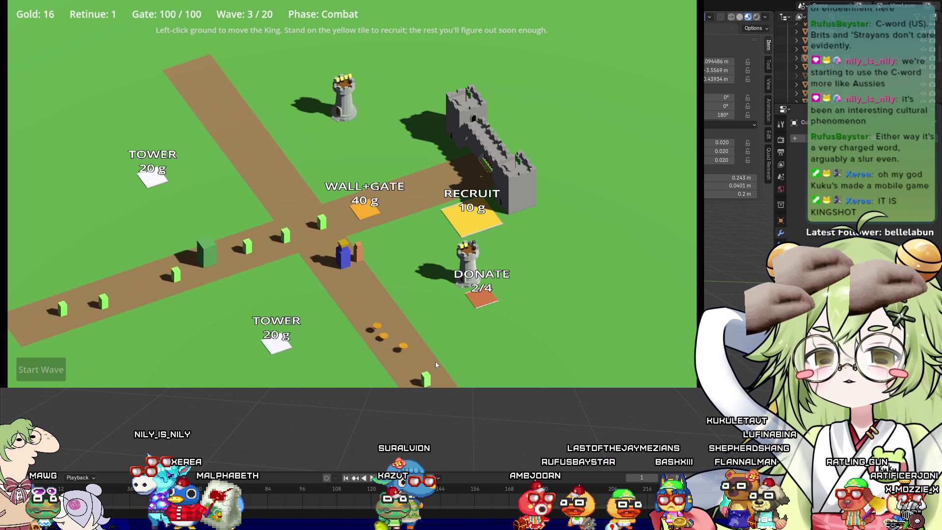
pyautogui.click(446, 248)
pyautogui.click(467, 219)
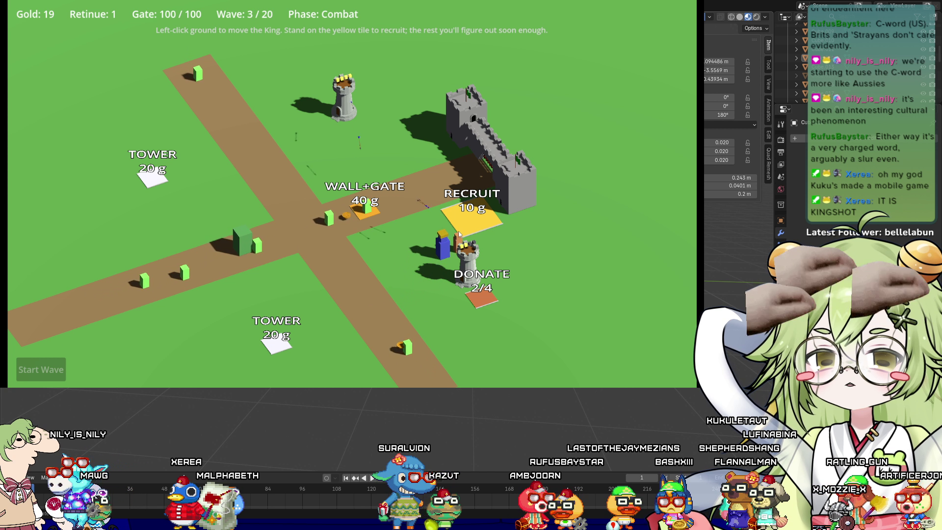
# Gather the remaining road coins and park the King on Wall+Gate, funding it to 21/40 g
pyautogui.click(366, 231)
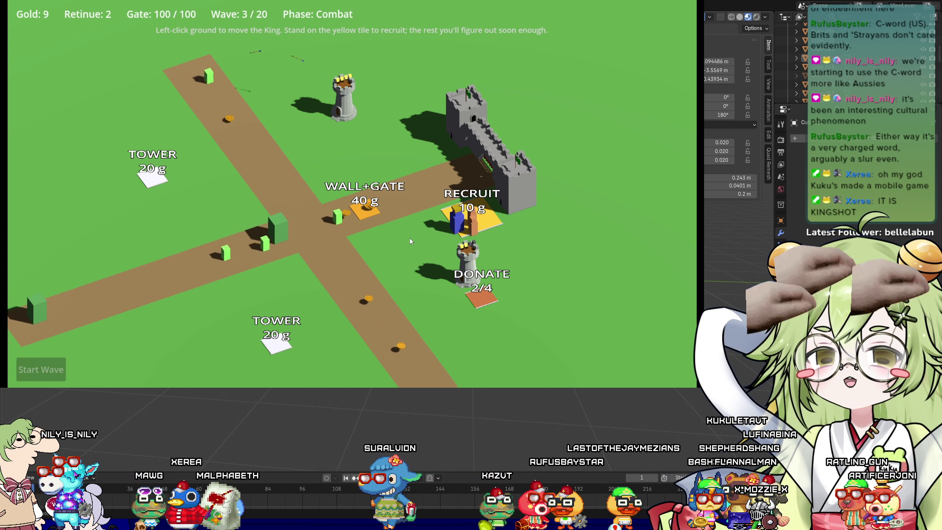
pyautogui.click(388, 324)
pyautogui.click(309, 237)
pyautogui.click(286, 170)
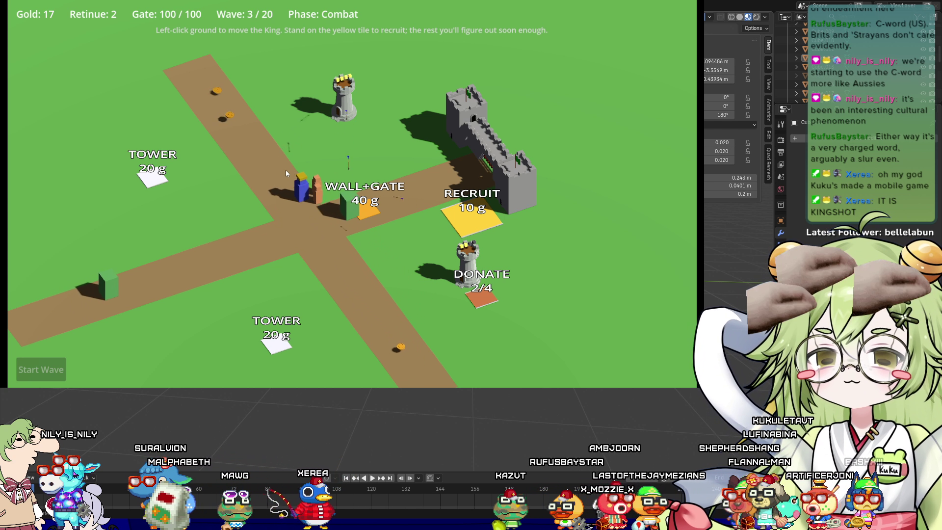
pyautogui.click(238, 137)
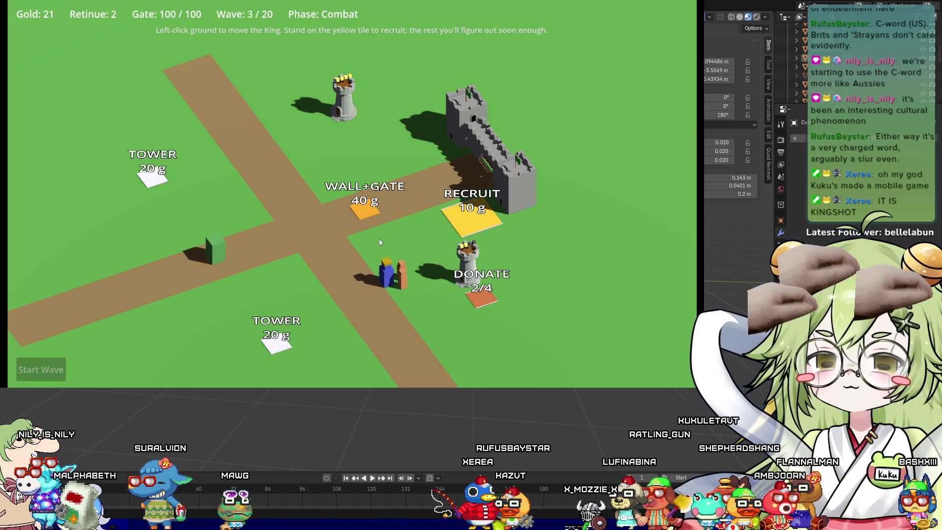
pyautogui.click(366, 218)
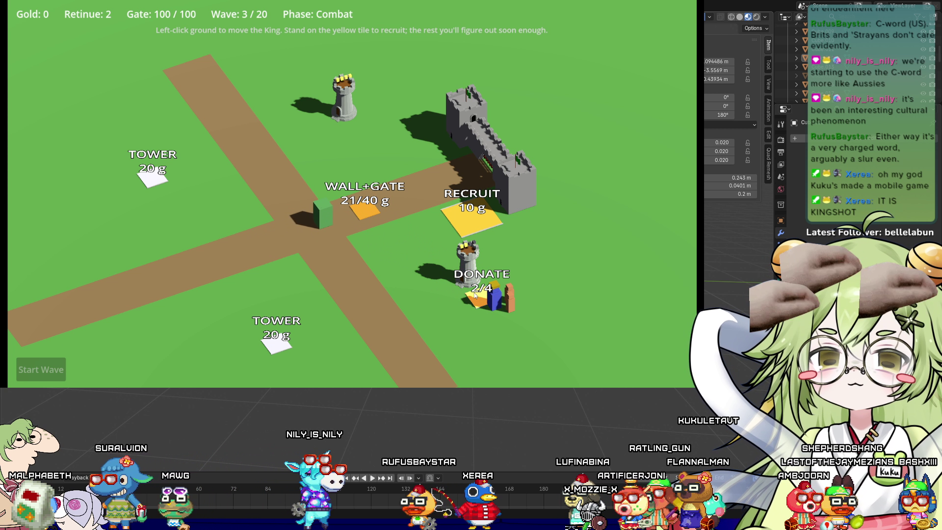
pyautogui.click(384, 257)
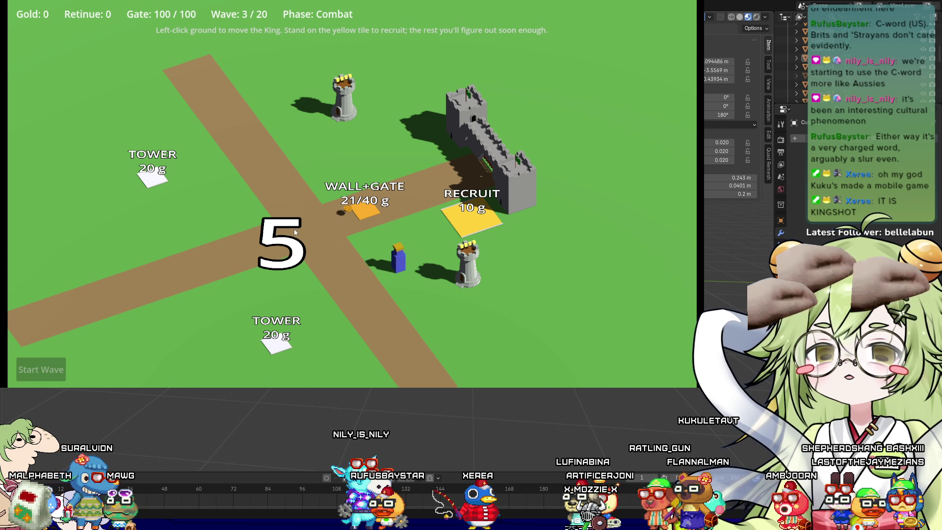
# Position the King by the Wall+Gate tile, then run up the left road for coins as wave 4 starts
pyautogui.click(319, 215)
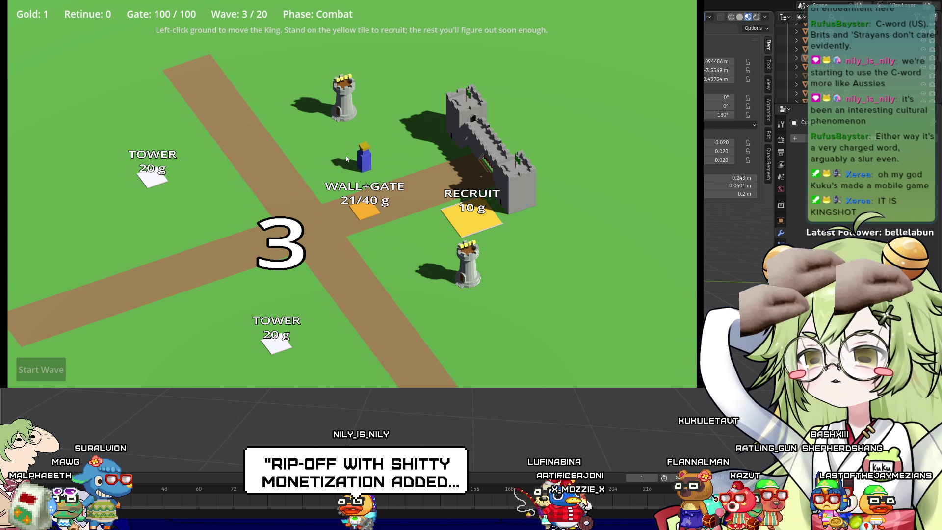
pyautogui.click(268, 197)
pyautogui.click(367, 191)
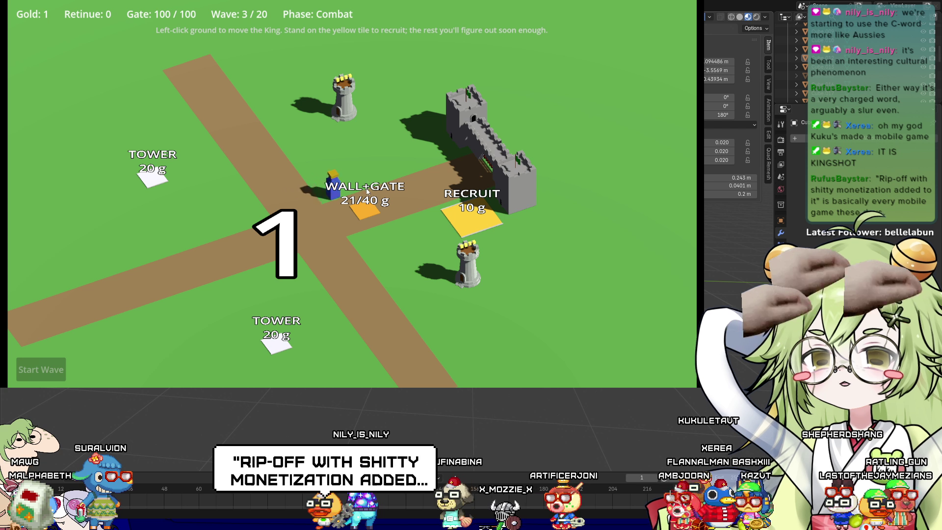
pyautogui.click(204, 123)
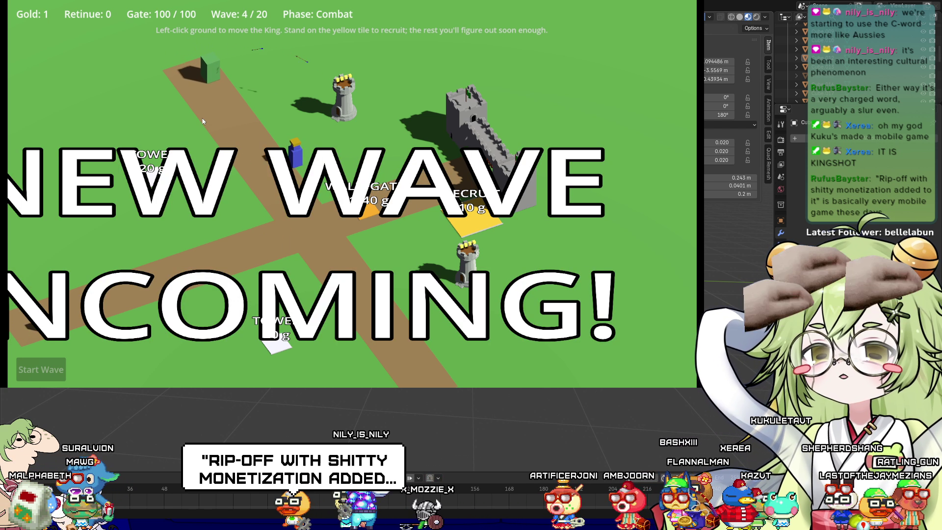
pyautogui.click(219, 104)
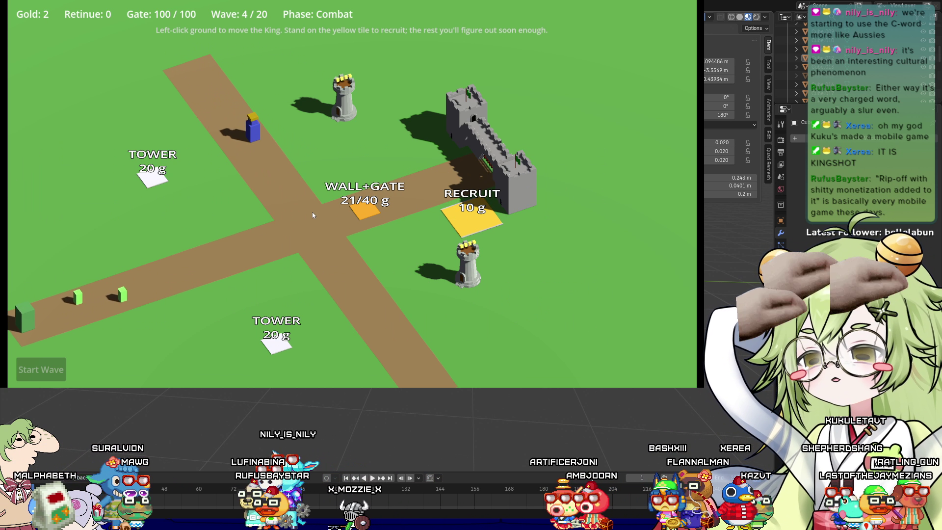
pyautogui.click(342, 263)
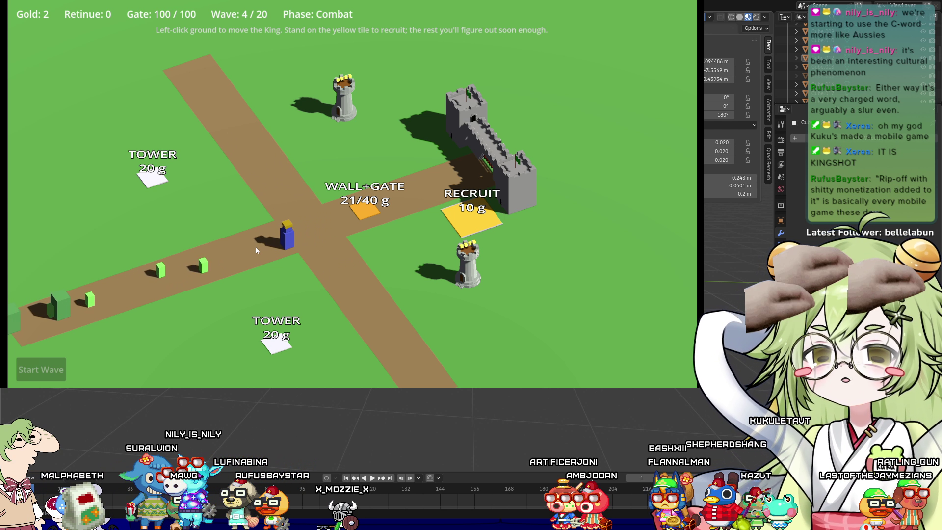
pyautogui.click(387, 232)
pyautogui.click(352, 221)
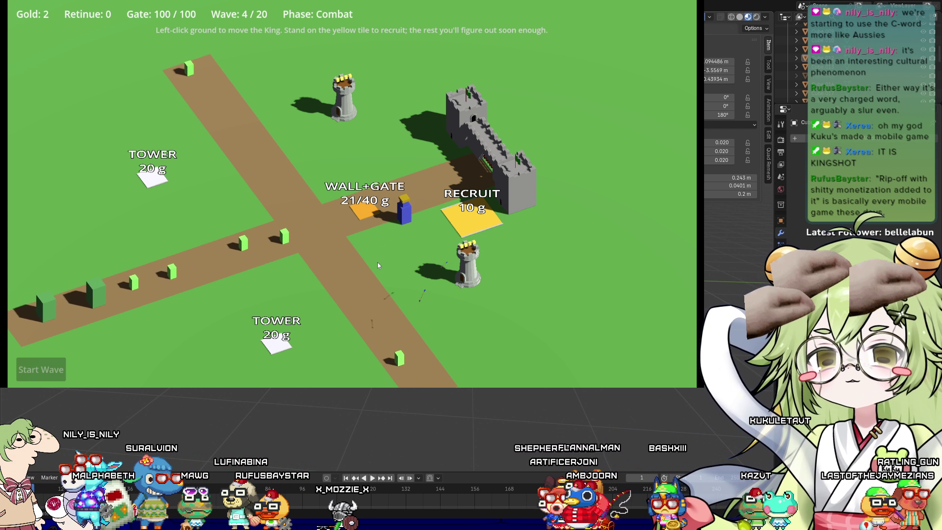
# Sweep the King along the lower and upper-left roads collecting coins until gold reaches 27
pyautogui.click(406, 291)
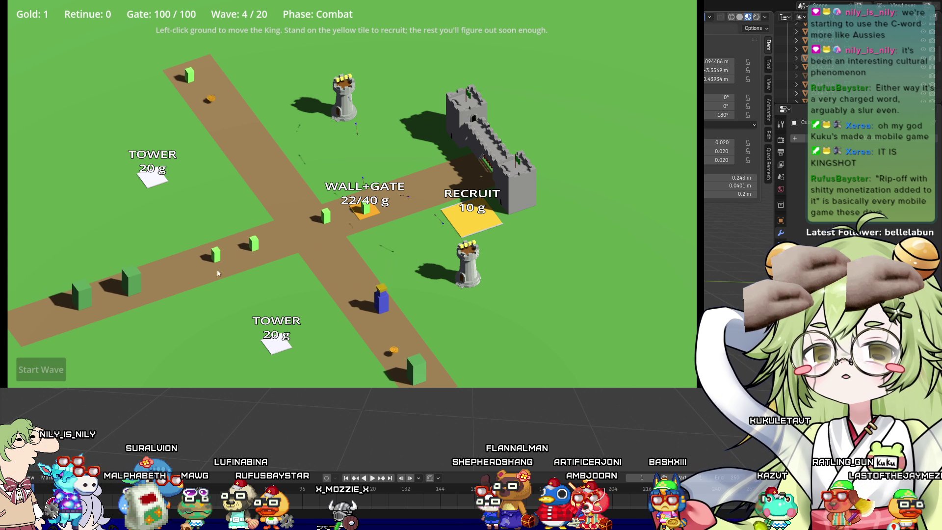
pyautogui.click(296, 162)
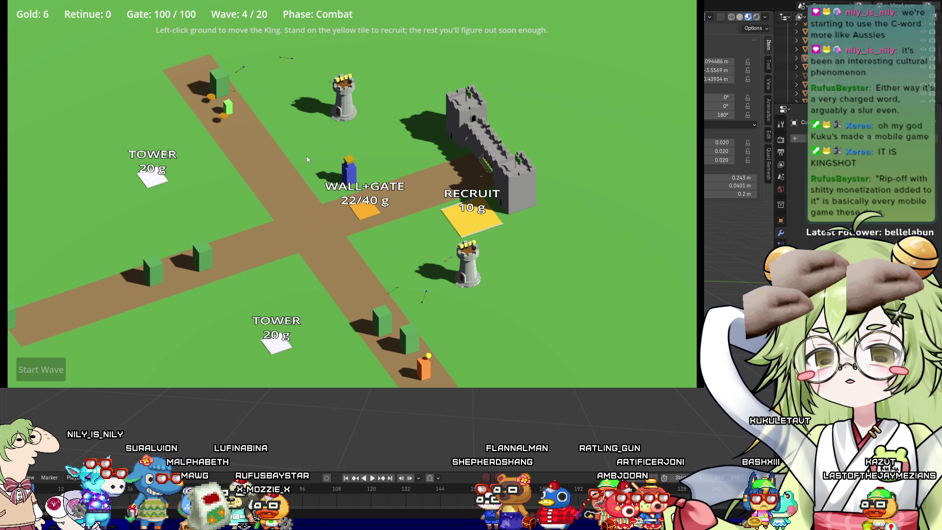
pyautogui.click(234, 141)
pyautogui.click(426, 191)
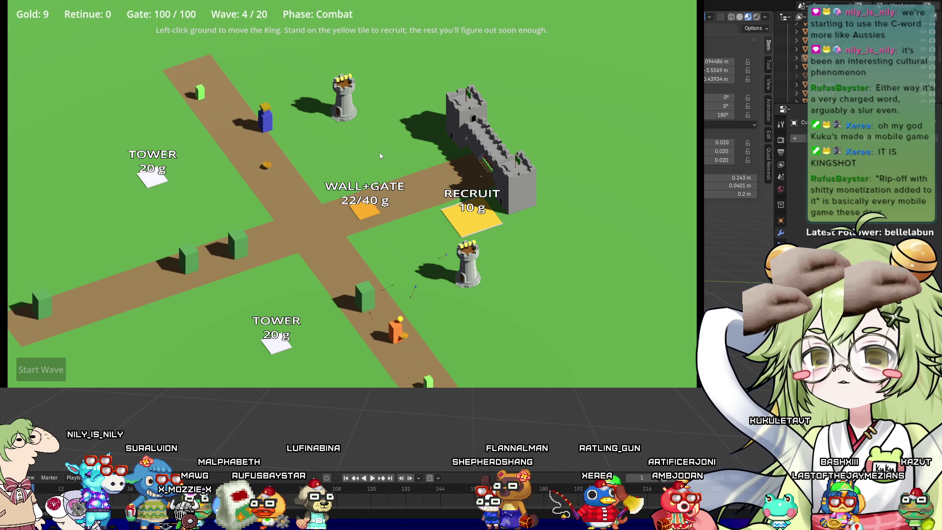
pyautogui.moveTo(175, 48)
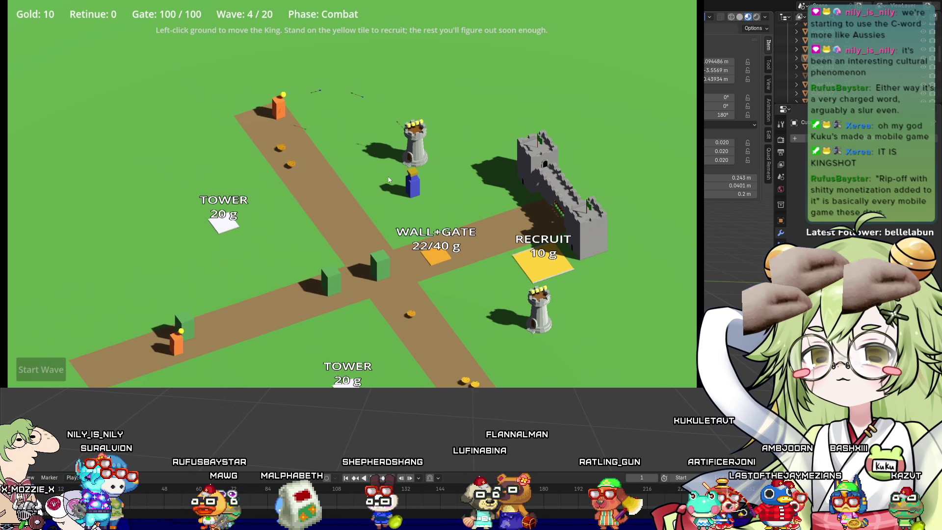
pyautogui.click(291, 158)
pyautogui.click(415, 282)
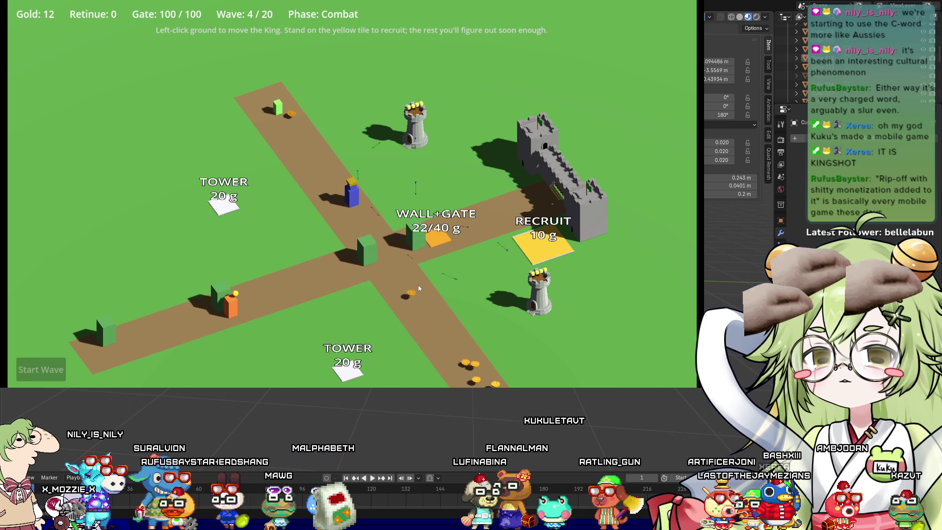
pyautogui.click(474, 351)
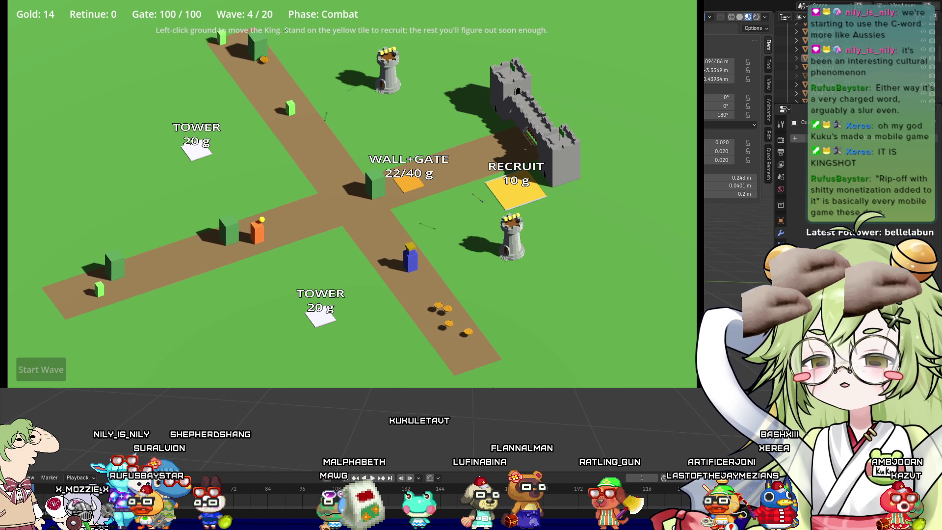
pyautogui.click(415, 270)
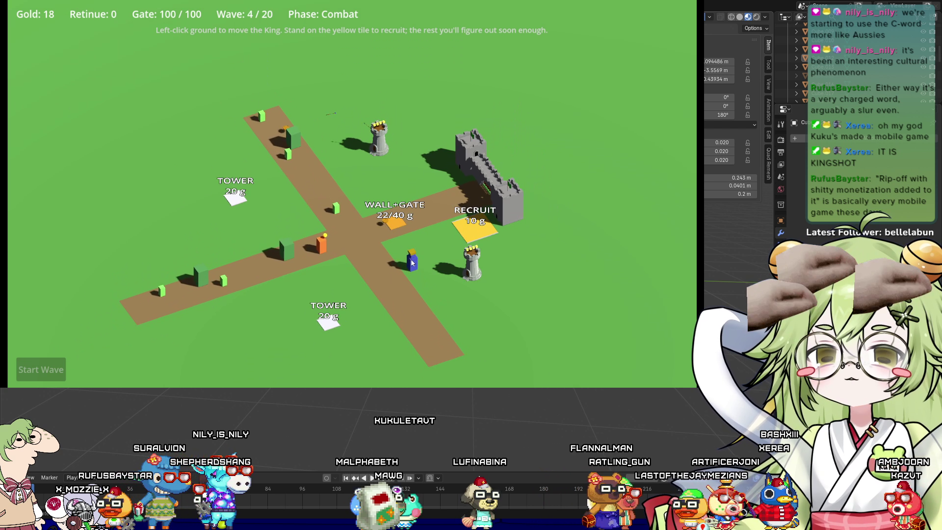
pyautogui.click(333, 185)
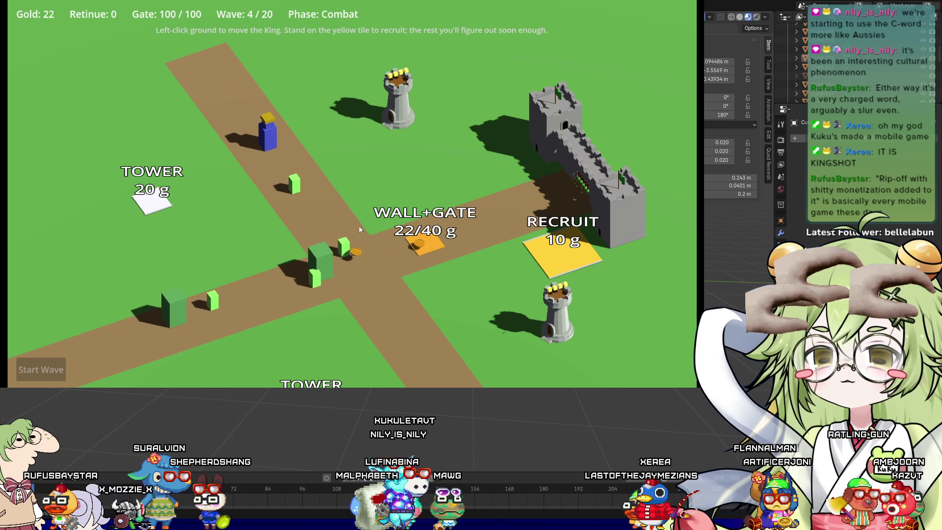
pyautogui.click(360, 229)
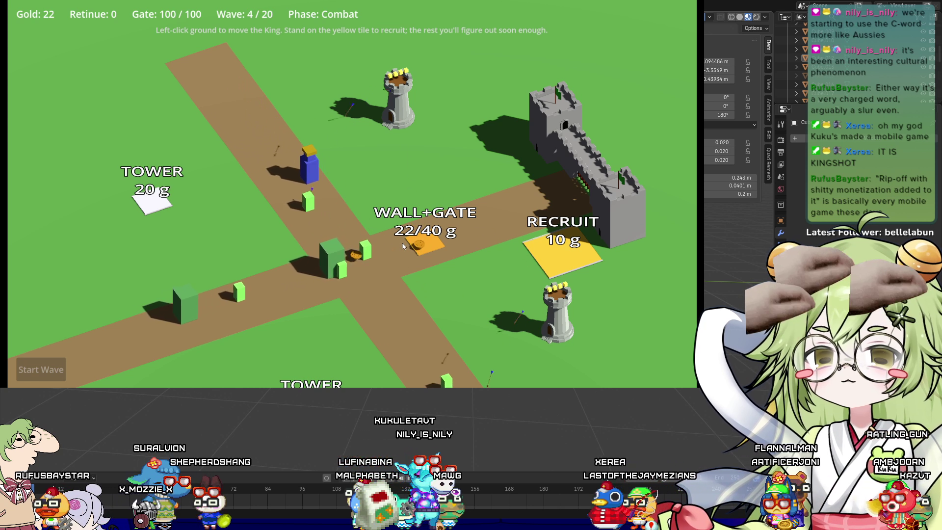
pyautogui.click(393, 240)
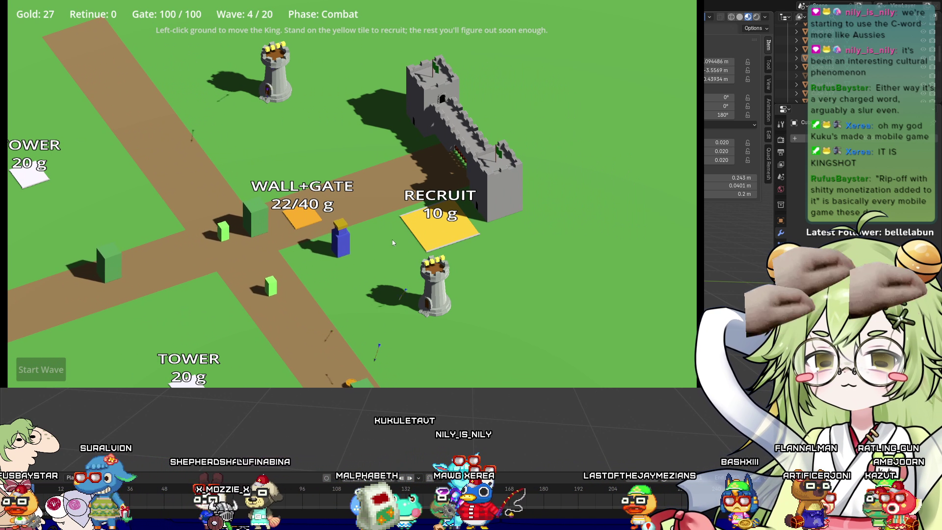
# Pay gold into Wall+Gate to raise the castle wall, then collect road coins back up to 22 gold
pyautogui.click(331, 212)
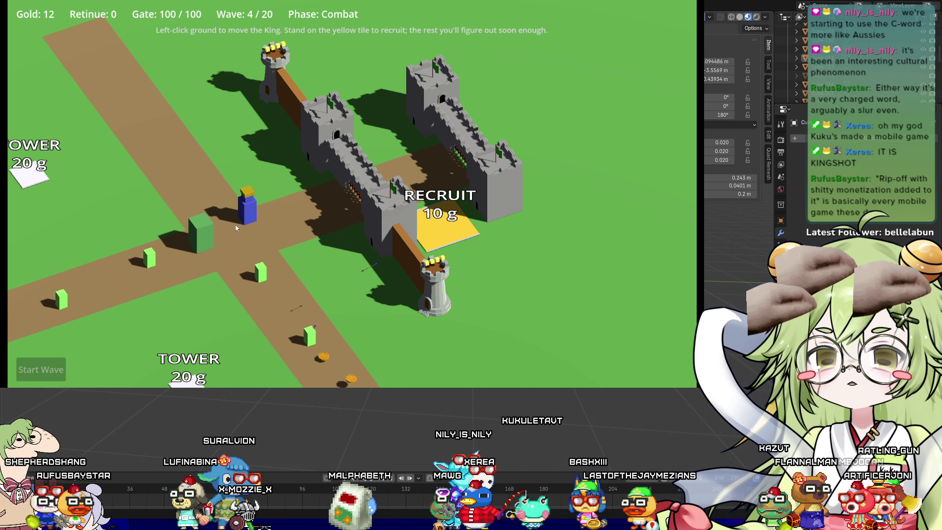
pyautogui.click(333, 187)
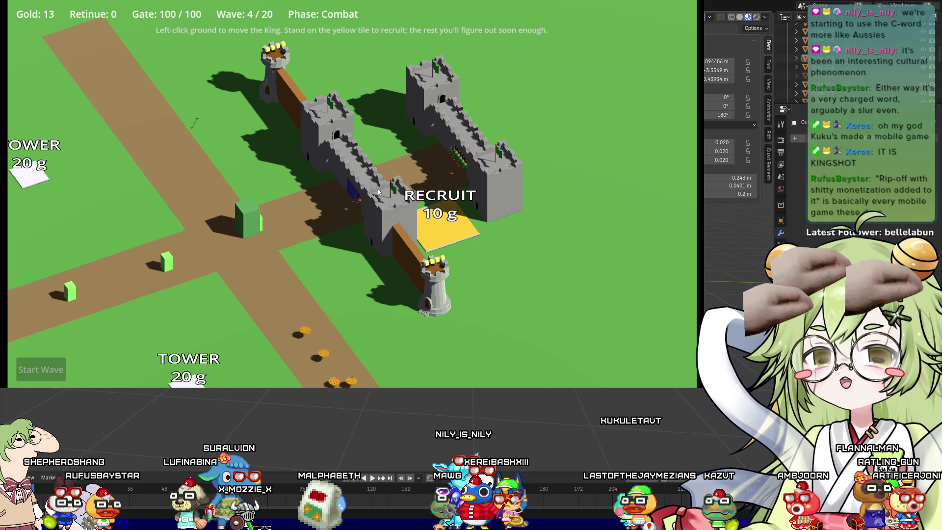
pyautogui.click(268, 240)
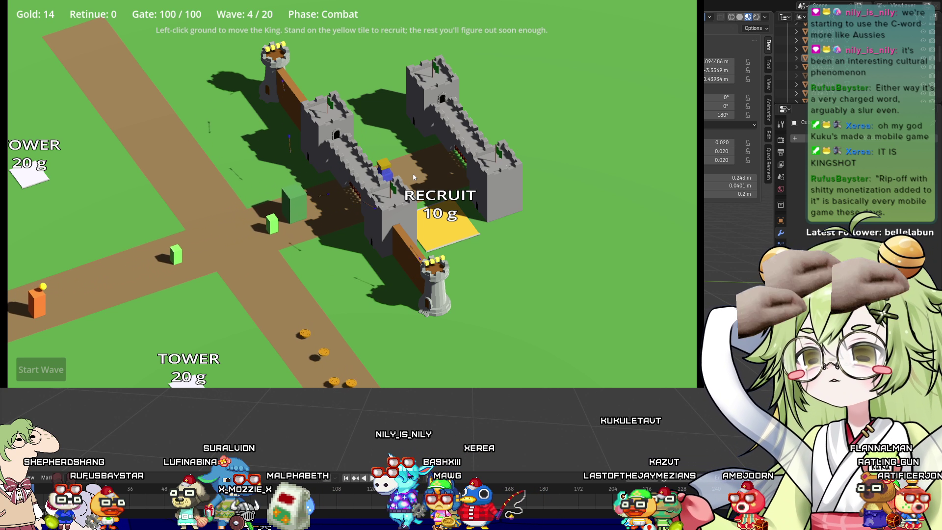
pyautogui.click(336, 366)
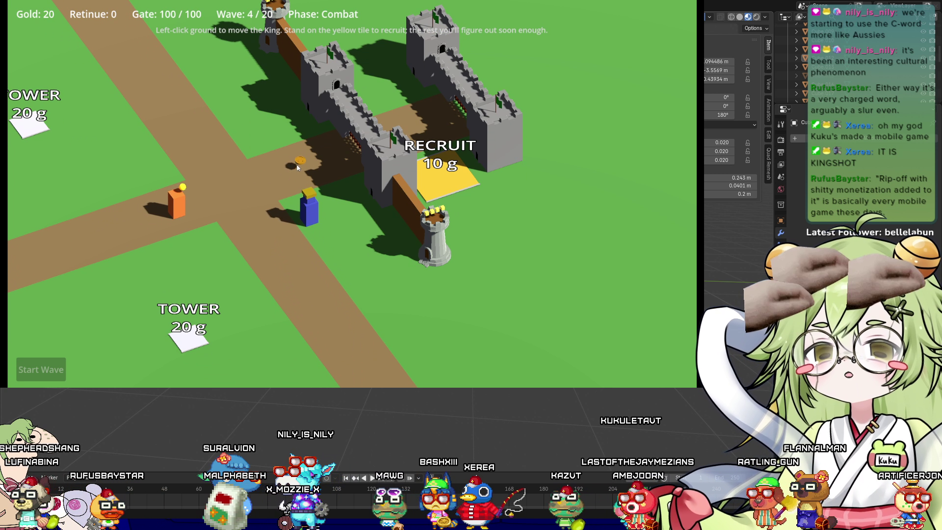
pyautogui.click(328, 167)
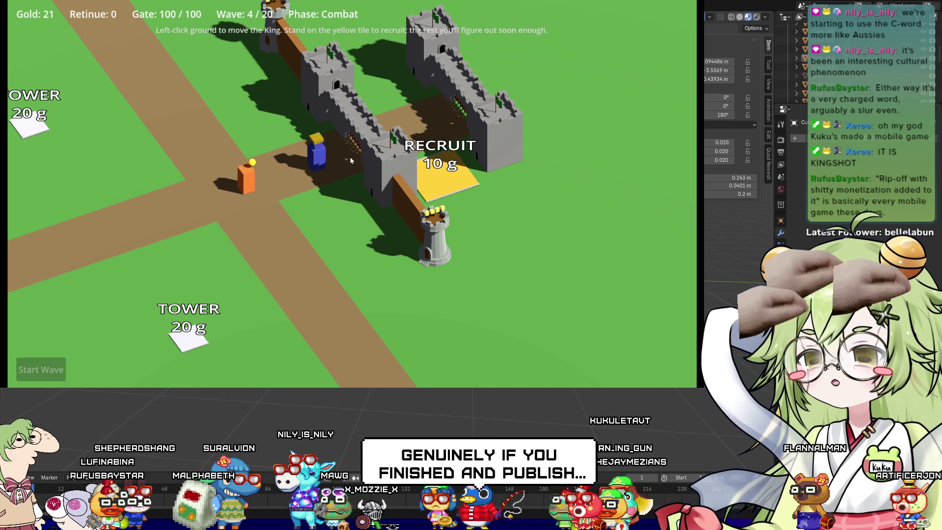
pyautogui.scroll(-5, 355, 154)
pyautogui.click(421, 170)
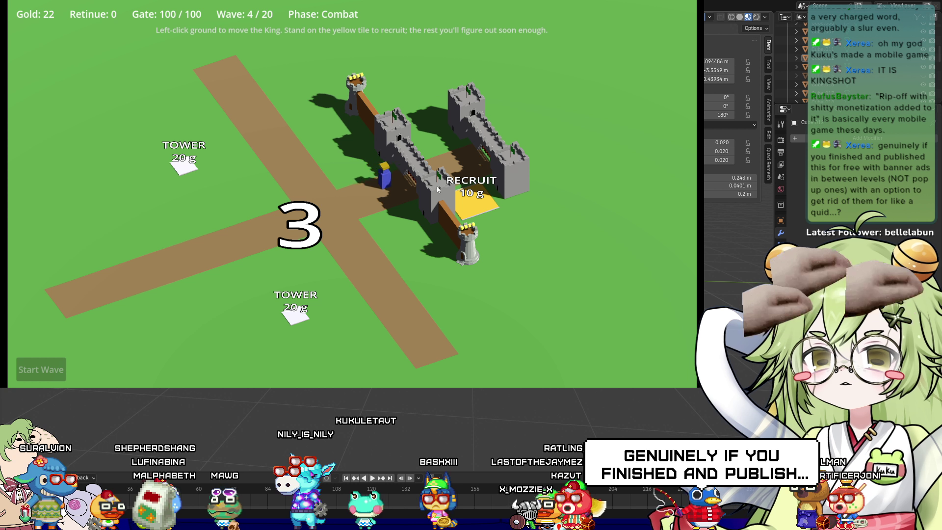
# Hire followers on the Recruit tile for a retinue of 2 and lead them toward the crossroads
pyautogui.click(478, 204)
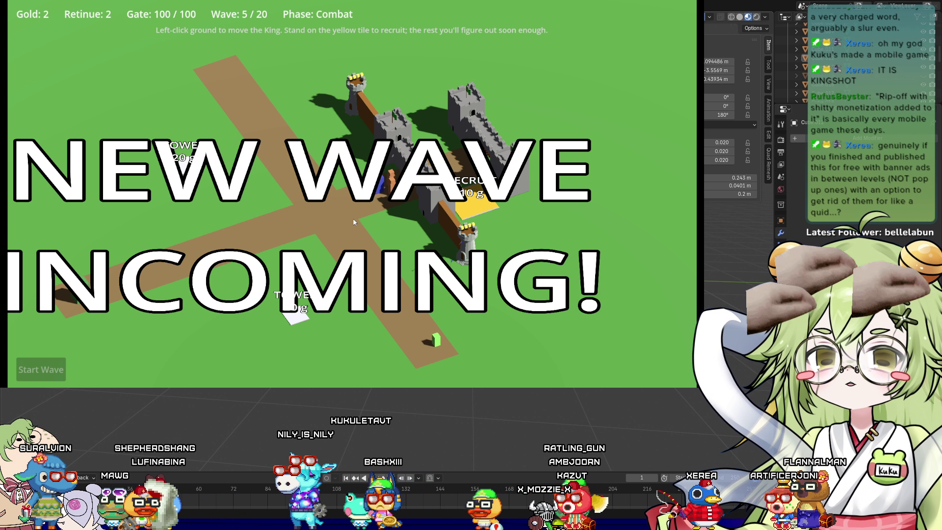
pyautogui.click(390, 247)
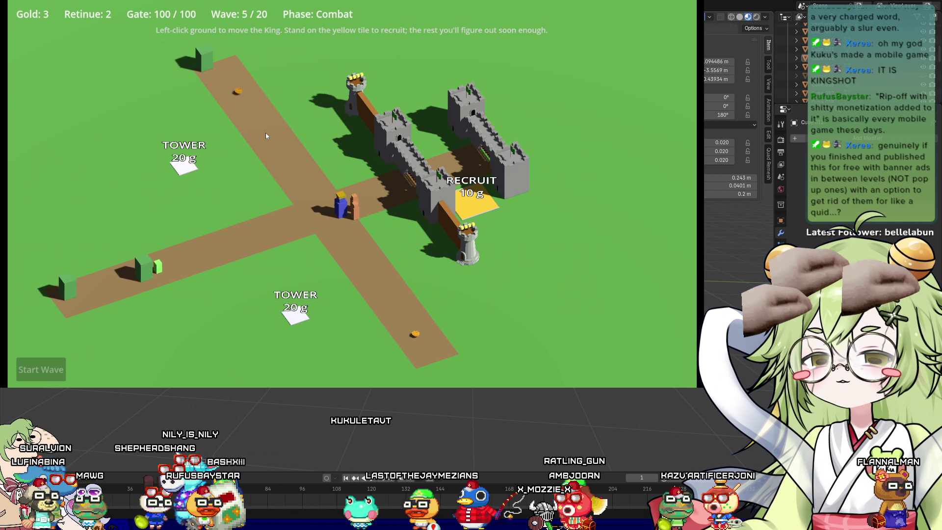
pyautogui.click(375, 281)
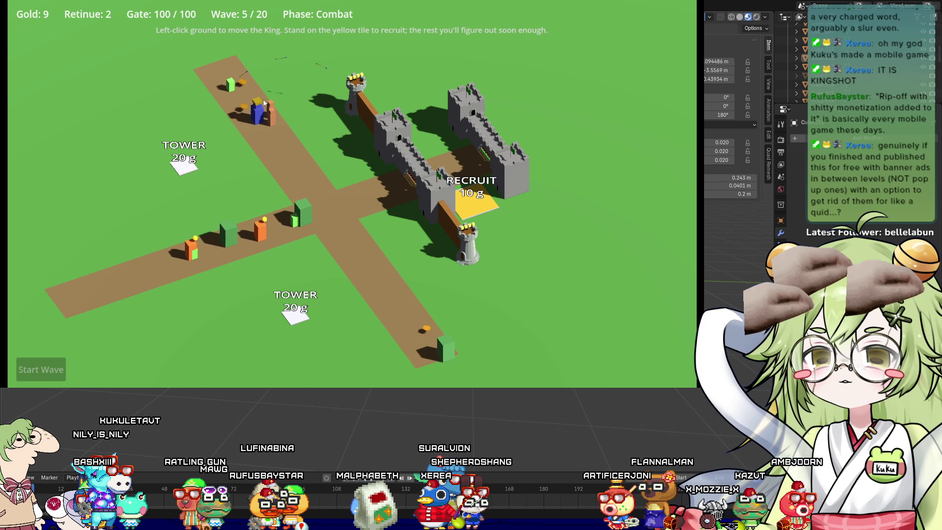
pyautogui.scroll(5, 366, 254)
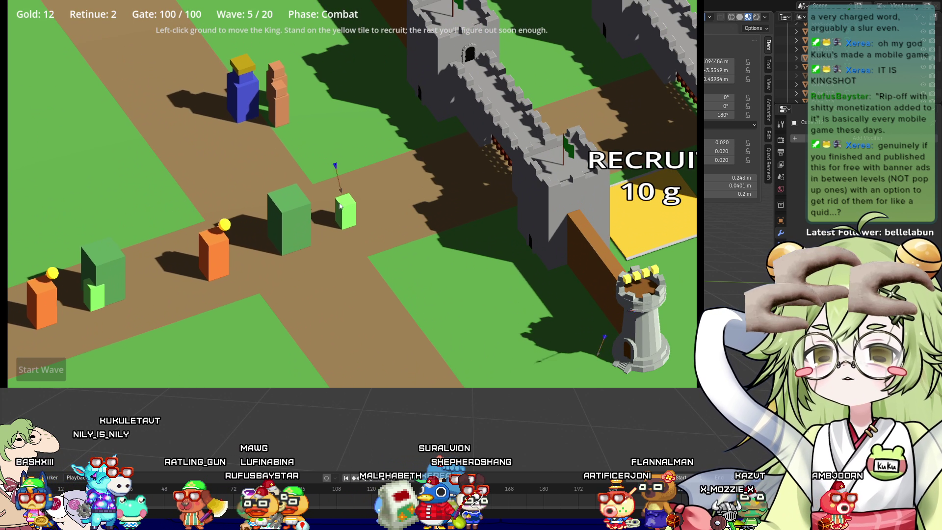
# Walk the King down the lower path, up the upper-left path and out by the castle gate collecting coins
pyautogui.scroll(3, 340, 206)
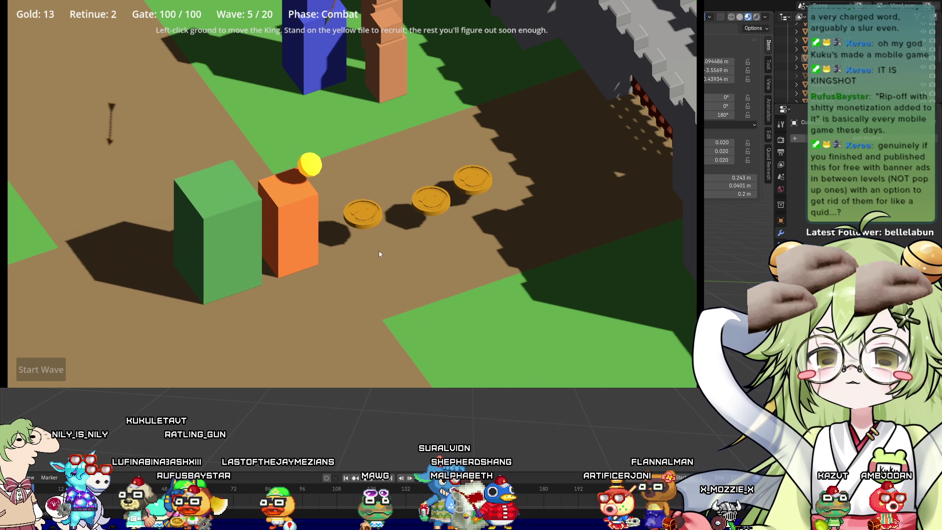
pyautogui.scroll(-5, 390, 240)
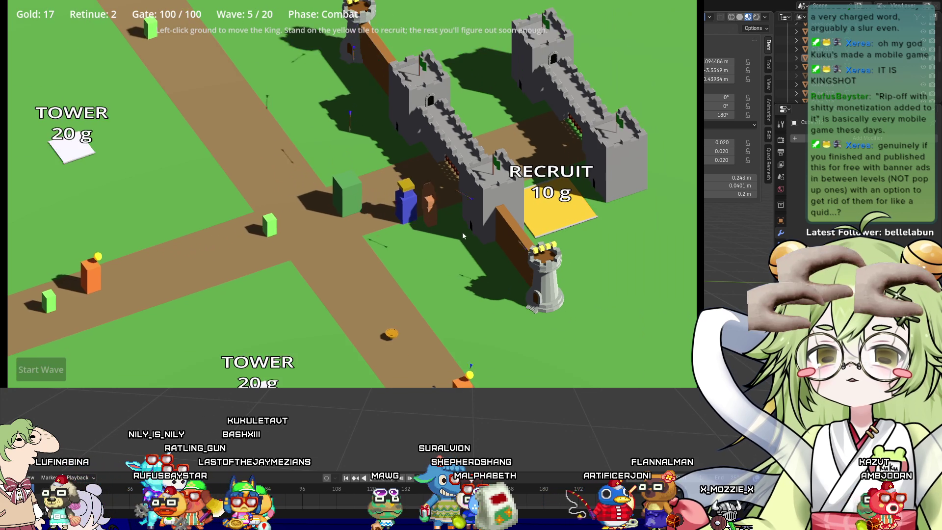
pyautogui.scroll(-3, 463, 236)
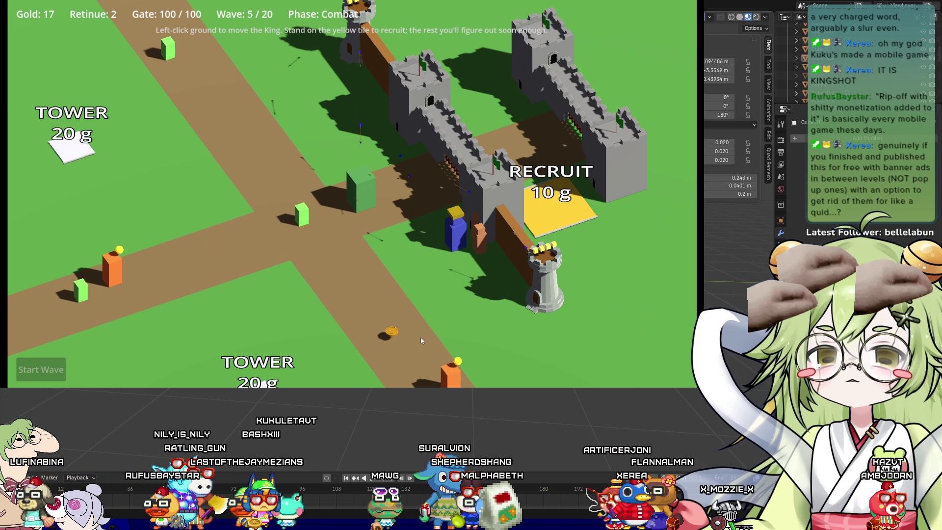
pyautogui.click(410, 382)
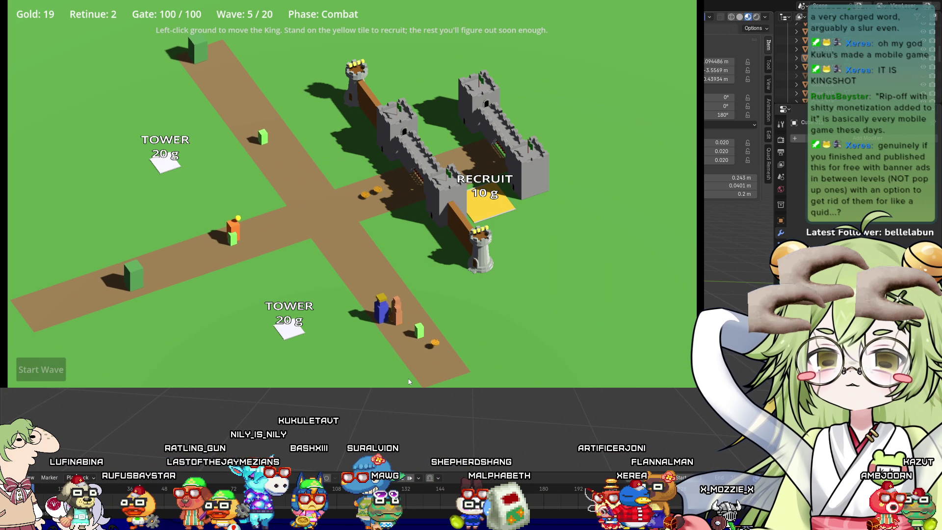
pyautogui.click(356, 183)
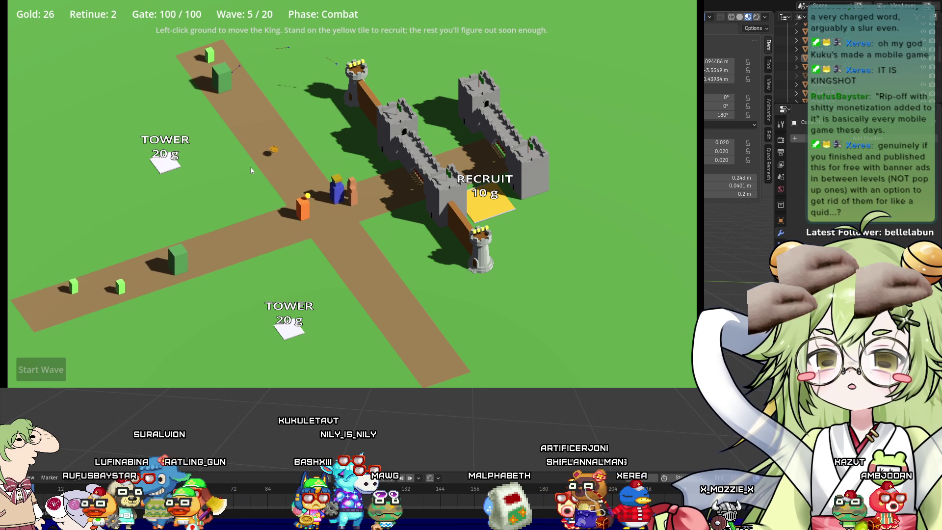
pyautogui.click(222, 118)
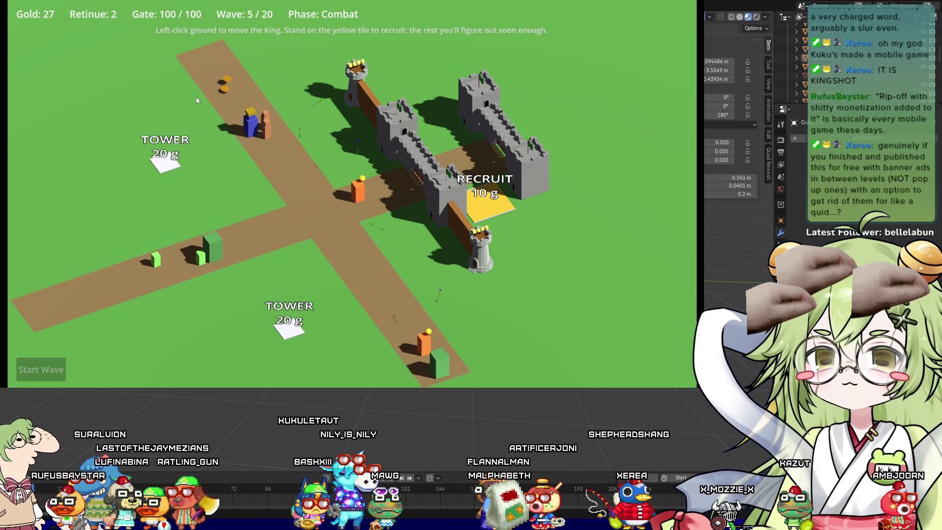
pyautogui.click(419, 227)
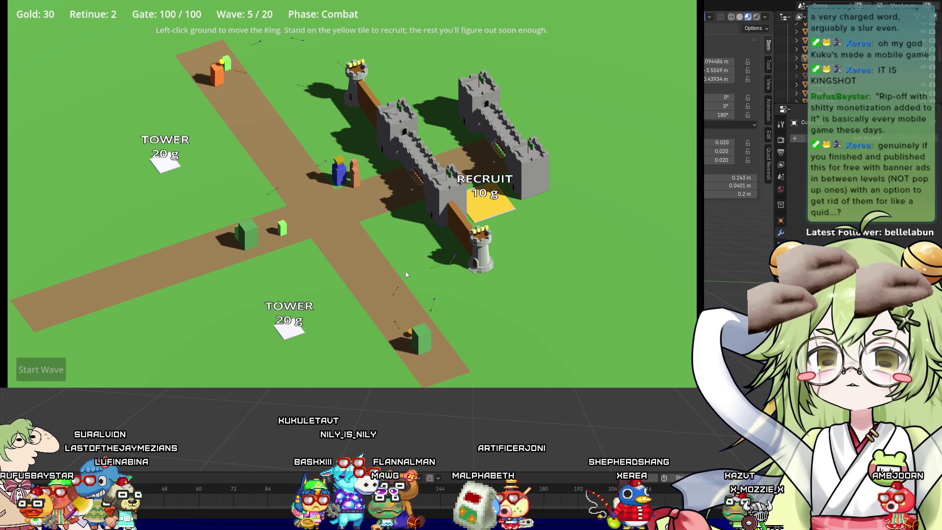
pyautogui.scroll(5, 419, 228)
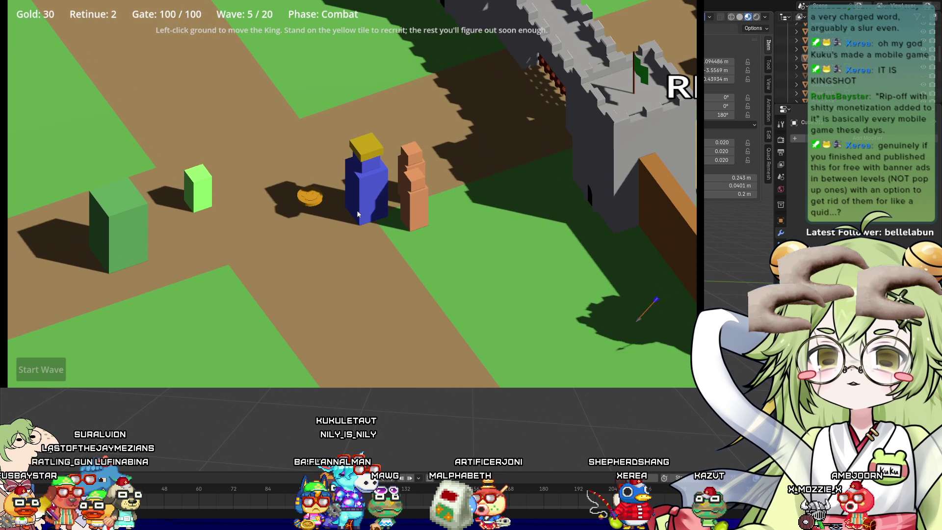
pyautogui.scroll(-3, 357, 210)
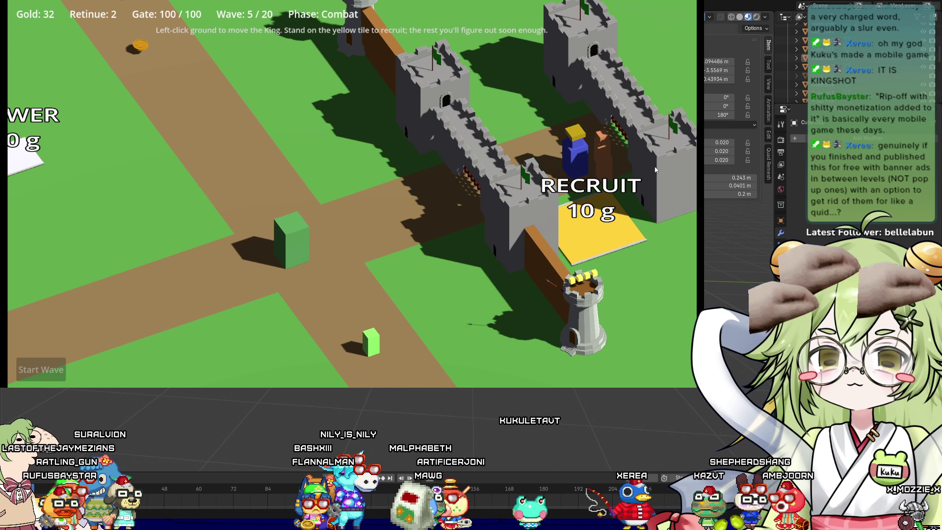
pyautogui.click(325, 246)
# Grab the green cube and collect coins up-left and near the road crossing
pyautogui.scroll(-4, 325, 247)
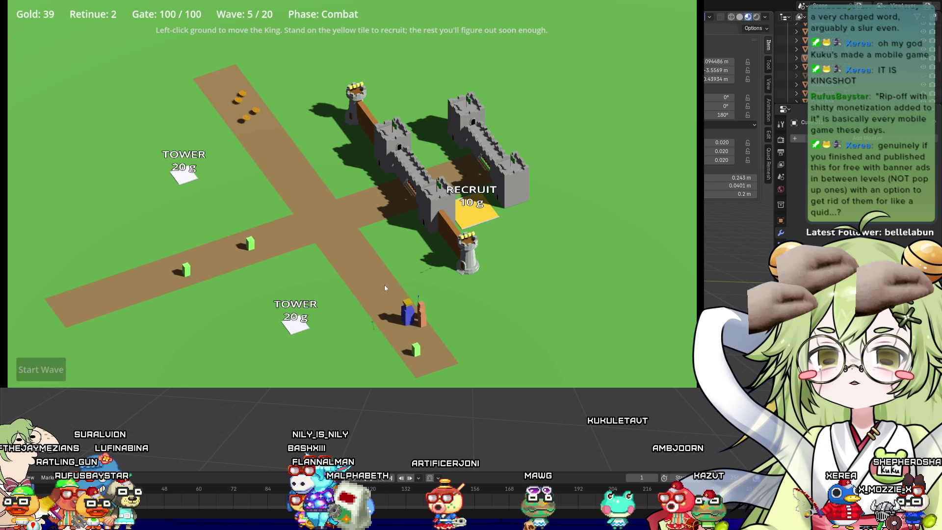
pyautogui.scroll(5, 378, 213)
pyautogui.scroll(-2, 305, 228)
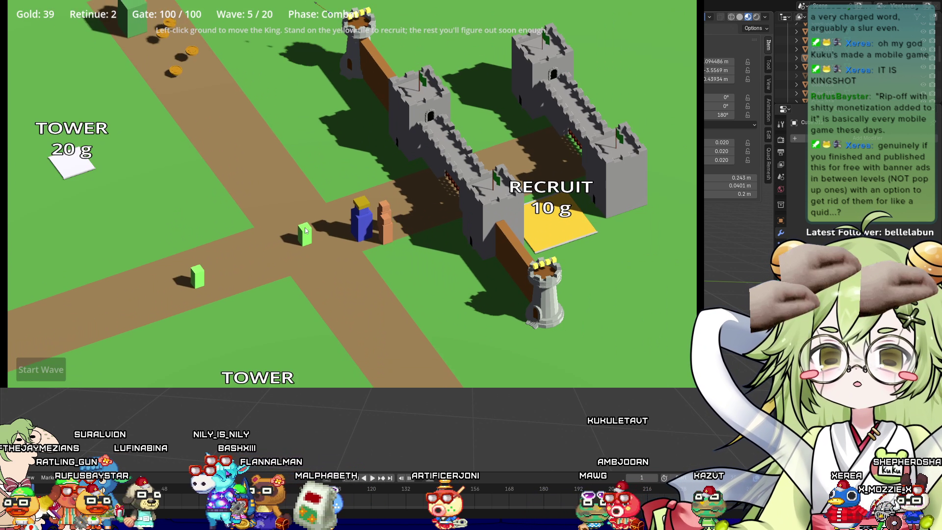
pyautogui.click(409, 217)
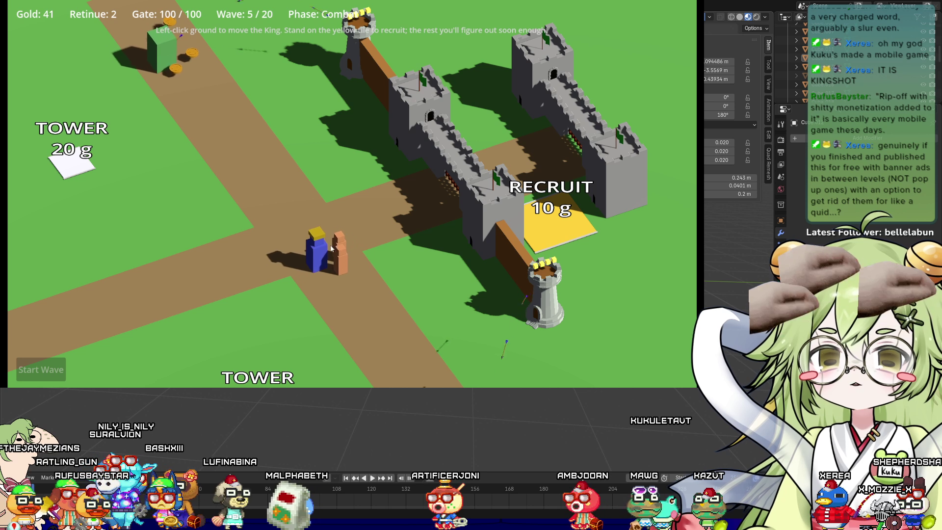
pyautogui.click(291, 132)
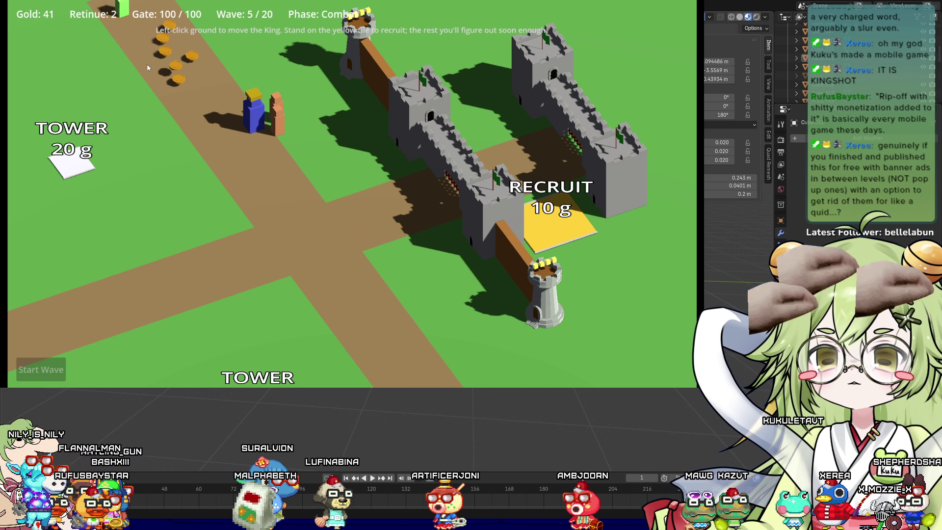
pyautogui.scroll(-1, 180, 51)
pyautogui.scroll(-2, 181, 51)
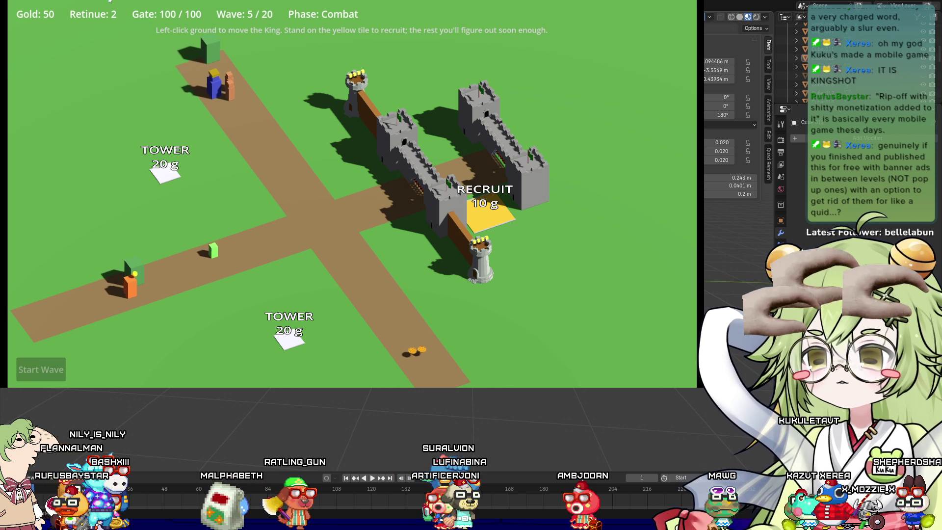
pyautogui.click(265, 159)
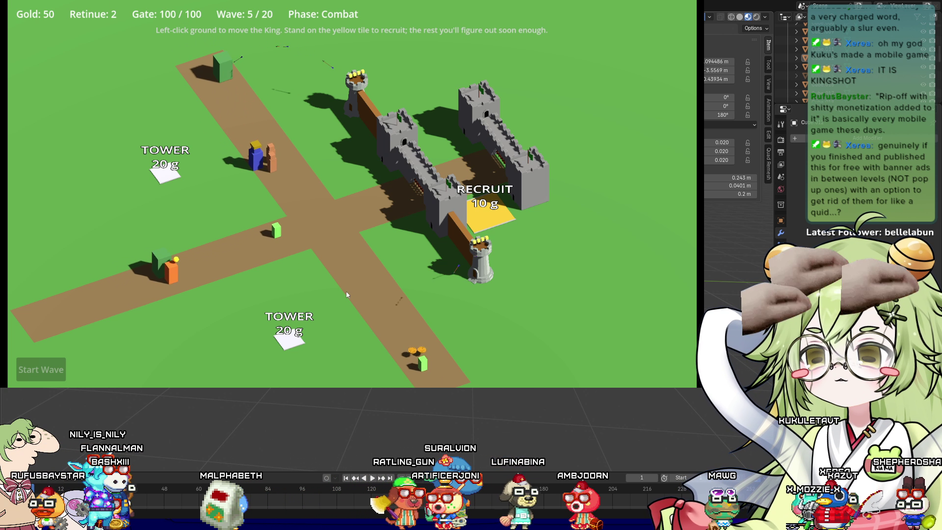
pyautogui.click(385, 302)
pyautogui.scroll(-1, 385, 301)
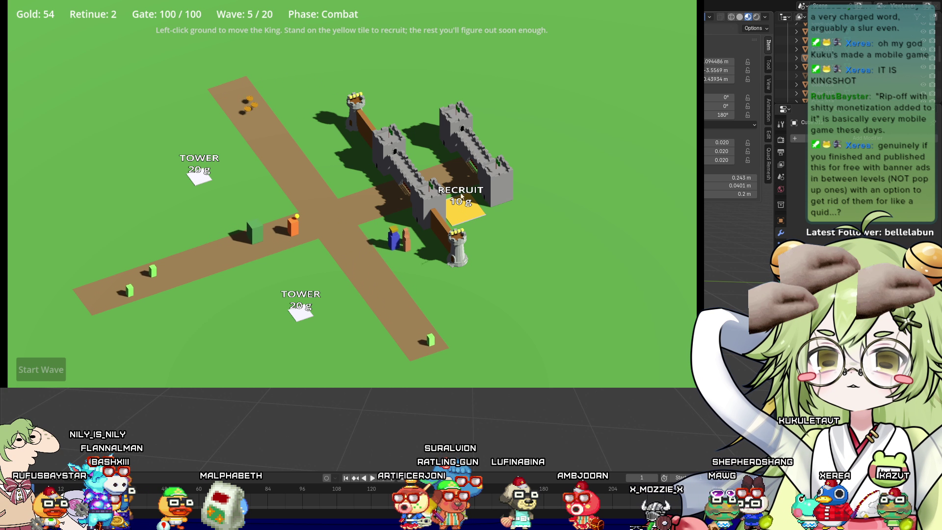
pyautogui.scroll(1, 462, 202)
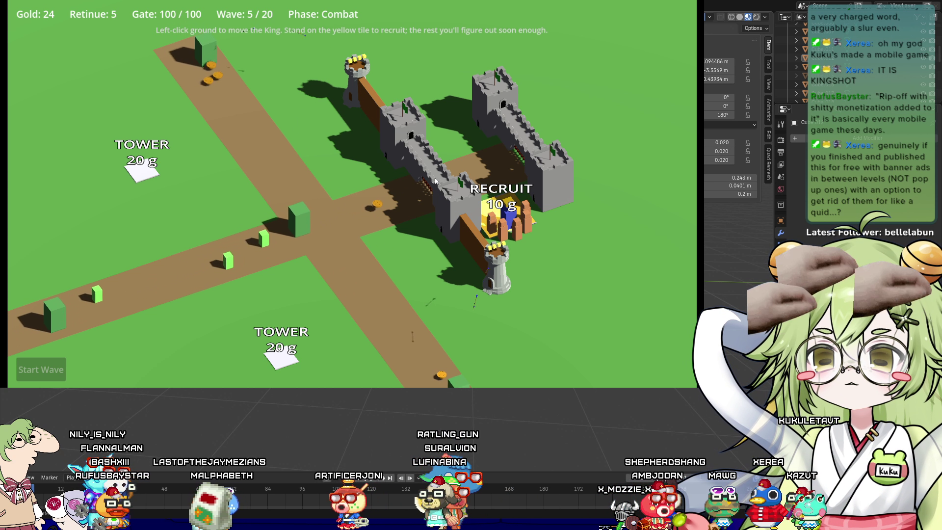
# Recruit on the Recruit tile until the retinue reaches 8, then march down-right for coins
pyautogui.click(351, 178)
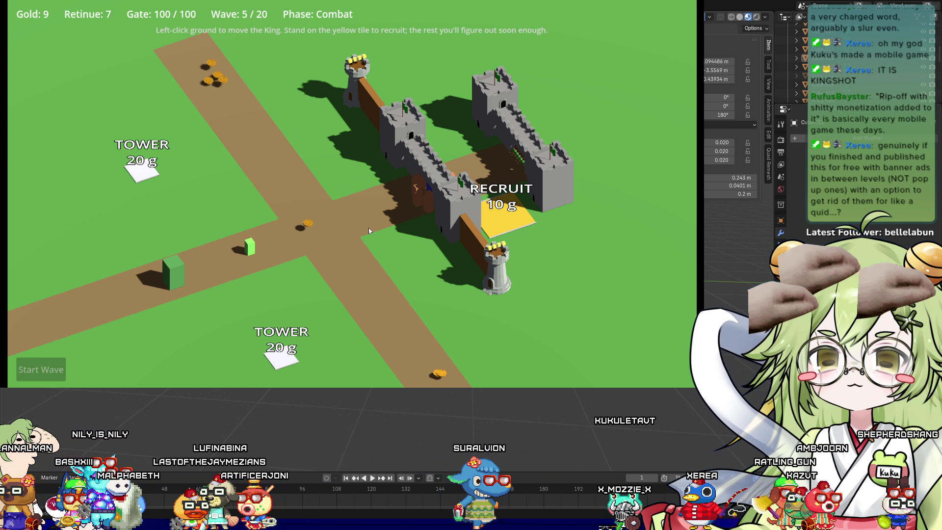
pyautogui.click(518, 210)
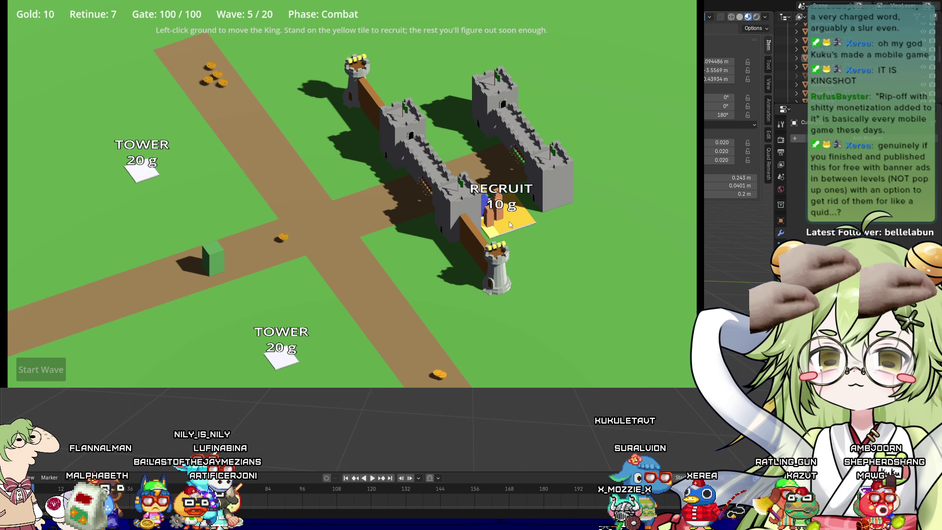
pyautogui.click(456, 177)
pyautogui.click(254, 109)
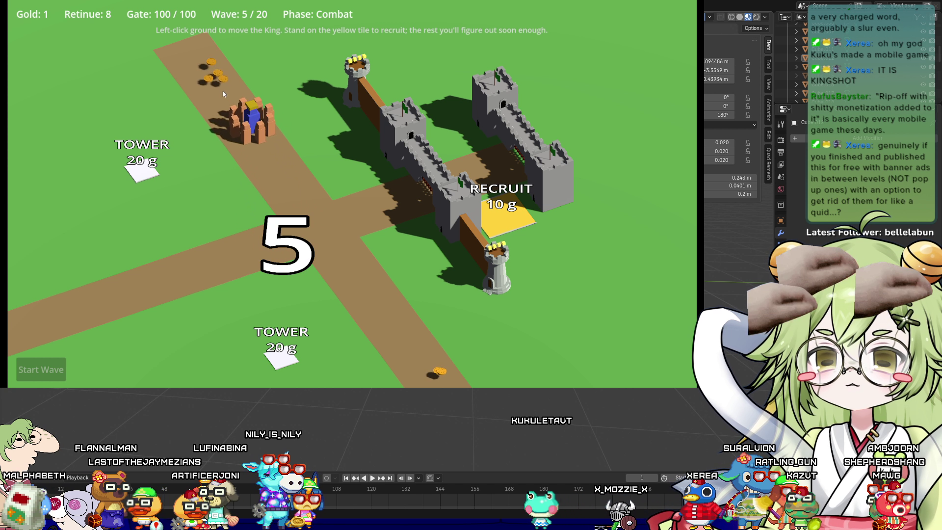
pyautogui.click(286, 237)
pyautogui.click(332, 283)
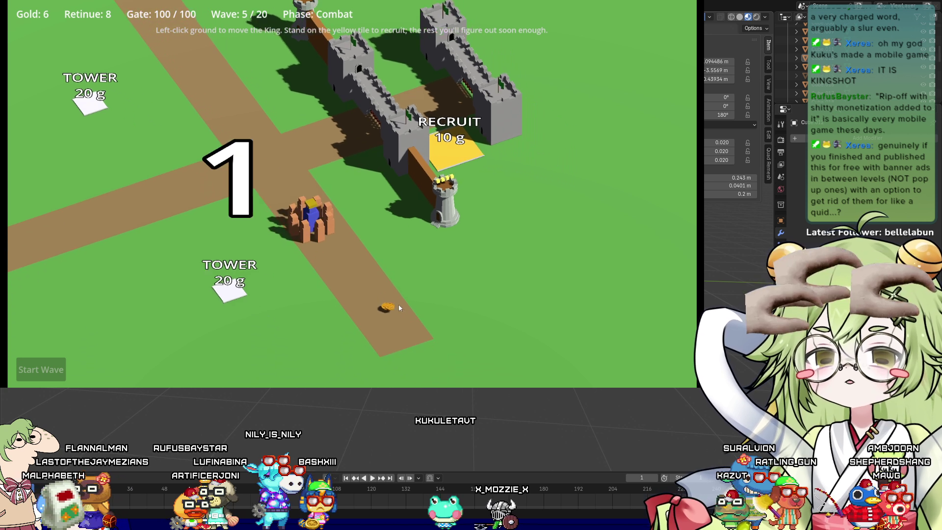
pyautogui.click(399, 307)
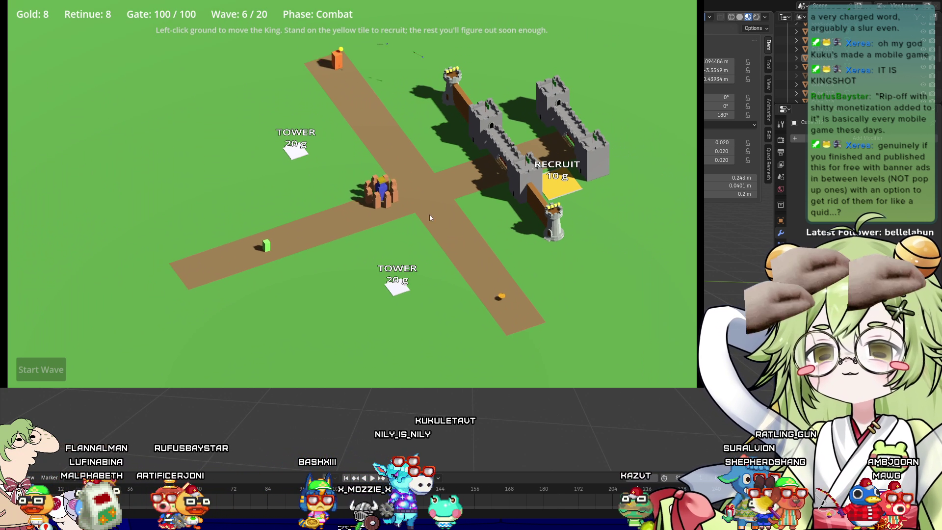
# Steer the King between the crossroads and lower road picking up coins, raising gold from 8 to 13
pyautogui.click(430, 217)
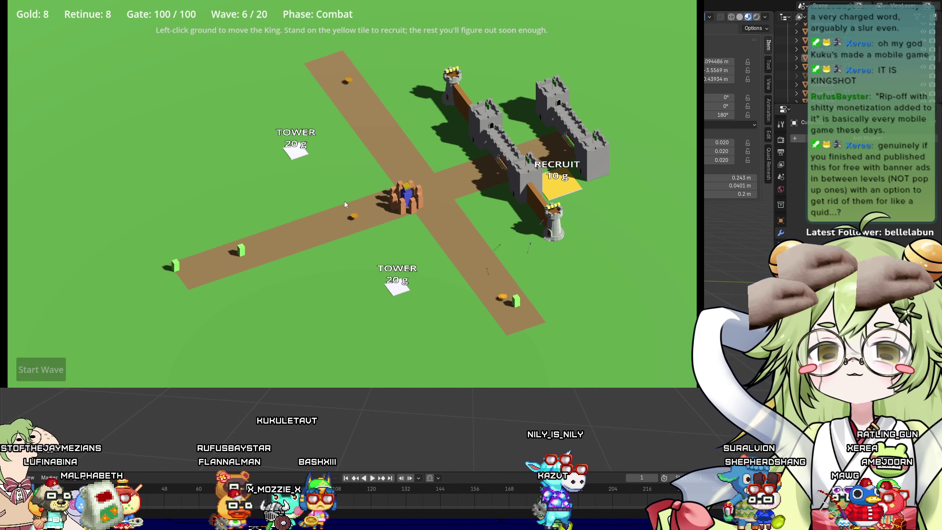
pyautogui.click(530, 310)
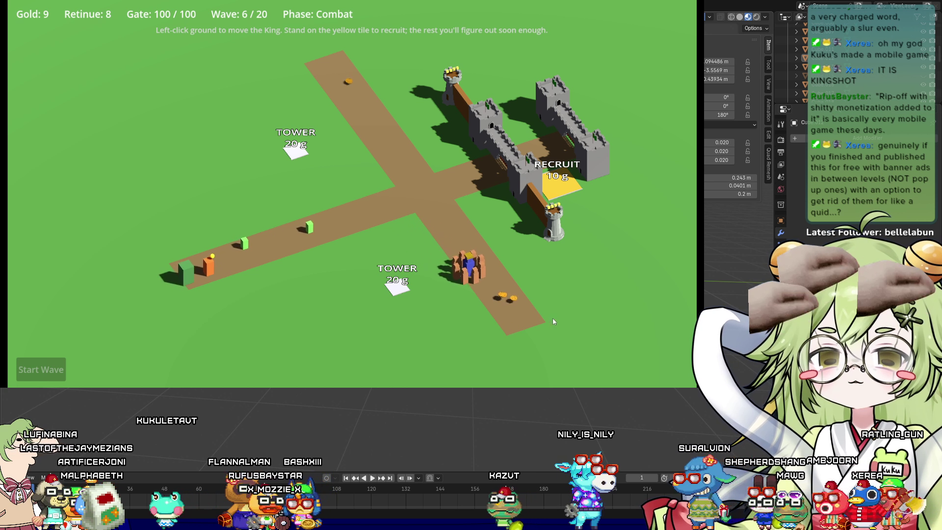
pyautogui.click(316, 160)
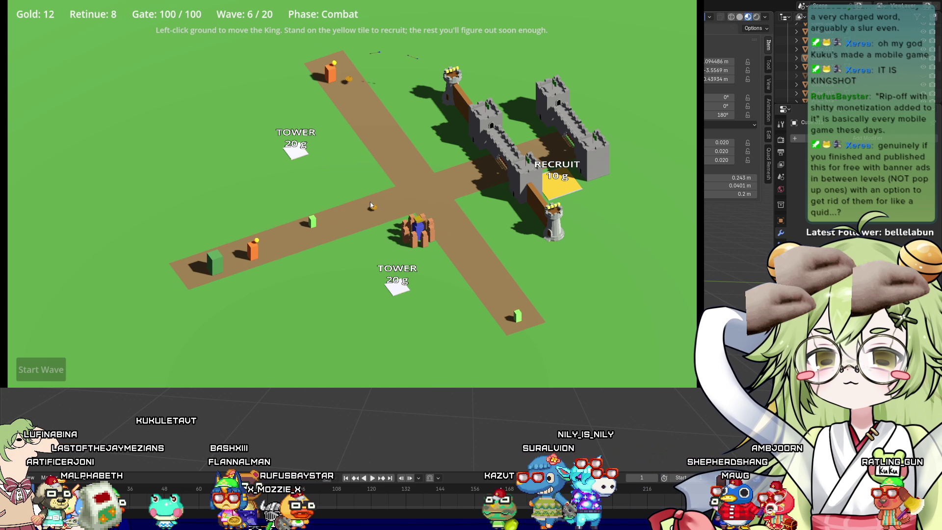
pyautogui.click(426, 226)
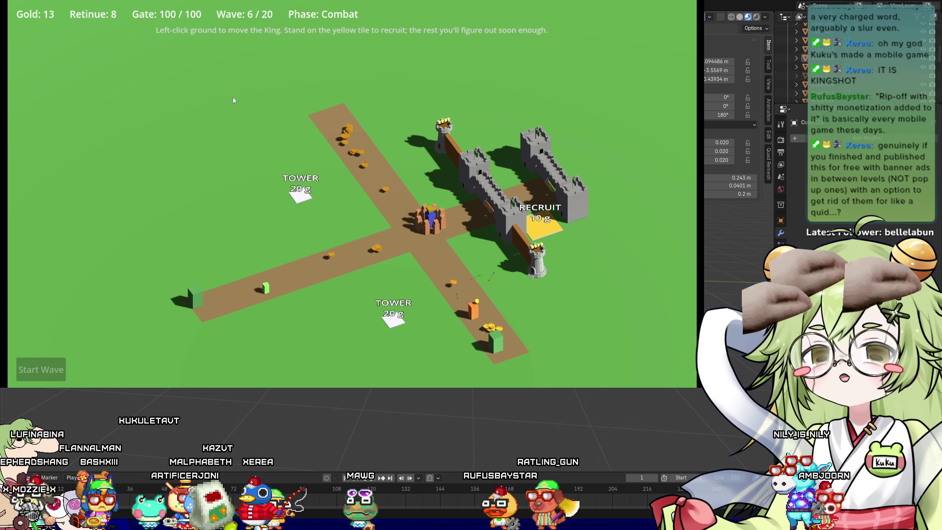
# Keep steering the King over coin drops on the upper and lower roads until gold hits 94 and wave 7 starts
pyautogui.click(370, 135)
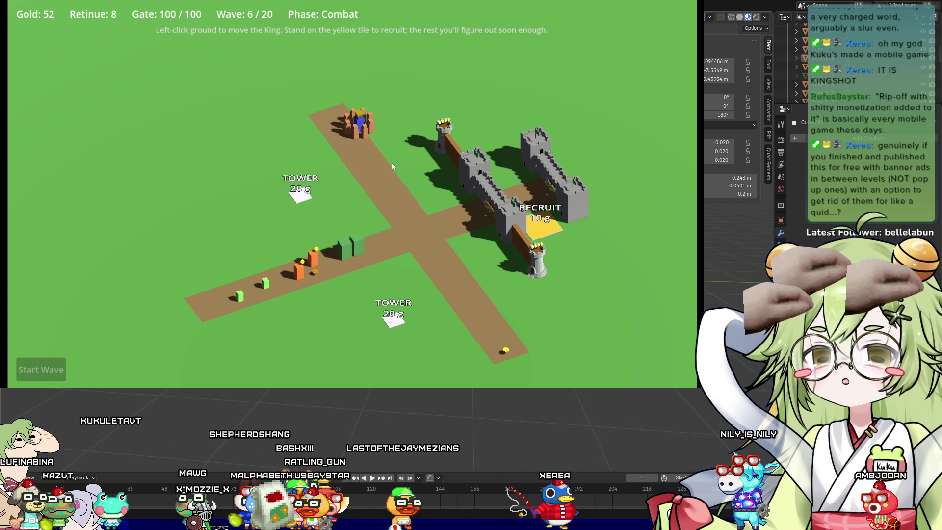
pyautogui.click(419, 246)
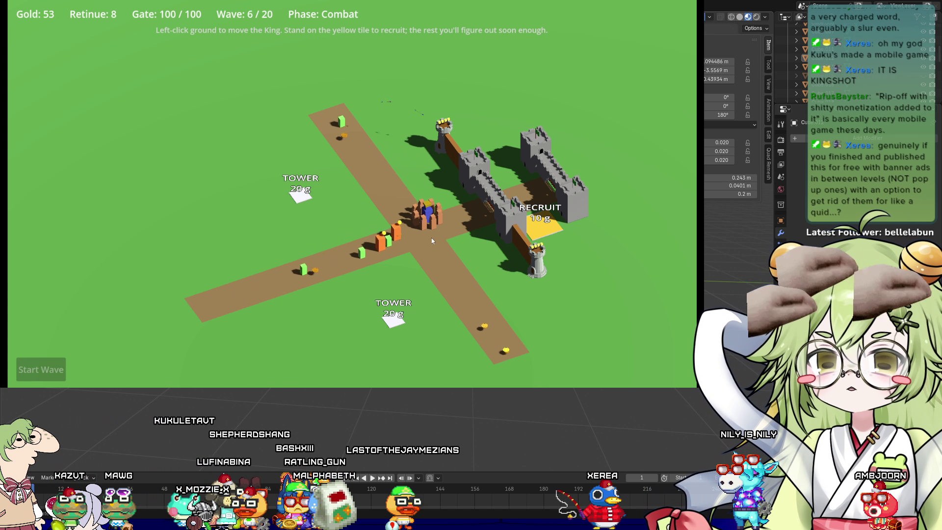
pyautogui.click(319, 262)
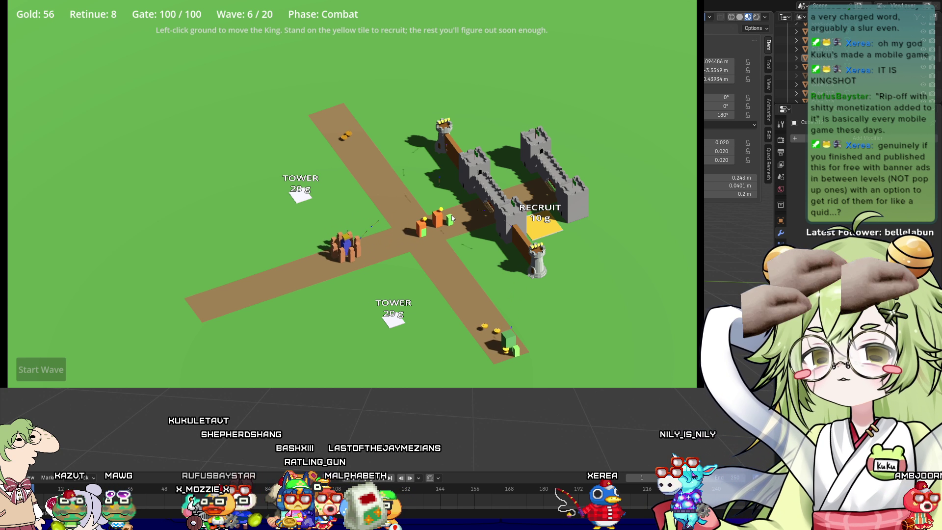
pyautogui.click(396, 193)
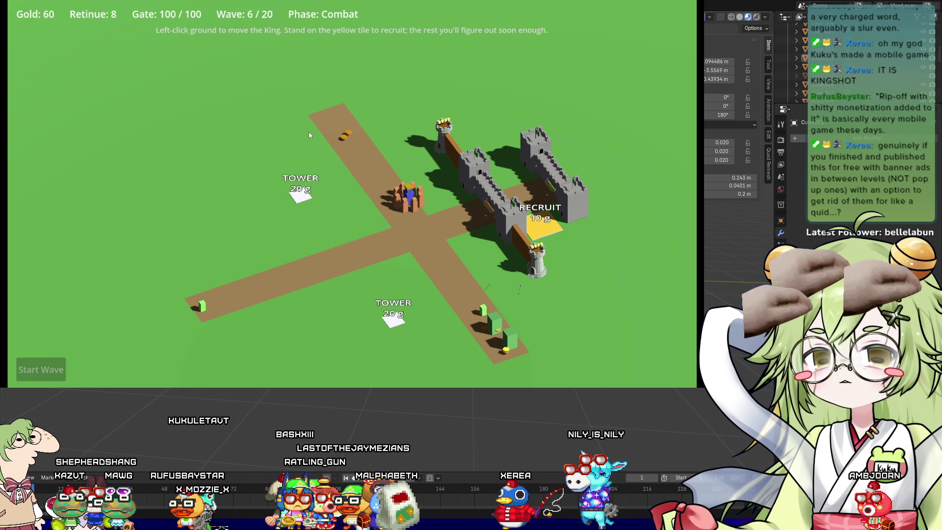
pyautogui.click(463, 255)
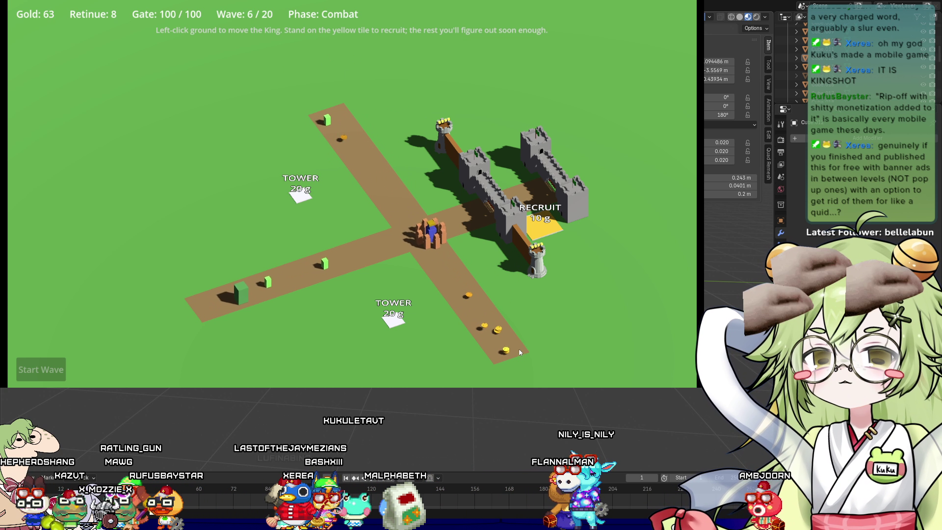
pyautogui.click(343, 193)
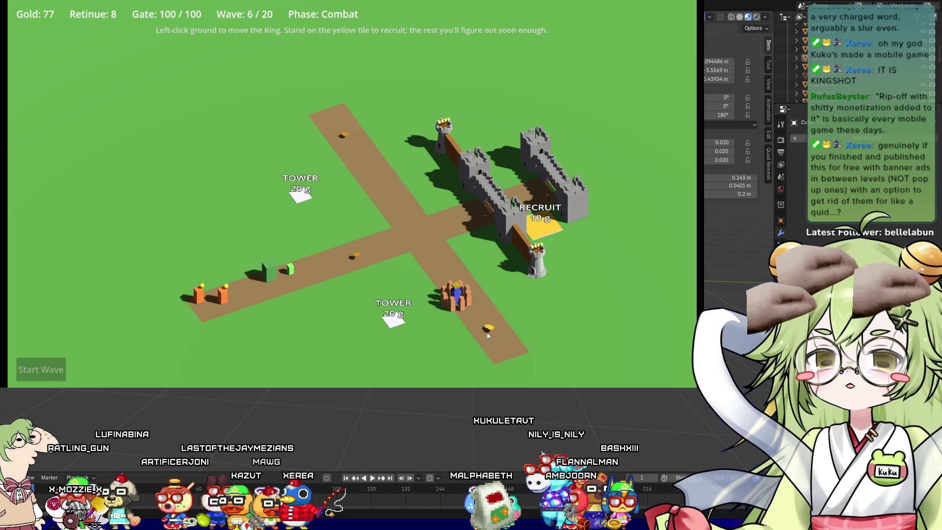
pyautogui.click(352, 241)
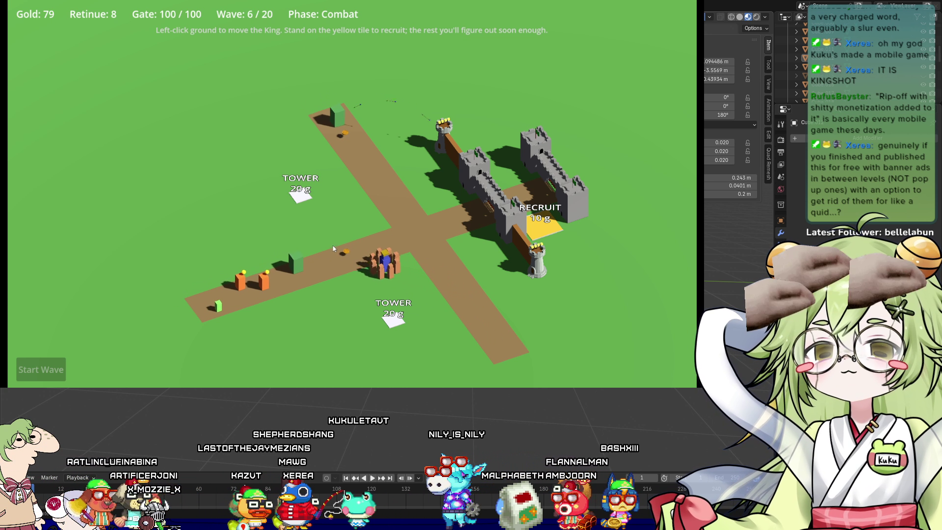
pyautogui.click(340, 147)
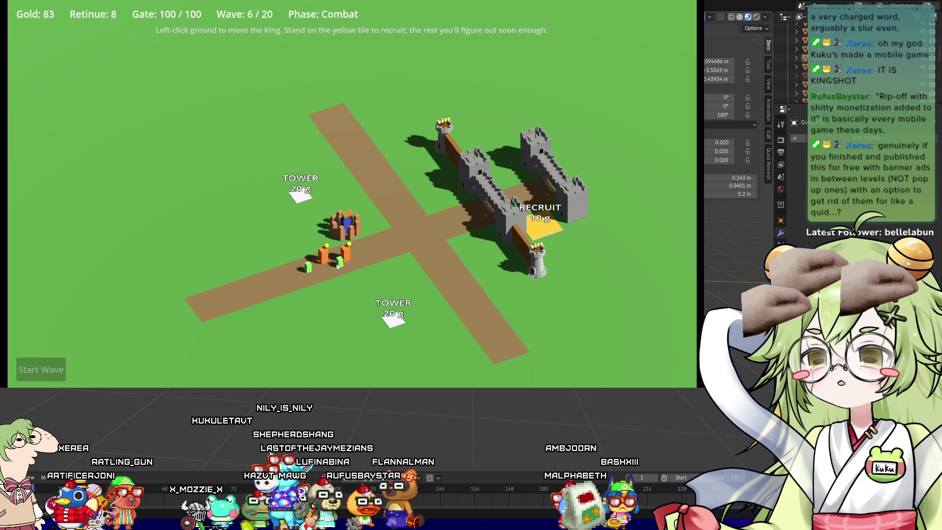
pyautogui.click(383, 257)
pyautogui.click(361, 177)
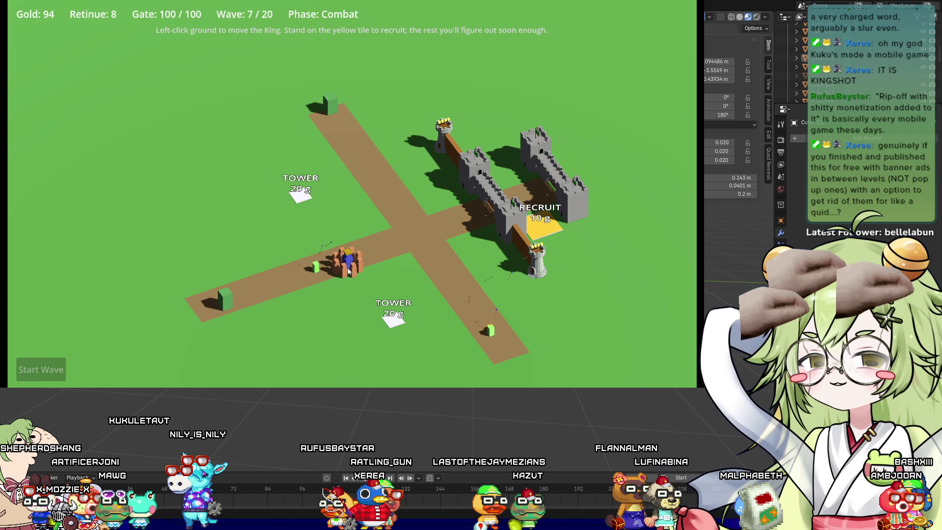
# Zoom the game camera in and out for a close look at the King
pyautogui.scroll(5, 517, 311)
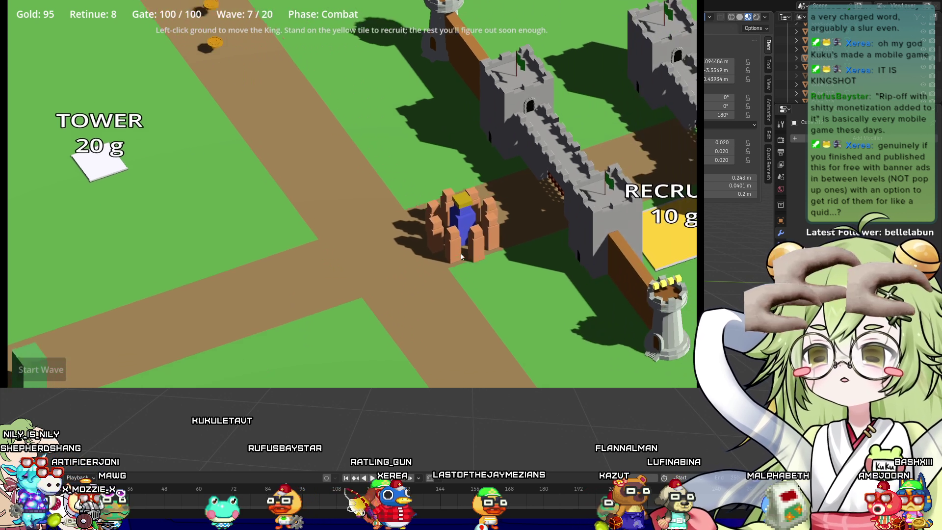
pyautogui.scroll(-3, 440, 282)
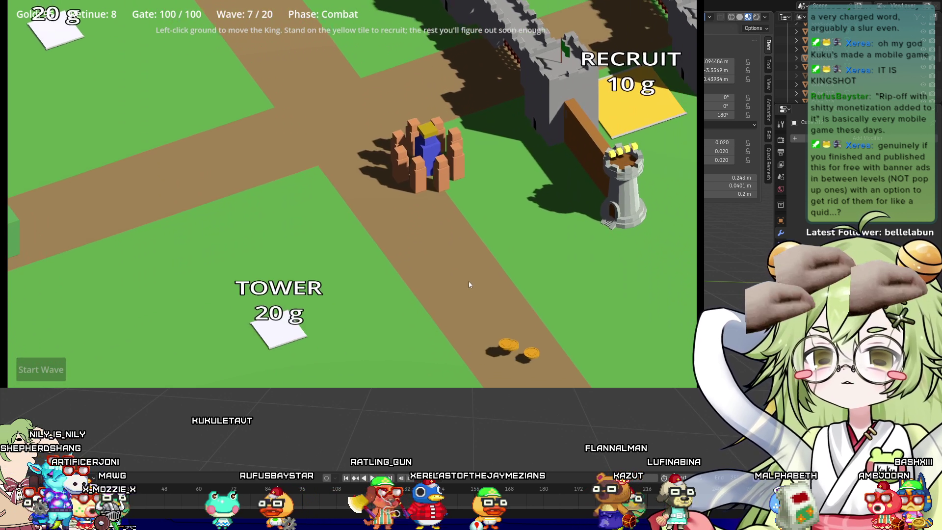
pyautogui.scroll(8, 441, 281)
pyautogui.scroll(-6, 404, 190)
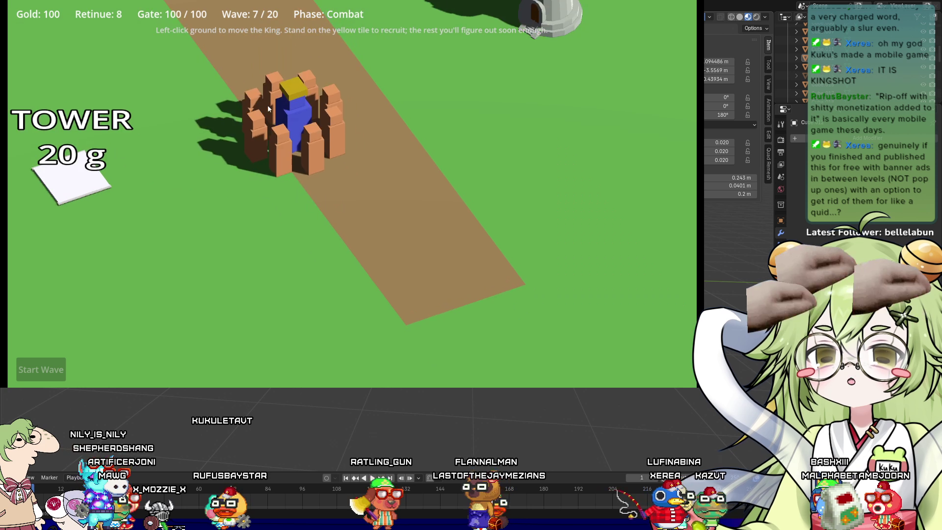
pyautogui.scroll(-3, 267, 105)
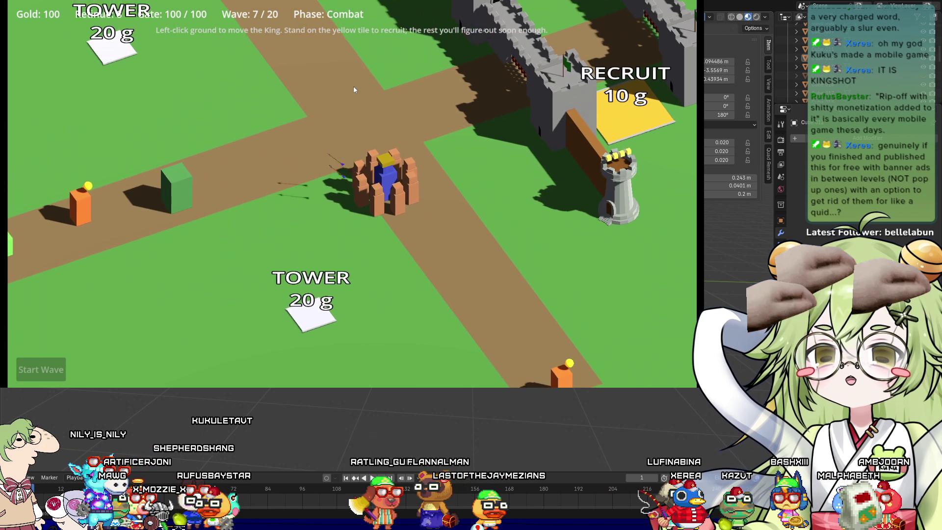
pyautogui.scroll(5, 353, 87)
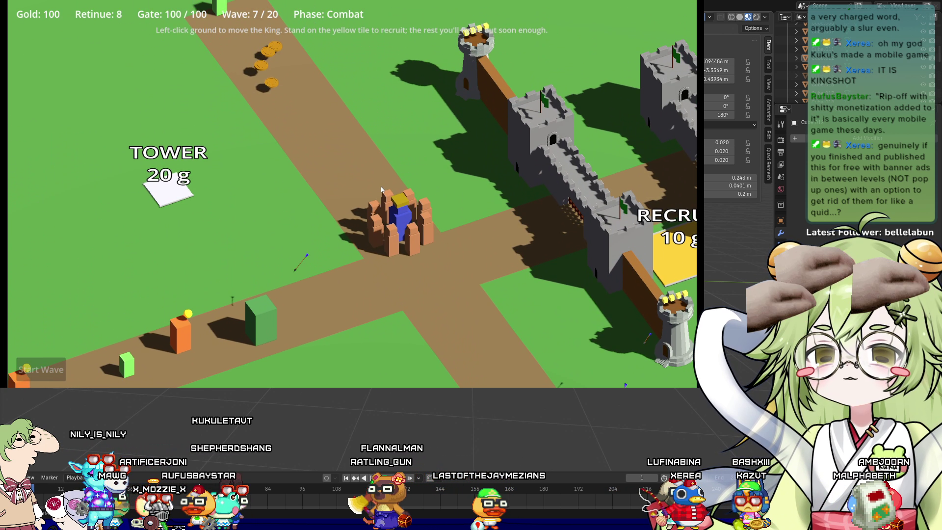
# Walk the King up the road through the coins while zooming in on the castle walls
pyautogui.click(311, 105)
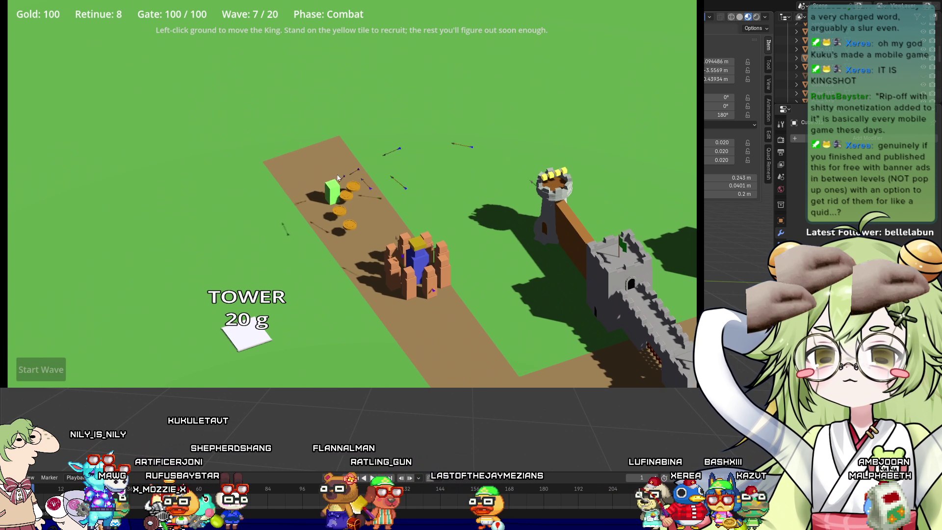
pyautogui.scroll(5, 360, 260)
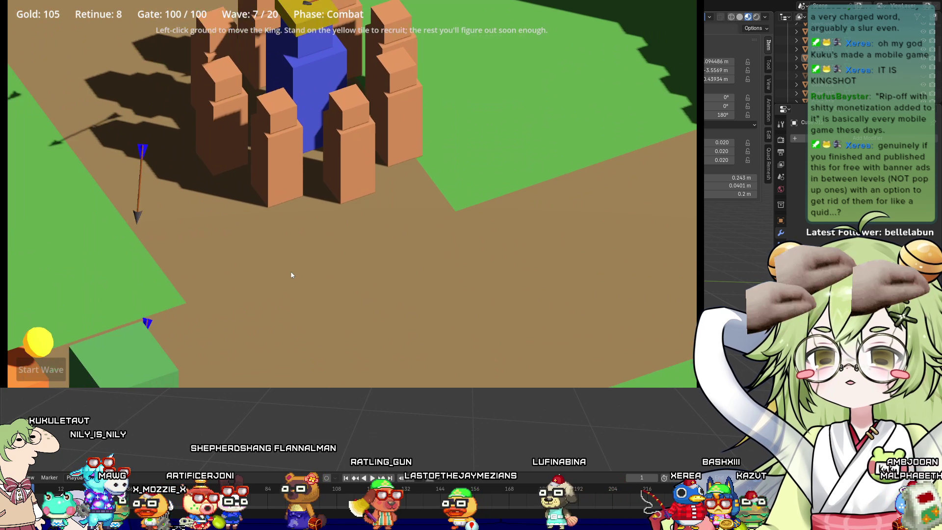
pyautogui.scroll(-4, 392, 235)
pyautogui.scroll(-3, 421, 215)
pyautogui.scroll(3, 368, 216)
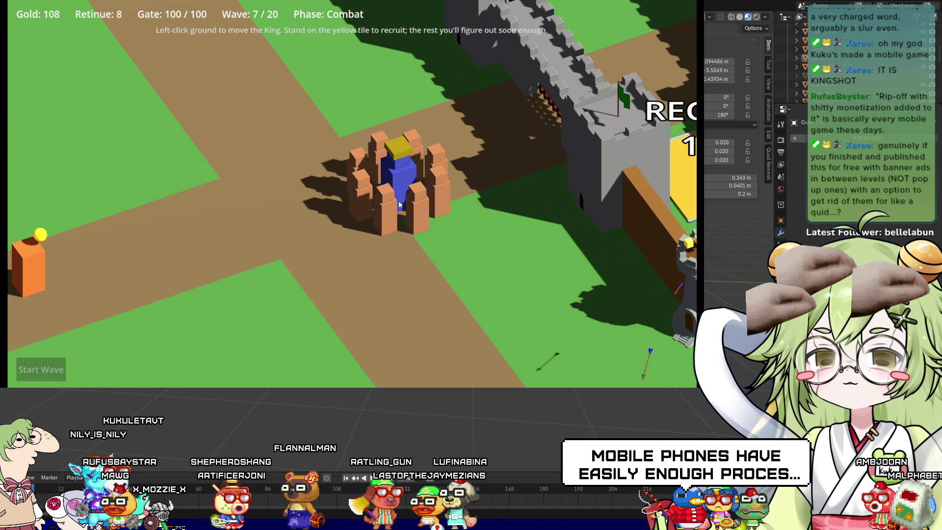
pyautogui.scroll(2, 295, 225)
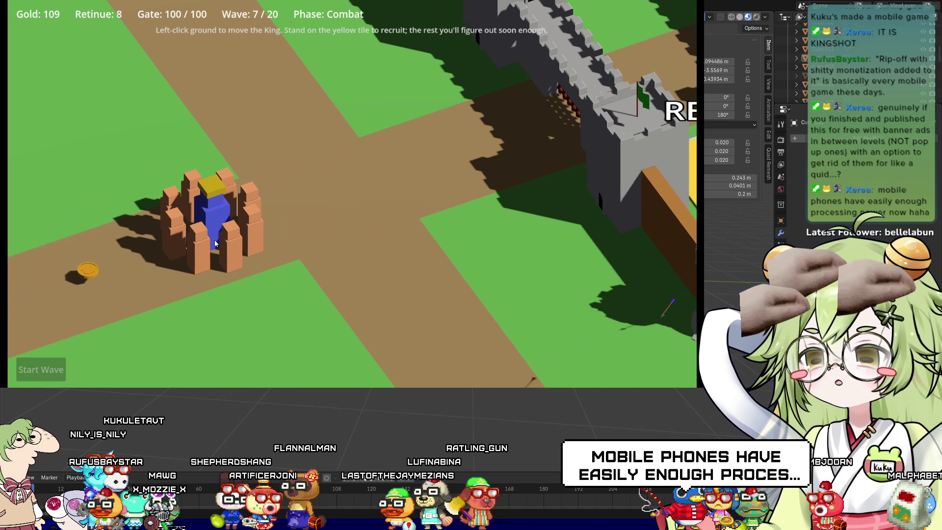
pyautogui.scroll(-3, 275, 235)
pyautogui.scroll(3, 248, 253)
pyautogui.scroll(-4, 249, 251)
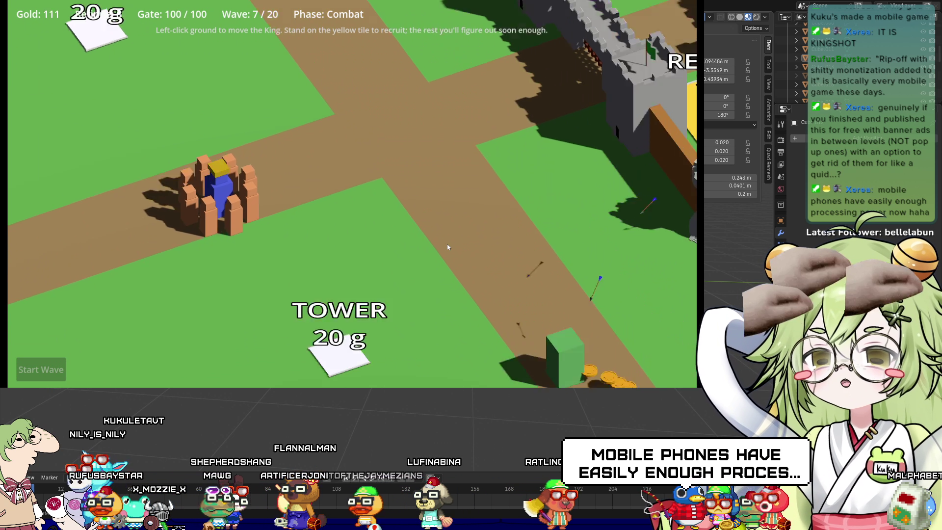
pyautogui.scroll(5, 354, 248)
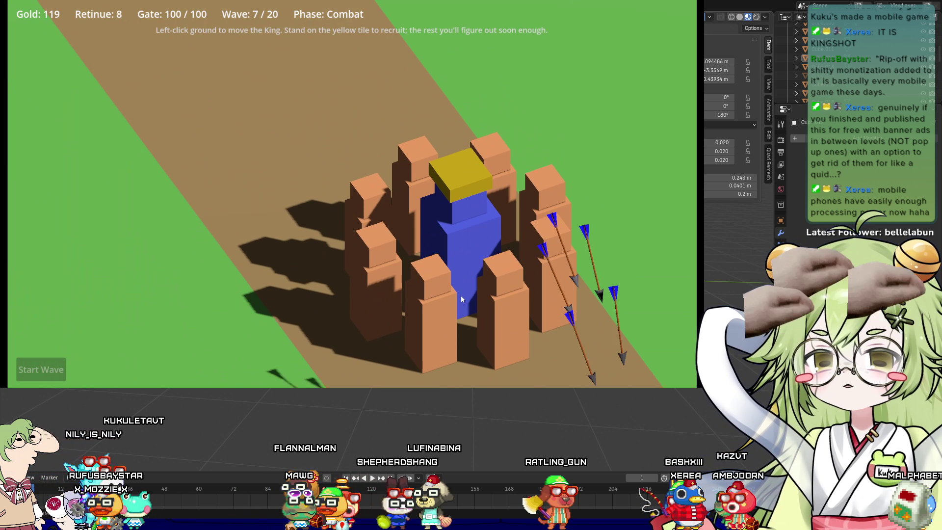
pyautogui.scroll(-4, 461, 299)
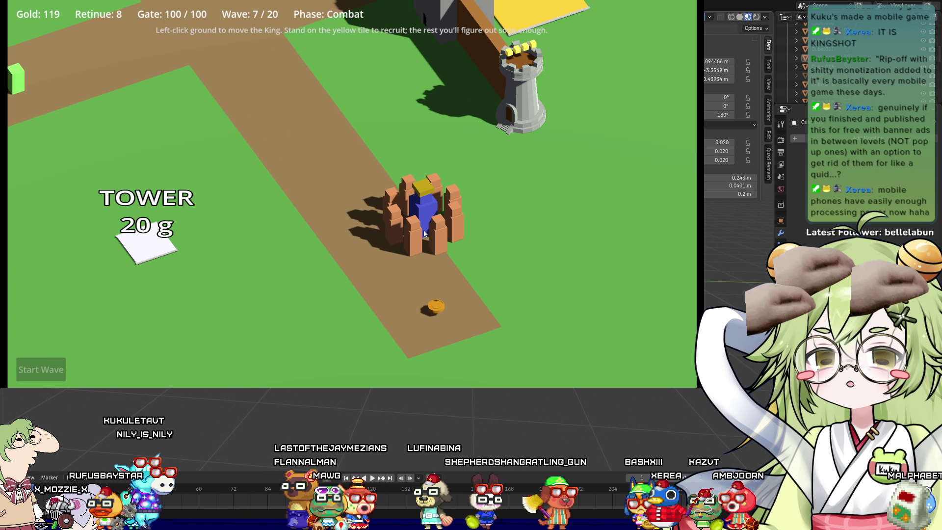
pyautogui.scroll(4, 434, 239)
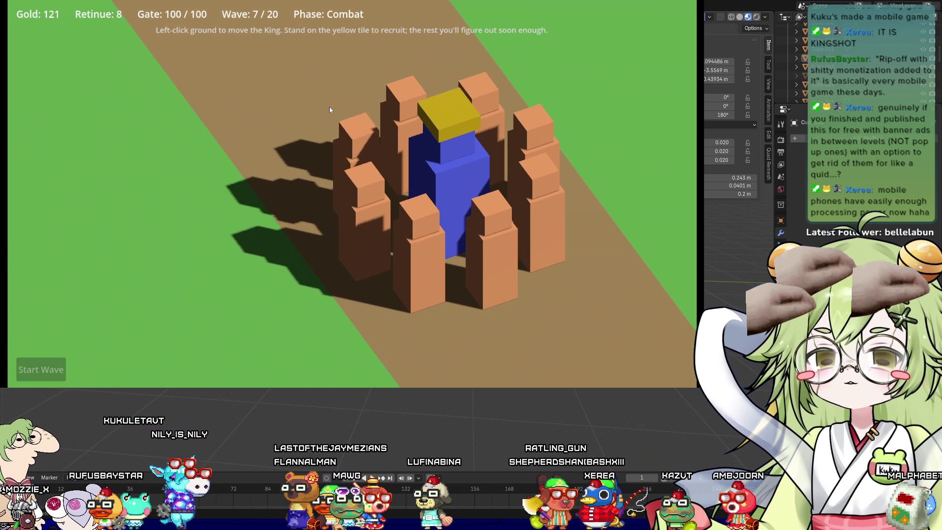
pyautogui.scroll(-4, 330, 109)
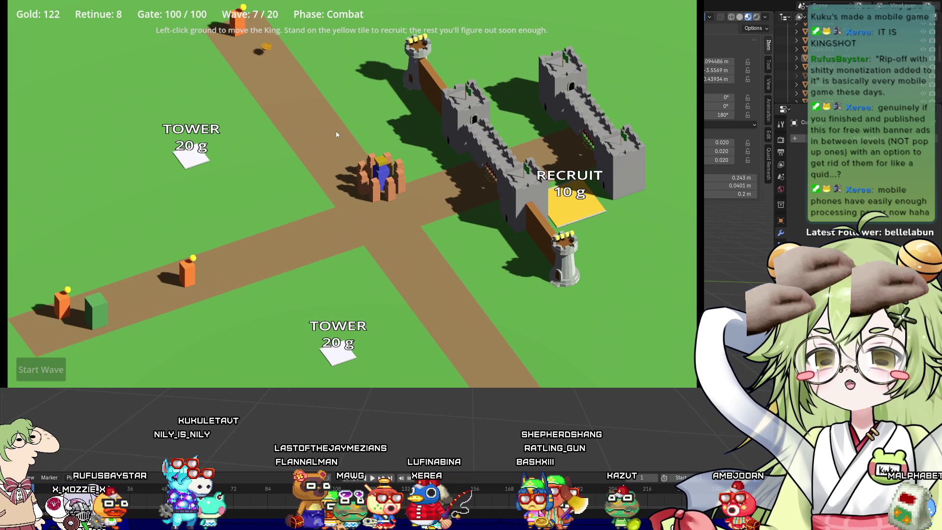
pyautogui.scroll(5, 337, 134)
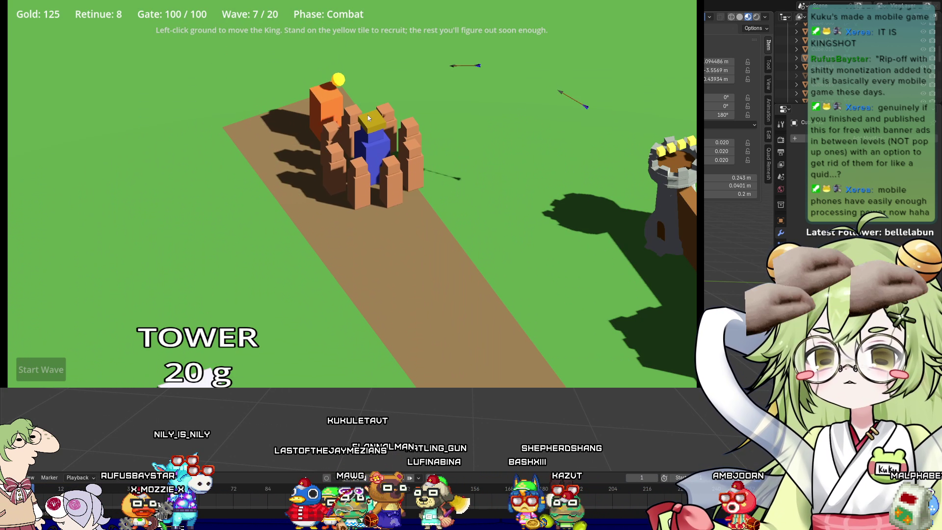
pyautogui.scroll(-5, 396, 184)
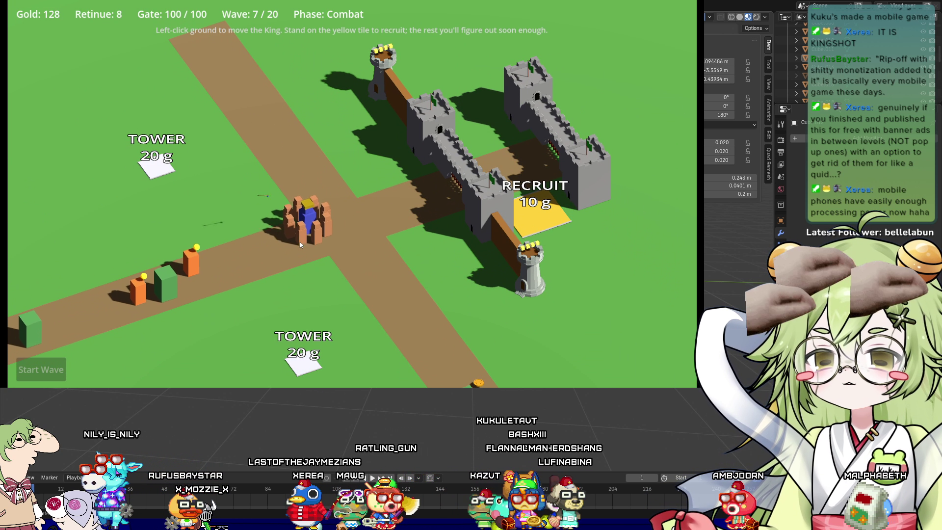
# Lead the King's group along the road and onto the lower TOWER 20 g plot
pyautogui.click(216, 258)
pyautogui.click(330, 204)
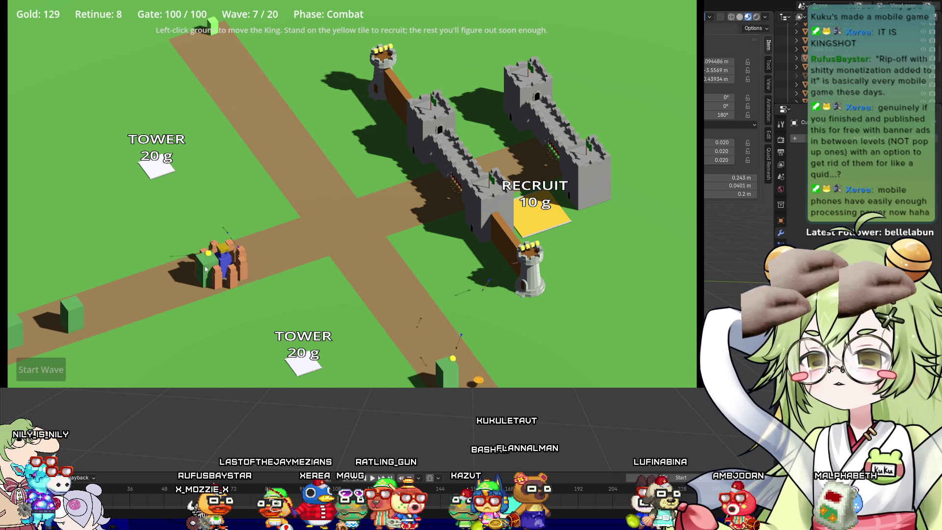
pyautogui.click(260, 105)
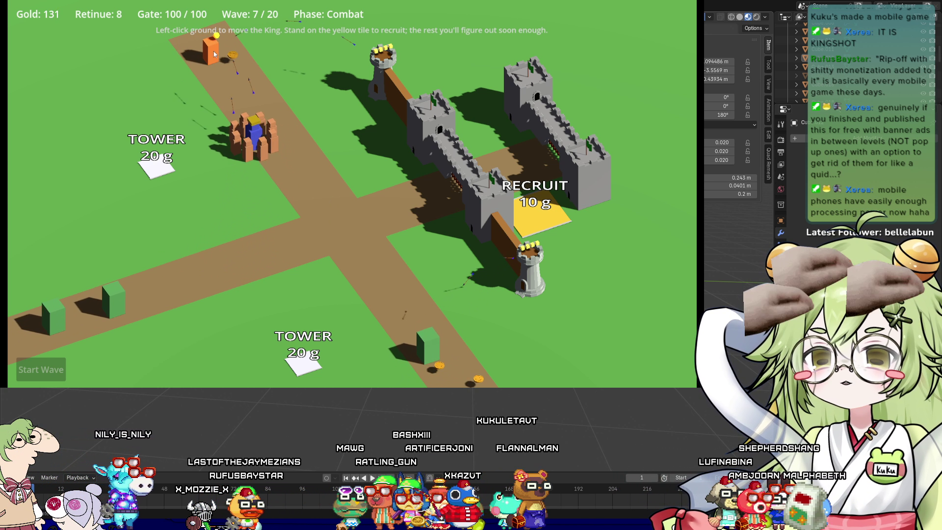
pyautogui.click(382, 279)
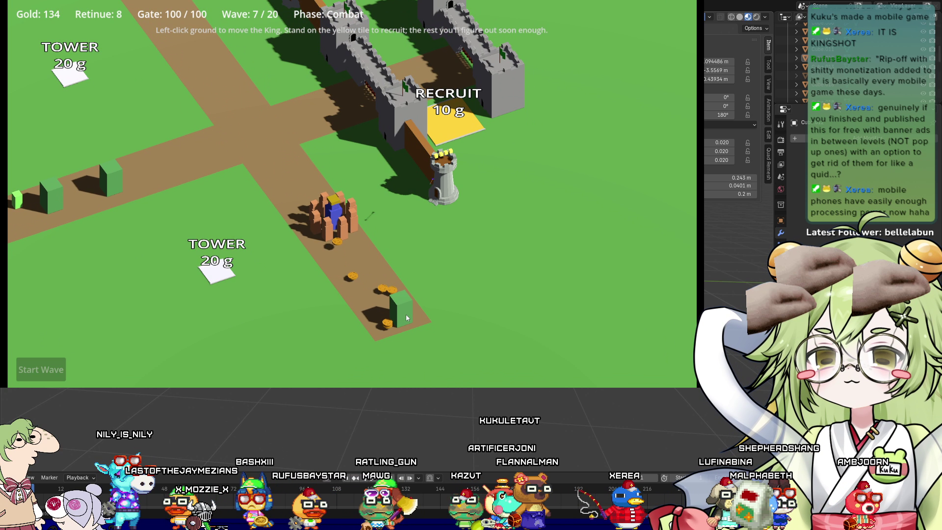
pyautogui.click(217, 269)
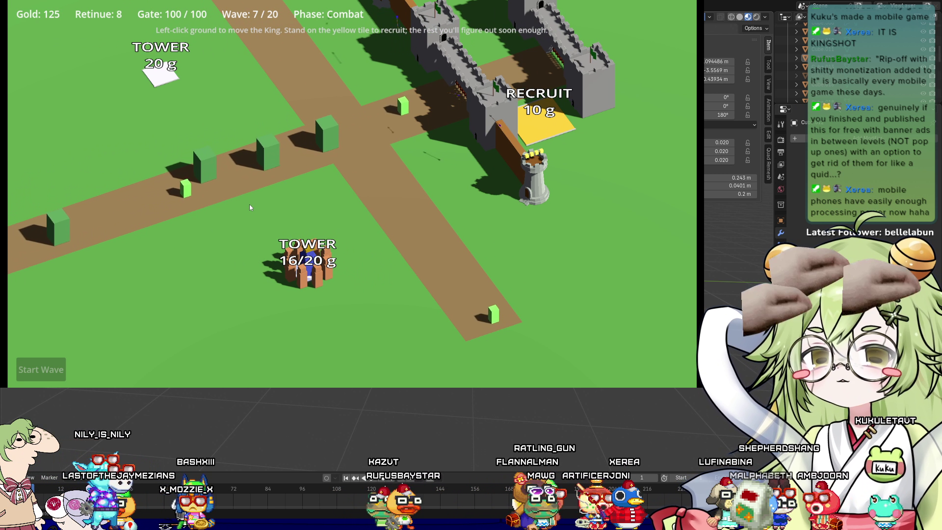
# Donate archers to the lower tower, fund the upper tower plot, then head for road coins
pyautogui.click(265, 260)
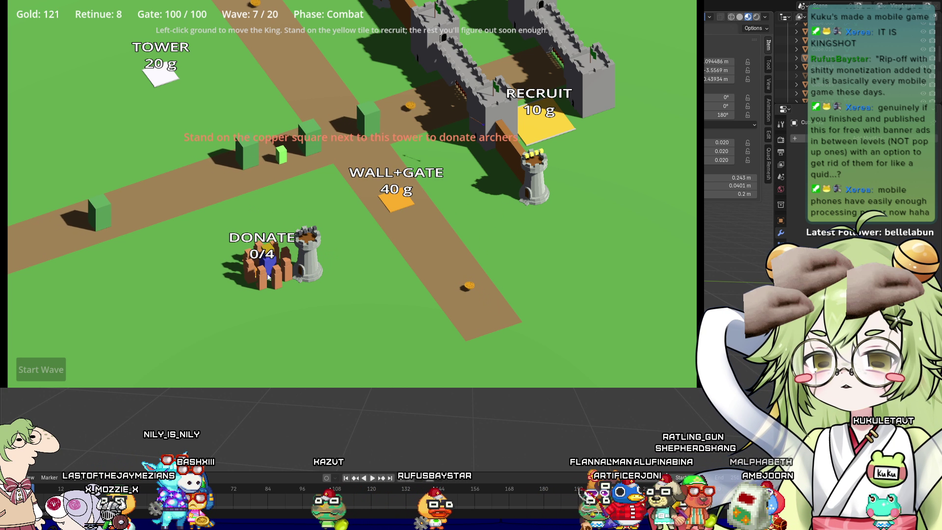
pyautogui.click(273, 193)
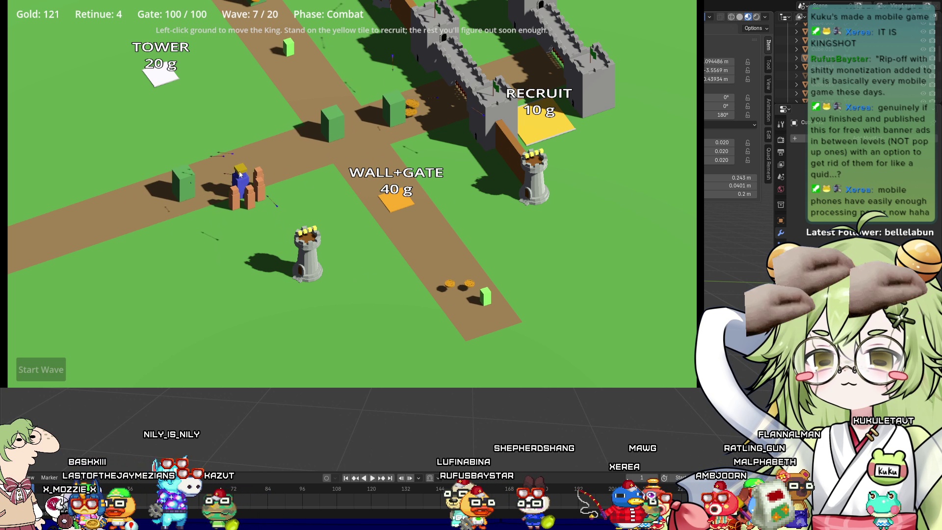
pyautogui.click(202, 121)
pyautogui.click(205, 114)
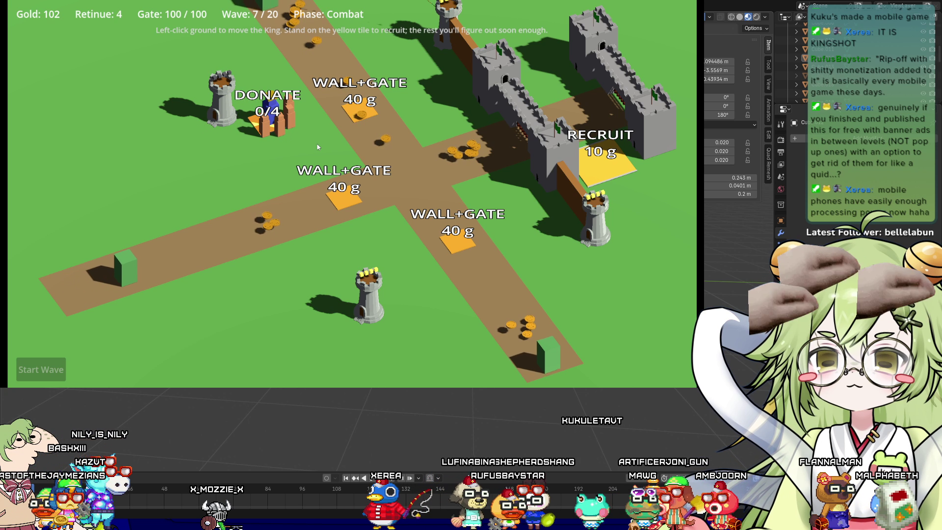
pyautogui.click(405, 167)
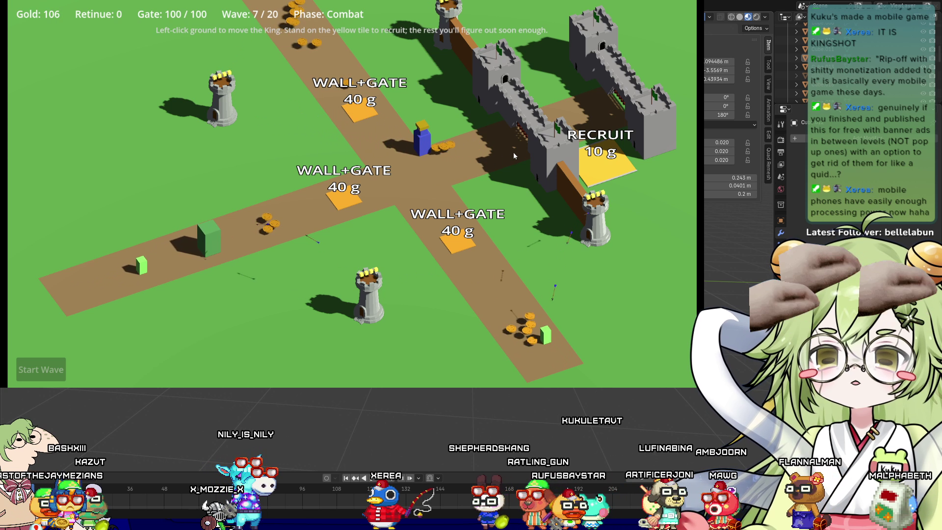
# Collect coins up the road, then fund the upper, middle and lower Wall+Gate 40 g plots
pyautogui.click(377, 53)
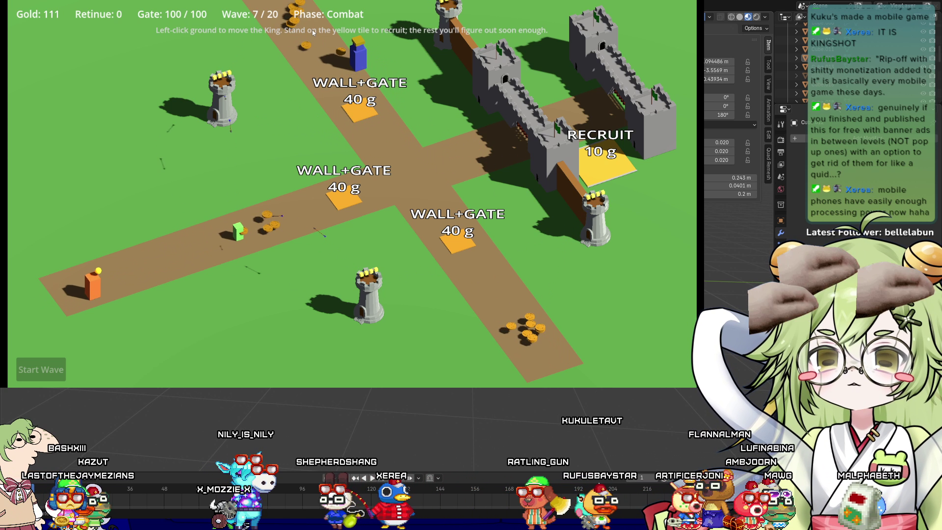
pyautogui.click(373, 163)
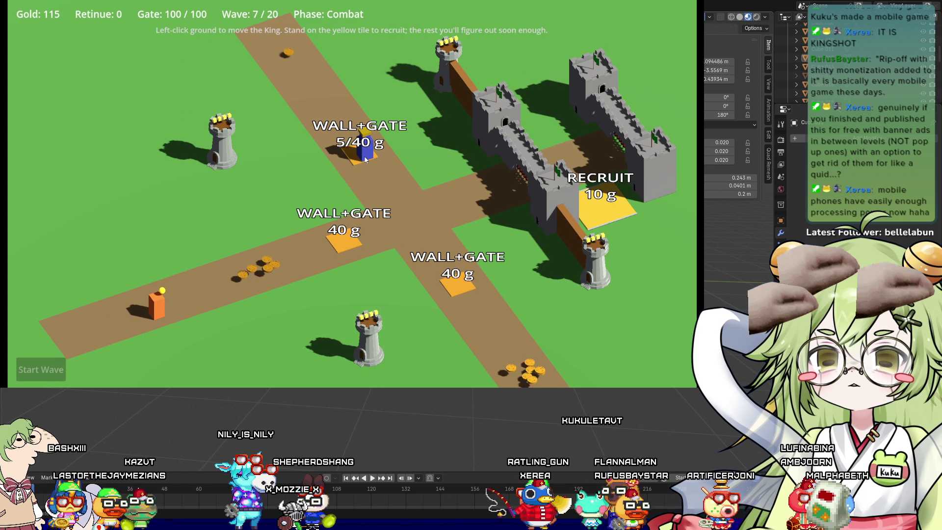
pyautogui.click(349, 243)
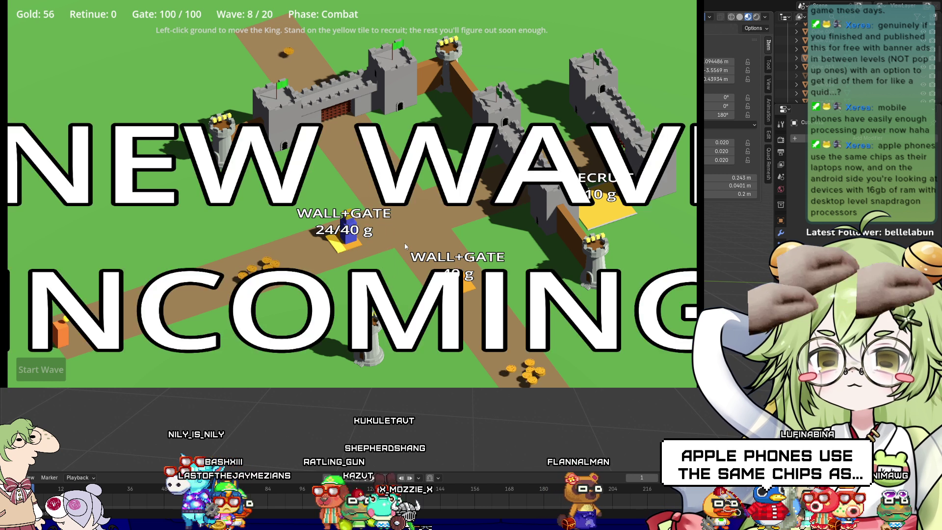
pyautogui.click(461, 289)
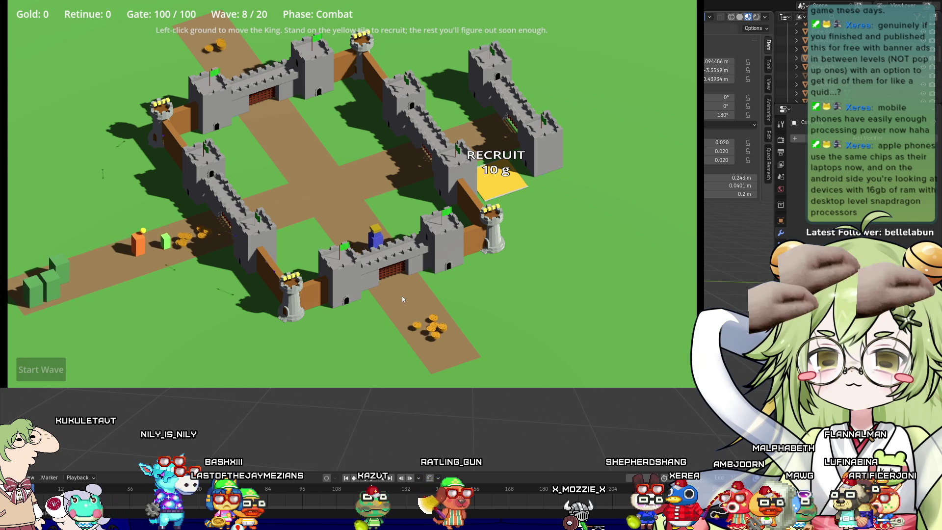
# Collect coins down and up the road, visiting the top gate, then return to the courtyard
pyautogui.click(410, 305)
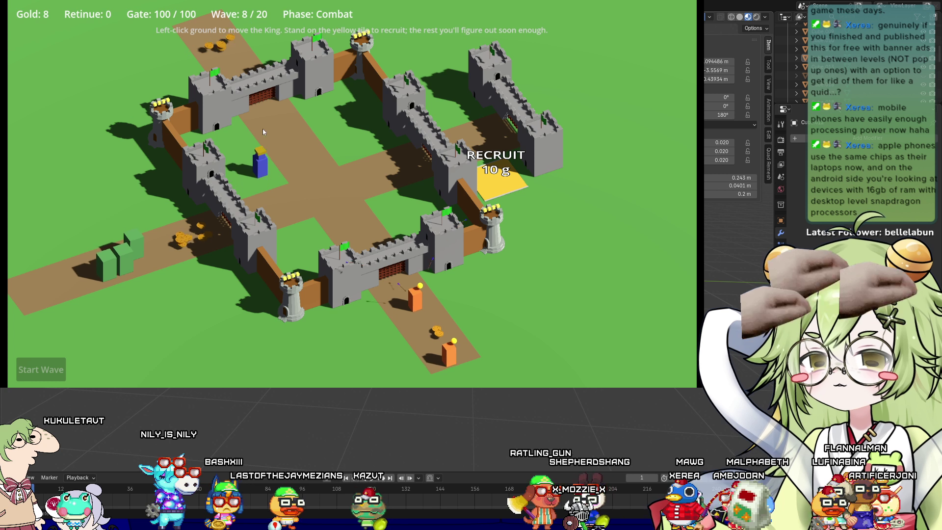
pyautogui.scroll(5, 350, 308)
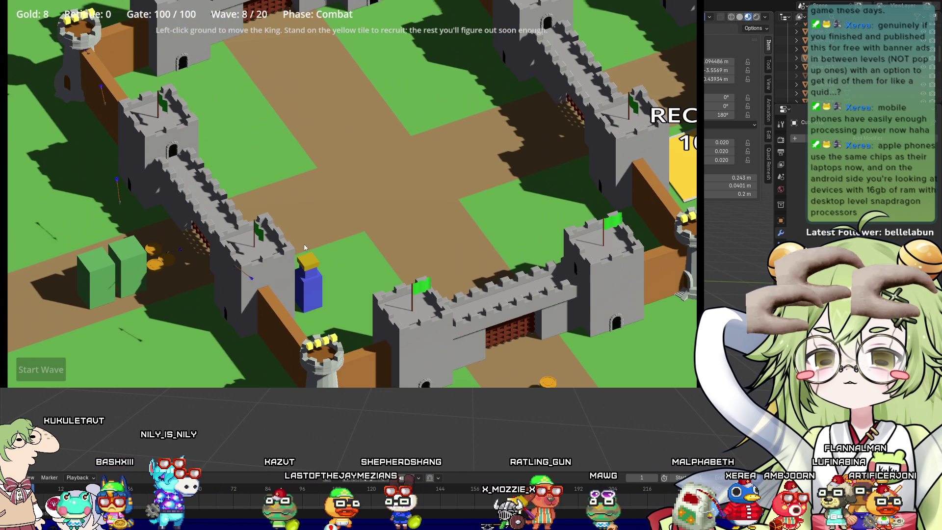
pyautogui.scroll(-5, 304, 247)
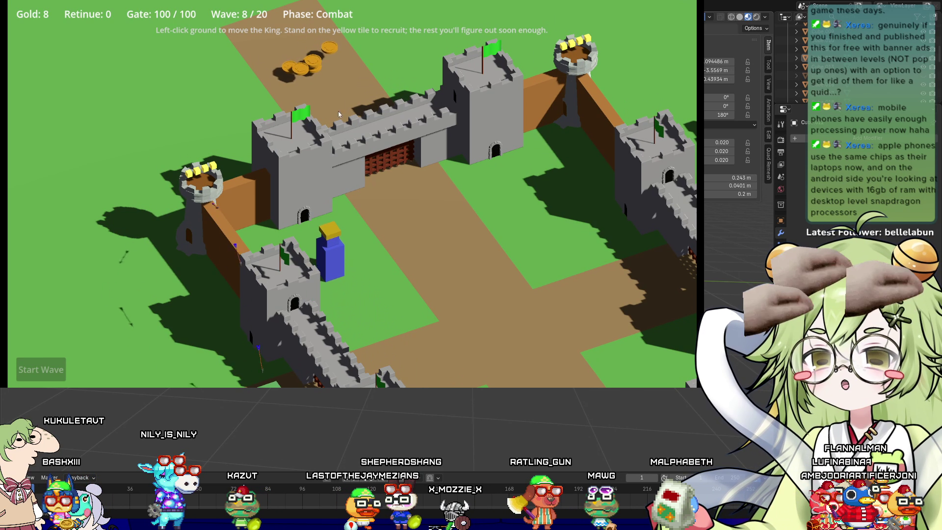
pyautogui.click(339, 114)
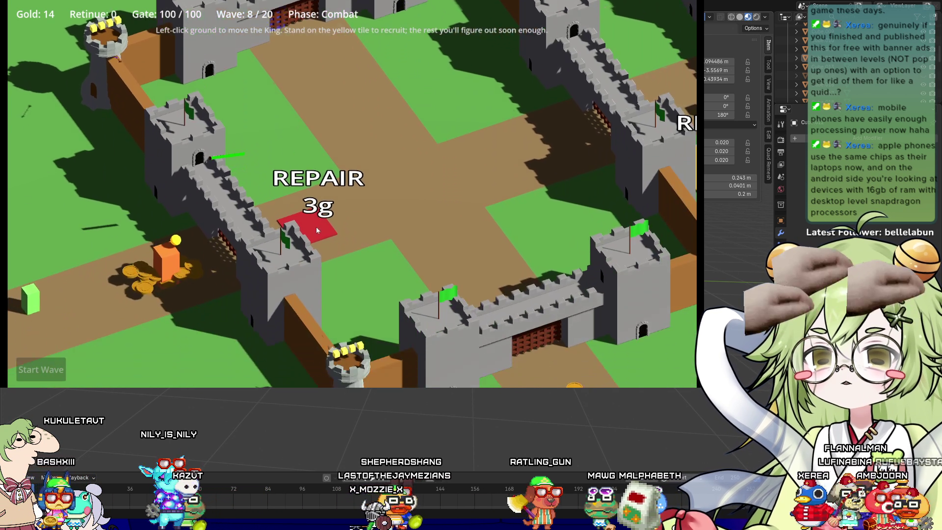
pyautogui.scroll(-3, 316, 230)
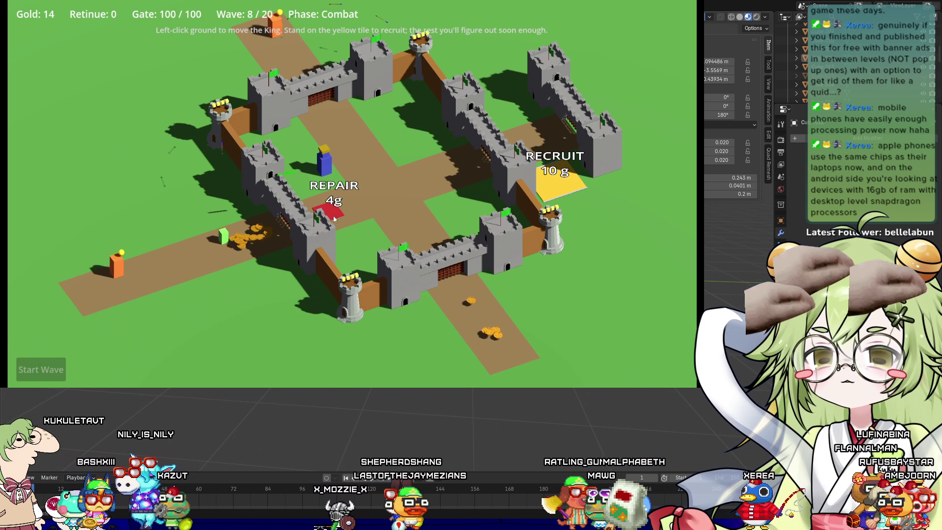
pyautogui.scroll(3, 332, 220)
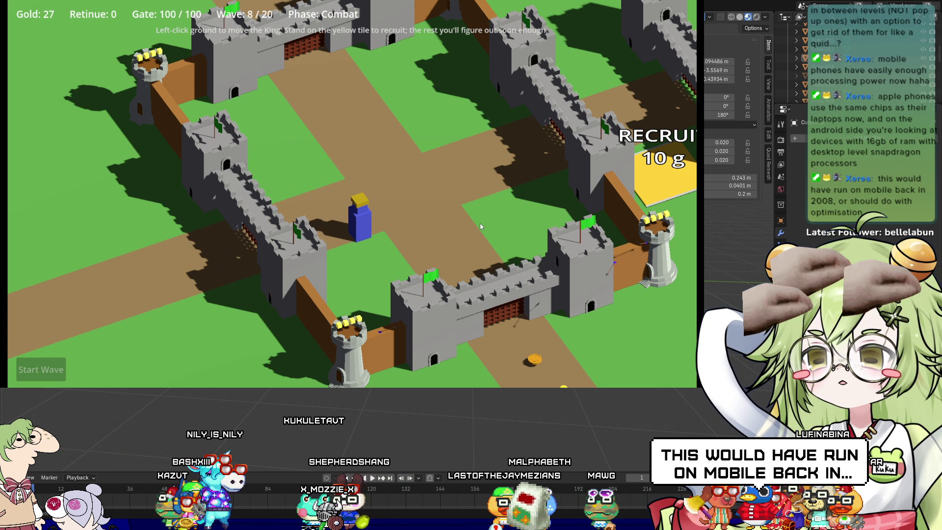
pyautogui.scroll(-2, 481, 226)
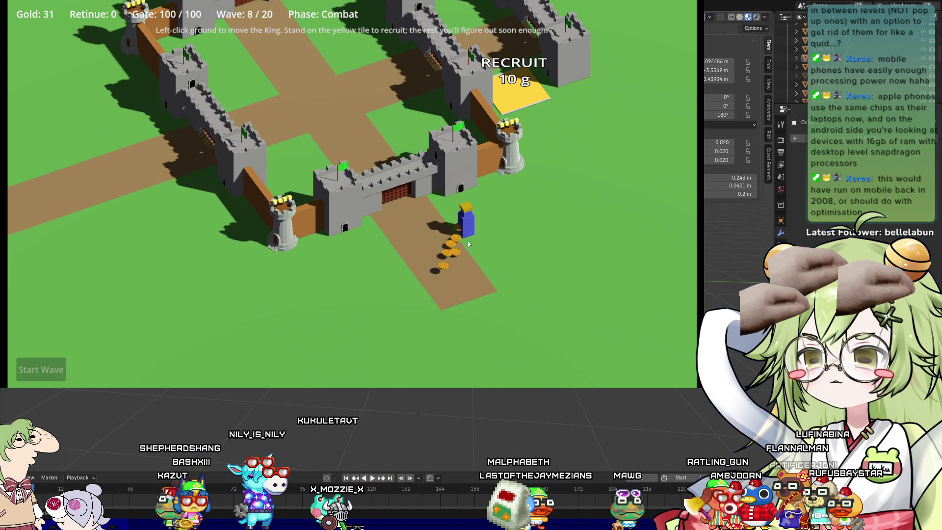
pyautogui.scroll(-3, 411, 145)
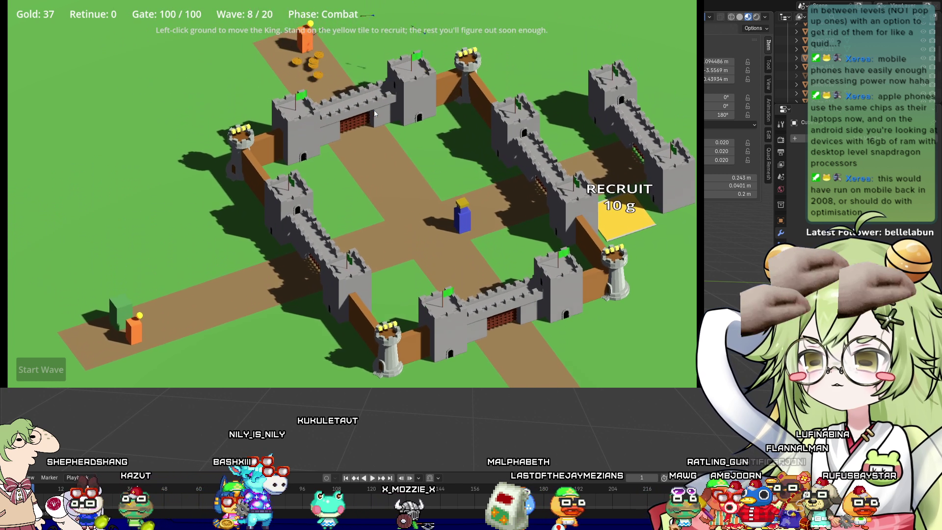
pyautogui.click(345, 113)
pyautogui.scroll(2, 338, 108)
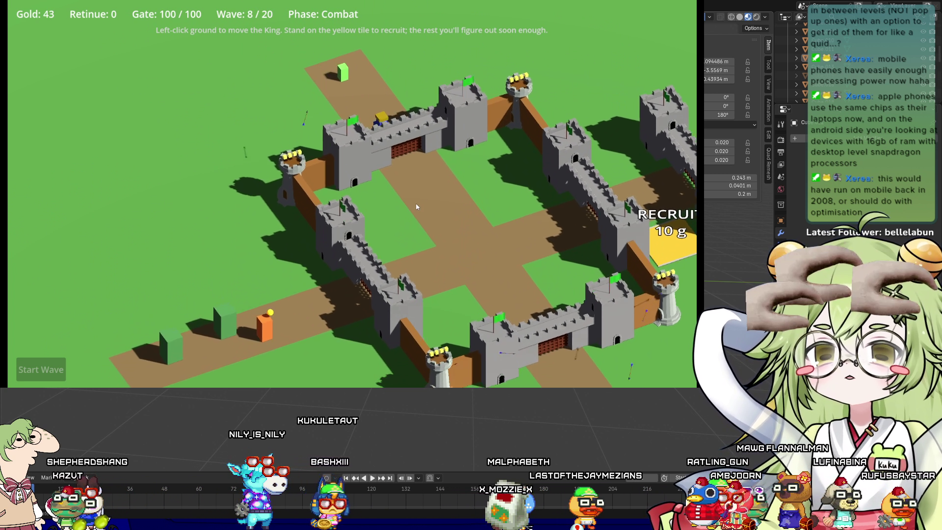
pyautogui.click(416, 207)
# Walk the King along the wall onto the red Repair plot, paying it down to 1 g
pyautogui.scroll(3, 375, 281)
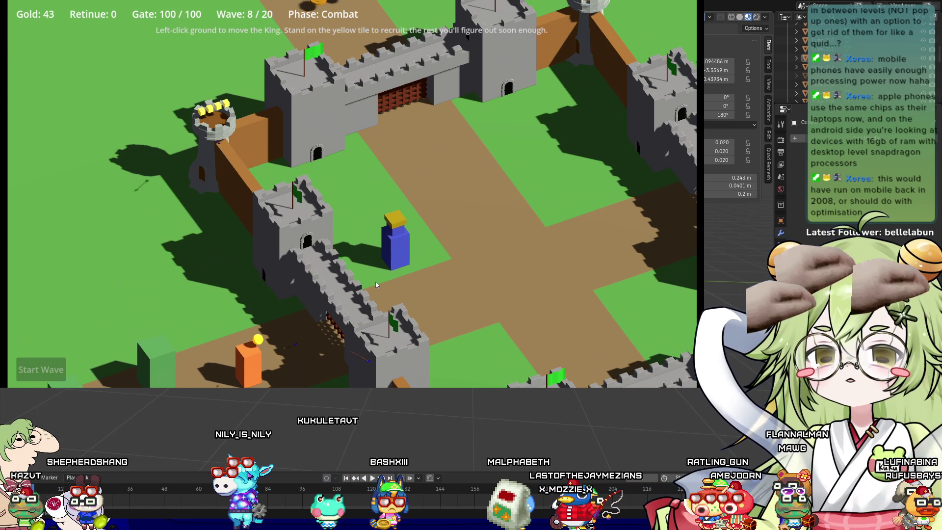
pyautogui.scroll(-2, 435, 293)
pyautogui.scroll(2, 362, 174)
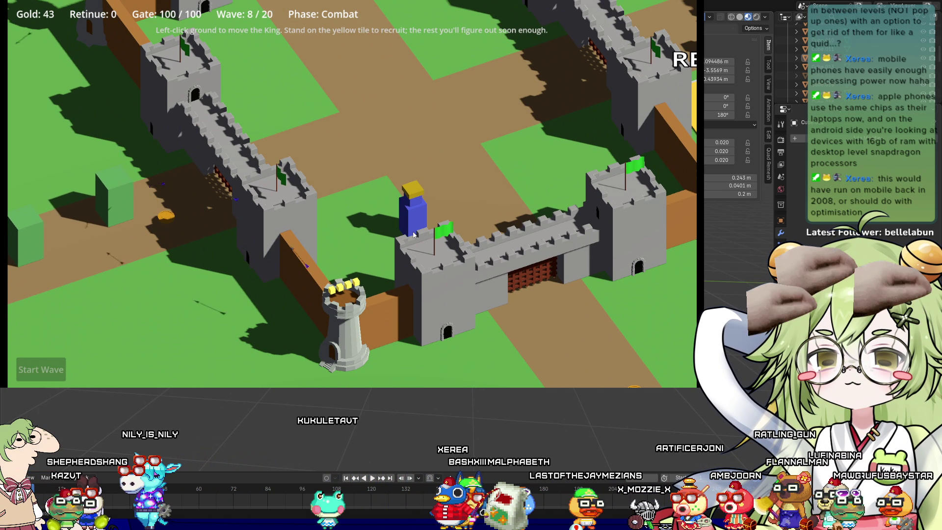
pyautogui.scroll(-2, 234, 179)
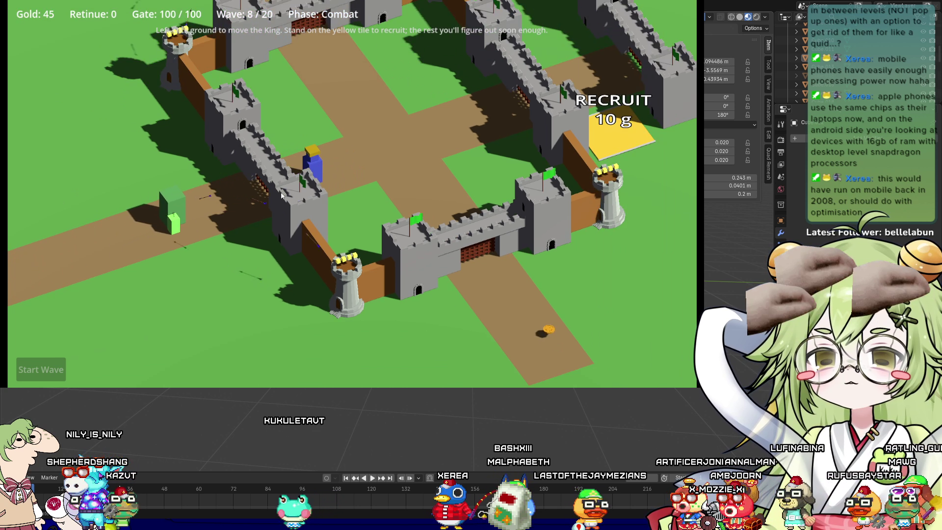
pyautogui.click(508, 312)
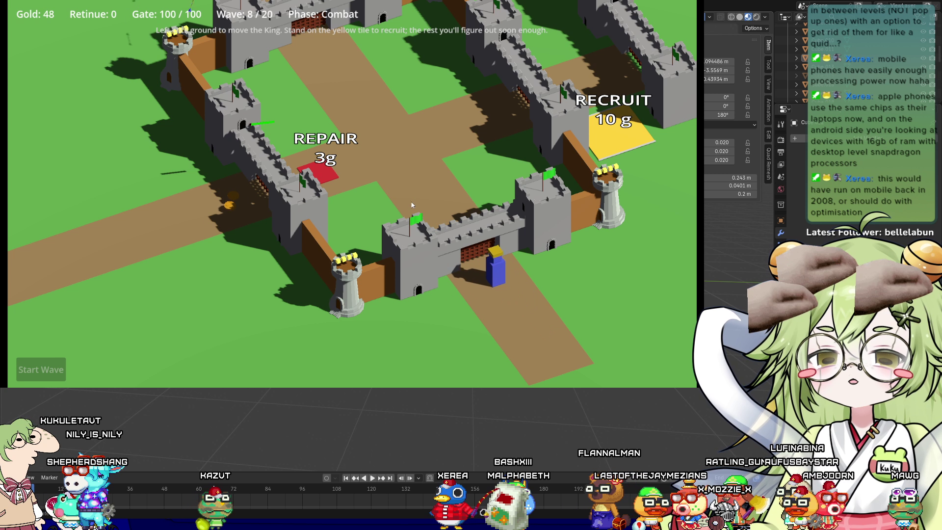
pyautogui.scroll(-2, 378, 155)
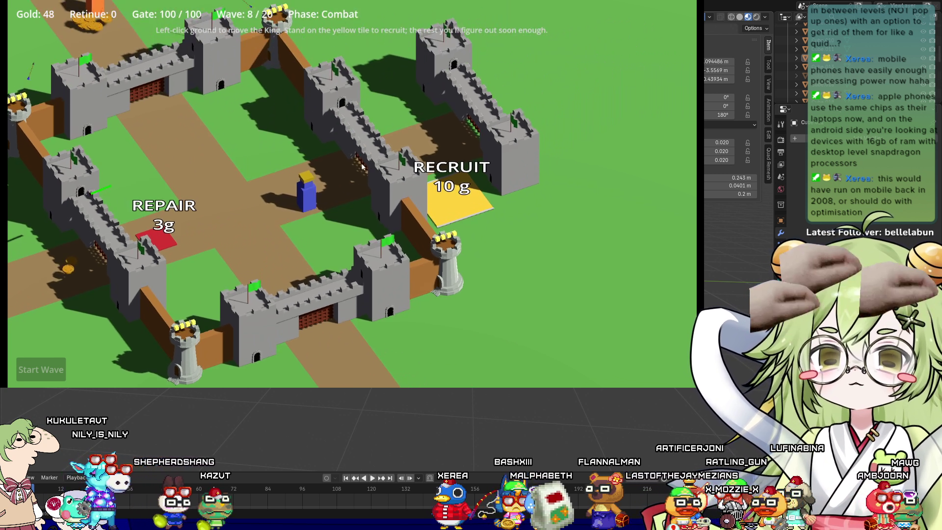
pyautogui.scroll(2, 394, 255)
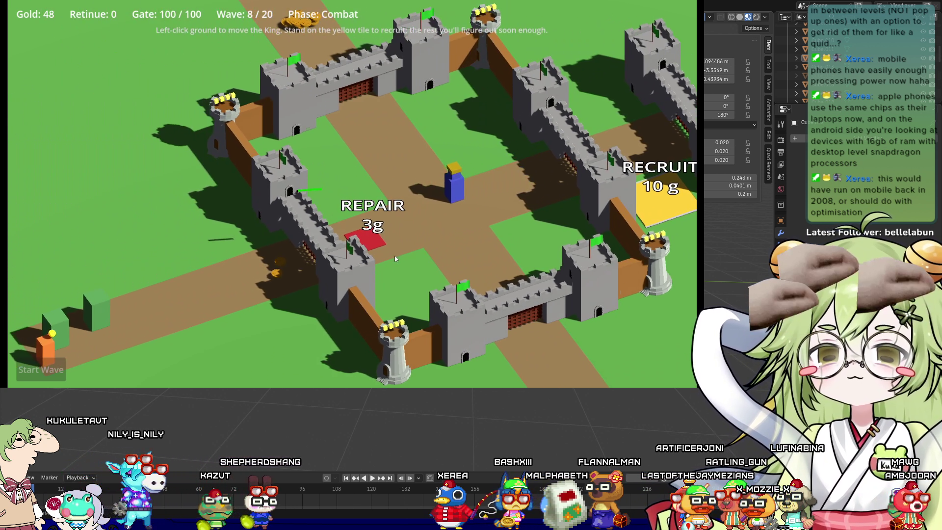
pyautogui.click(395, 257)
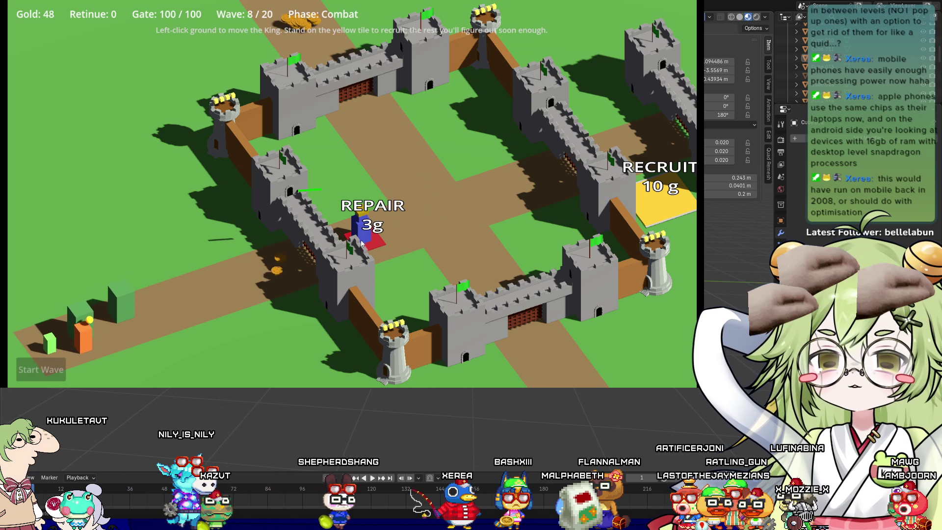
pyautogui.scroll(3, 277, 272)
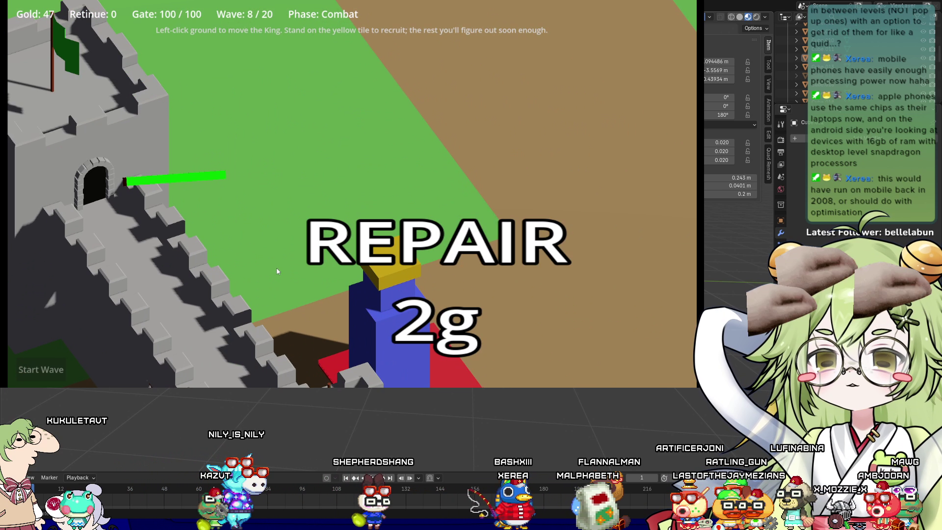
pyautogui.scroll(-3, 278, 271)
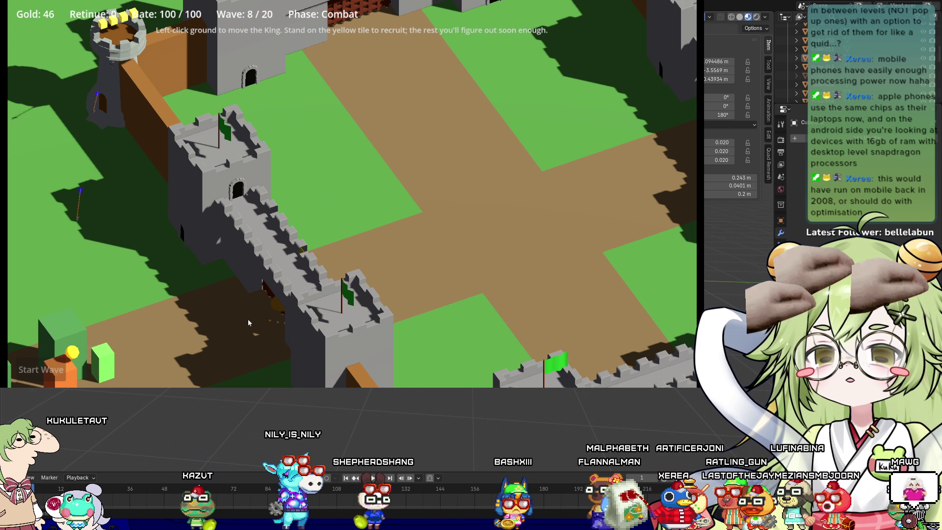
# Gather coins by the top gate and outside the walls, returning the King to the Repair tile
pyautogui.scroll(-3, 249, 323)
pyautogui.click(380, 148)
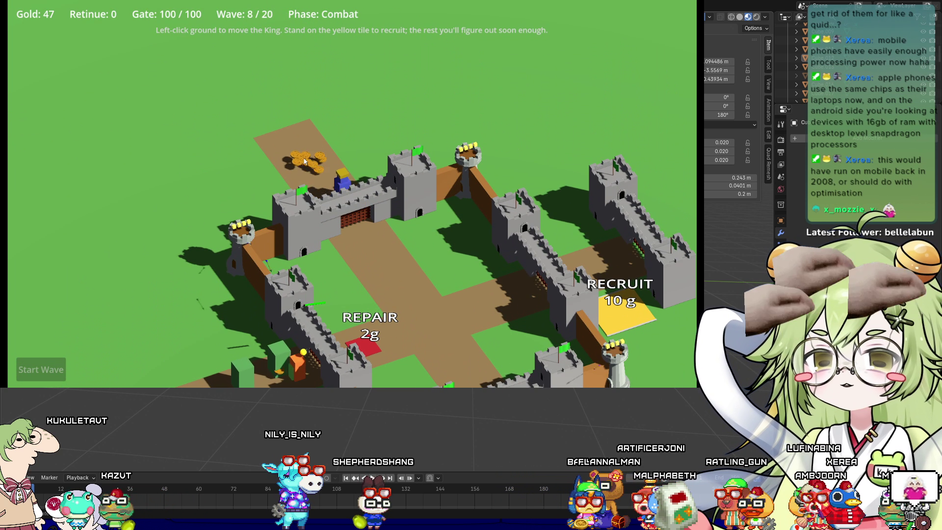
pyautogui.click(369, 345)
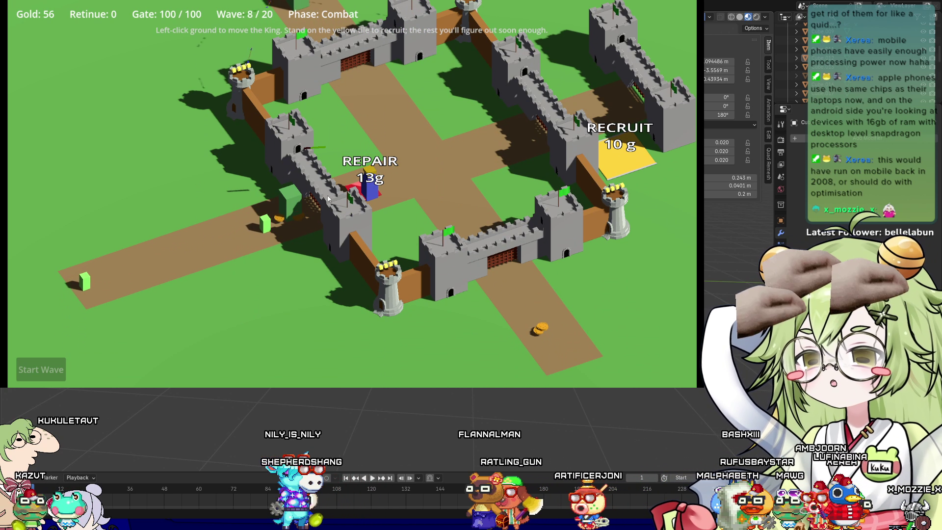
pyautogui.click(452, 211)
pyautogui.click(373, 201)
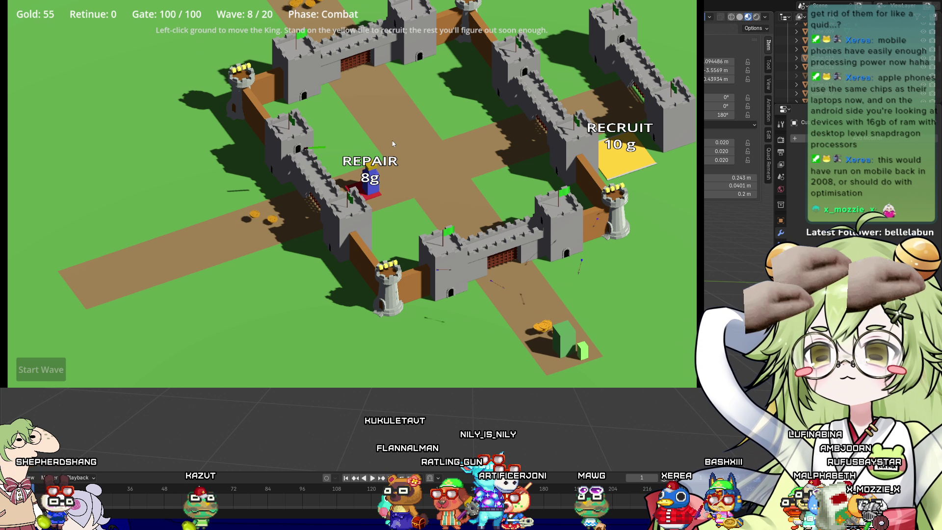
pyautogui.scroll(6, 464, 202)
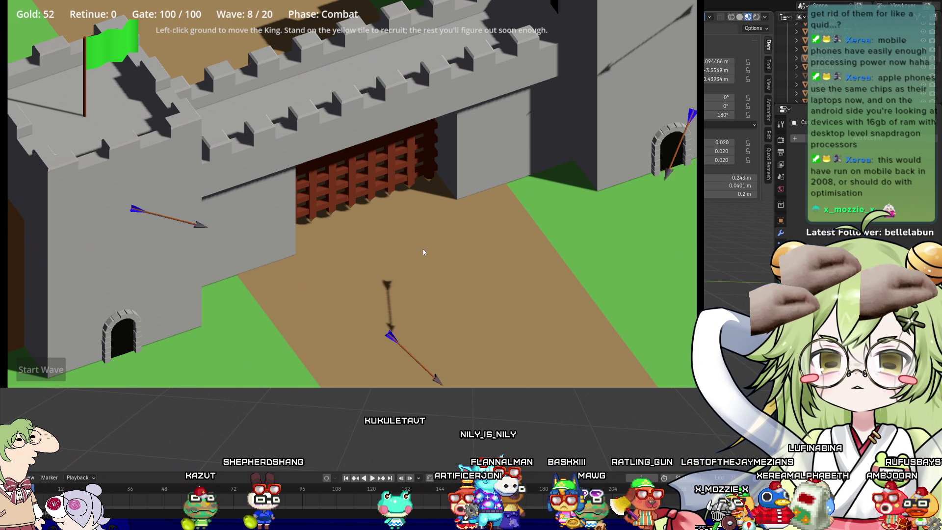
# Zoom in on the round tower, panning with W to recentre it
pyautogui.scroll(-8, 414, 234)
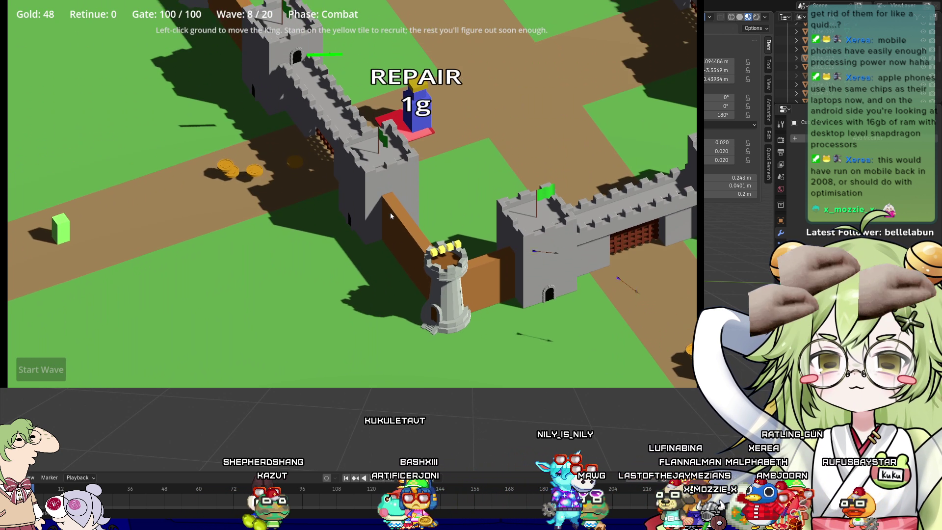
pyautogui.scroll(8, 401, 250)
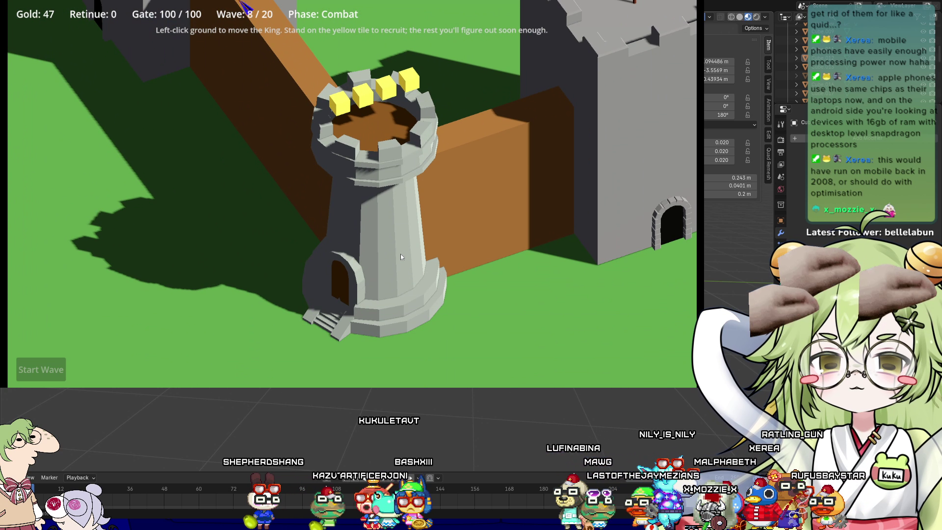
pyautogui.press('w')
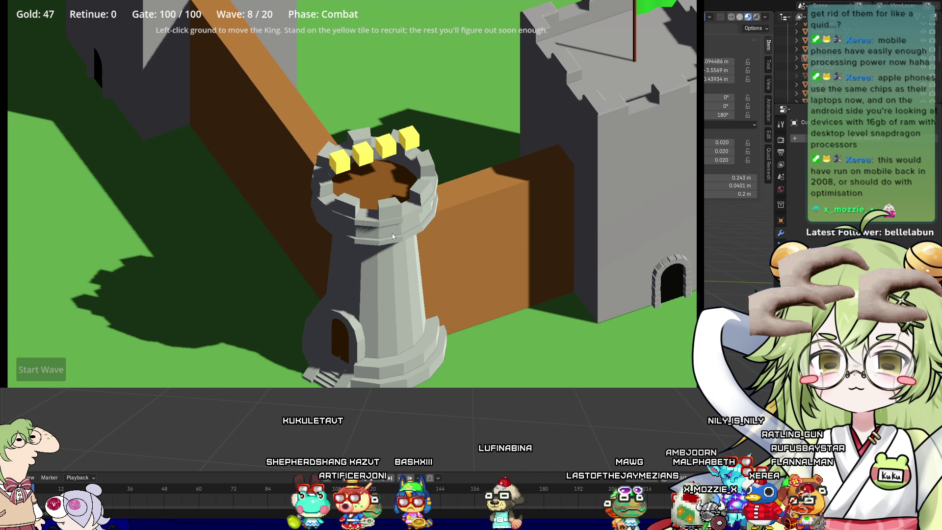
pyautogui.scroll(-6, 393, 236)
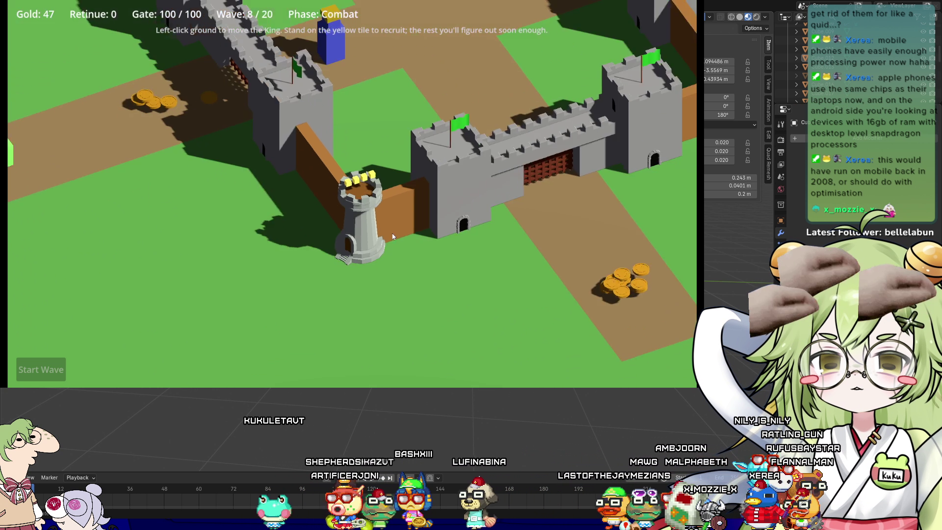
pyautogui.scroll(8, 399, 219)
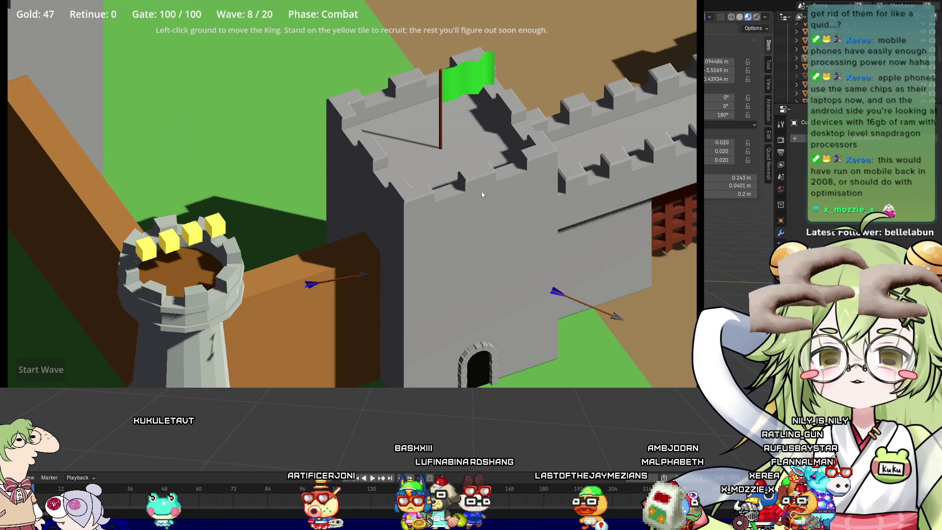
pyautogui.scroll(-5, 482, 195)
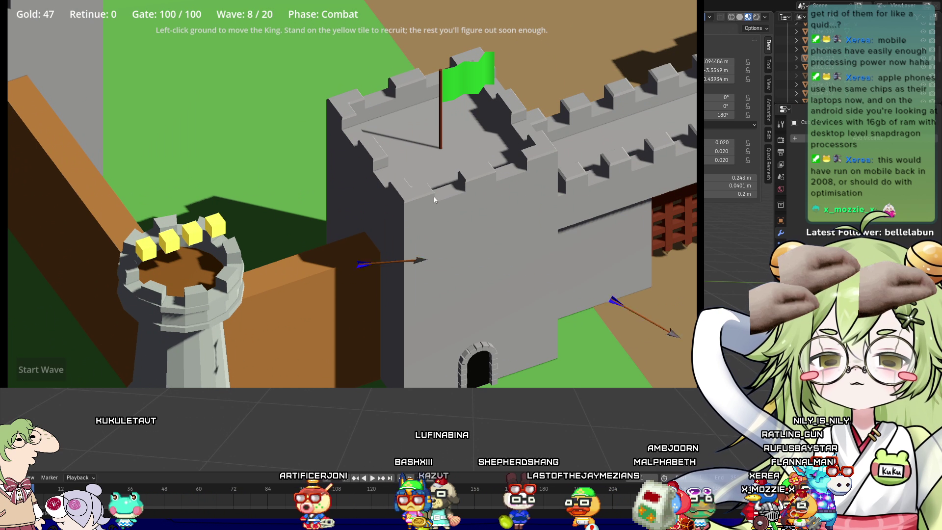
pyautogui.scroll(5, 366, 133)
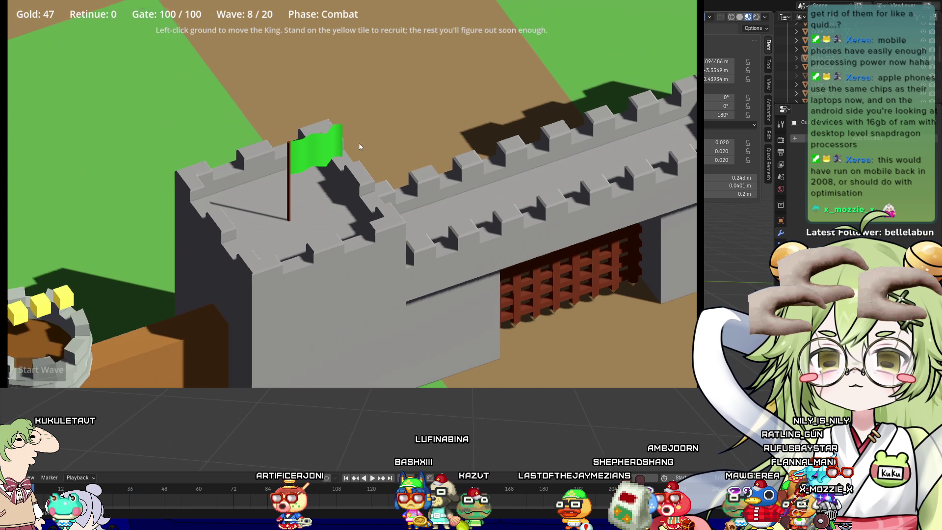
pyautogui.scroll(-5, 356, 157)
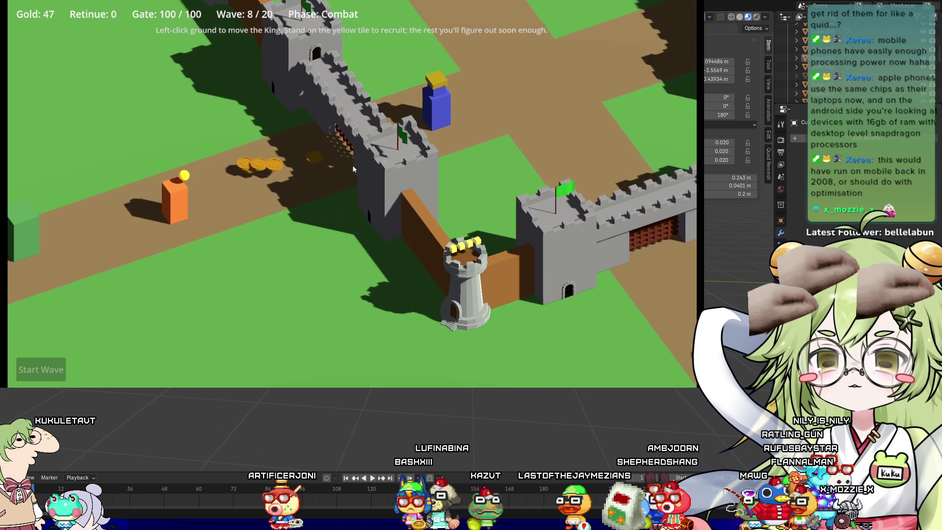
# Zoom in on the gate towers, then pull out to a wide view of the castle
pyautogui.scroll(2, 352, 165)
pyautogui.scroll(4, 410, 186)
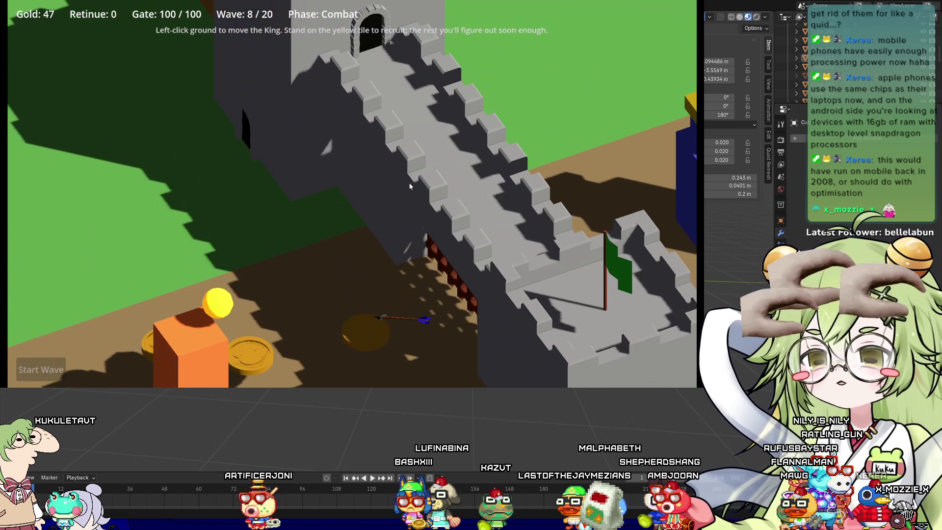
pyautogui.scroll(-5, 409, 185)
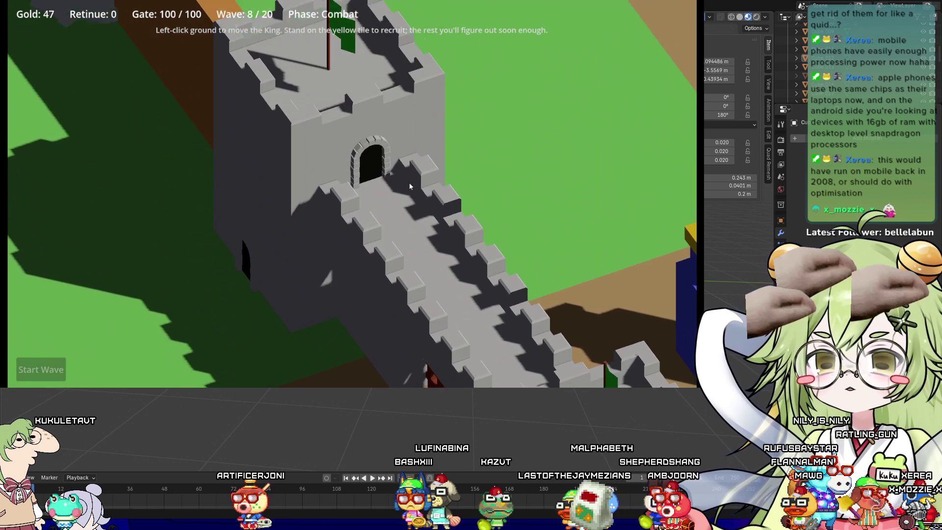
pyautogui.scroll(5, 410, 185)
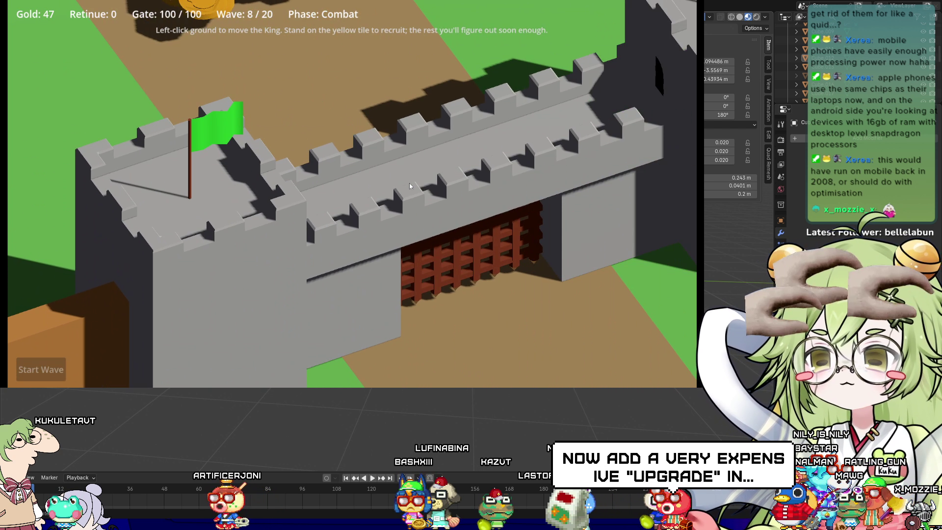
pyautogui.scroll(-5, 410, 185)
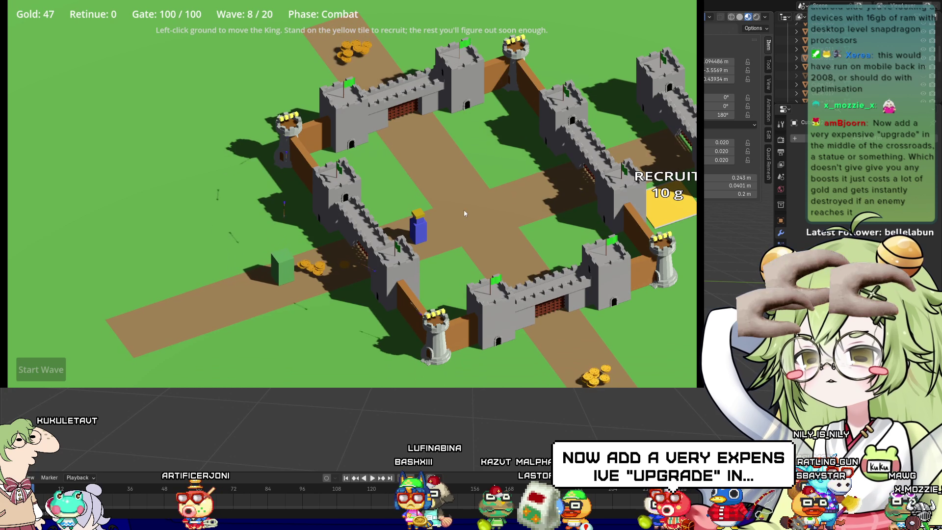
pyautogui.scroll(4, 466, 206)
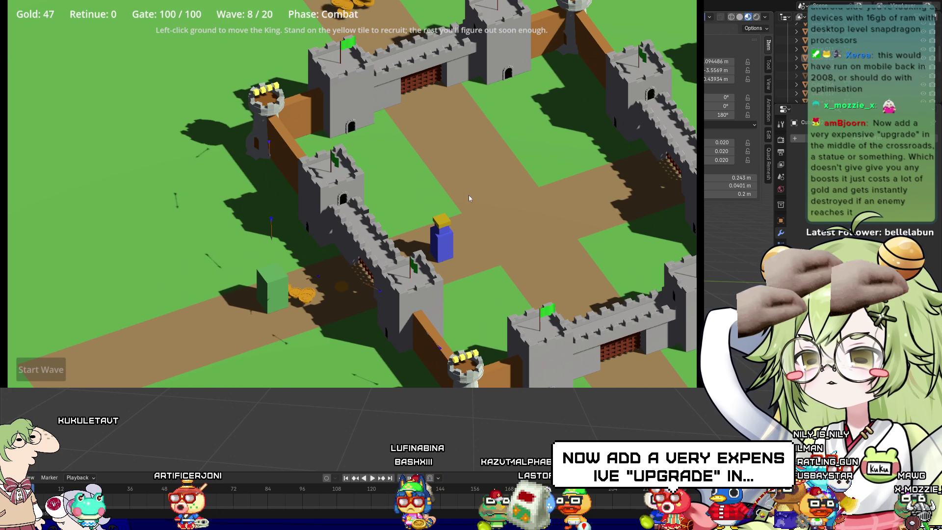
pyautogui.scroll(-2, 447, 207)
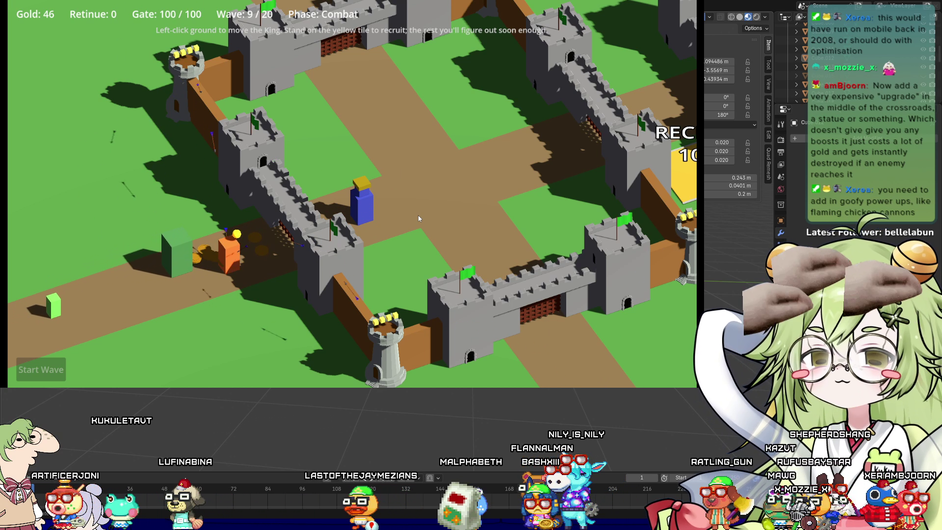
# Pick up path coins and lead the King onto the yellow Recruit tile to hire followers
pyautogui.click(251, 257)
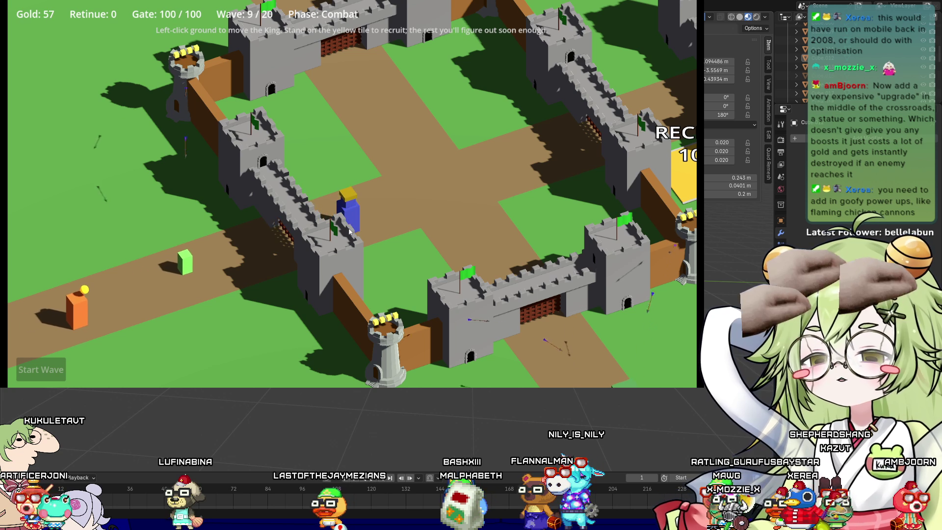
pyautogui.moveTo(401, 248)
pyautogui.mouseDown()
pyautogui.moveTo(571, 163)
pyautogui.moveTo(526, 151)
pyautogui.mouseUp()
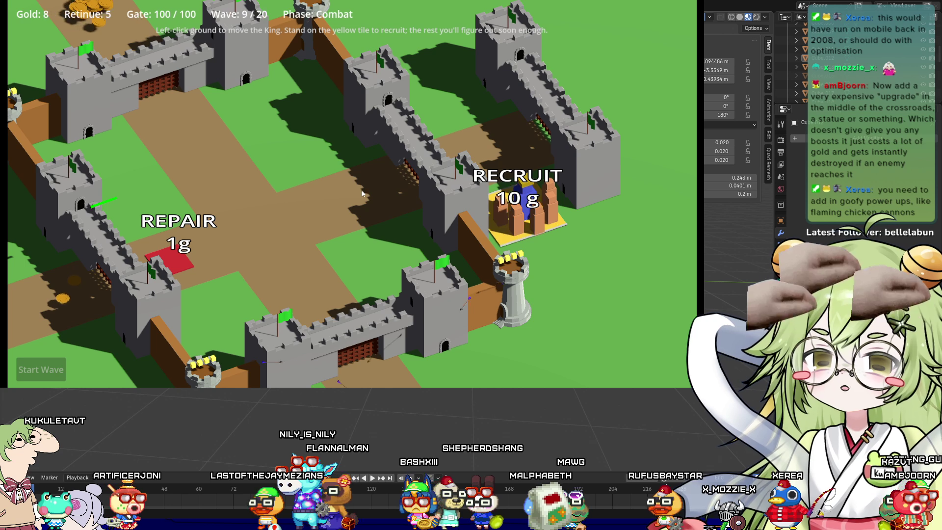
pyautogui.click(347, 266)
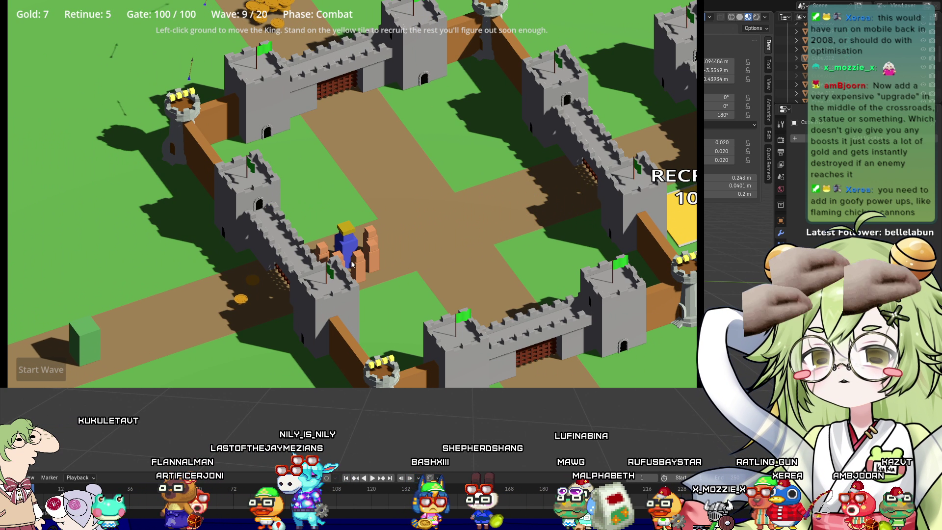
# Collect coins beyond the north gate, then bring the retinue of 8 onto the Repair tile
pyautogui.click(389, 166)
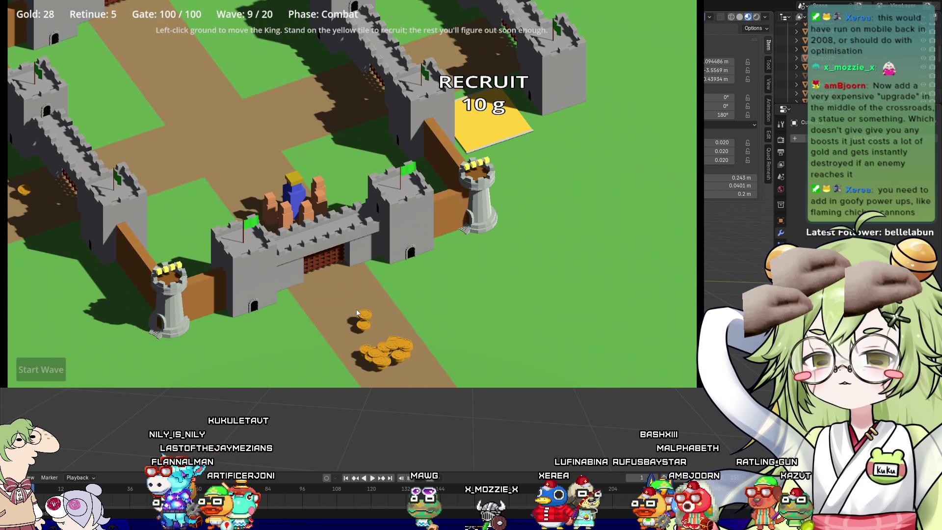
pyautogui.click(357, 315)
pyautogui.click(502, 210)
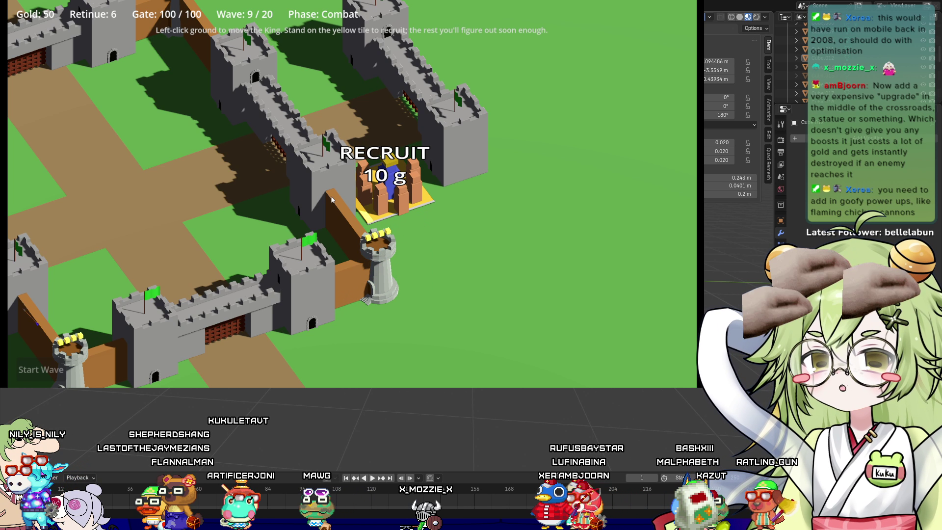
pyautogui.click(255, 140)
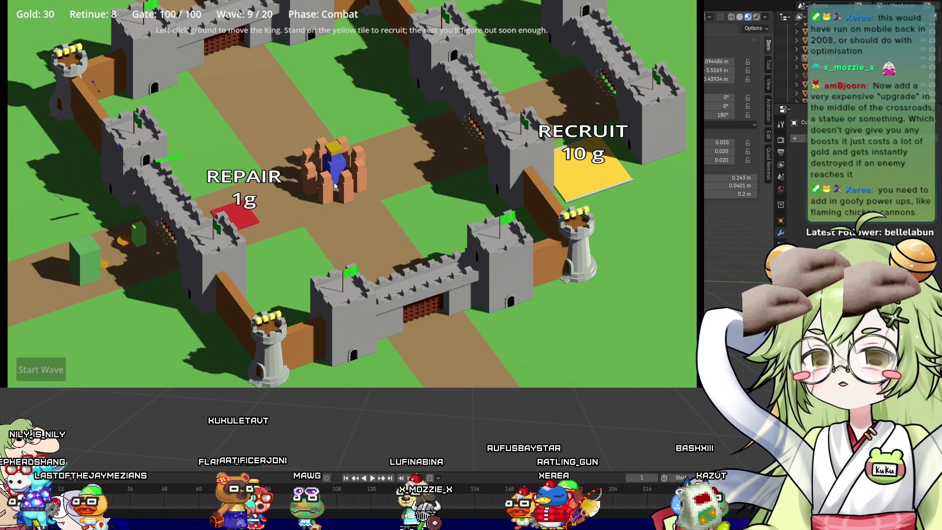
pyautogui.click(230, 233)
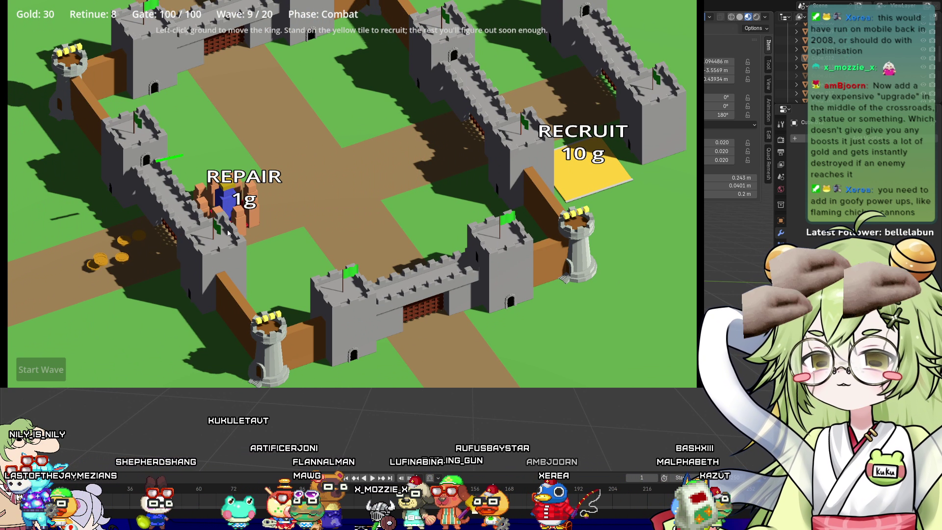
pyautogui.click(133, 245)
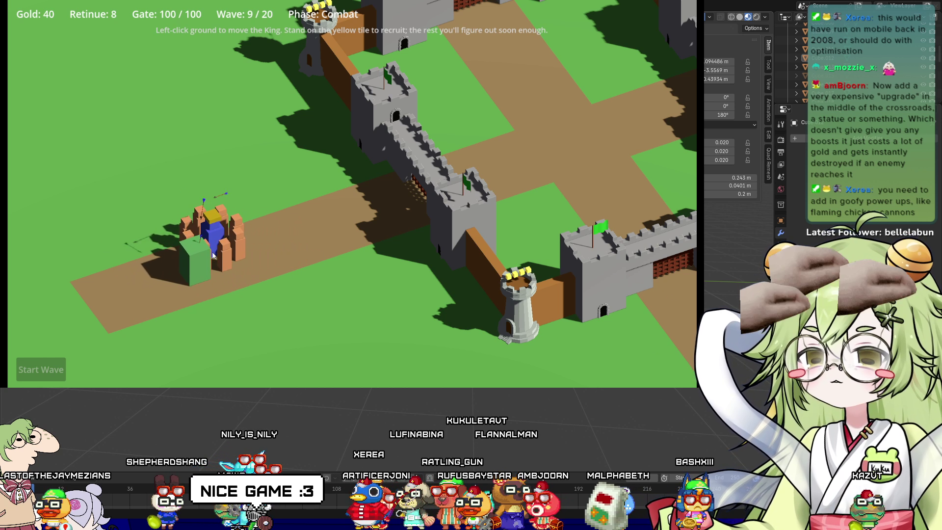
# Collect the green cube and scattered coins to reach 50 gold, then head toward the Repair tile
pyautogui.click(337, 229)
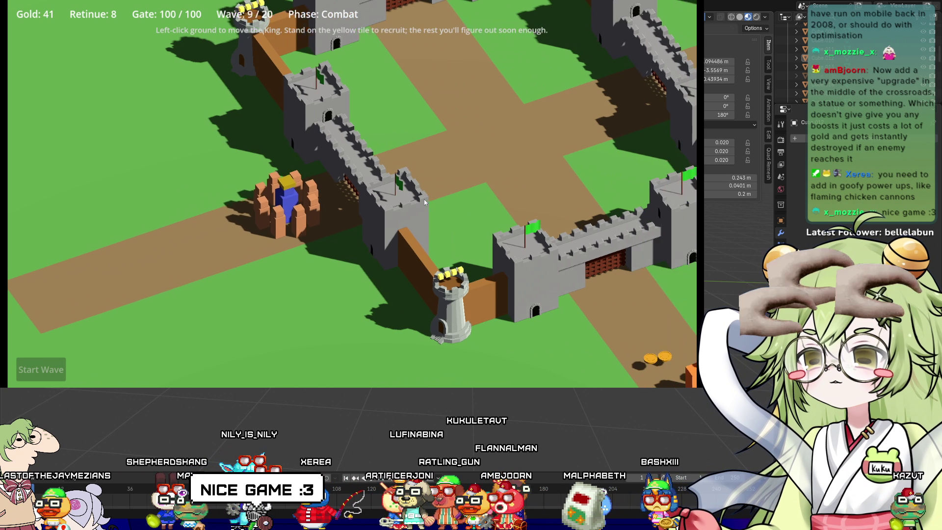
pyautogui.click(371, 205)
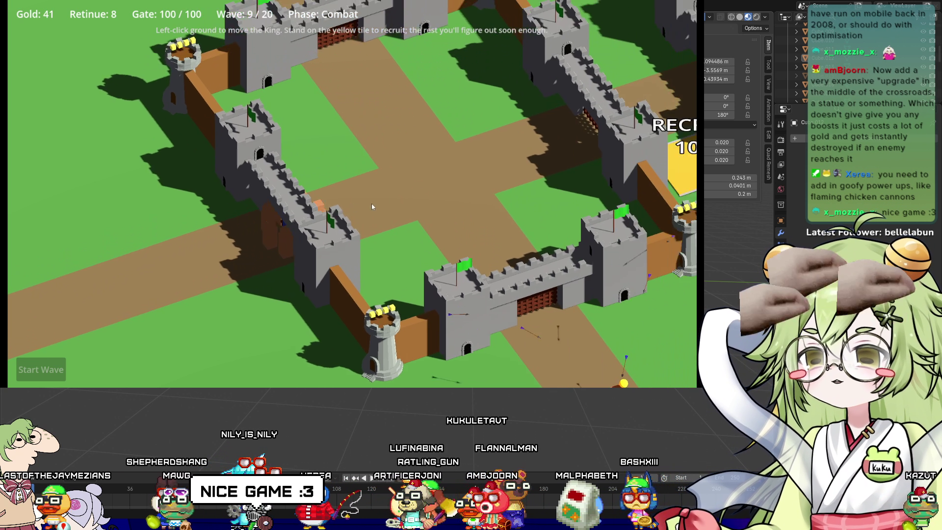
pyautogui.click(358, 286)
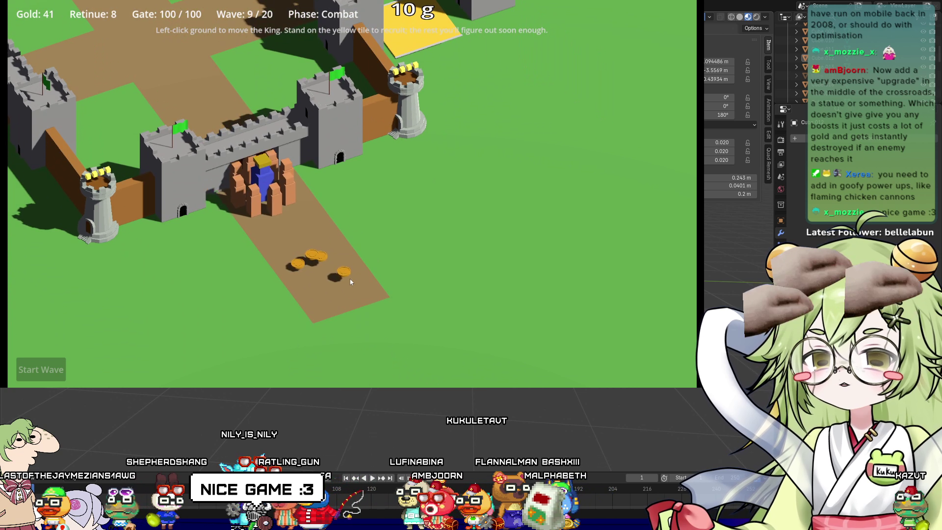
pyautogui.click(308, 232)
pyautogui.click(276, 166)
pyautogui.click(229, 136)
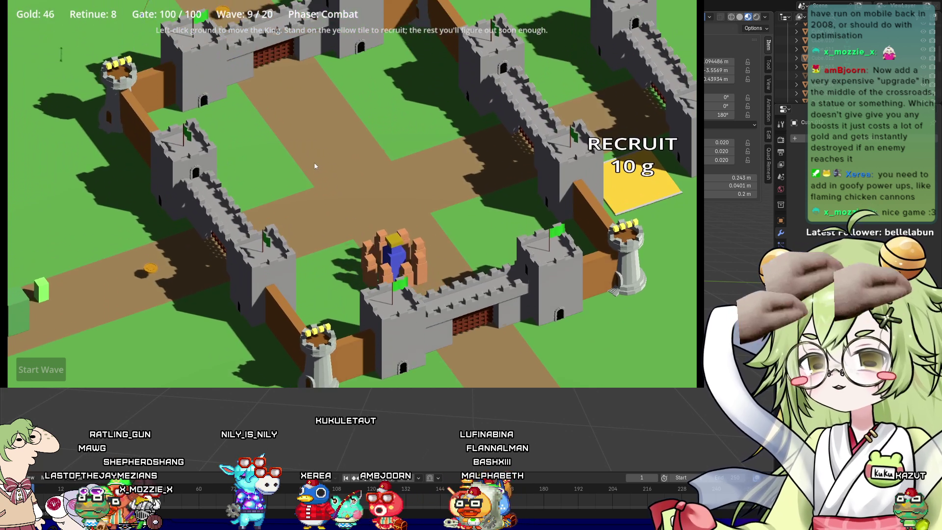
pyautogui.click(152, 265)
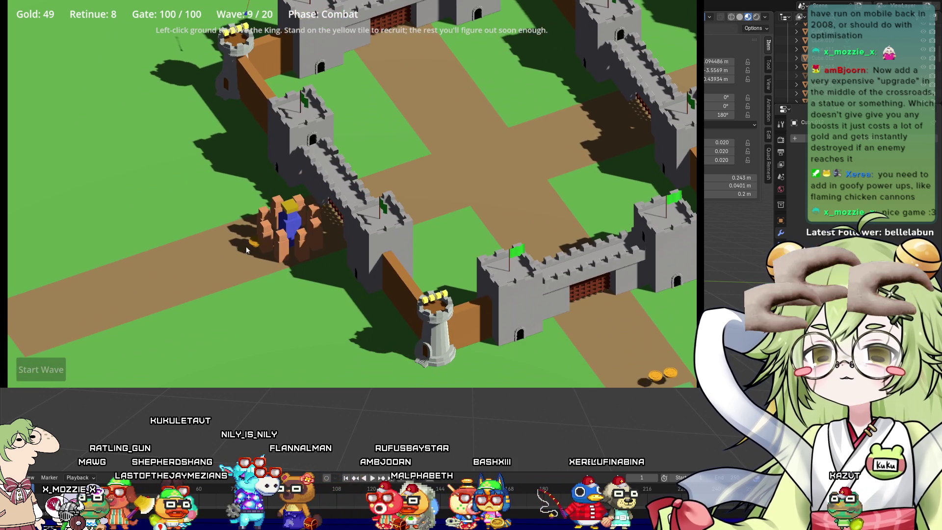
pyautogui.click(439, 165)
pyautogui.click(309, 170)
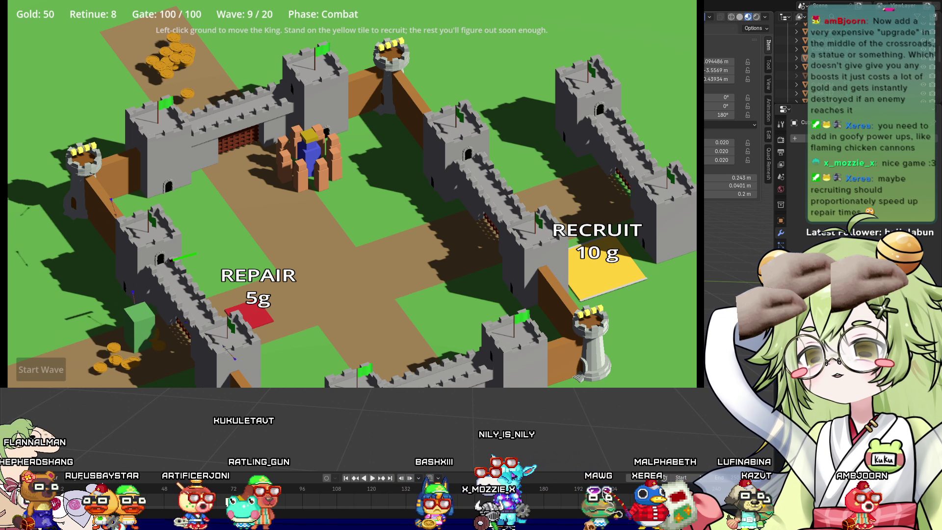
pyautogui.click(260, 252)
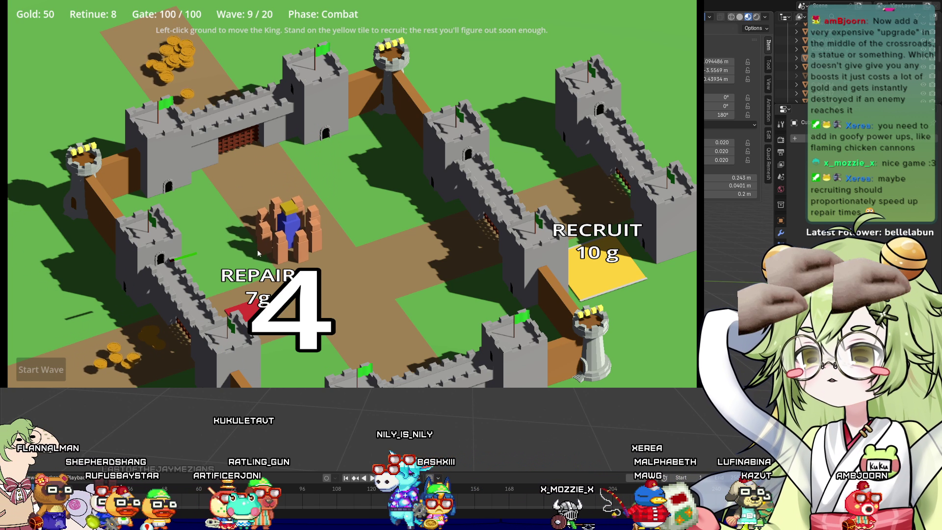
# Stand on the Repair tile, then collect coins on the western path and at the south gate
pyautogui.click(253, 309)
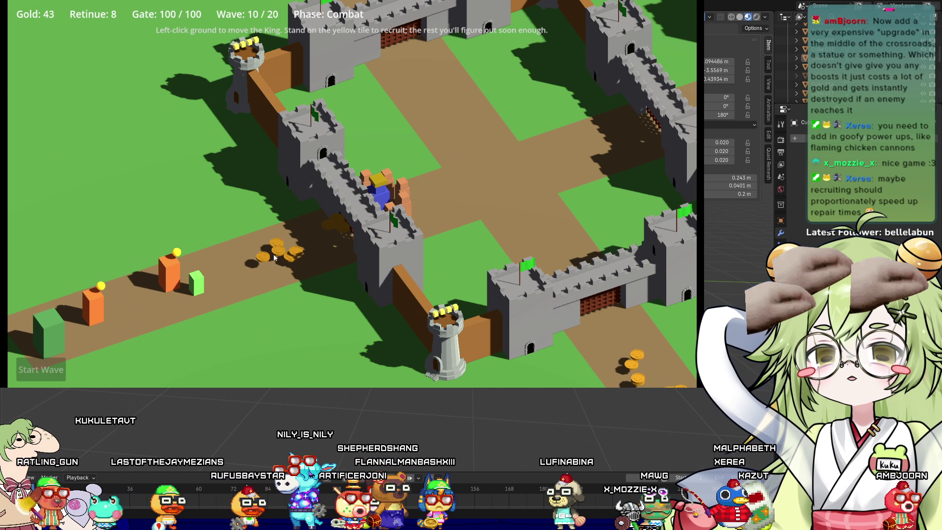
pyautogui.click(274, 257)
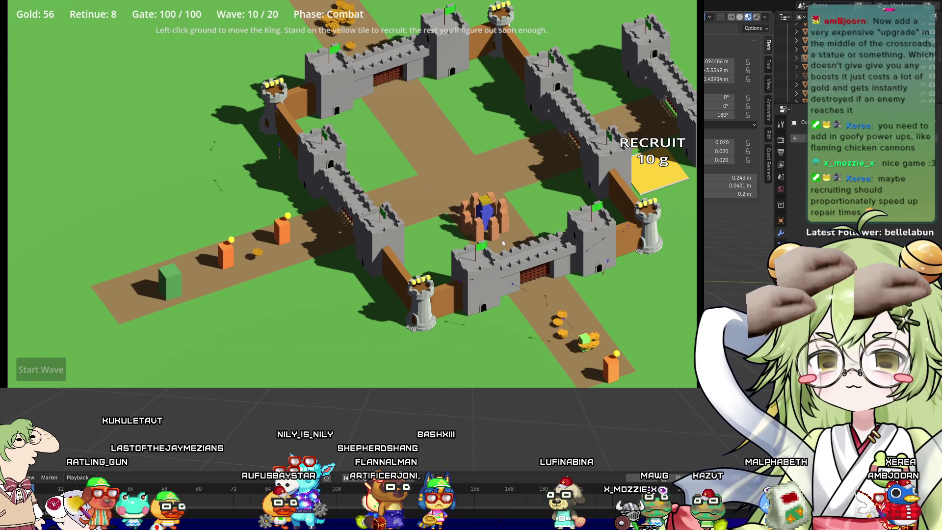
pyautogui.click(502, 239)
pyautogui.click(437, 168)
pyautogui.click(373, 212)
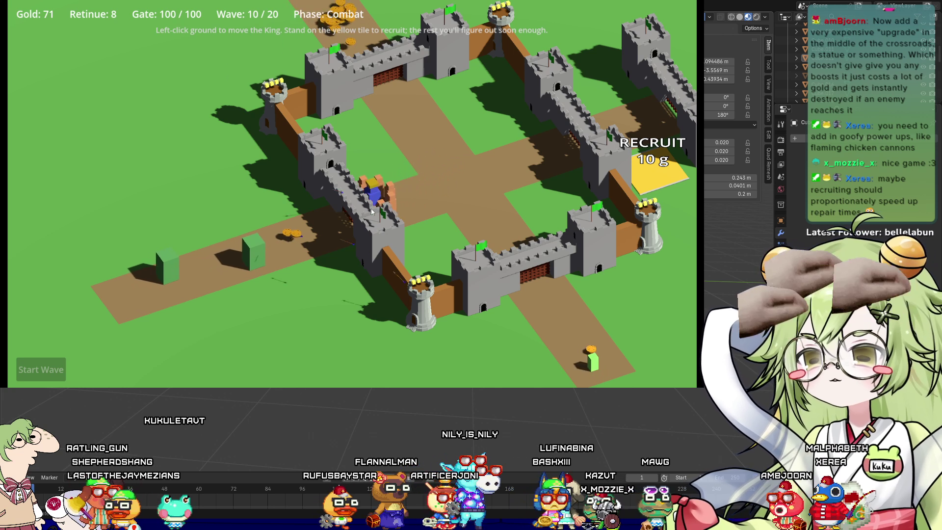
pyautogui.scroll(-3, 348, 157)
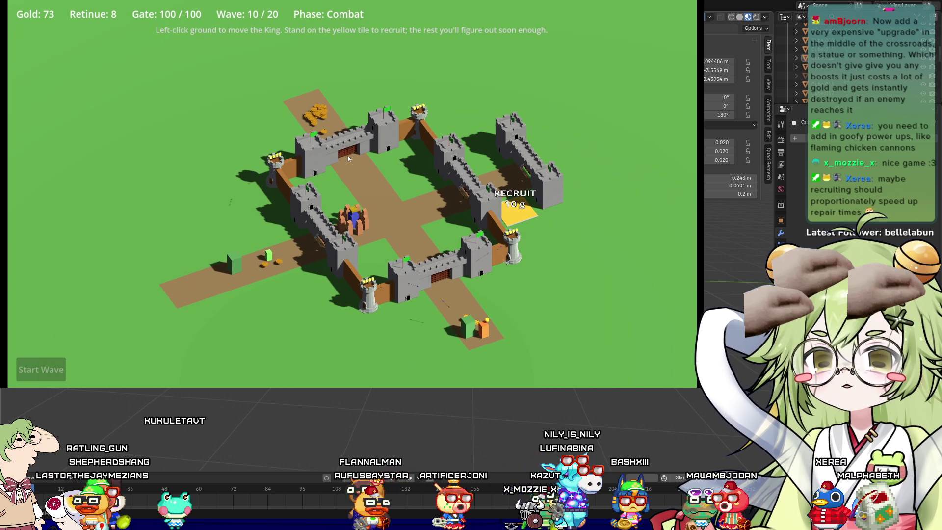
pyautogui.scroll(2, 373, 290)
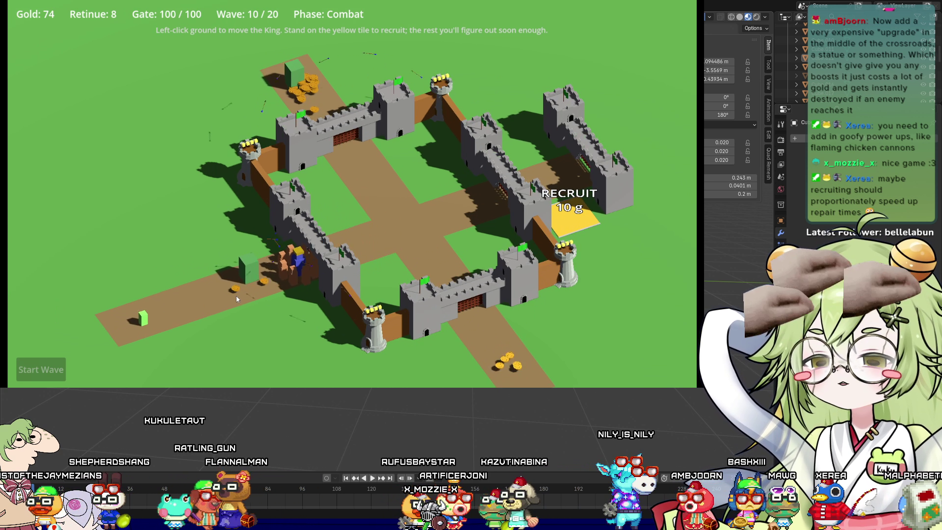
pyautogui.click(406, 233)
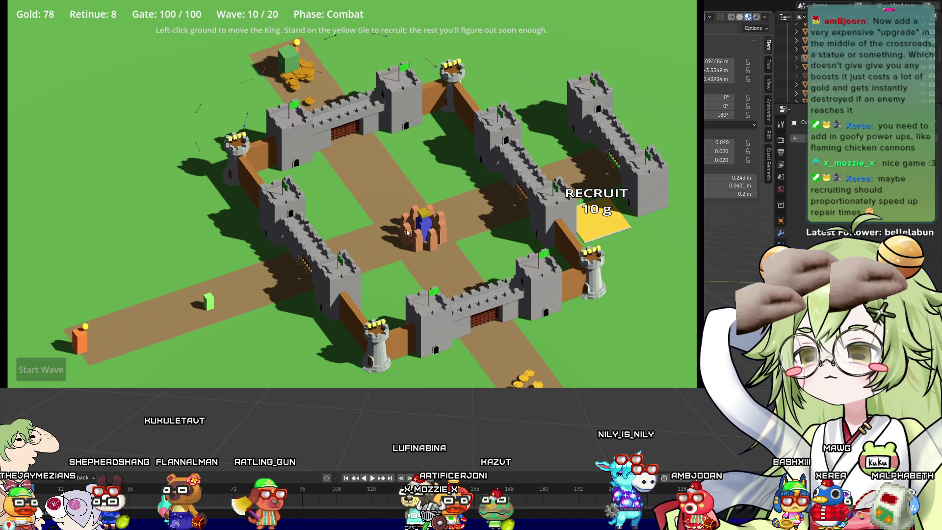
# Gather the north and south gold piles and the western coins, raising gold toward 127
pyautogui.click(320, 259)
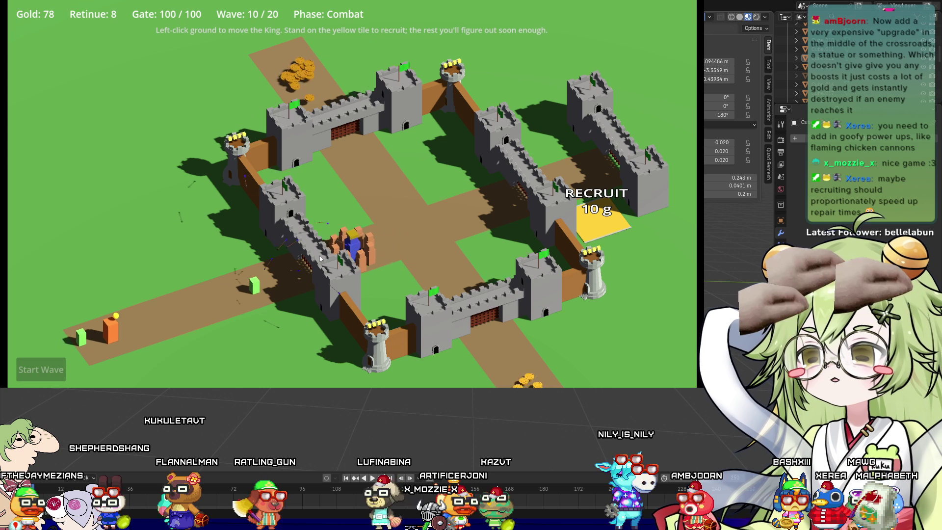
pyautogui.click(305, 72)
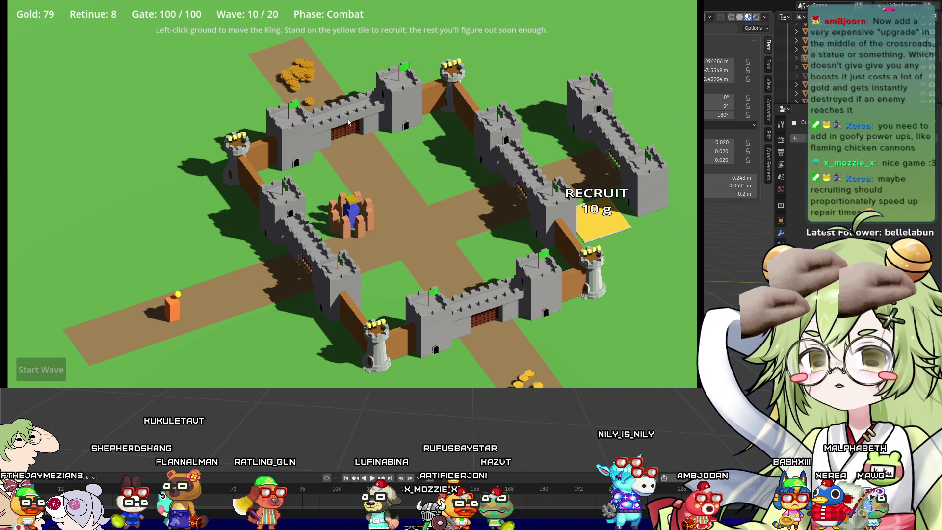
pyautogui.click(387, 202)
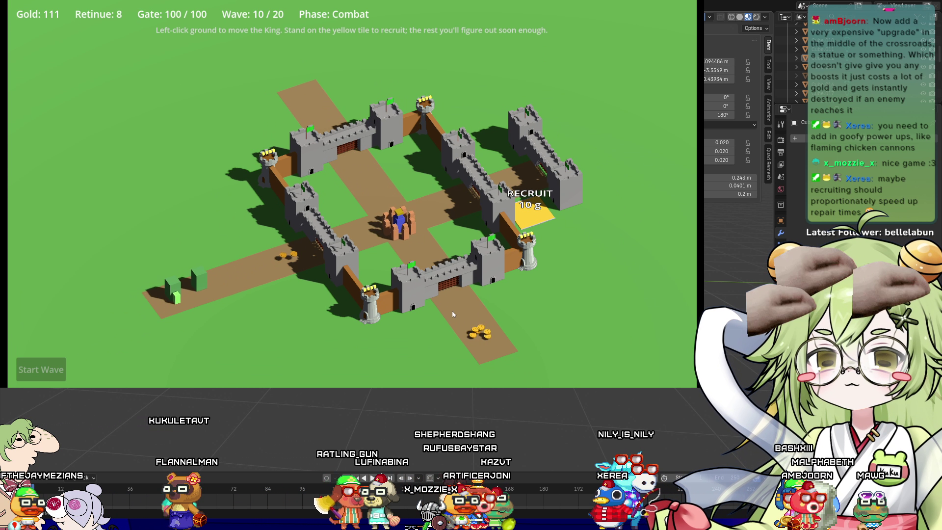
pyautogui.click(452, 314)
pyautogui.scroll(2, 440, 355)
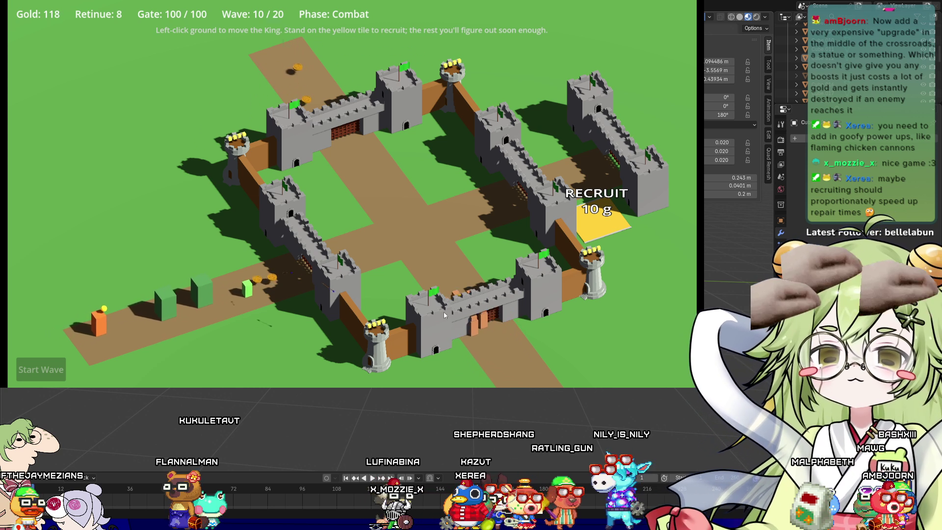
pyautogui.scroll(3, 444, 311)
pyautogui.scroll(-2, 379, 312)
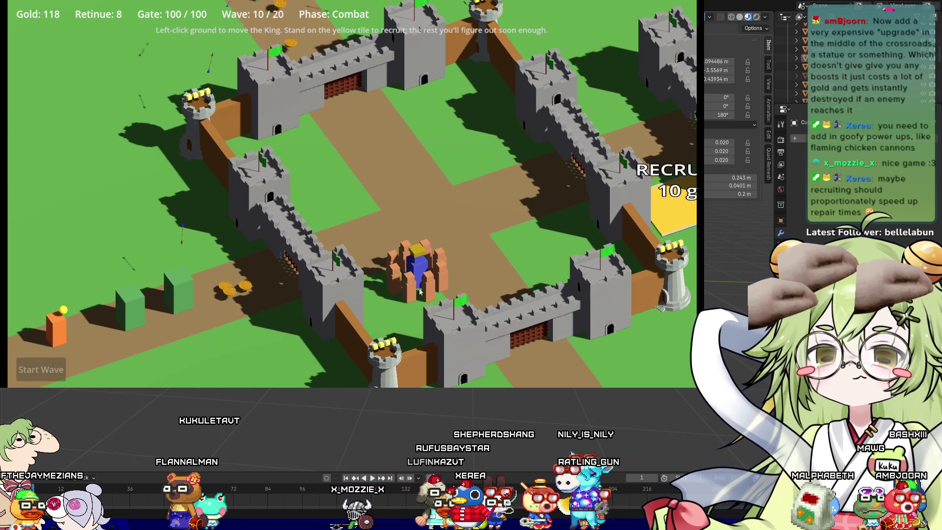
pyautogui.click(356, 209)
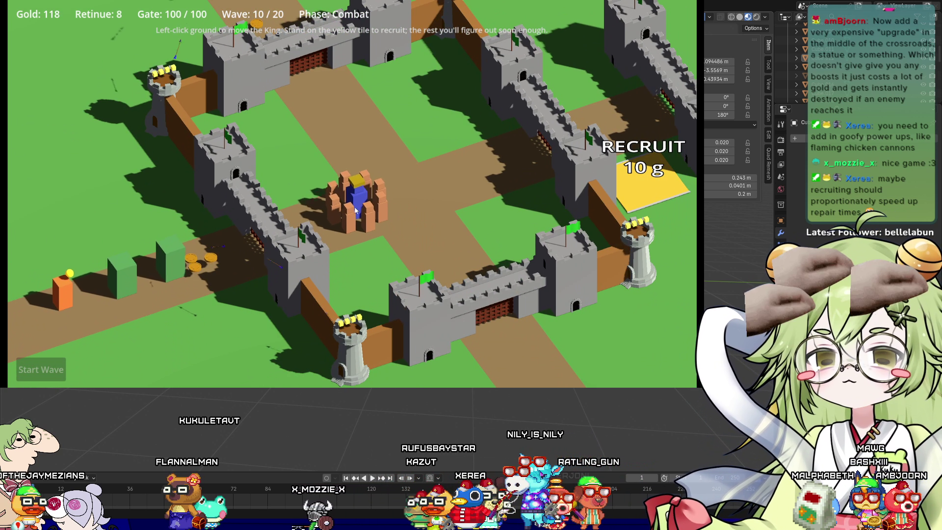
pyautogui.click(240, 255)
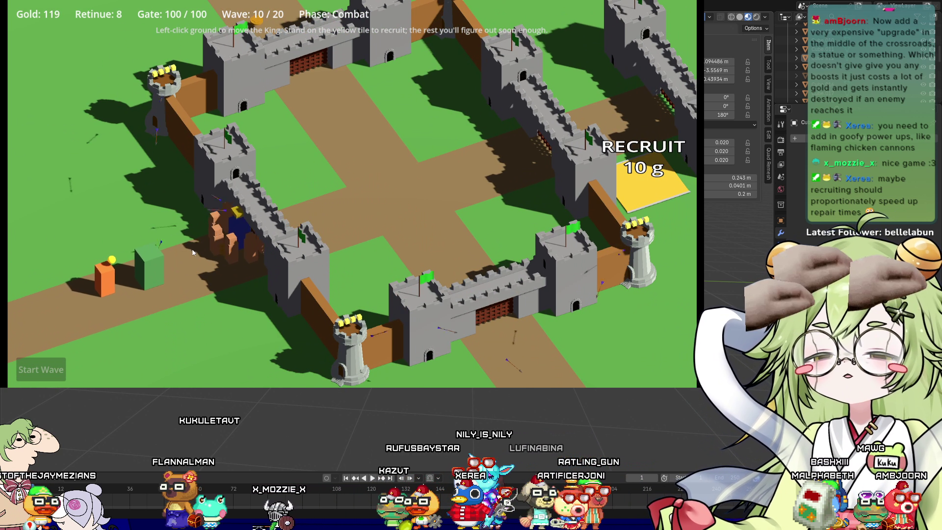
pyautogui.click(393, 214)
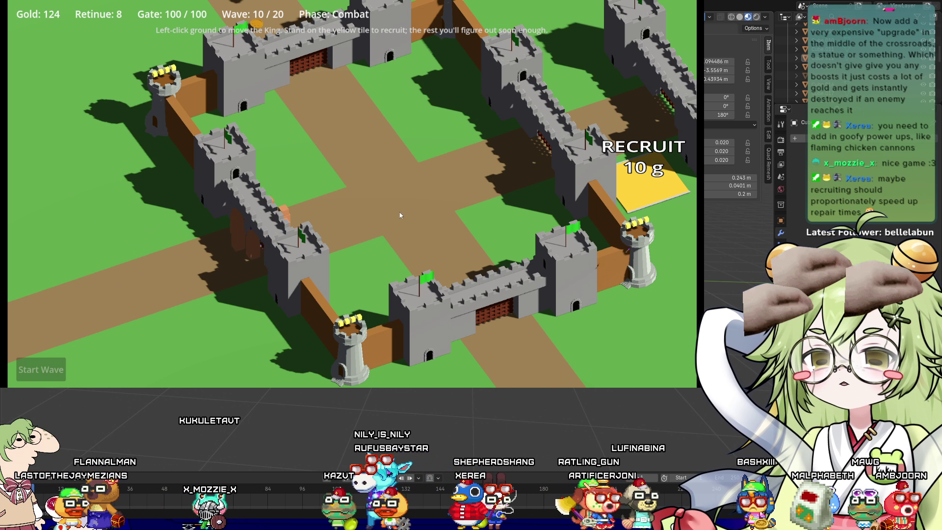
# Grab the southern coins, then close the playtest window with Escape
pyautogui.scroll(-2, 408, 284)
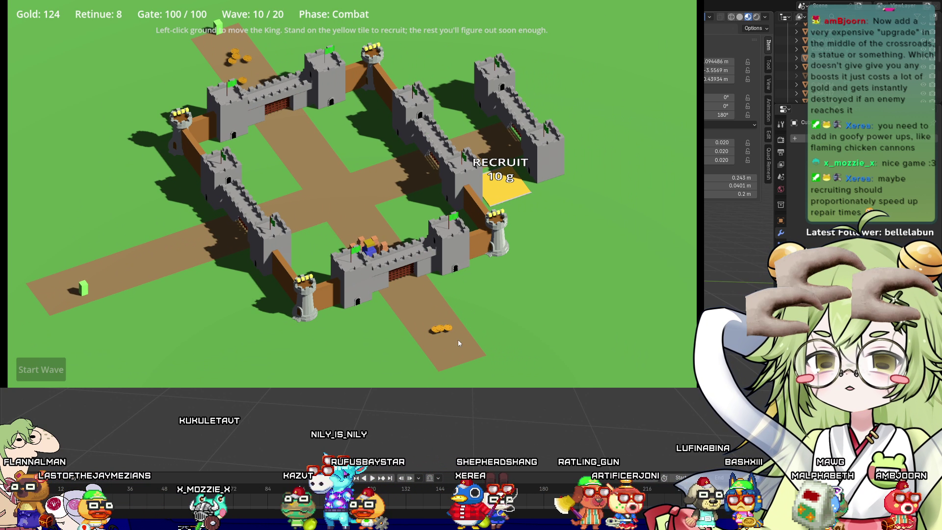
pyautogui.click(459, 341)
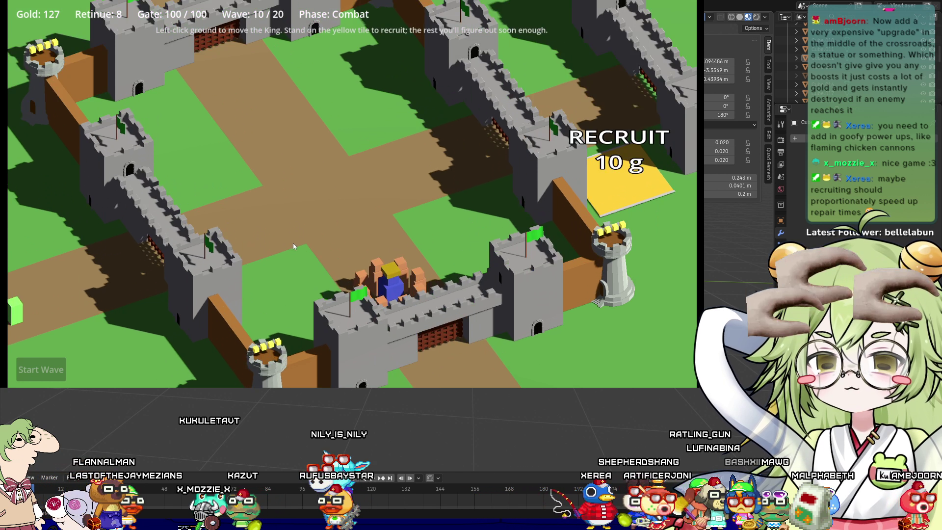
pyautogui.click(216, 231)
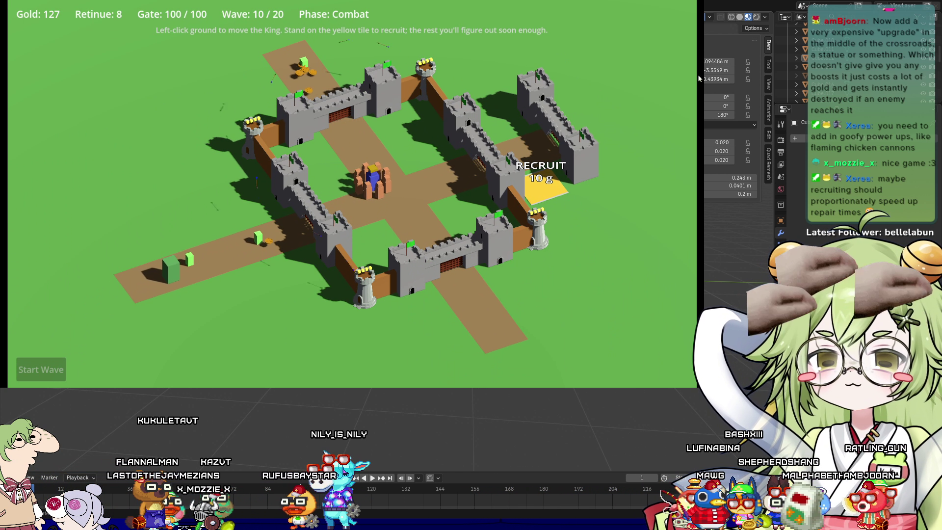
pyautogui.press('Escape')
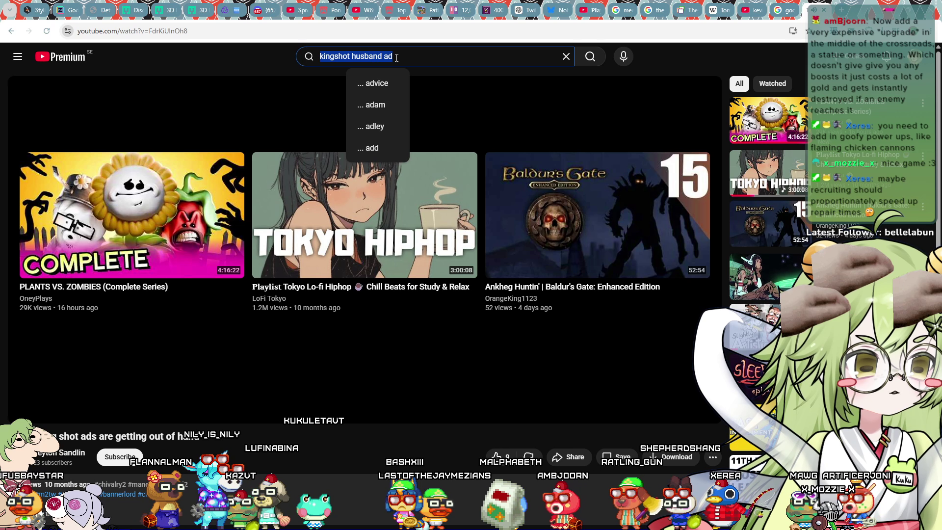
# Search YouTube for 'kingshot ad ai', watch one Short and open another in a background tab
pyautogui.write('kingsh')
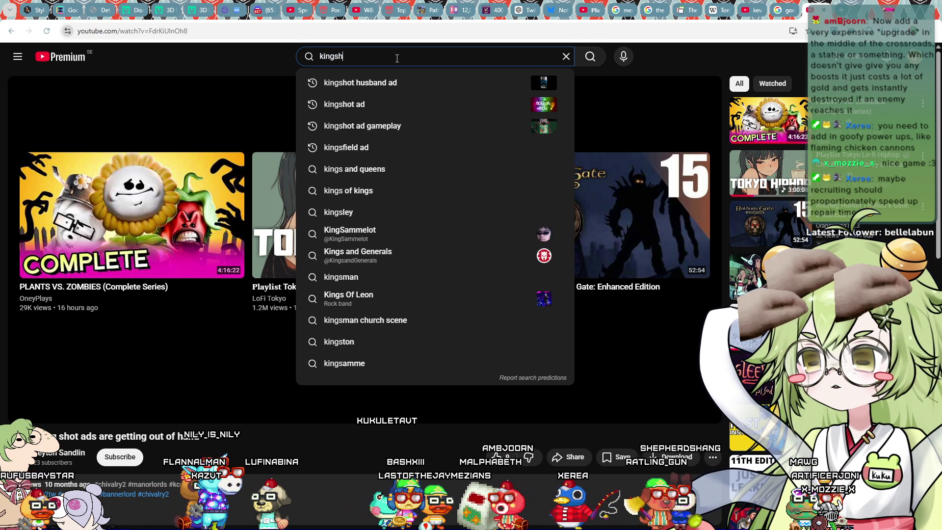
pyautogui.write('ot ad ai')
pyautogui.press('Return')
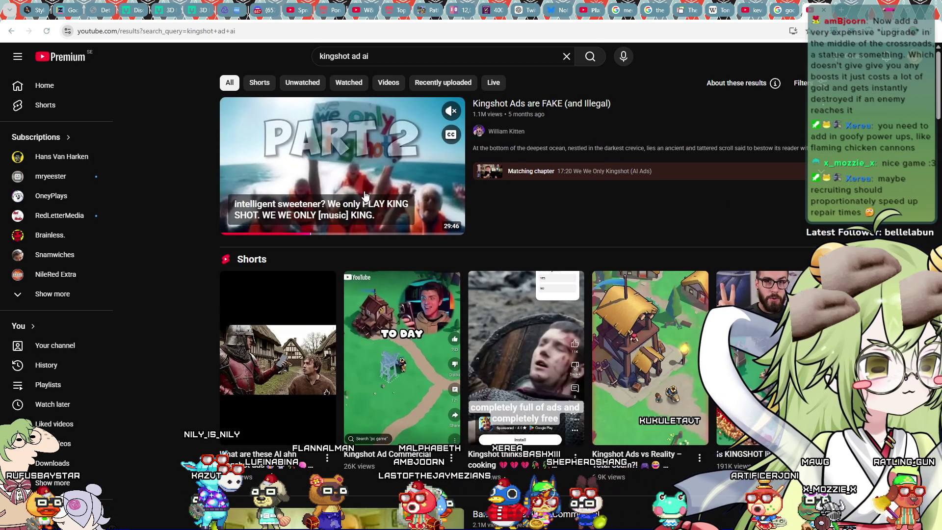
pyautogui.scroll(-4, 364, 196)
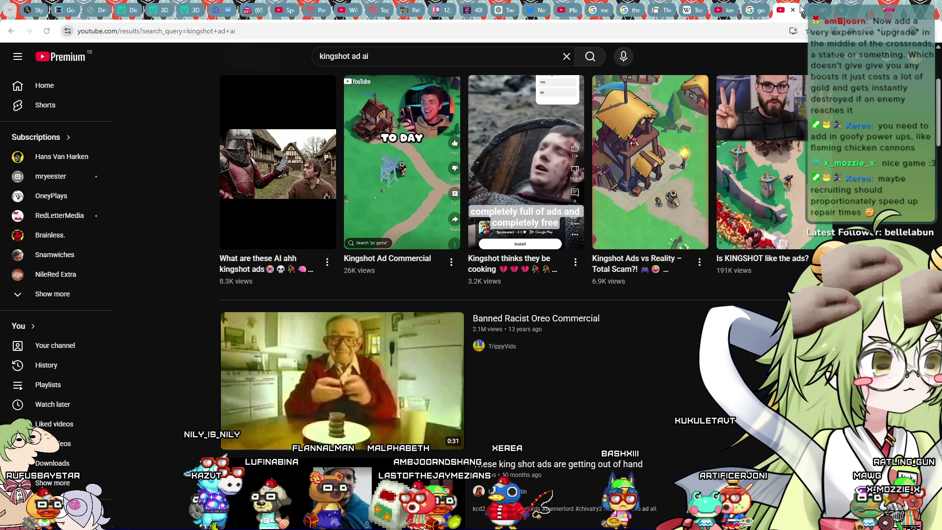
pyautogui.click(278, 162)
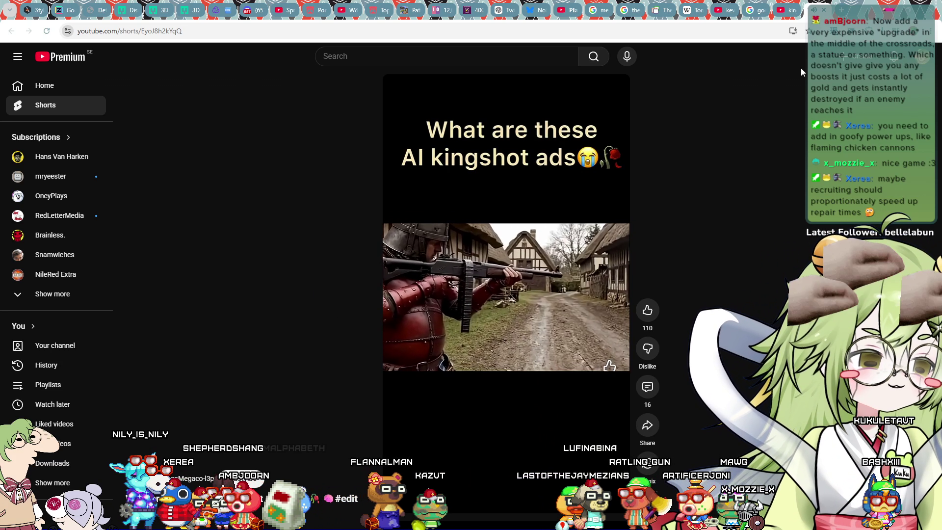
pyautogui.hotkey('alt', 'Left')
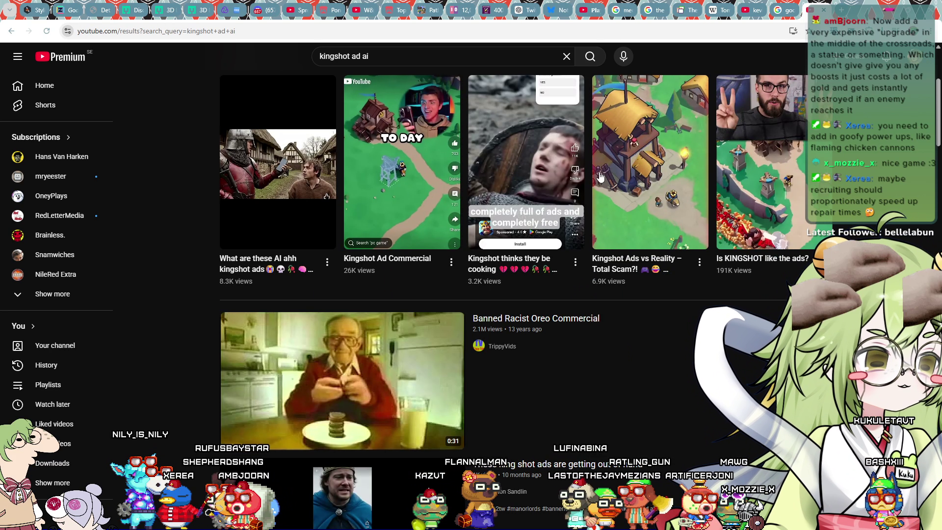
pyautogui.scroll(-10, 497, 193)
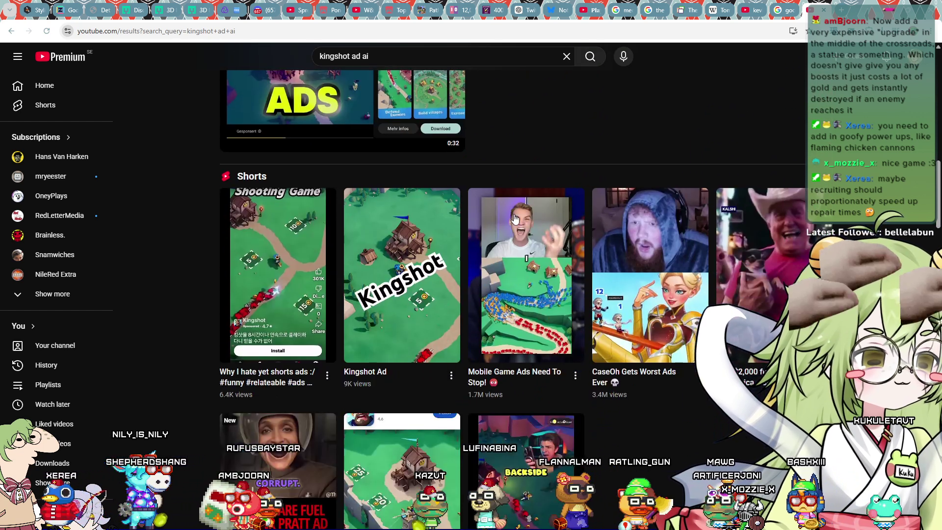
pyautogui.scroll(-3, 377, 212)
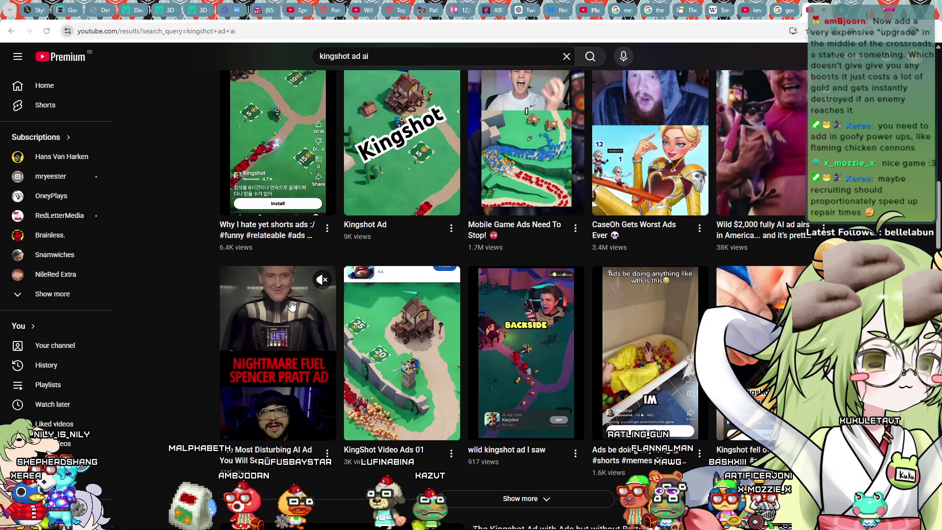
pyautogui.middleClick(291, 305)
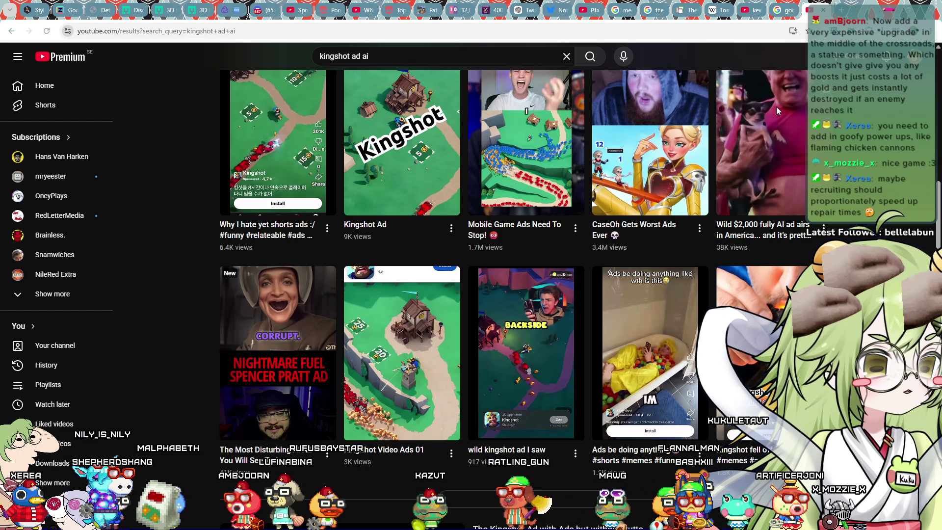
pyautogui.scroll(-8, 291, 305)
pyautogui.scroll(-20, 291, 305)
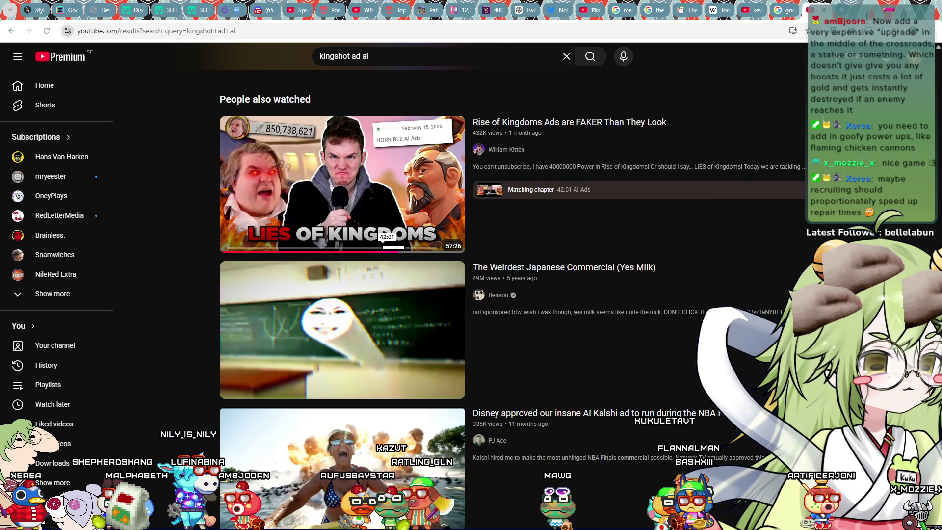
pyautogui.scroll(-5, 638, 279)
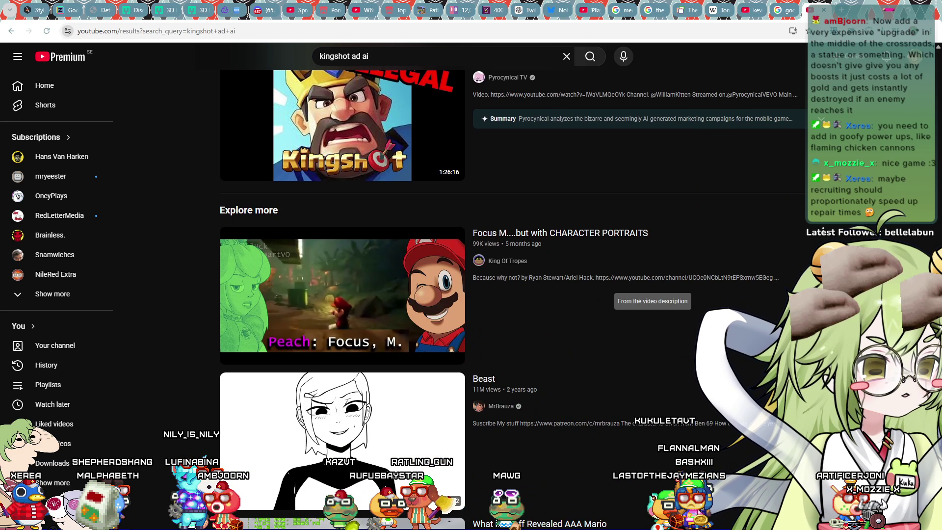
pyautogui.scroll(20, 309, 221)
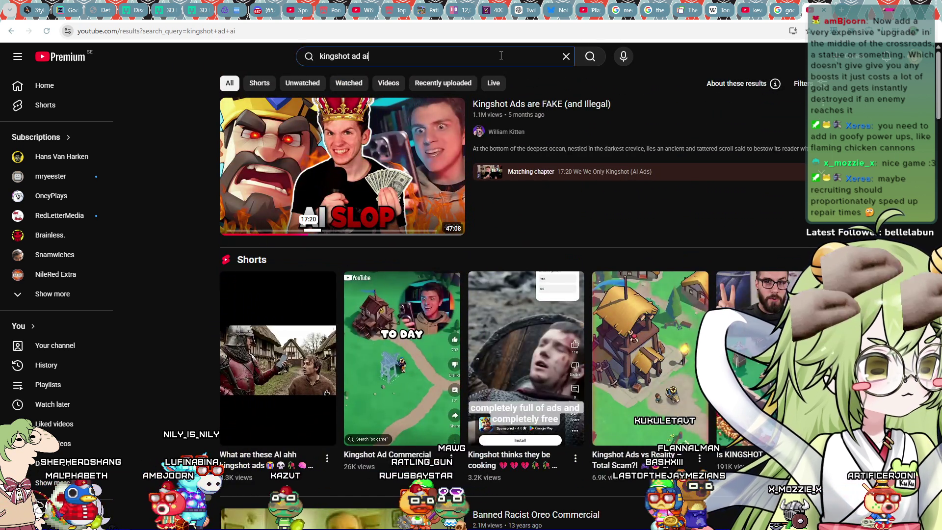
# Refine the search to 'kingshot ad this is my husband' and open 'Kingshot Ads are FAKE (and Illegal)'
pyautogui.click(501, 56)
pyautogui.press('BackSpace')
pyautogui.press('BackSpace')
pyautogui.write('this is')
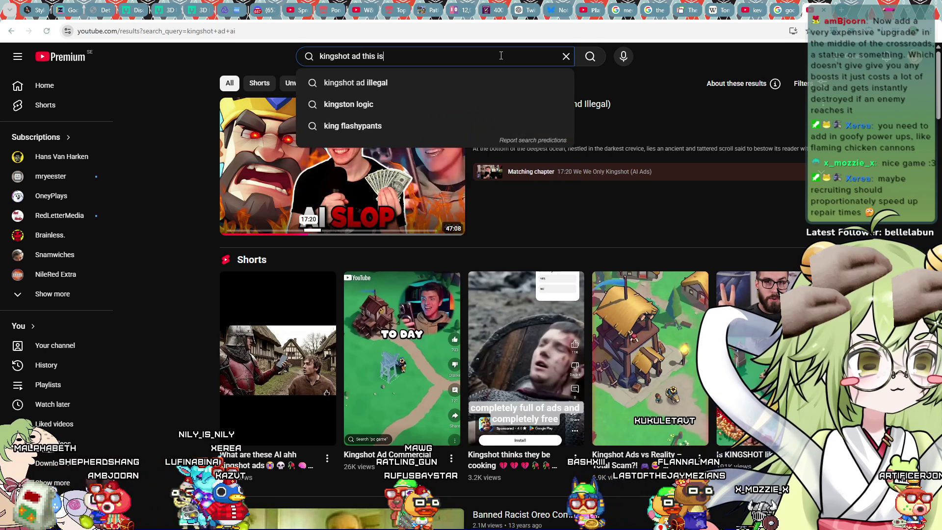
pyautogui.write(' my husband')
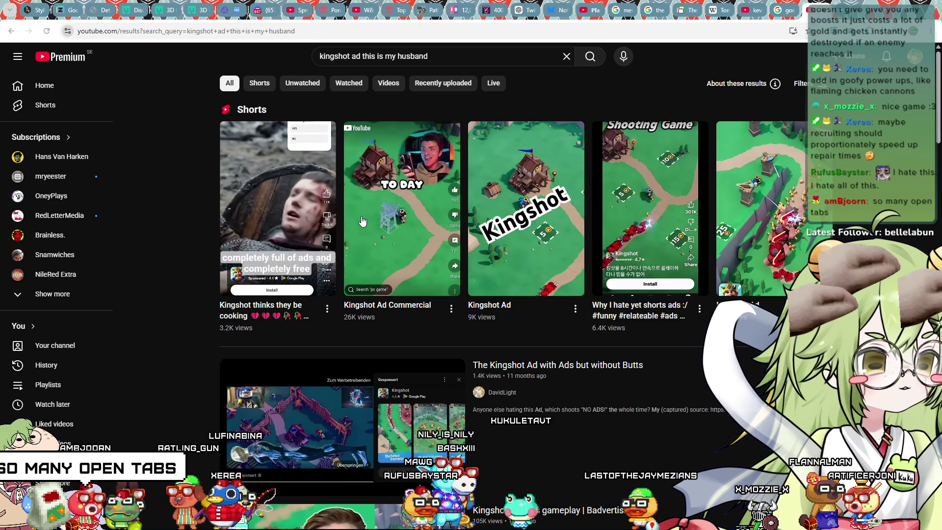
pyautogui.moveTo(363, 221)
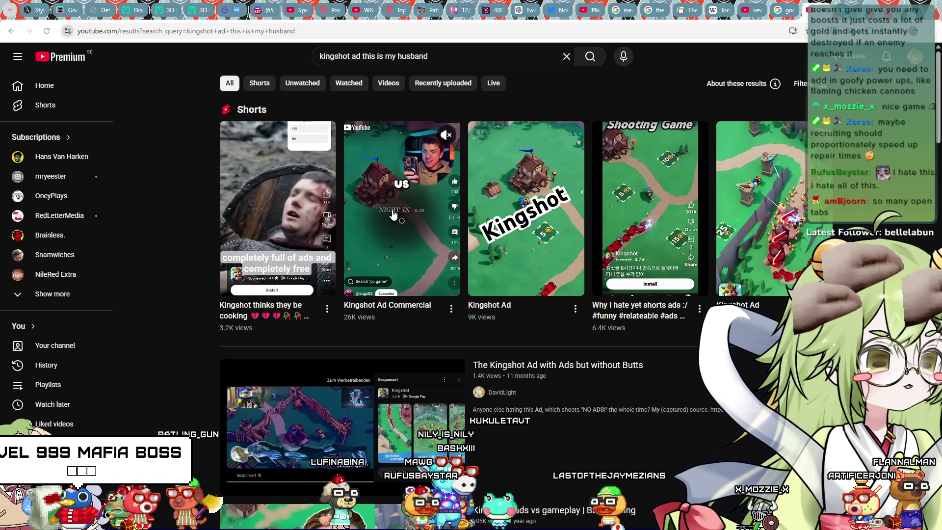
pyautogui.scroll(-4, 328, 232)
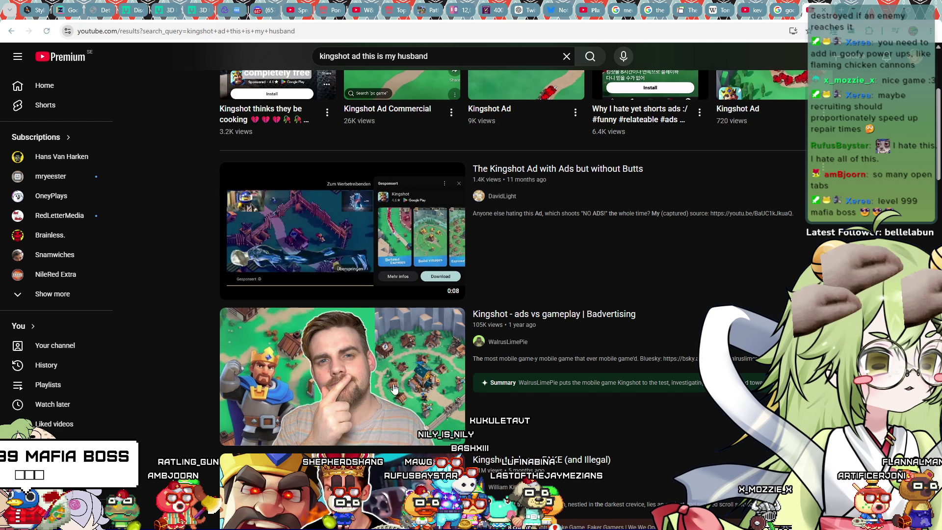
pyautogui.scroll(-3, 383, 344)
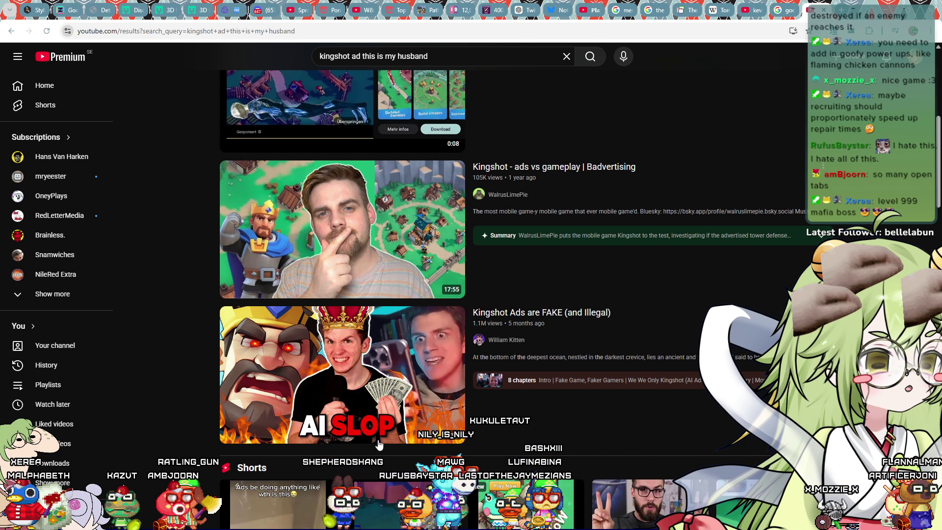
pyautogui.click(368, 401)
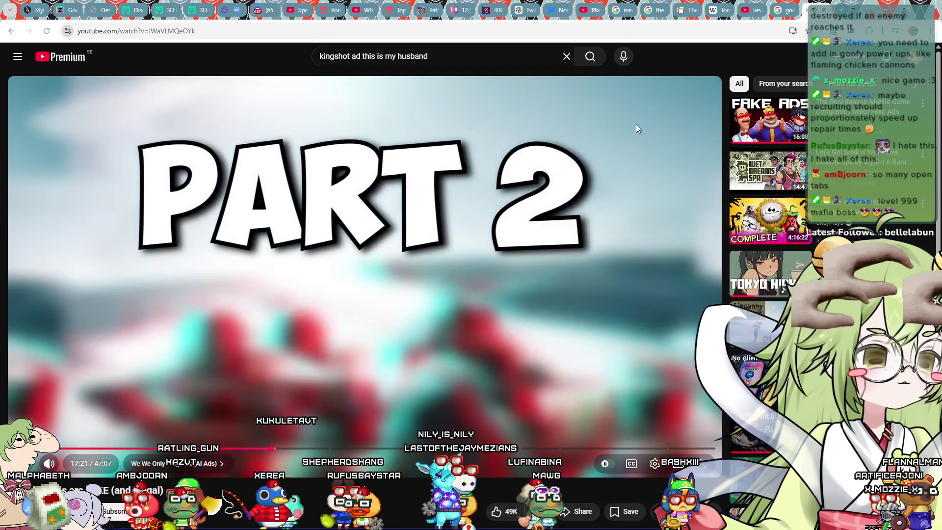
# Rewind the 'Kingshot Ads are FAKE' video several seconds and play it fullscreen
pyautogui.press('Left')
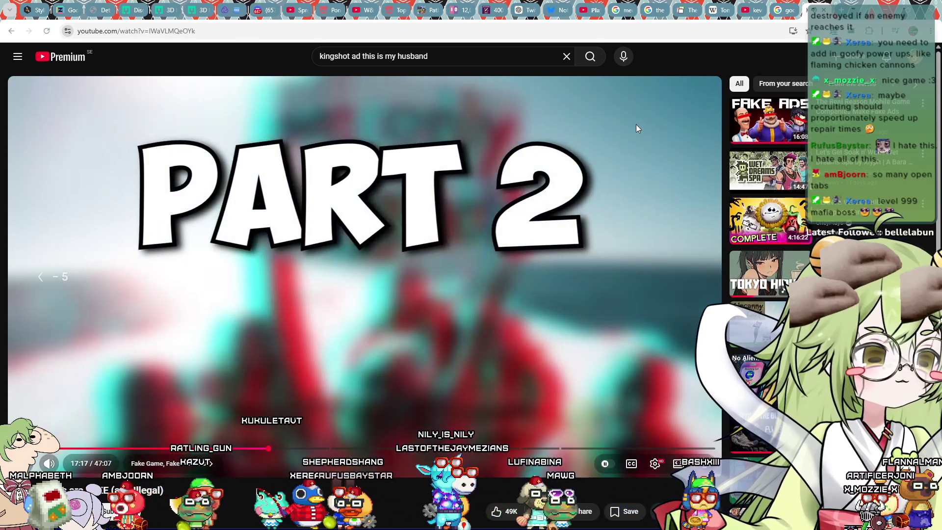
pyautogui.press('Left')
pyautogui.press('Left')
pyautogui.press('Left')
pyautogui.press('Left')
pyautogui.press('Left')
pyautogui.press('Left')
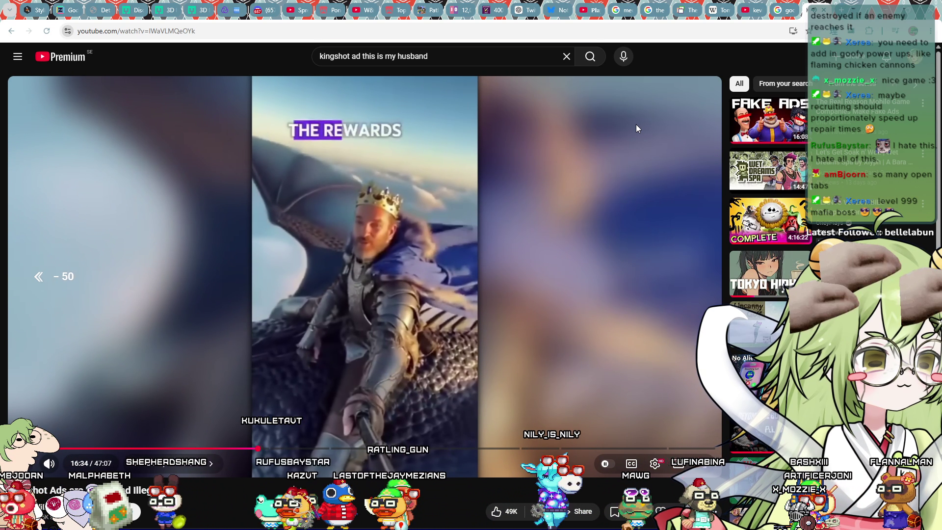
pyautogui.press('Left')
pyautogui.press('Left')
pyautogui.press('Left')
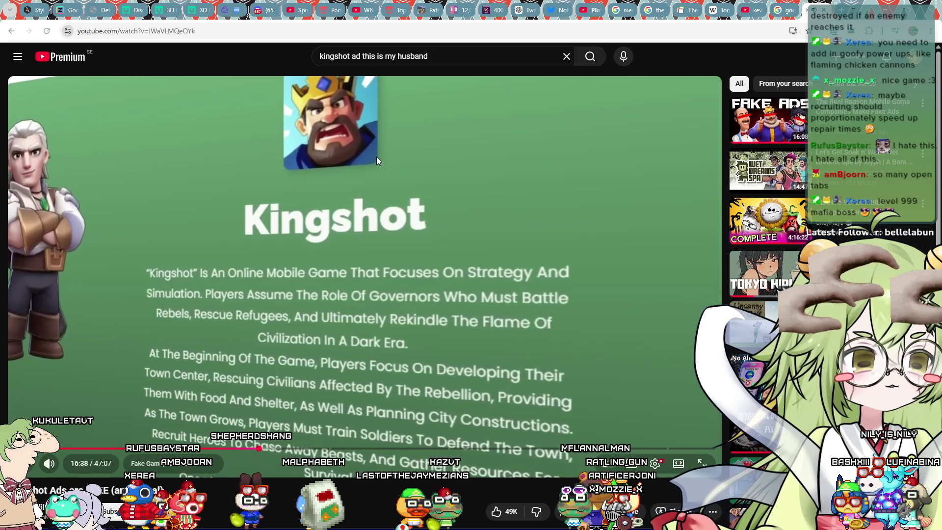
pyautogui.click(445, 197)
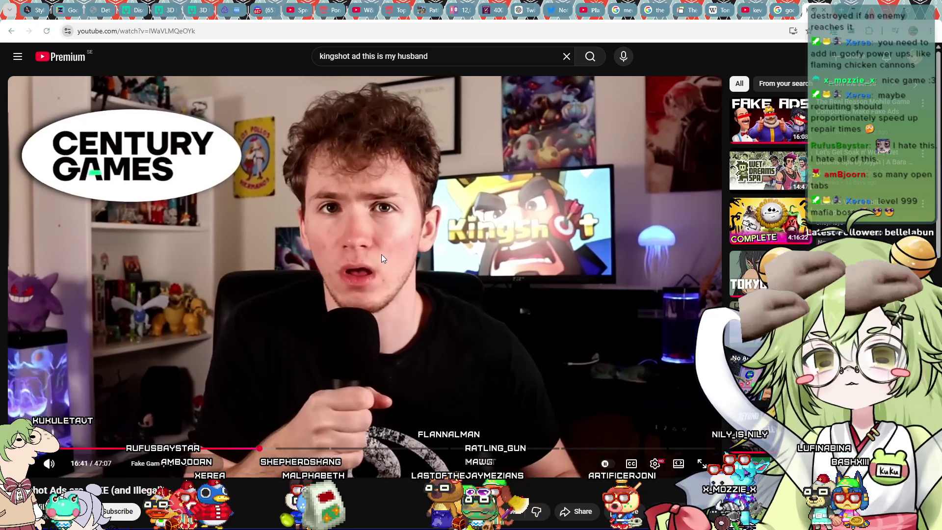
pyautogui.doubleClick(385, 224)
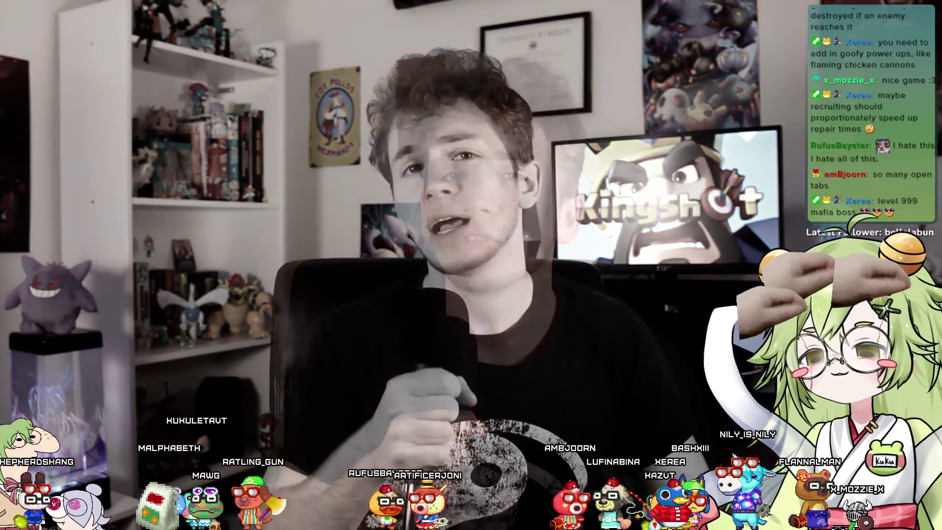
# Replay the last 15 seconds of the video, pause it, and return to the Blender castle scene
pyautogui.press('space')
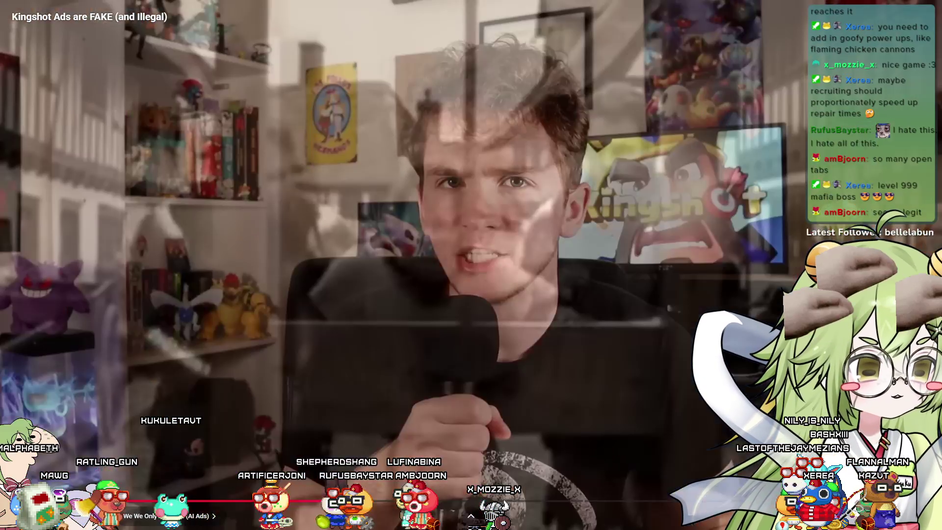
pyautogui.press('Left')
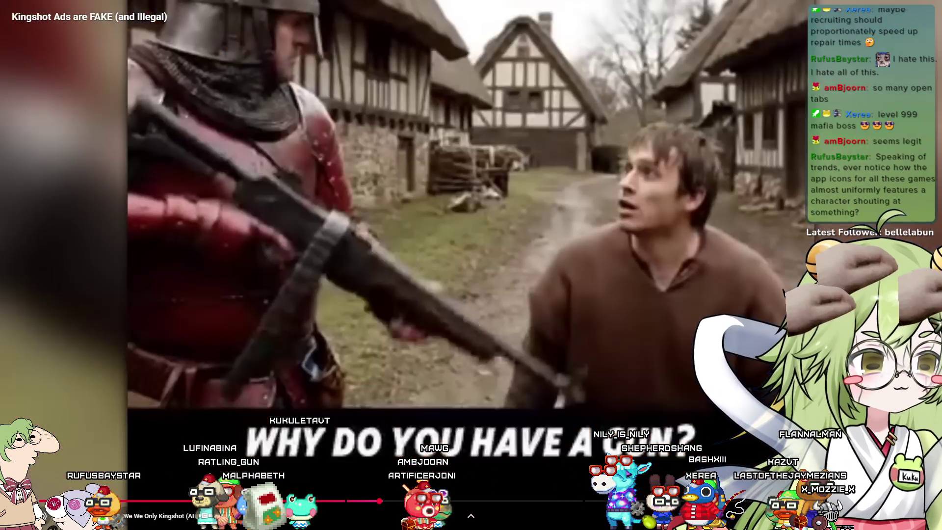
pyautogui.press('j')
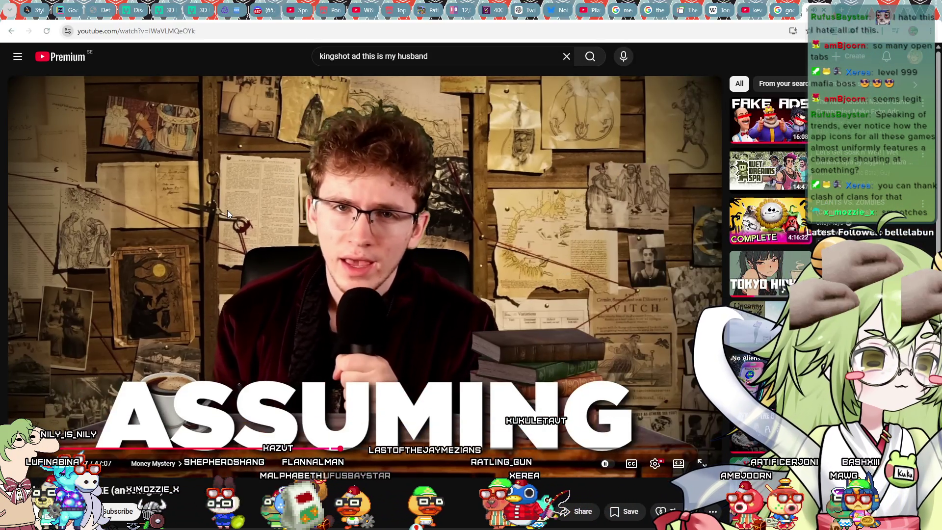
pyautogui.click(212, 210)
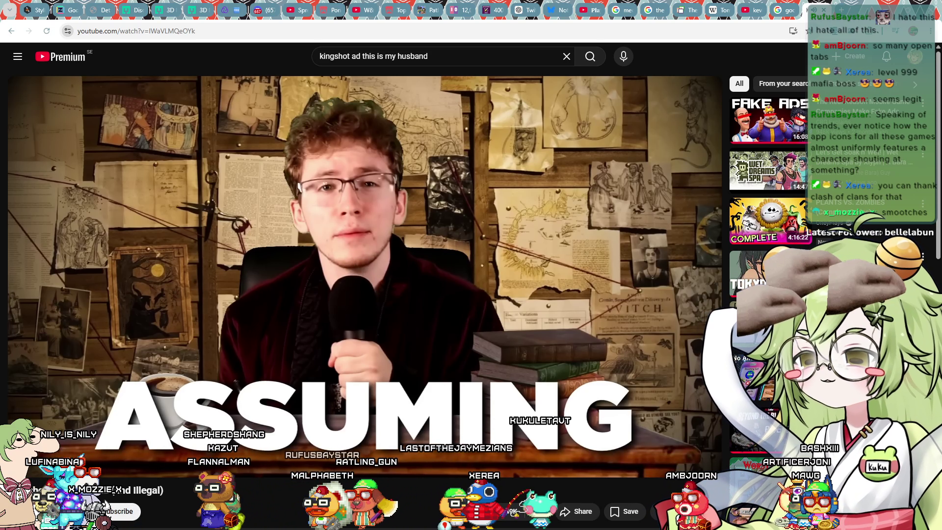
pyautogui.hotkey('alt', 'Tab')
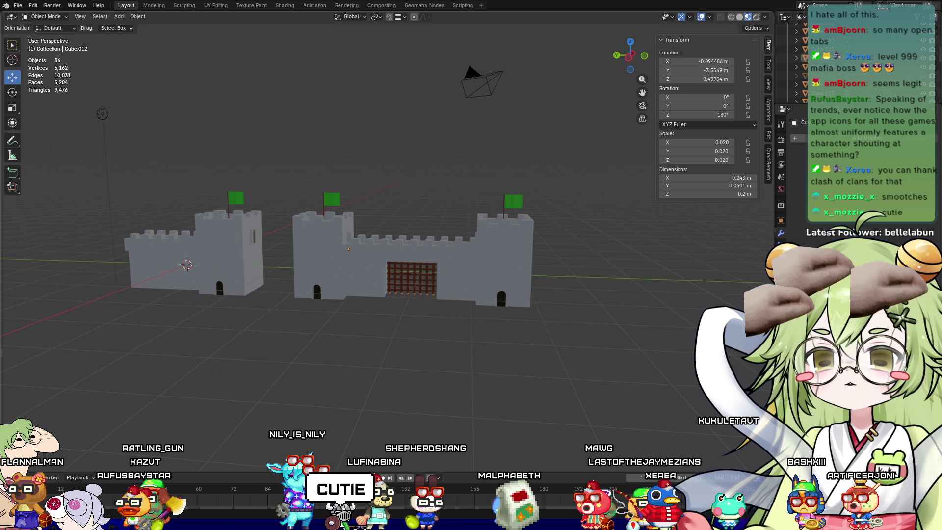
# Save the castle scene as Wall.blend and pick out the left and middle wall sections
pyautogui.moveTo(499, 369)
pyautogui.mouseDown(button='middle')
pyautogui.moveTo(423, 364)
pyautogui.moveTo(496, 371)
pyautogui.moveTo(446, 374)
pyautogui.mouseUp(button='middle')
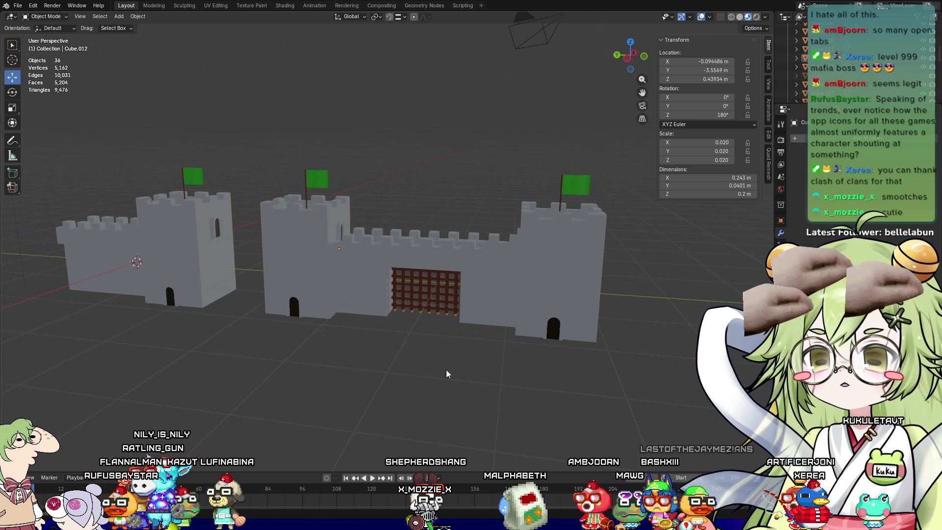
pyautogui.hotkey('ctrl', 's')
pyautogui.moveTo(372, 353)
pyautogui.mouseDown(button='middle')
pyautogui.moveTo(392, 343)
pyautogui.moveTo(234, 354)
pyautogui.moveTo(347, 294)
pyautogui.mouseUp(button='middle')
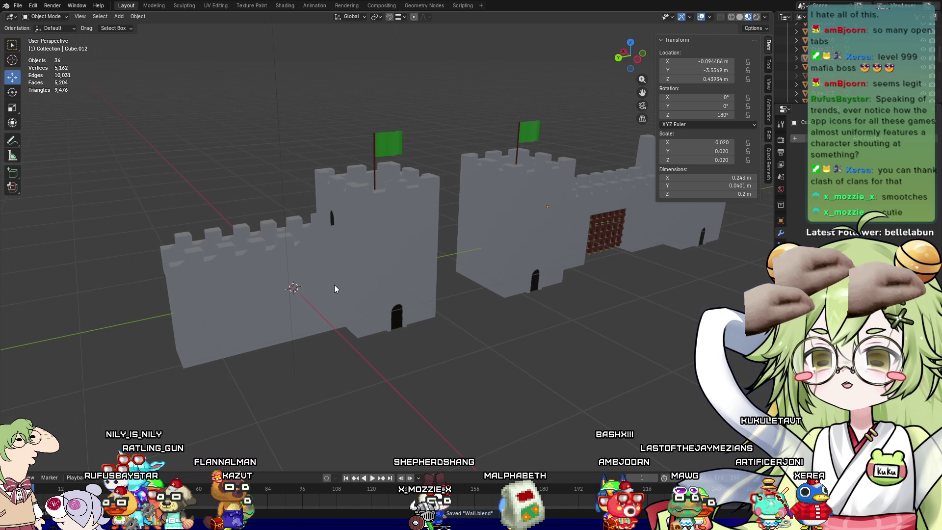
pyautogui.click(275, 277)
pyautogui.click(260, 273)
pyautogui.click(280, 253)
pyautogui.click(265, 276)
# Select the wall pieces Cube.006 and Cube, then zoom out to see the whole castle
pyautogui.moveTo(299, 276)
pyautogui.mouseDown(button='middle')
pyautogui.moveTo(225, 302)
pyautogui.moveTo(407, 271)
pyautogui.moveTo(272, 266)
pyautogui.mouseUp(button='middle')
pyautogui.click(273, 266)
pyautogui.click(429, 255)
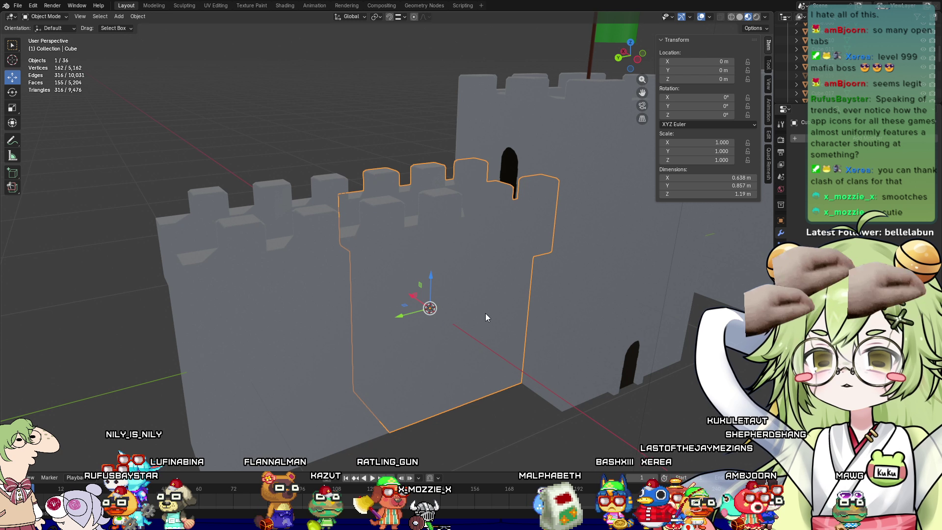
pyautogui.scroll(-5, 485, 314)
pyautogui.moveTo(534, 302)
pyautogui.mouseDown(button='middle')
pyautogui.moveTo(519, 299)
pyautogui.moveTo(536, 313)
pyautogui.moveTo(490, 309)
pyautogui.mouseUp(button='middle')
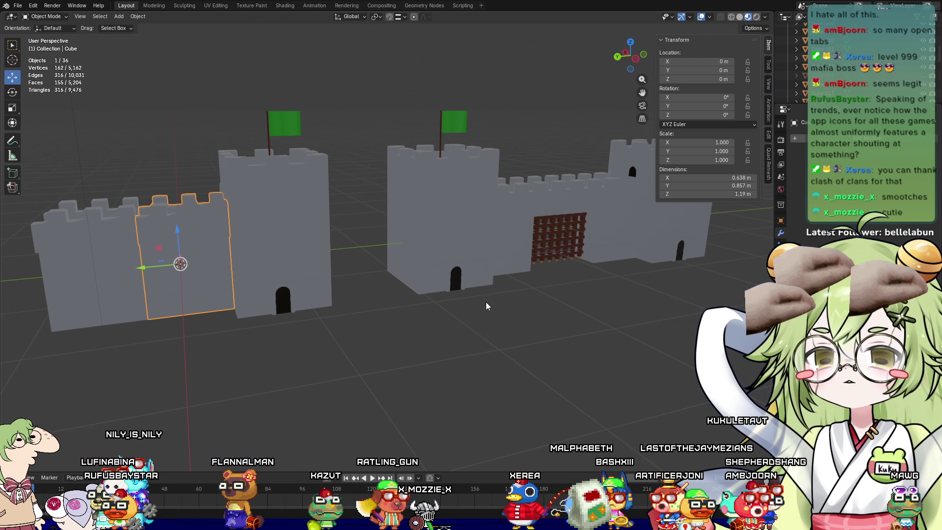
# Box-select every piece of both castles
pyautogui.click(17, 6)
pyautogui.moveTo(25, 15)
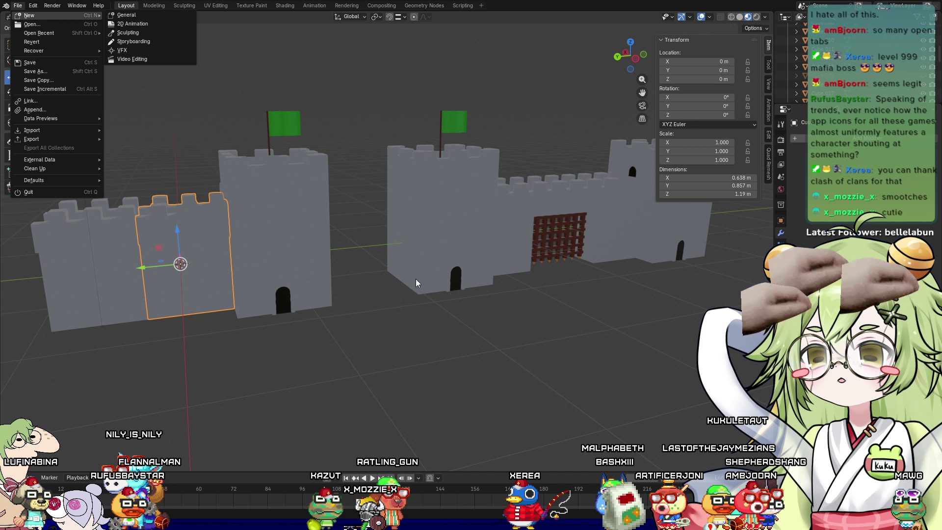
pyautogui.click(457, 363)
pyautogui.hotkey('shift', 'a')
pyautogui.moveTo(454, 337)
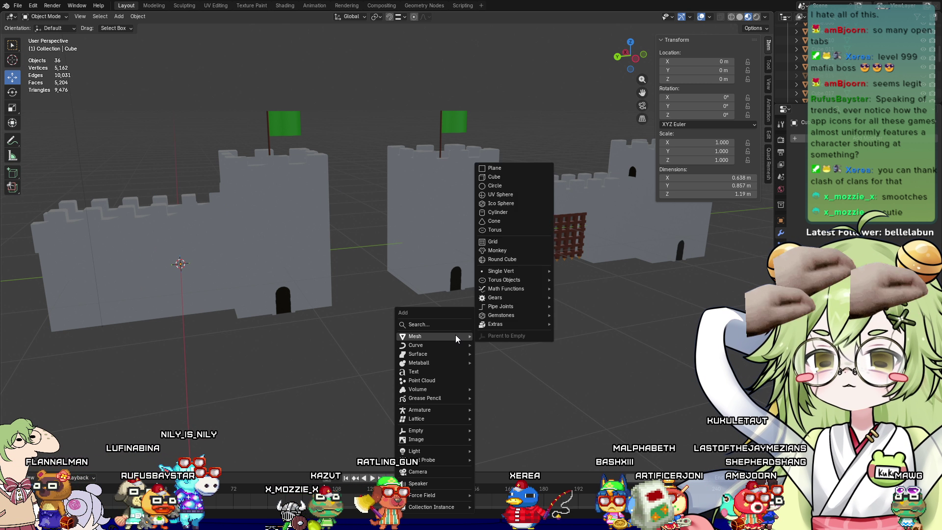
pyautogui.moveTo(315, 337); pyautogui.dragTo(336, 303, button='middle')
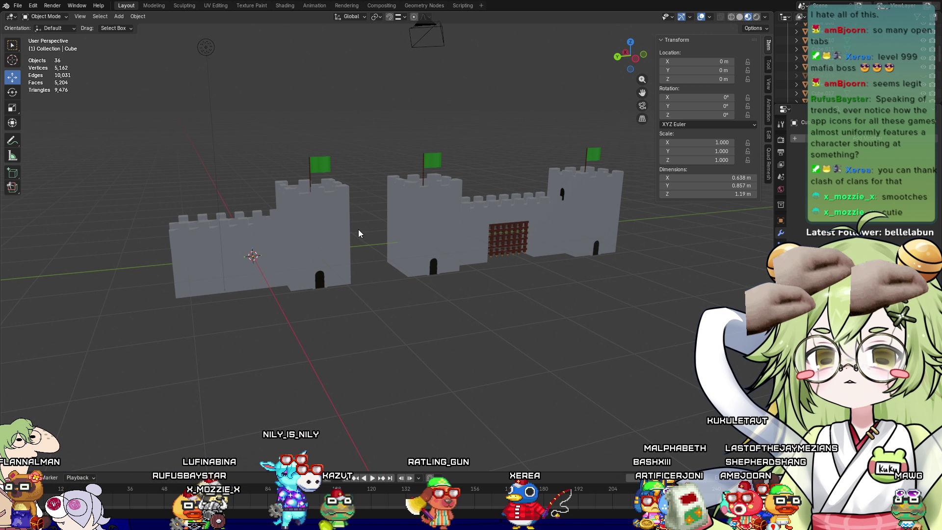
pyautogui.moveTo(184, 105); pyautogui.dragTo(649, 332)
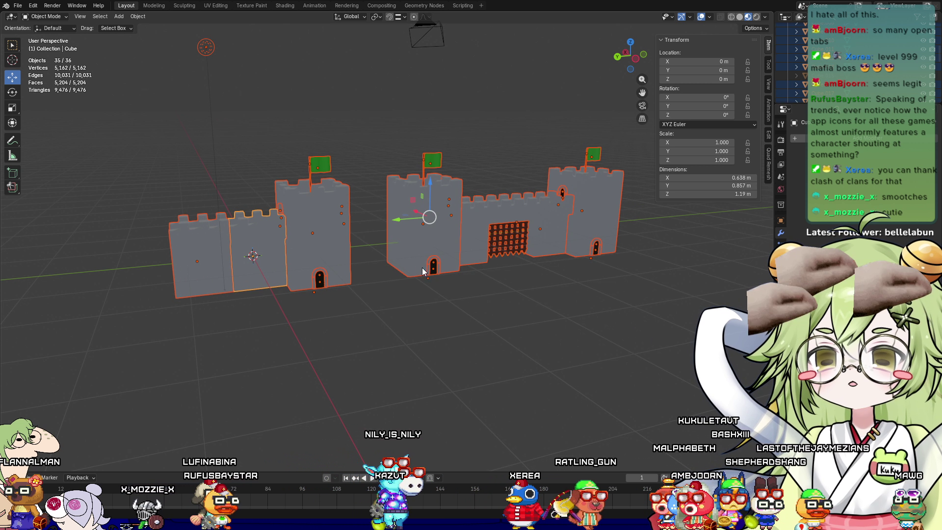
# Box-select all pieces of the right castle and add the other castle to the selection
pyautogui.scroll(-3, 420, 270)
pyautogui.moveTo(201, 197)
pyautogui.mouseDown()
pyautogui.moveTo(580, 292)
pyautogui.moveTo(305, 271)
pyautogui.moveTo(271, 200)
pyautogui.mouseUp()
pyautogui.click(578, 282)
pyautogui.click(529, 289)
pyautogui.moveTo(529, 289); pyautogui.dragTo(522, 340, button='middle')
pyautogui.moveTo(583, 192); pyautogui.dragTo(390, 320)
pyautogui.moveTo(503, 334)
pyautogui.mouseDown(button='middle')
pyautogui.moveTo(327, 314)
pyautogui.moveTo(297, 334)
pyautogui.mouseUp(button='middle')
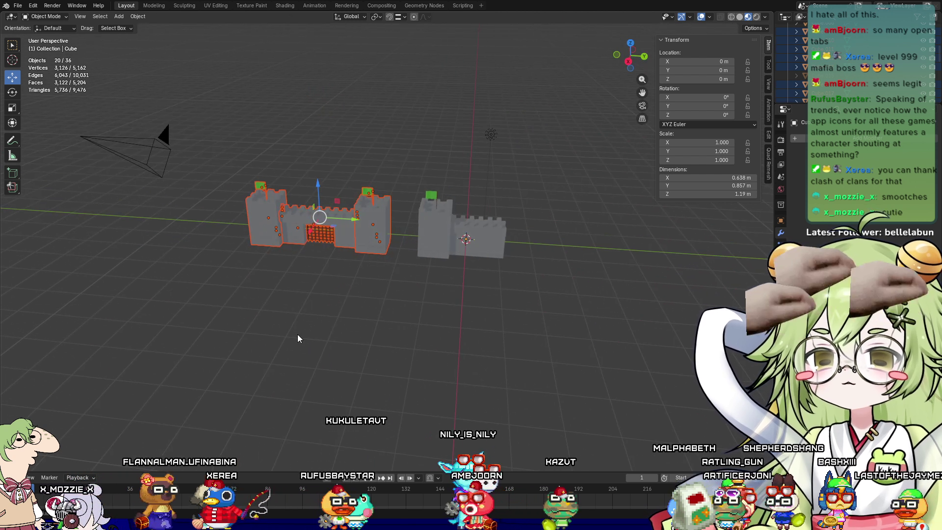
pyautogui.moveTo(410, 208)
pyautogui.keyDown('shift'); pyautogui.mouseDown()
pyautogui.moveTo(560, 308)
pyautogui.moveTo(478, 295)
pyautogui.mouseUp(); pyautogui.keyUp('shift')
pyautogui.moveTo(512, 297)
pyautogui.mouseDown(button='middle')
pyautogui.moveTo(389, 288)
pyautogui.moveTo(425, 270)
pyautogui.moveTo(447, 308)
pyautogui.moveTo(416, 320)
pyautogui.mouseUp(button='middle')
pyautogui.scroll(-1, 412, 321)
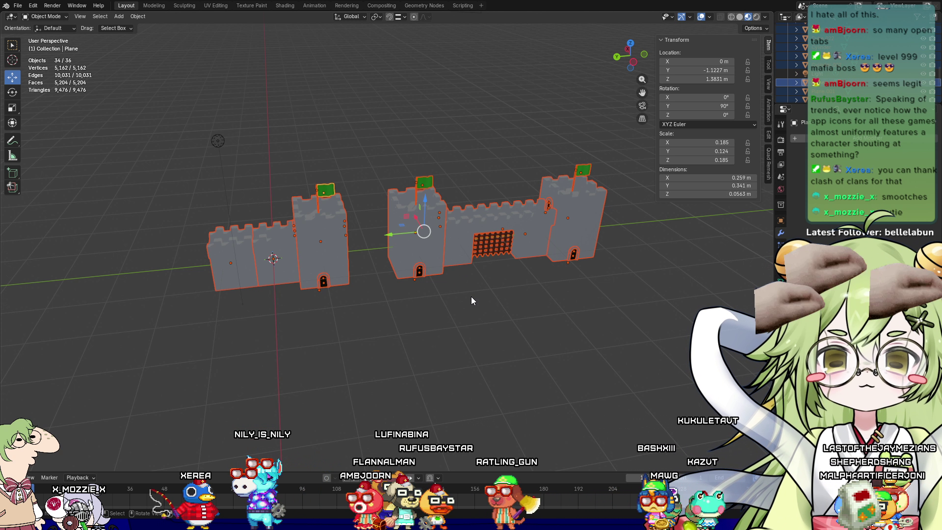
# Scale both castles by 2 with S2, then reselect nearly all castle pieces
pyautogui.write('s')
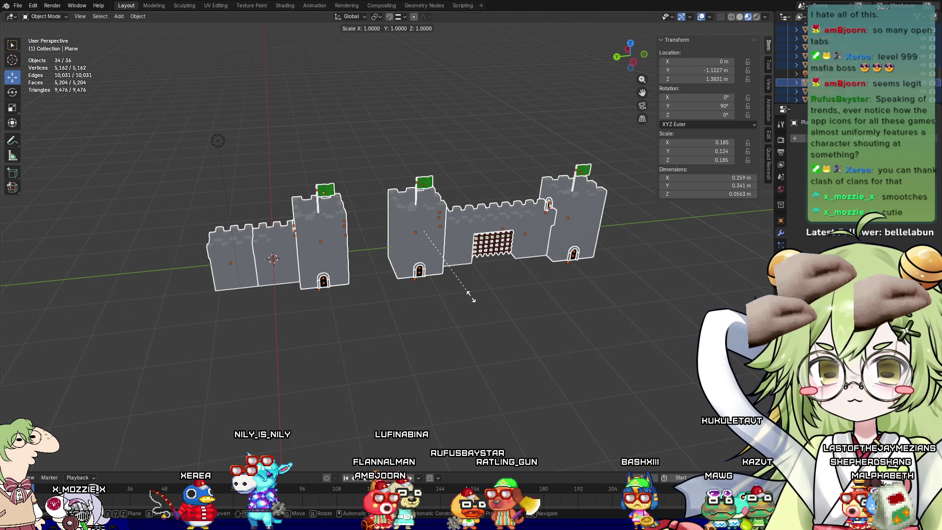
pyautogui.write('2')
pyautogui.press('Return')
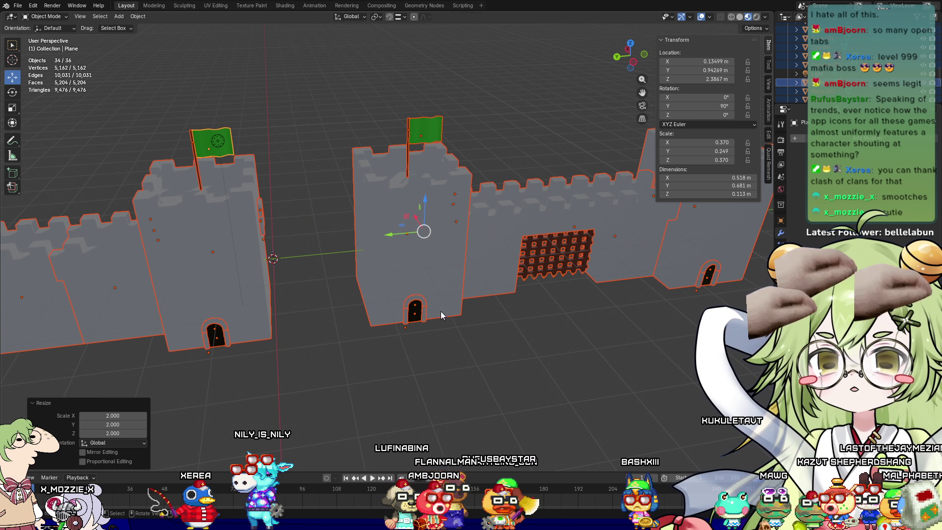
pyautogui.scroll(-5, 447, 304)
pyautogui.scroll(2, 449, 343)
pyautogui.click(455, 347)
pyautogui.moveTo(456, 352)
pyautogui.mouseDown(button='middle')
pyautogui.moveTo(461, 328)
pyautogui.moveTo(476, 328)
pyautogui.moveTo(523, 345)
pyautogui.moveTo(511, 365)
pyautogui.moveTo(474, 326)
pyautogui.mouseUp(button='middle')
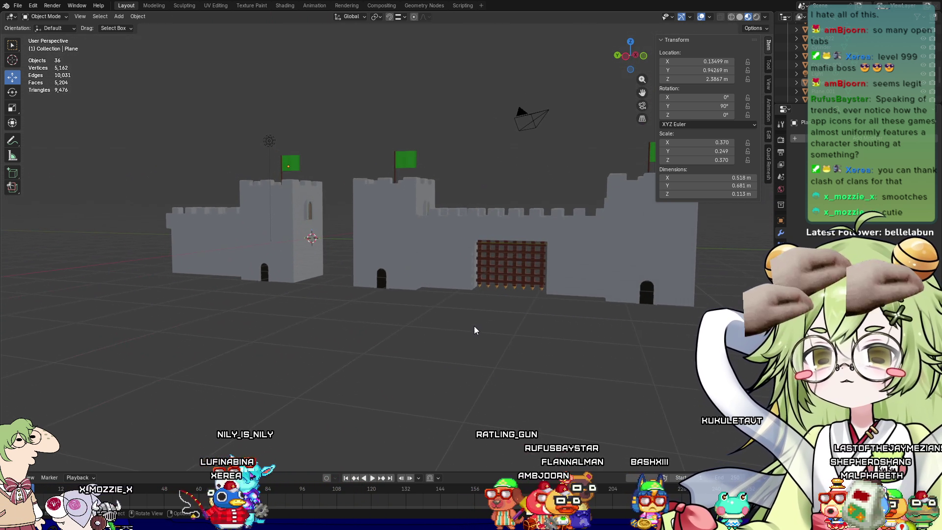
pyautogui.press('a')
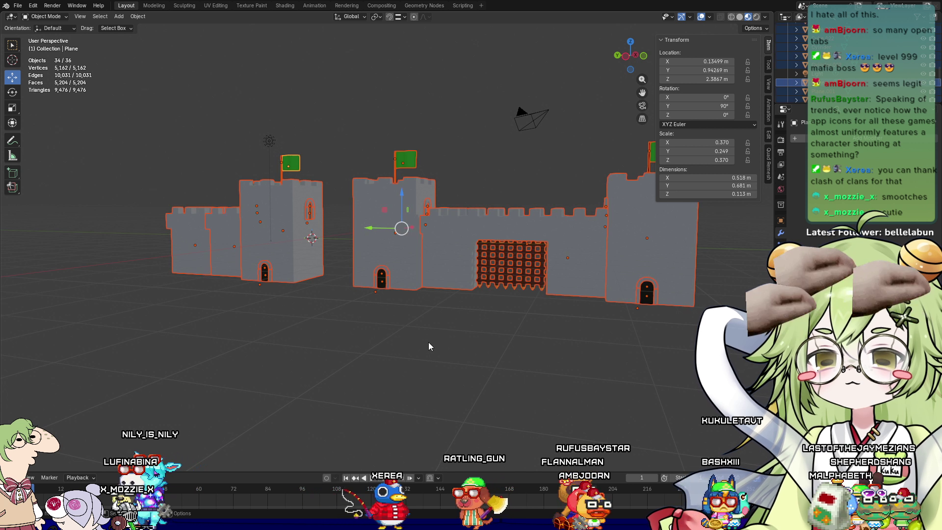
pyautogui.rightClick(396, 259)
# Apply all transforms to the castle pieces, then undo it
pyautogui.hotkey('ctrl', 'a')
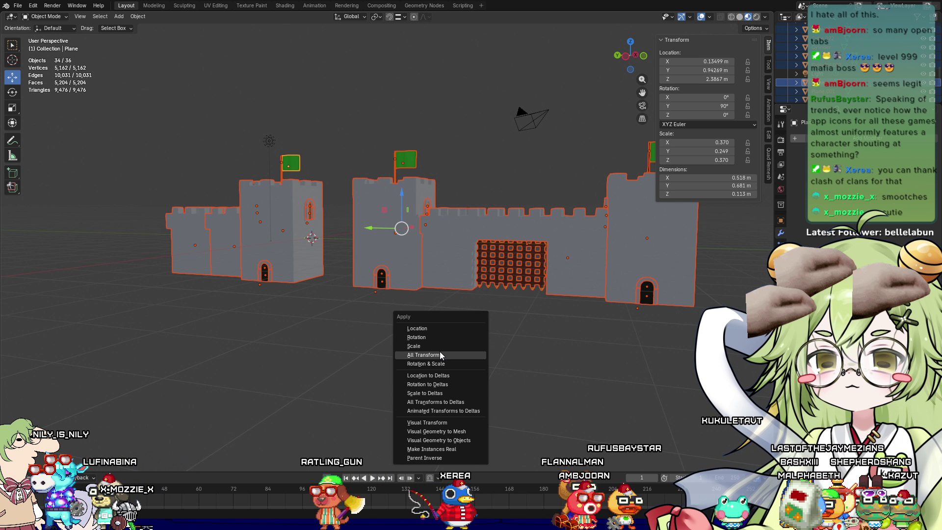
pyautogui.click(441, 364)
pyautogui.moveTo(541, 379)
pyautogui.mouseDown(button='middle')
pyautogui.moveTo(605, 375)
pyautogui.moveTo(587, 316)
pyautogui.moveTo(575, 309)
pyautogui.mouseUp(button='middle')
pyautogui.scroll(4, 575, 308)
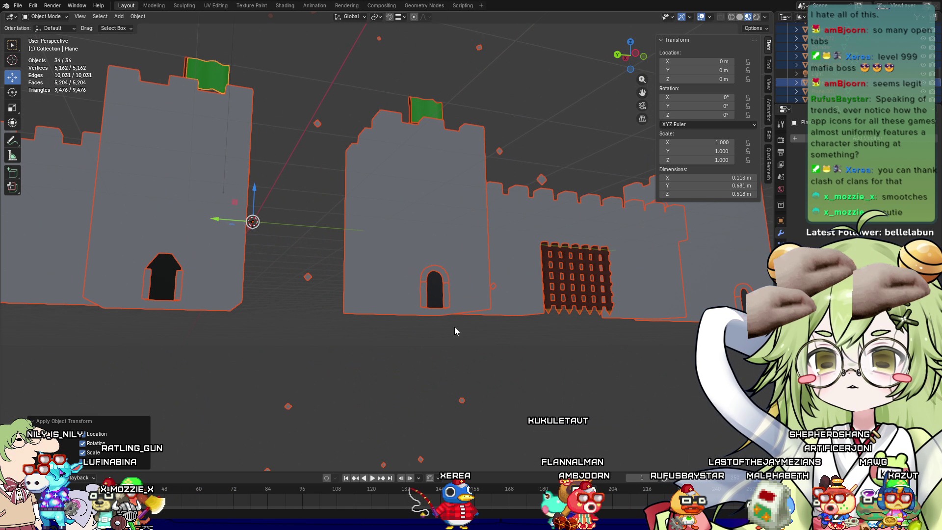
pyautogui.hotkey('ctrl', 'z')
# Select the two tower door arches and check their modifier options
pyautogui.click(175, 258)
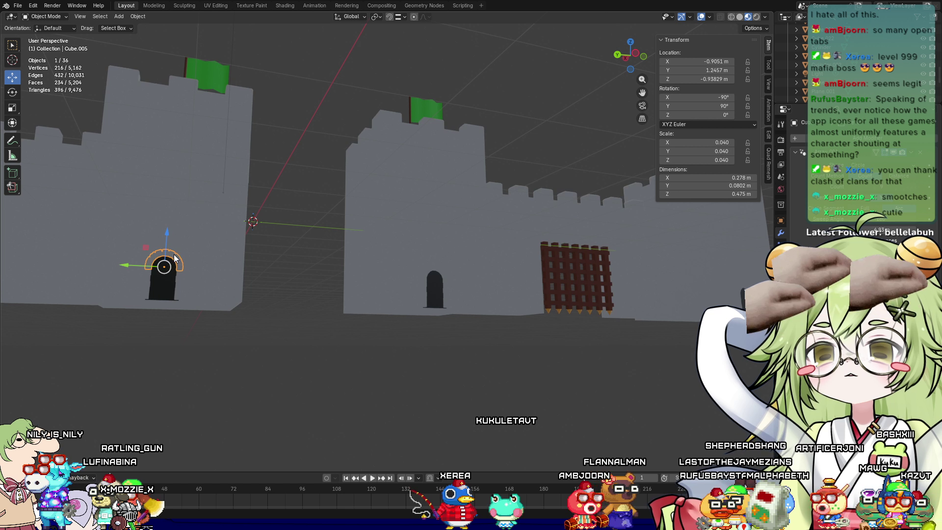
pyautogui.click(909, 153)
pyautogui.moveTo(538, 252)
pyautogui.mouseDown(button='middle')
pyautogui.moveTo(547, 404)
pyautogui.moveTo(490, 408)
pyautogui.mouseUp(button='middle')
pyautogui.click(509, 310)
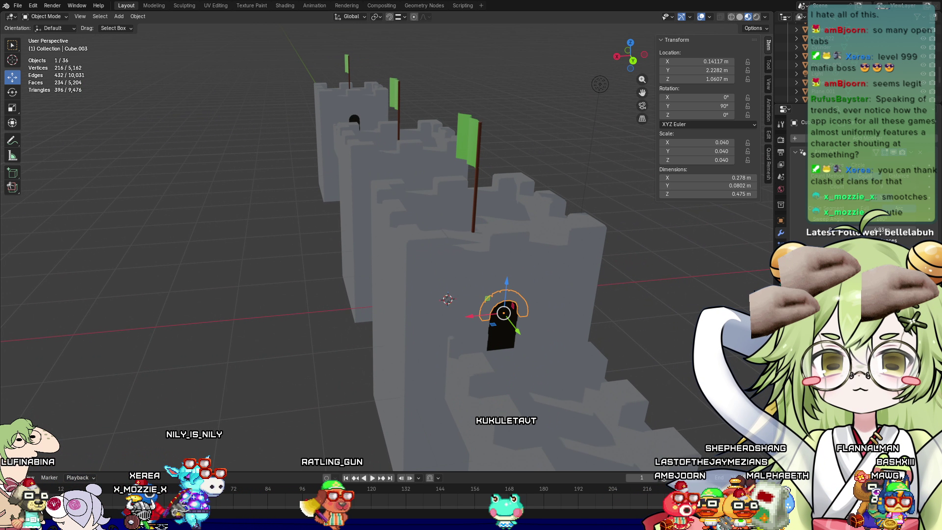
pyautogui.click(909, 153)
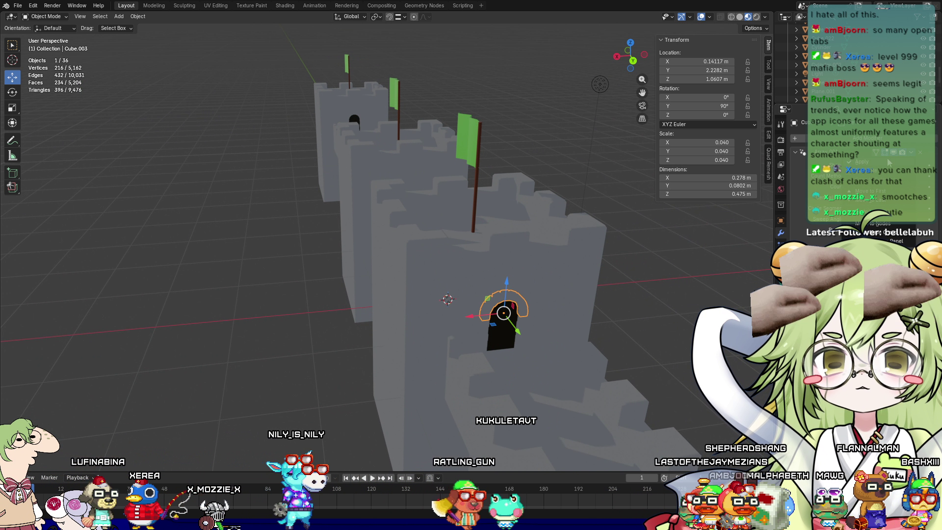
pyautogui.moveTo(589, 274)
pyautogui.mouseDown(button='middle')
pyautogui.moveTo(666, 274)
pyautogui.moveTo(659, 250)
pyautogui.moveTo(628, 266)
pyautogui.mouseUp(button='middle')
pyautogui.scroll(-6, 629, 266)
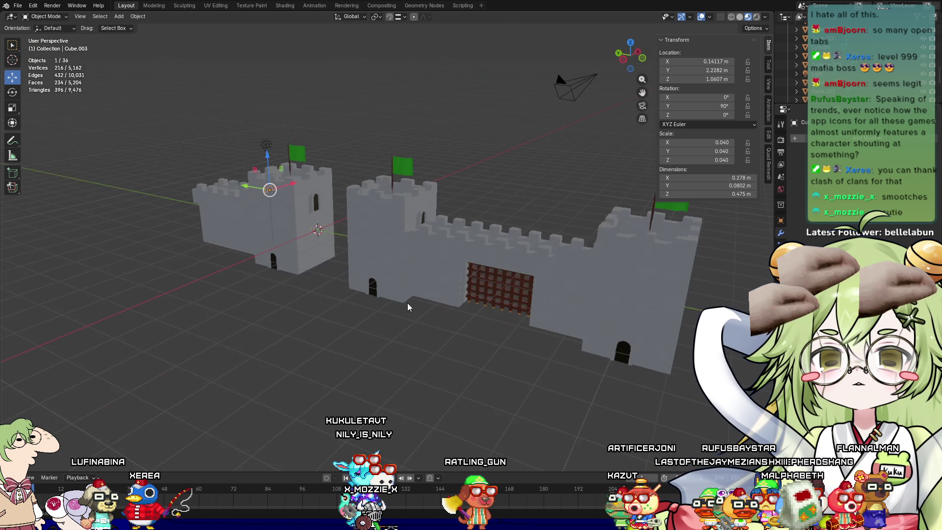
# Apply the modifier on the tower window piece, then zoom out to the whole castle
pyautogui.click(325, 197)
pyautogui.scroll(3, 324, 198)
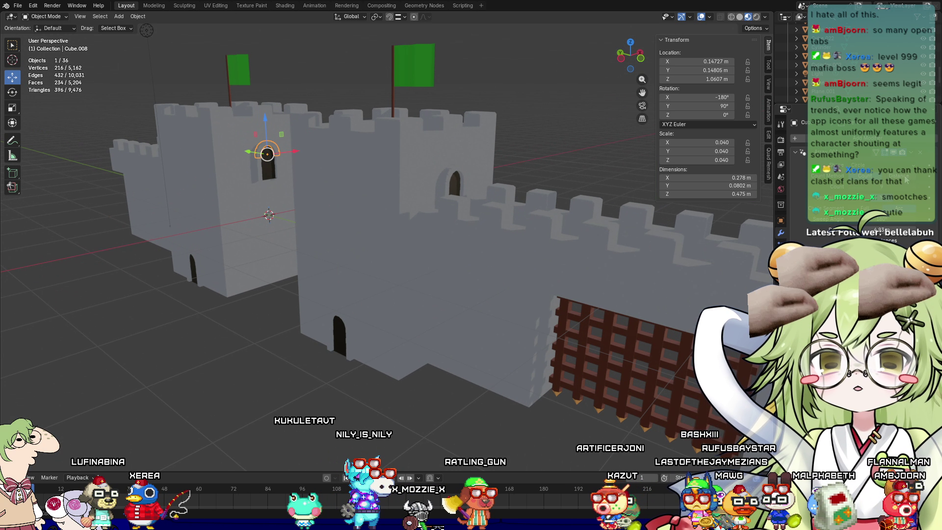
pyautogui.click(910, 152)
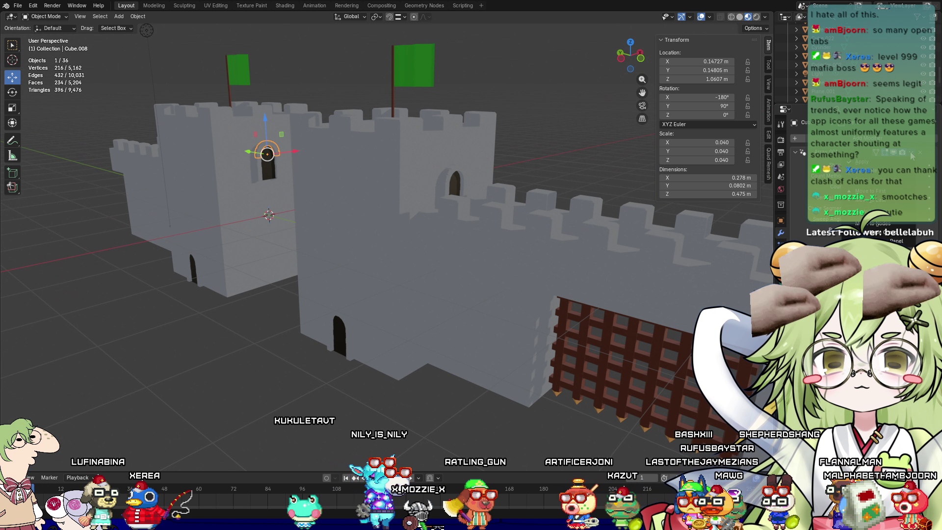
pyautogui.click(863, 161)
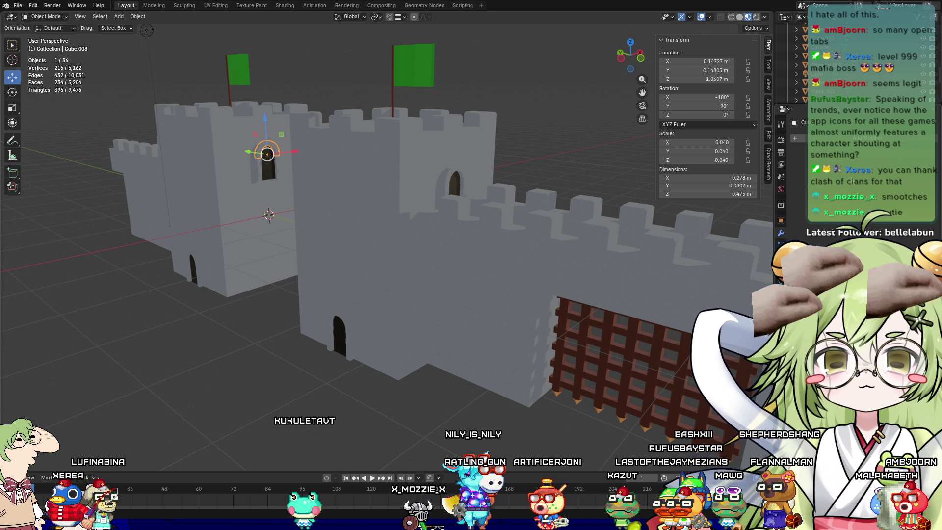
pyautogui.scroll(-3, 444, 267)
pyautogui.moveTo(444, 267)
pyautogui.mouseDown(button='middle')
pyautogui.moveTo(540, 289)
pyautogui.moveTo(422, 252)
pyautogui.mouseUp(button='middle')
pyautogui.scroll(-4, 541, 290)
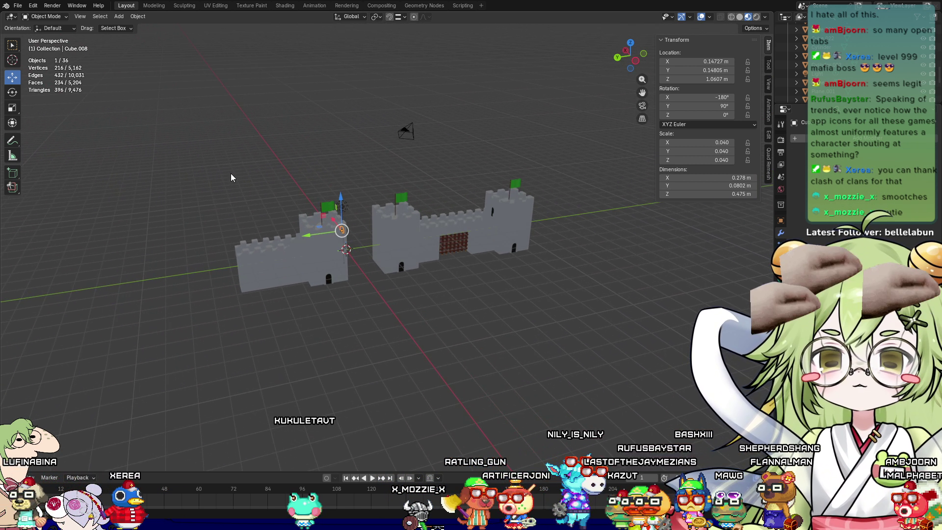
pyautogui.moveTo(225, 239); pyautogui.dragTo(206, 240, button='middle')
# Select nearly every castle piece and apply their scale, then deselect them
pyautogui.moveTo(206, 240); pyautogui.dragTo(714, 204)
pyautogui.moveTo(189, 163); pyautogui.dragTo(611, 334)
pyautogui.hotkey('ctrl', 'a')
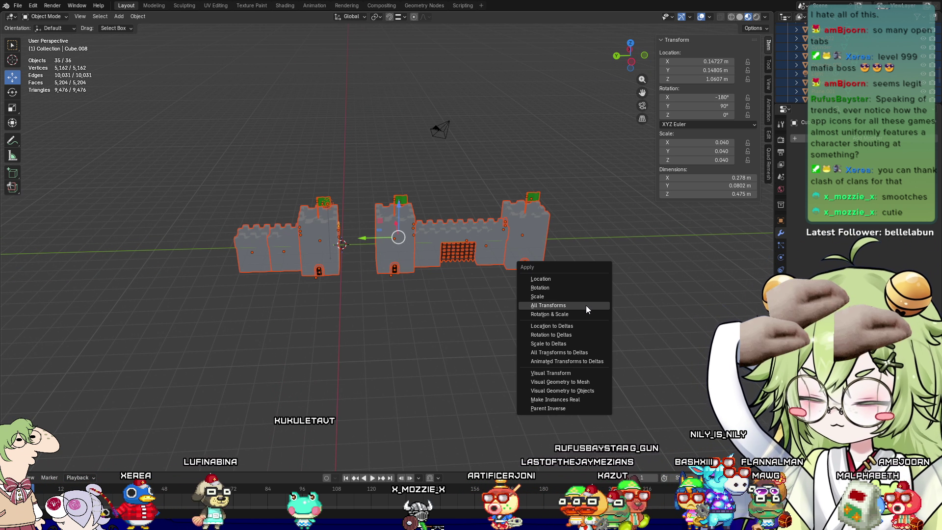
pyautogui.click(563, 297)
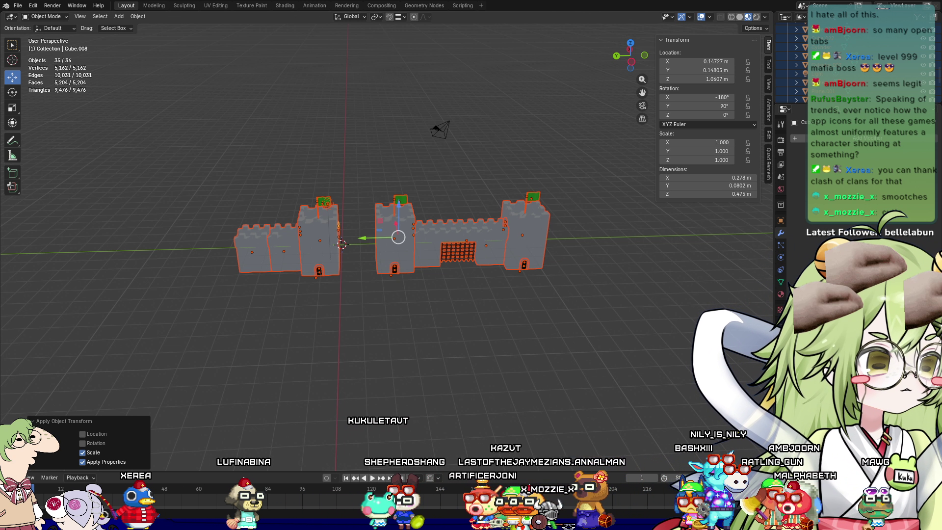
pyautogui.moveTo(339, 338); pyautogui.dragTo(467, 302, button='middle')
pyautogui.click(229, 261)
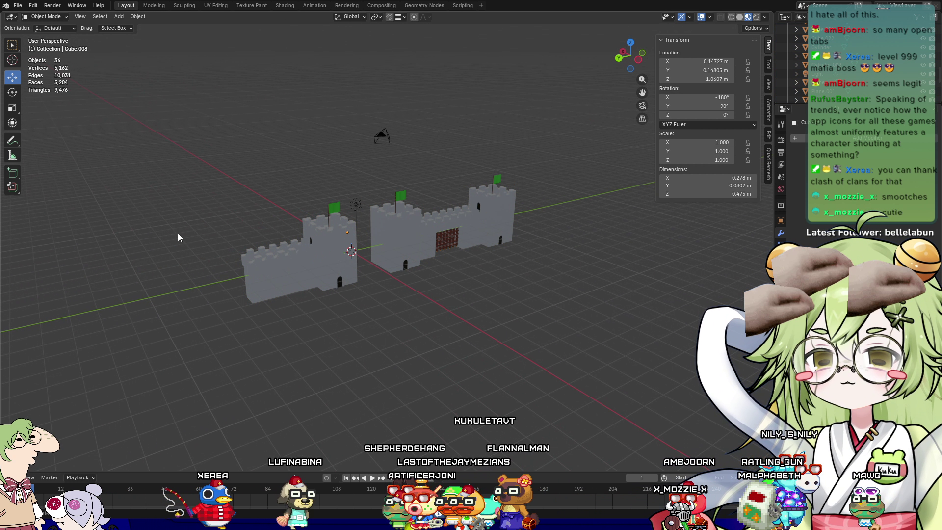
pyautogui.hotkey('shift', 'a')
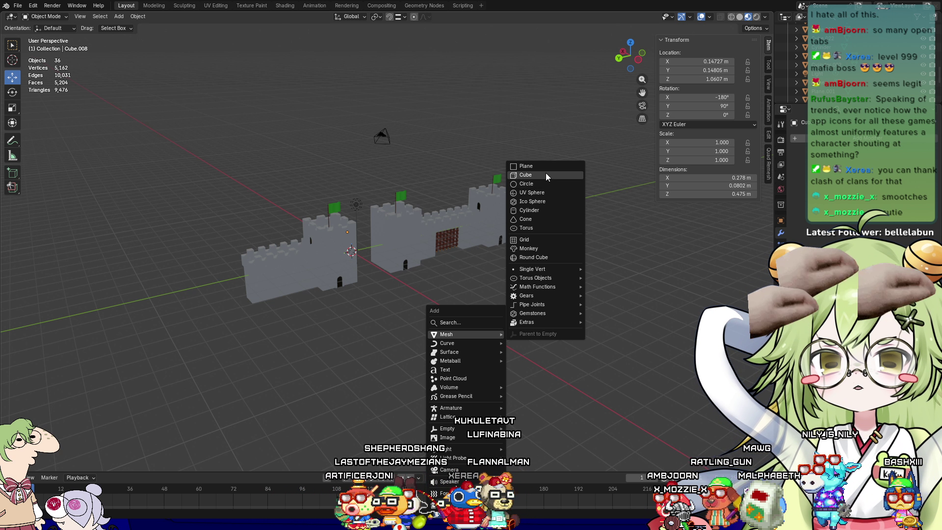
# Add a 2 m cube and slide it along X to −5.574 m beside the castle walls
pyautogui.click(541, 174)
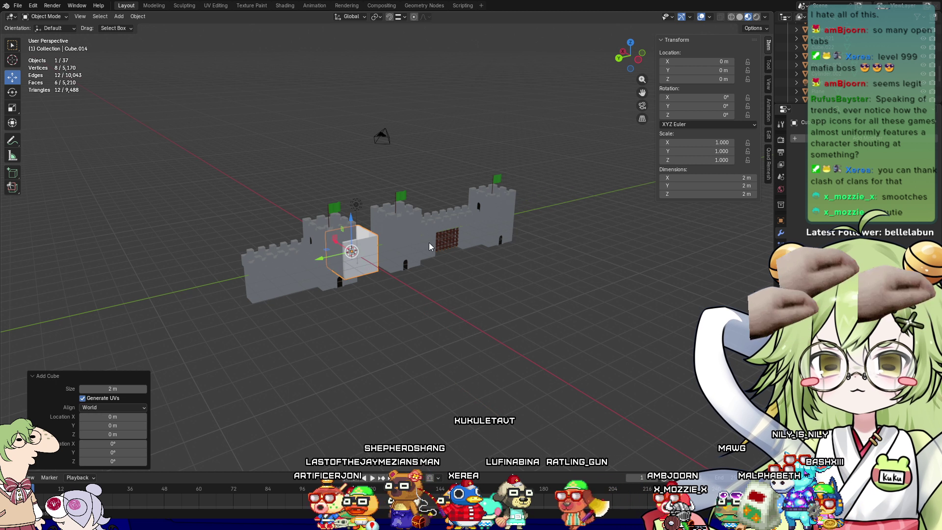
pyautogui.moveTo(331, 242)
pyautogui.mouseDown(button='middle')
pyautogui.moveTo(417, 295)
pyautogui.moveTo(565, 288)
pyautogui.moveTo(299, 236)
pyautogui.mouseUp(button='middle')
pyautogui.moveTo(334, 245); pyautogui.dragTo(385, 189)
pyautogui.moveTo(385, 189)
pyautogui.mouseDown(button='middle')
pyautogui.moveTo(485, 392)
pyautogui.moveTo(543, 333)
pyautogui.moveTo(518, 343)
pyautogui.moveTo(419, 276)
pyautogui.moveTo(460, 281)
pyautogui.mouseUp(button='middle')
pyautogui.scroll(4, 412, 271)
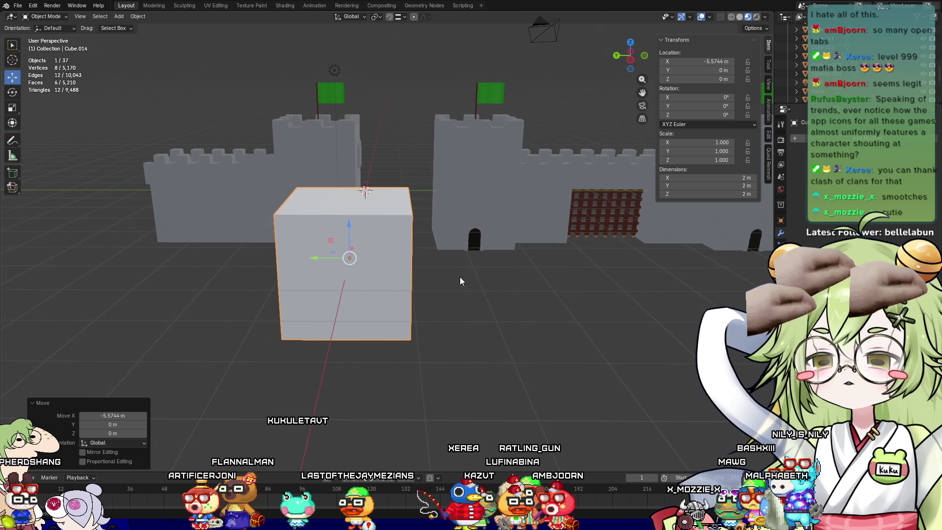
pyautogui.press('Tab')
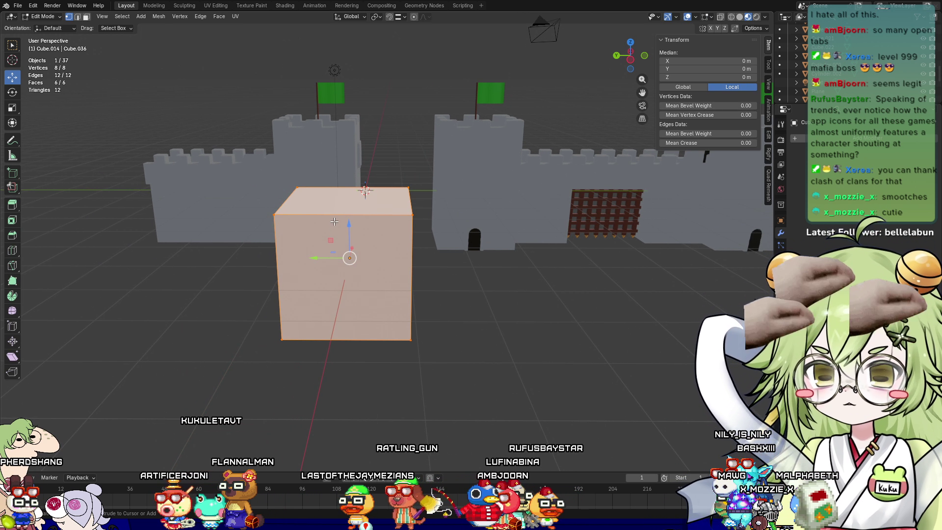
# Add two centred loop cuts around the new cube
pyautogui.hotkey('ctrl', 'r')
pyautogui.click(293, 212)
pyautogui.rightClick(293, 212)
pyautogui.hotkey('ctrl', 'r')
pyautogui.click(348, 202)
pyautogui.rightClick(349, 248)
# Select the vertical corner edges and scale them in to 0.752, excluding Z
pyautogui.press('2')
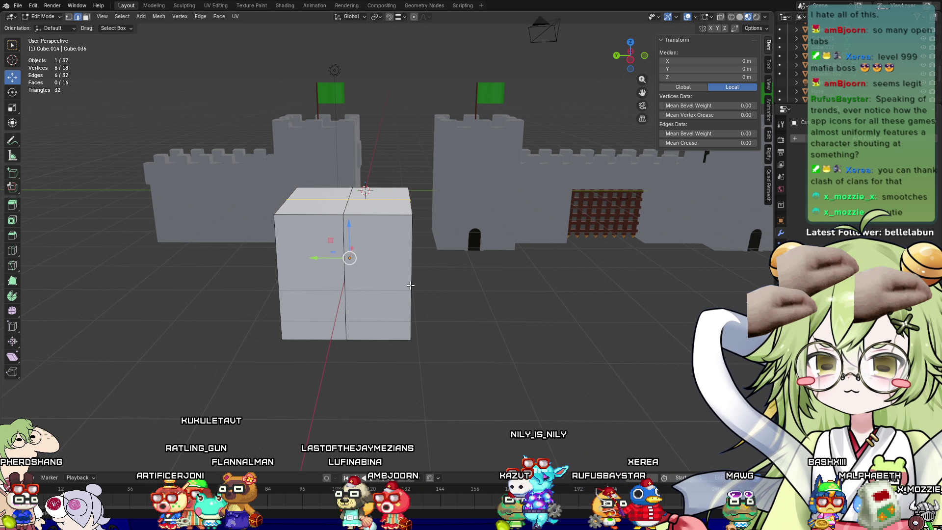
pyautogui.keyDown('shift'); pyautogui.click(288, 278); pyautogui.keyUp('shift')
pyautogui.moveTo(288, 278); pyautogui.dragTo(251, 353, button='middle')
pyautogui.keyDown('shift'); pyautogui.click(153, 335); pyautogui.keyUp('shift')
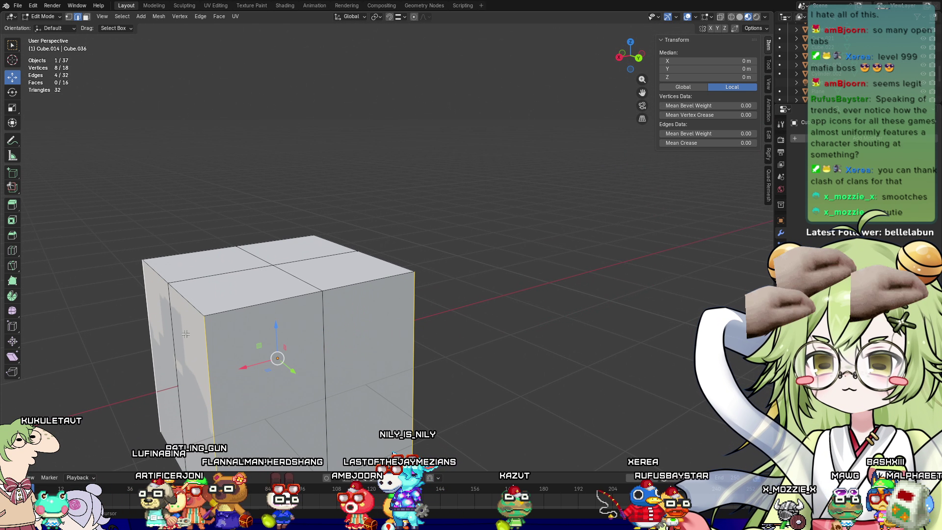
pyautogui.press('s')
pyautogui.hotkey('shift', 'z')
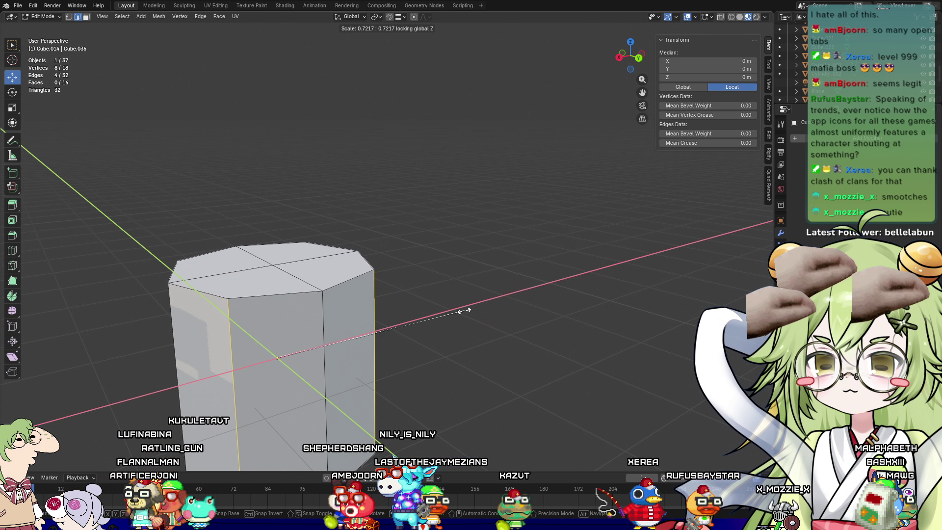
pyautogui.click(455, 326)
pyautogui.moveTo(454, 326)
pyautogui.mouseDown(button='middle')
pyautogui.moveTo(418, 372)
pyautogui.moveTo(542, 305)
pyautogui.mouseUp(button='middle')
pyautogui.press('Tab')
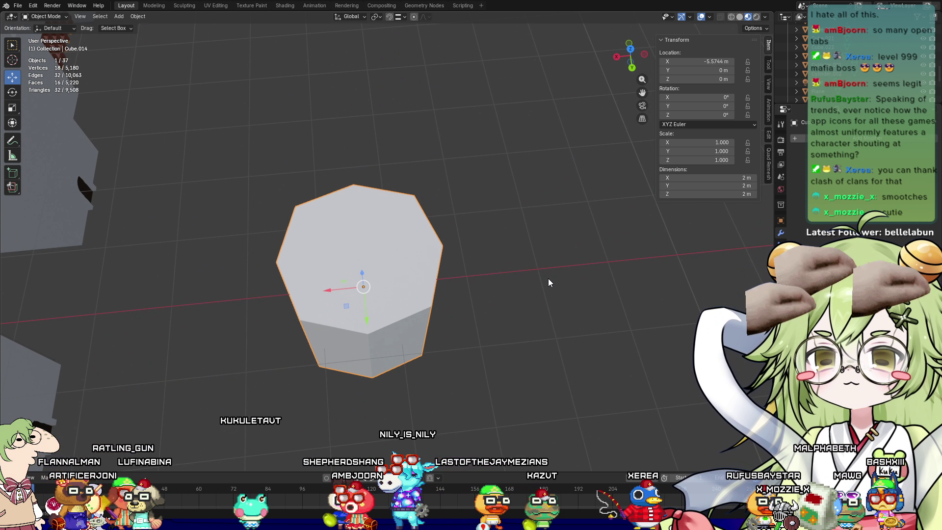
# Start resizing the column, cancel, and toggle between wireframe and solid shading to inspect it
pyautogui.press('s')
pyautogui.hotkey('shift', 'z')
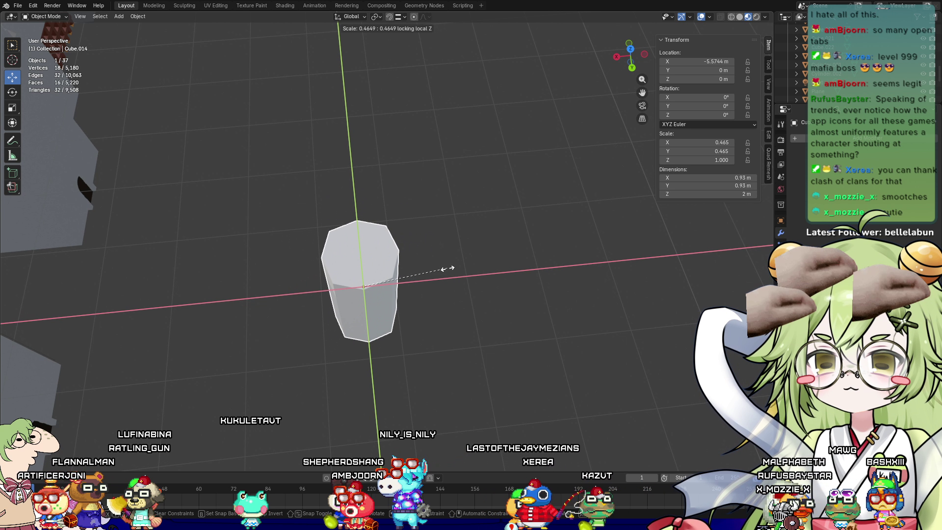
pyautogui.hotkey('shift', 'z')
pyautogui.press('Escape')
pyautogui.moveTo(466, 274)
pyautogui.mouseDown(button='middle')
pyautogui.moveTo(502, 221)
pyautogui.moveTo(550, 233)
pyautogui.mouseUp(button='middle')
pyautogui.hotkey('shift', 'z')
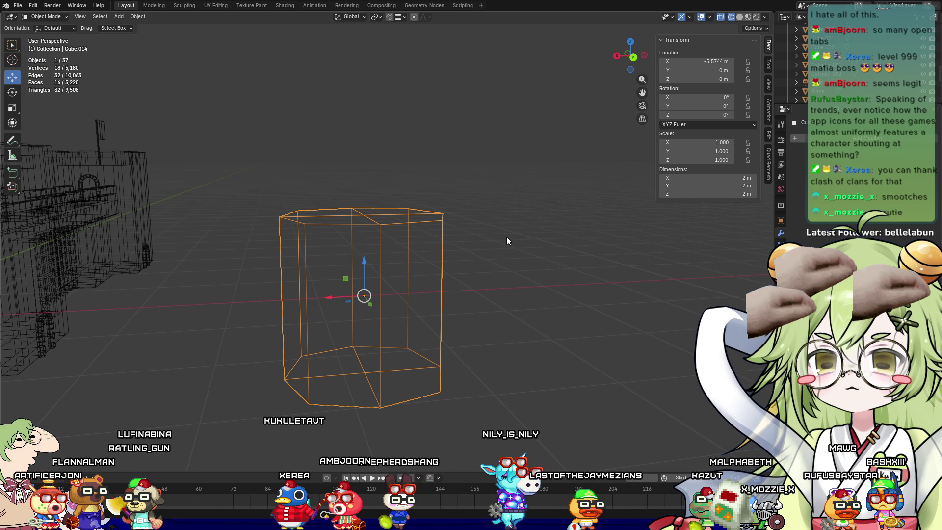
pyautogui.click(740, 18)
pyautogui.moveTo(563, 211); pyautogui.dragTo(558, 264, button='middle')
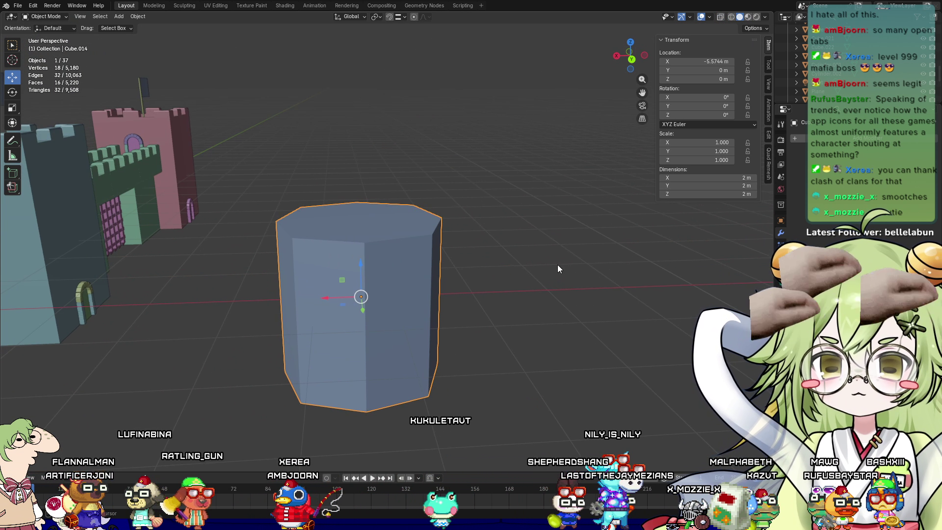
pyautogui.hotkey('shift', 'z')
pyautogui.click(740, 19)
# Slim the column to a thin 0.098-scale pole, excluding Z, then delete it
pyautogui.press('s')
pyautogui.hotkey('shift', 'z')
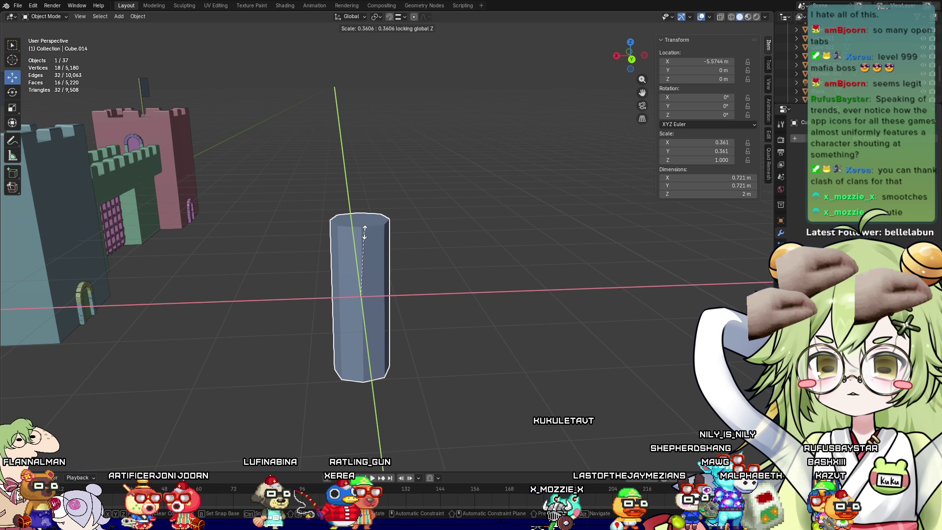
pyautogui.click(360, 281)
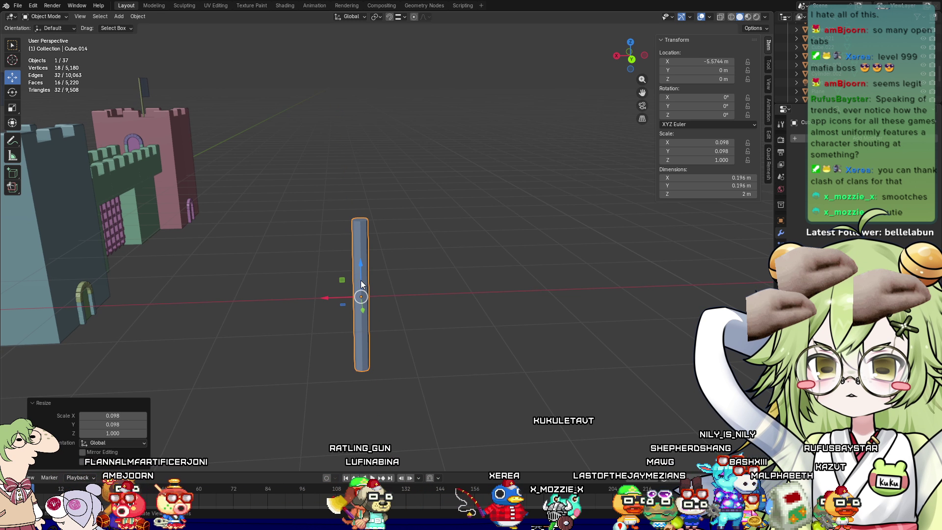
pyautogui.scroll(4, 412, 285)
pyautogui.moveTo(413, 264); pyautogui.dragTo(365, 314, button='middle')
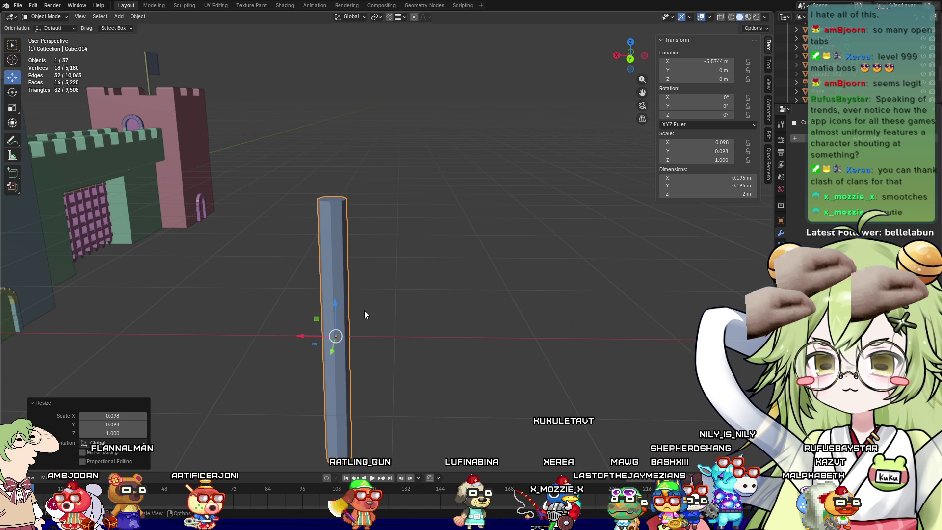
pyautogui.scroll(-2, 414, 329)
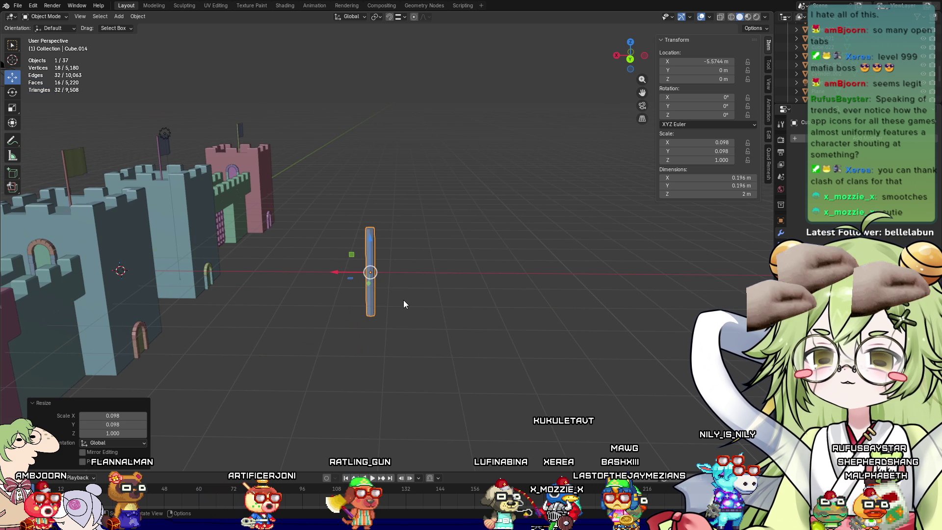
pyautogui.moveTo(403, 300); pyautogui.dragTo(389, 303, button='middle')
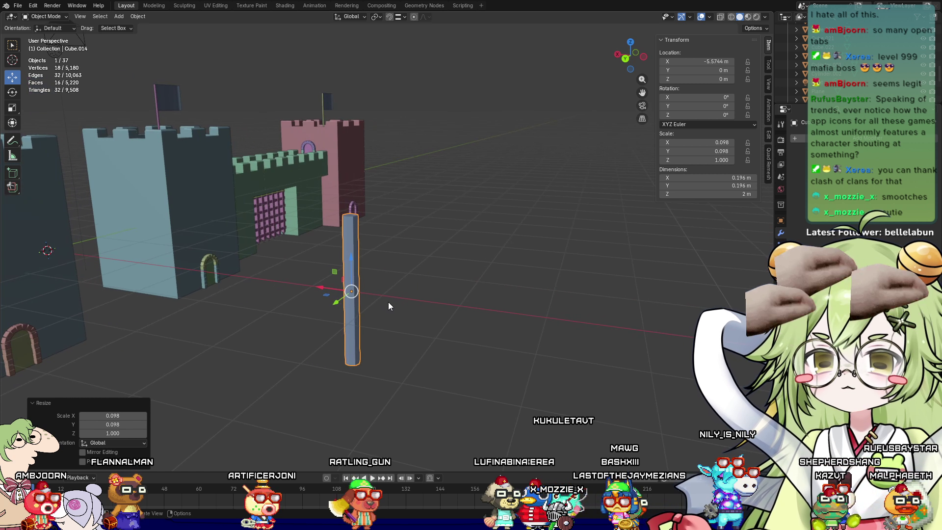
pyautogui.press('Delete')
pyautogui.hotkey('shift', 'a')
pyautogui.moveTo(388, 313)
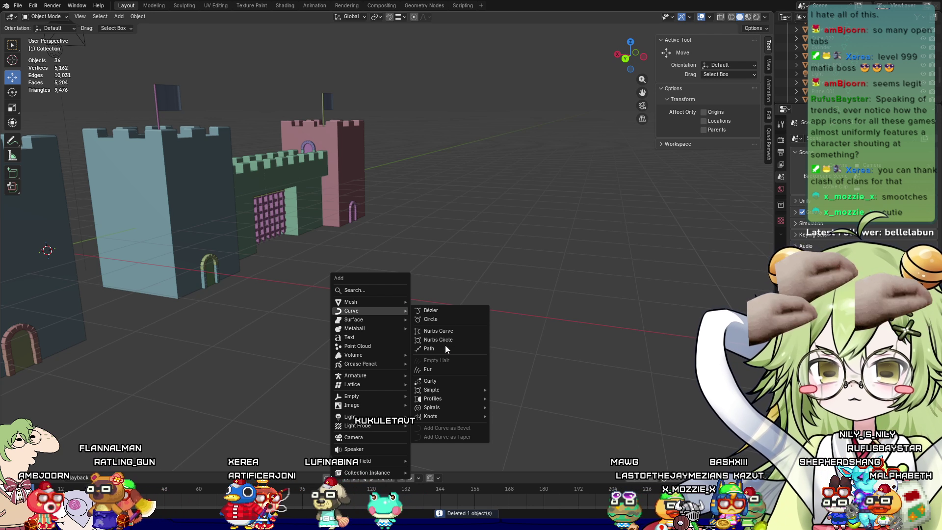
# Add a NURBS path and move it along X to −5.2987 m beside the castle
pyautogui.click(446, 351)
pyautogui.moveTo(437, 353); pyautogui.dragTo(272, 325, button='middle')
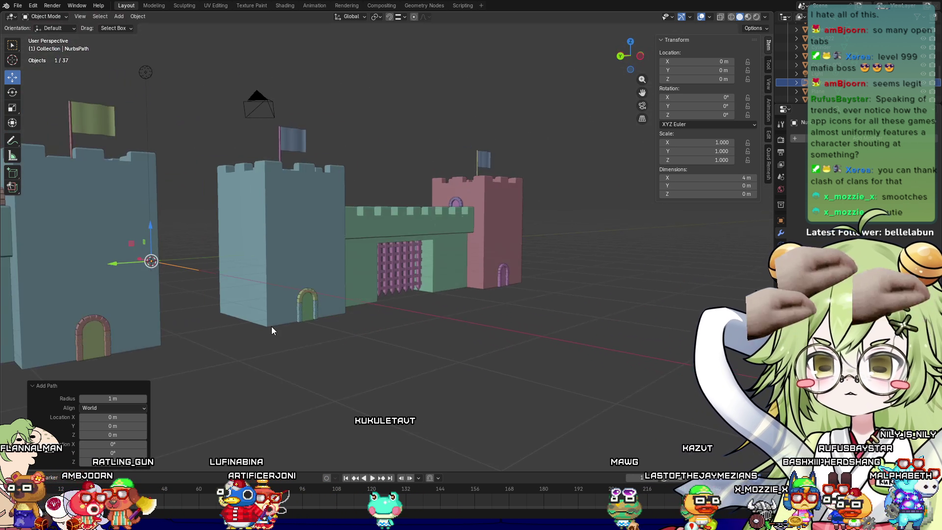
pyautogui.moveTo(169, 269)
pyautogui.mouseDown(button='middle')
pyautogui.moveTo(179, 293)
pyautogui.moveTo(364, 322)
pyautogui.moveTo(220, 237)
pyautogui.mouseUp(button='middle')
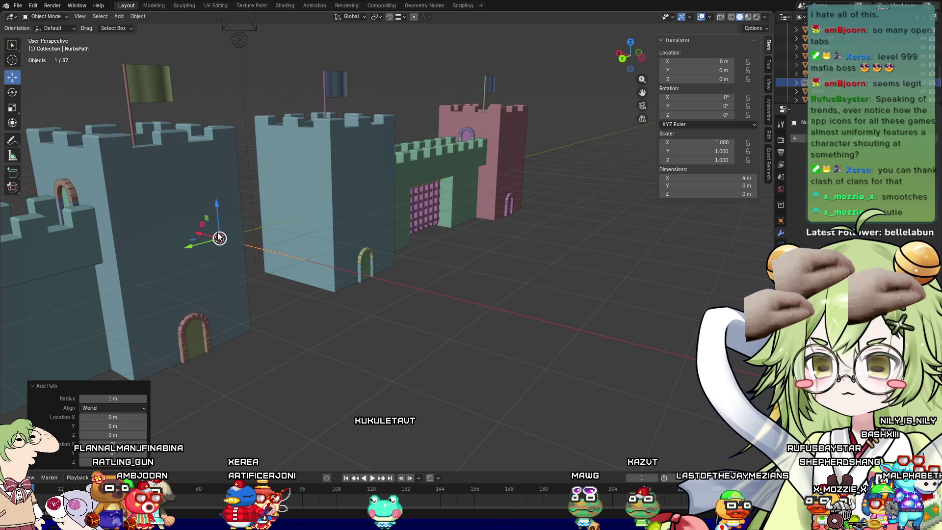
pyautogui.press('g')
pyautogui.press('x')
pyautogui.click(515, 319)
# Extrude the path into a 2 m tall surface in Object Data properties
pyautogui.moveTo(515, 319)
pyautogui.mouseDown(button='middle')
pyautogui.moveTo(567, 331)
pyautogui.moveTo(539, 315)
pyautogui.mouseUp(button='middle')
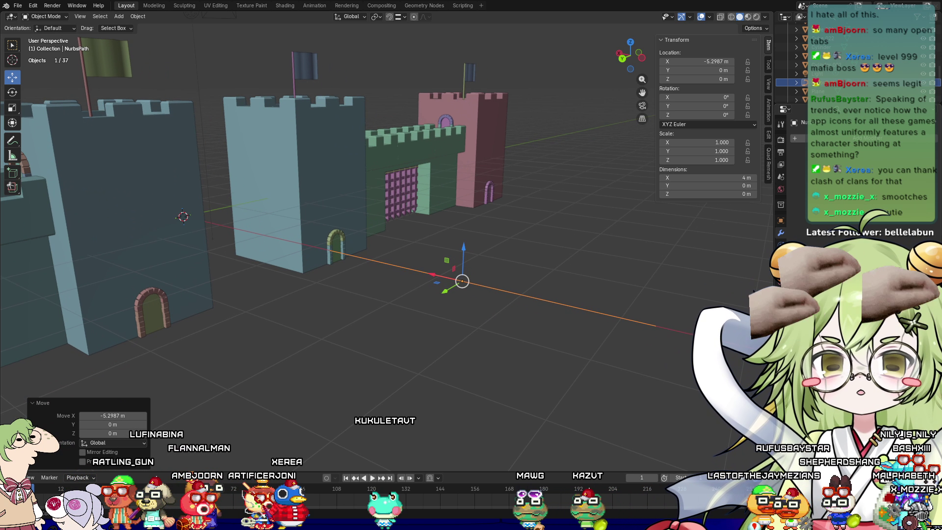
pyautogui.click(780, 269)
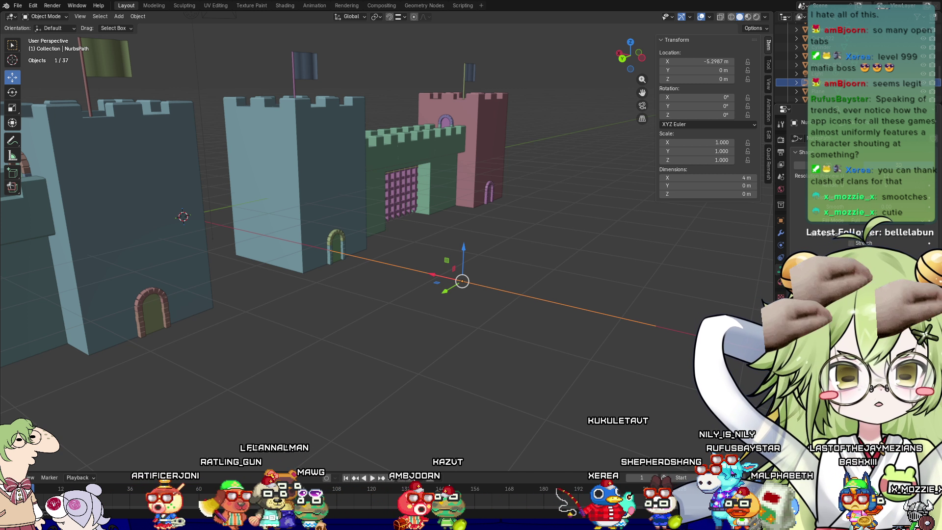
pyautogui.hotkey('ctrl', 'z')
# Lower the path's extrusion to 0.4 m and add bevel thickness to make a tube
pyautogui.moveTo(766, 265); pyautogui.dragTo(672, 269, button='middle')
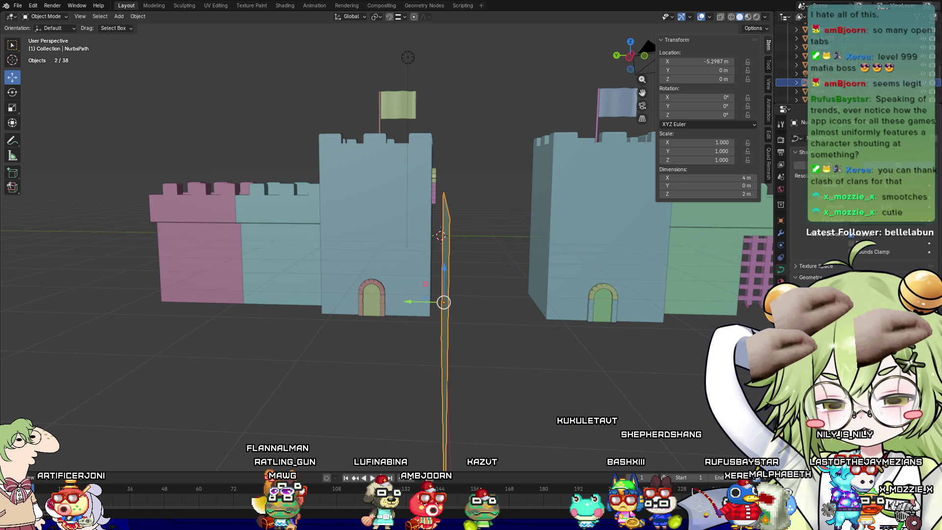
pyautogui.hotkey('ctrl', 'z')
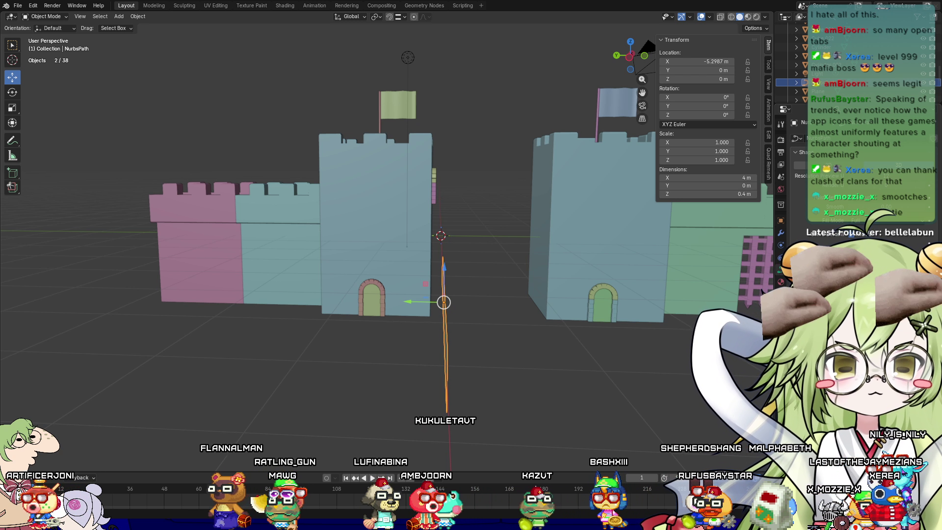
pyautogui.hotkey('ctrl', 'z')
pyautogui.moveTo(636, 340)
pyautogui.mouseDown(button='middle')
pyautogui.moveTo(625, 343)
pyautogui.moveTo(658, 370)
pyautogui.moveTo(613, 336)
pyautogui.mouseUp(button='middle')
# Rotate the tube 90° about Y and reduce its extrusion so it stands as a round pole
pyautogui.press('r')
pyautogui.write('x901')
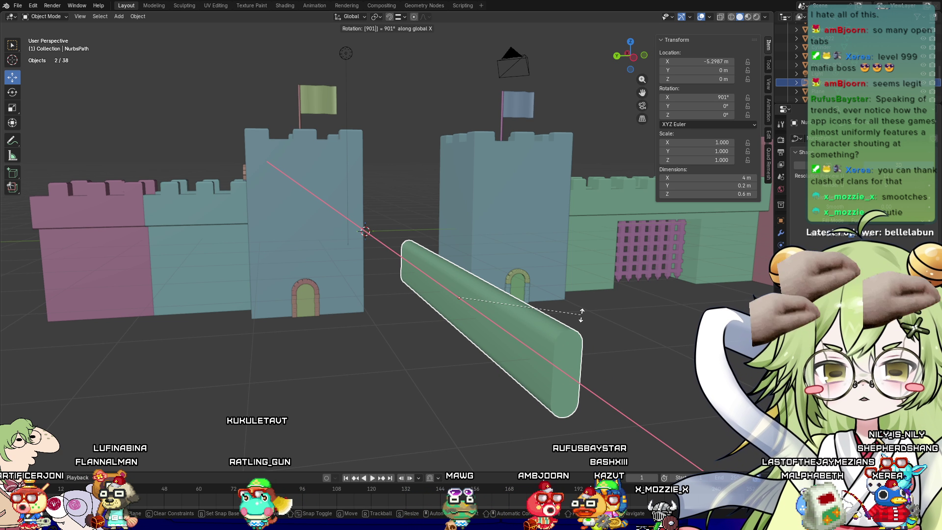
pyautogui.write('z')
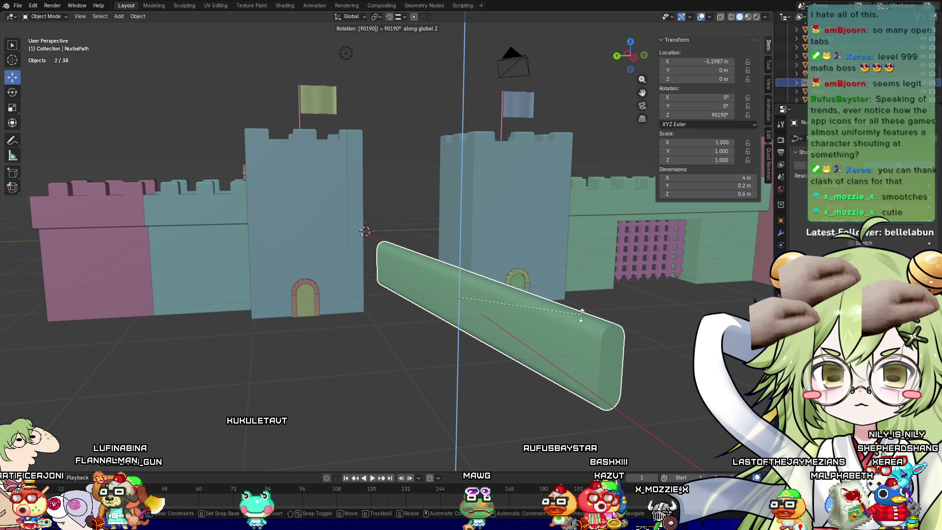
pyautogui.press('Escape')
pyautogui.write('ry90')
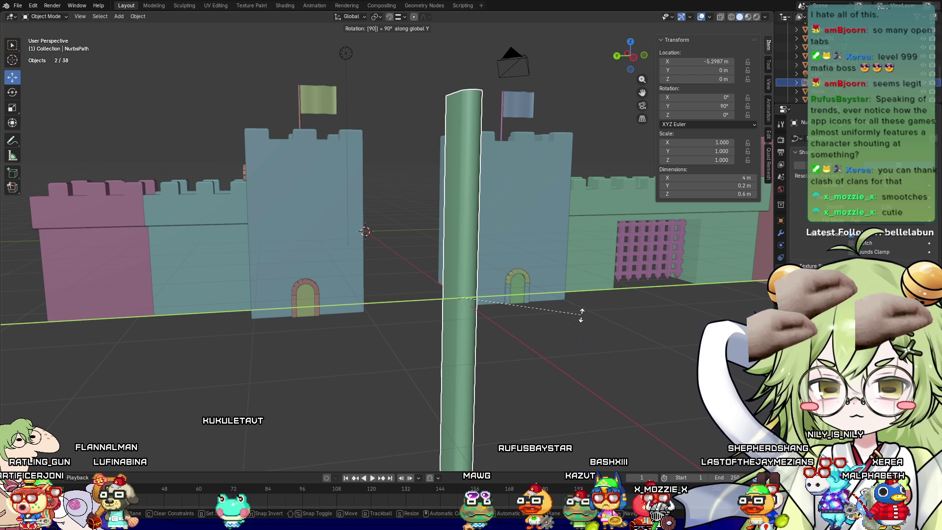
pyautogui.press('Return')
pyautogui.moveTo(581, 315)
pyautogui.mouseDown(button='middle')
pyautogui.moveTo(562, 363)
pyautogui.moveTo(609, 357)
pyautogui.mouseUp(button='middle')
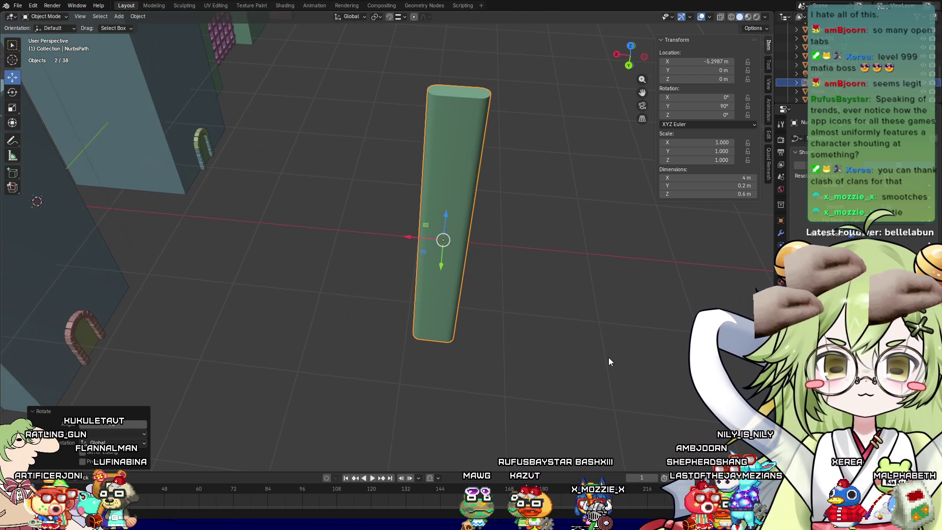
pyautogui.press('Return')
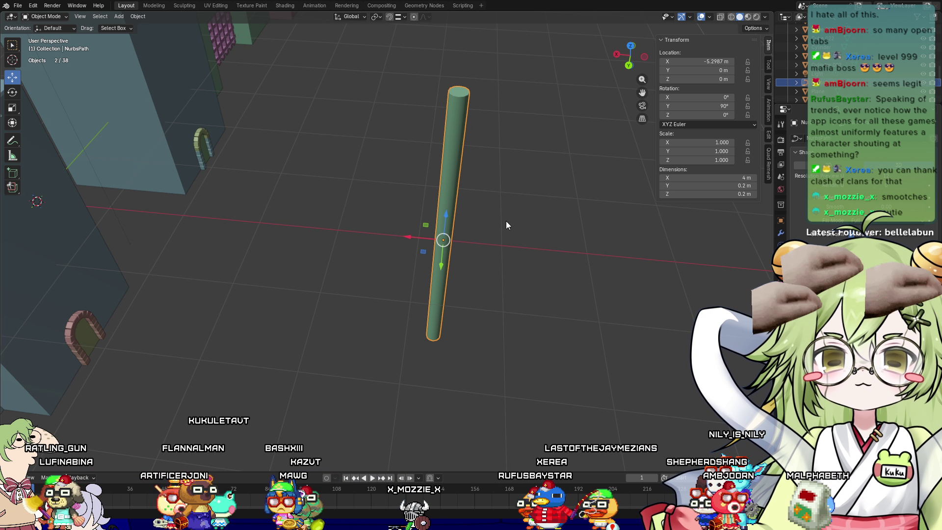
pyautogui.moveTo(507, 225); pyautogui.dragTo(463, 231, button='middle')
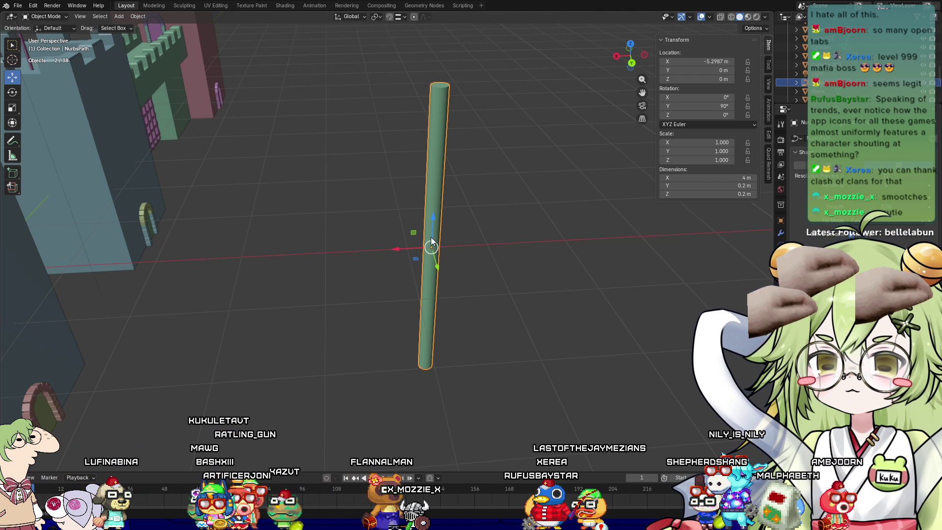
# In Edit Mode, try bending the tube by dragging a control point, cancelling each attempt
pyautogui.press('Tab')
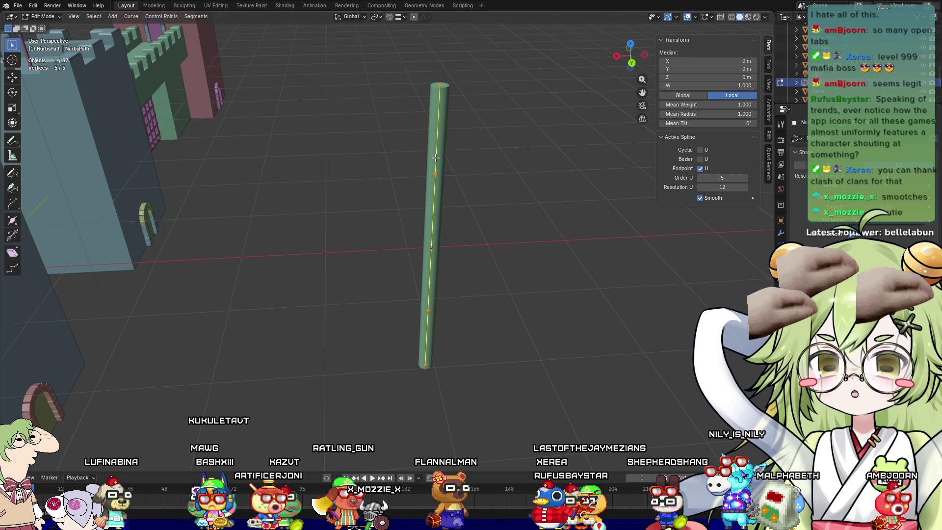
pyautogui.click(428, 181)
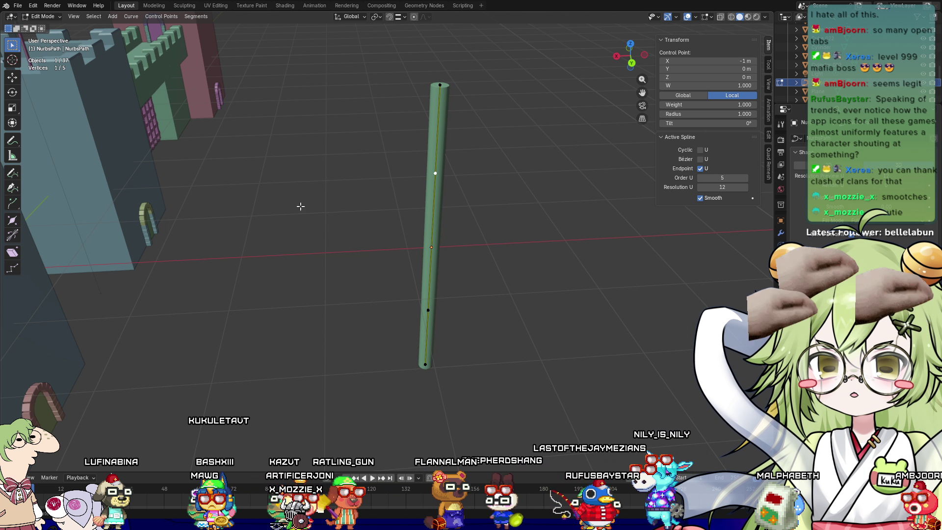
pyautogui.click(13, 80)
pyautogui.moveTo(437, 173)
pyautogui.mouseDown()
pyautogui.moveTo(367, 204)
pyautogui.moveTo(466, 206)
pyautogui.moveTo(491, 187)
pyautogui.moveTo(293, 200)
pyautogui.moveTo(564, 212)
pyautogui.moveTo(511, 213)
pyautogui.moveTo(603, 199)
pyautogui.moveTo(507, 203)
pyautogui.moveTo(610, 215)
pyautogui.moveTo(319, 208)
pyautogui.mouseUp()
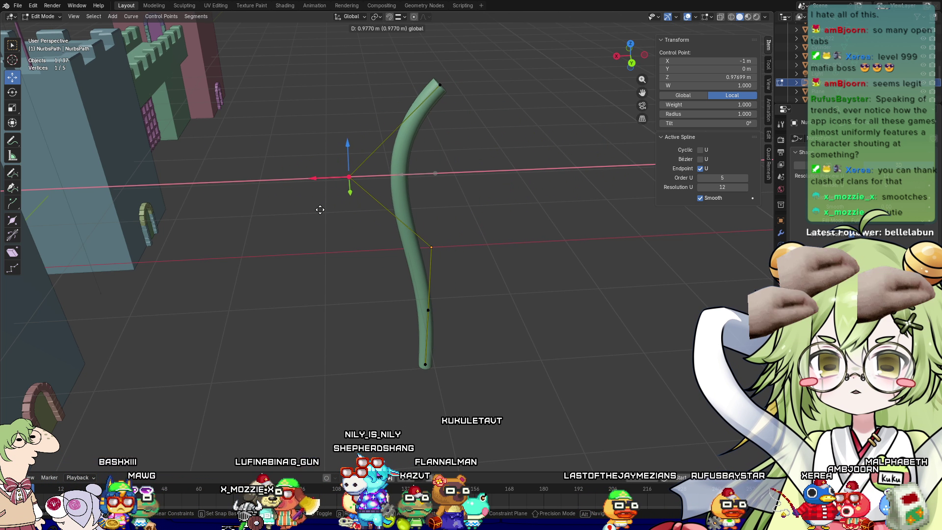
pyautogui.hotkey('ctrl', 'z')
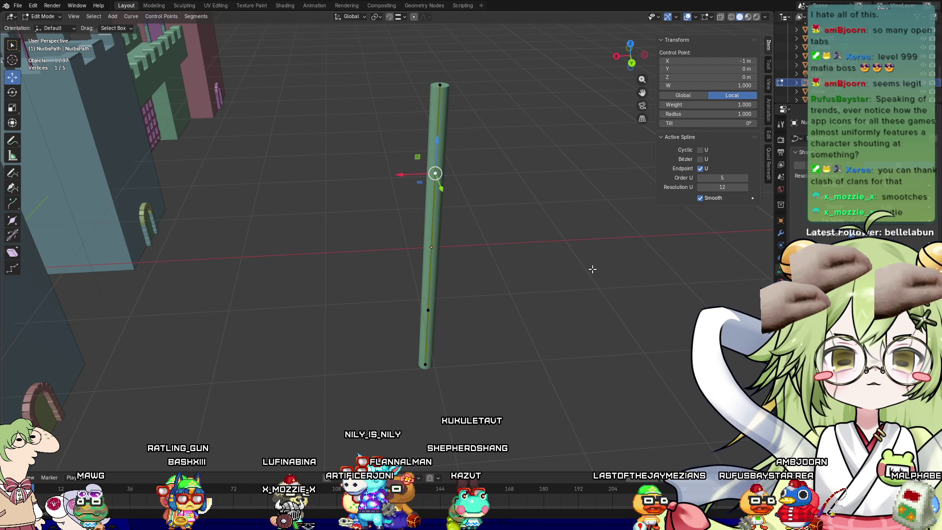
pyautogui.moveTo(590, 311); pyautogui.dragTo(603, 306, button='middle')
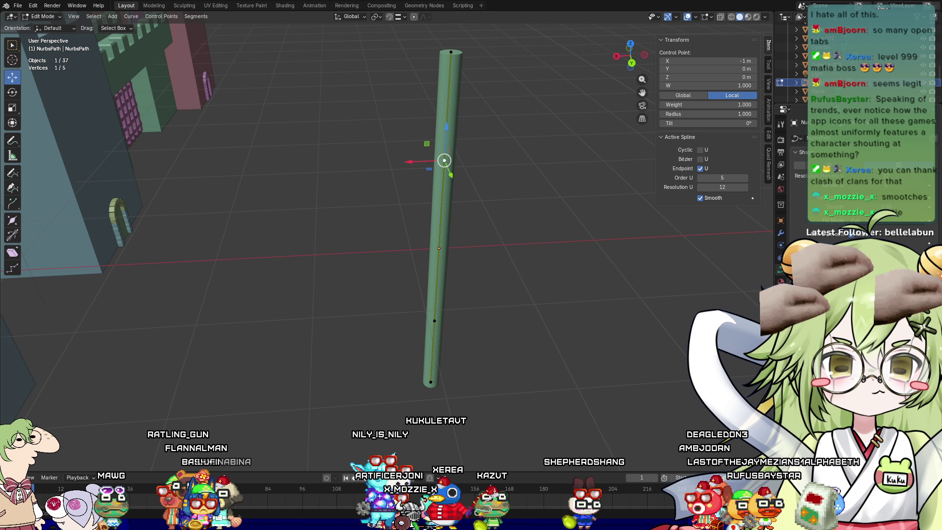
pyautogui.moveTo(445, 128)
pyautogui.mouseDown()
pyautogui.moveTo(442, 226)
pyautogui.moveTo(442, 216)
pyautogui.moveTo(361, 212)
pyautogui.moveTo(344, 221)
pyautogui.mouseUp()
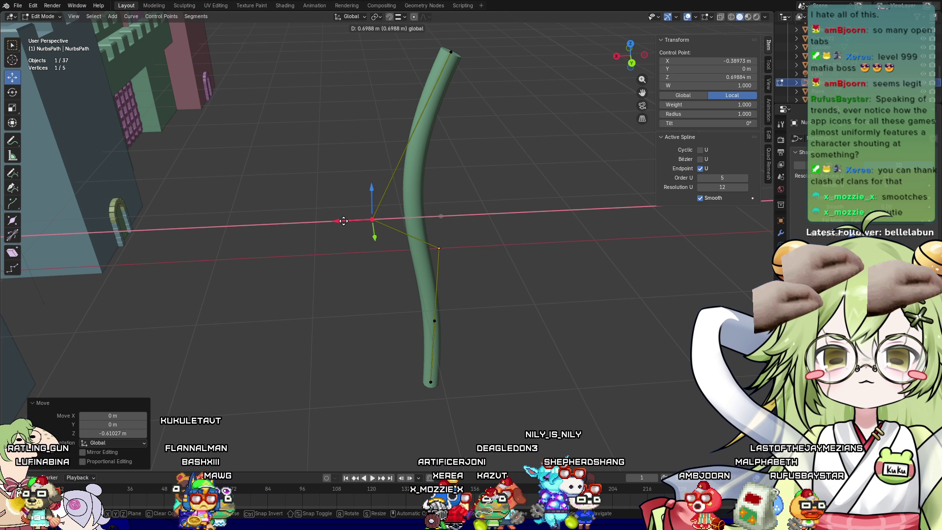
pyautogui.press('Escape')
pyautogui.moveTo(535, 131); pyautogui.dragTo(562, 216, button='middle')
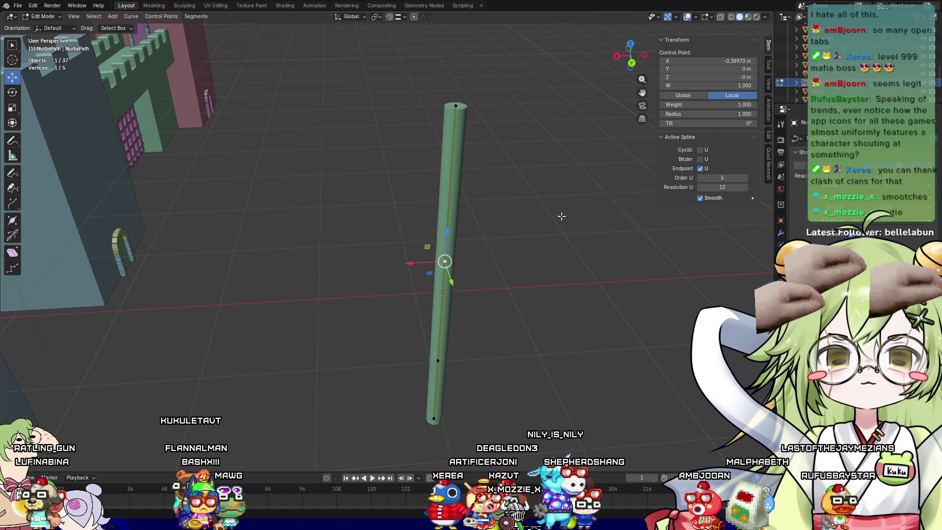
pyautogui.moveTo(428, 109); pyautogui.dragTo(318, 112)
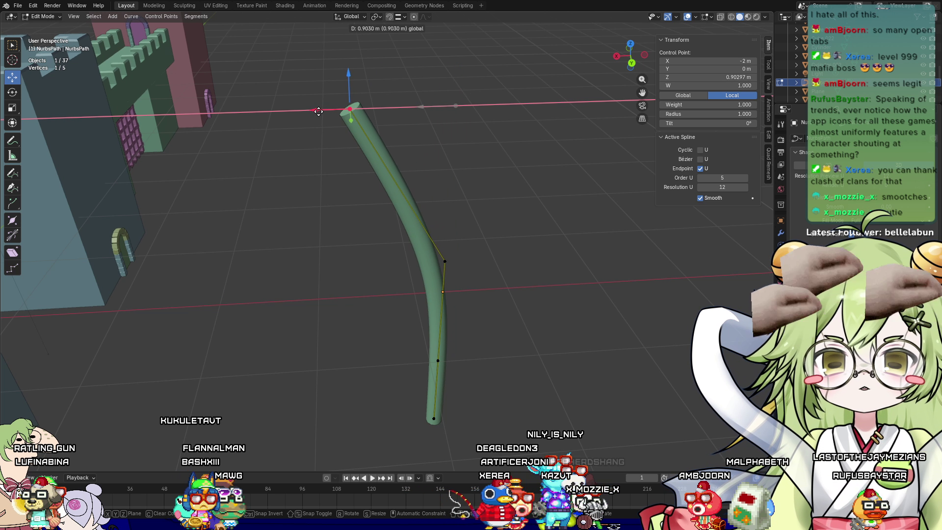
pyautogui.press('Escape')
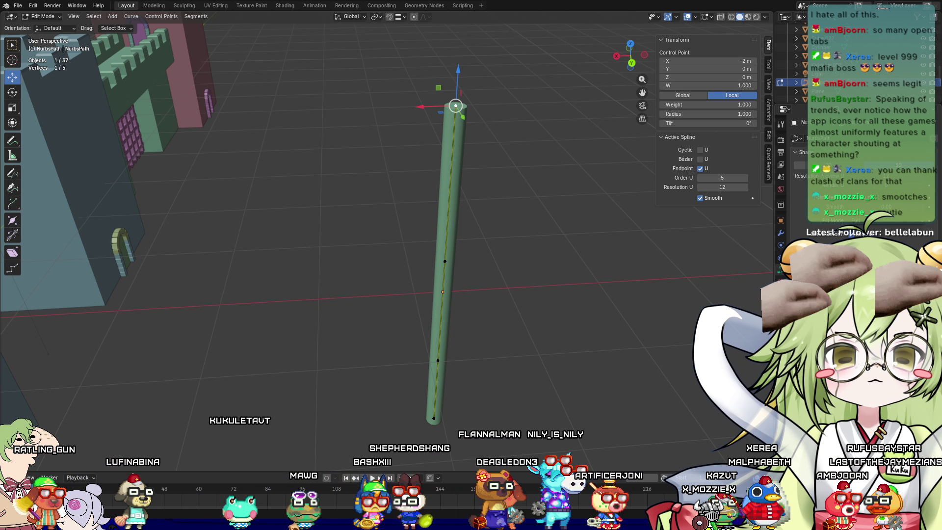
# Move the top control point along Z and X, then test a middle-point X bend and undo it
pyautogui.press('g')
pyautogui.press('z')
pyautogui.click(374, 99)
pyautogui.press('g')
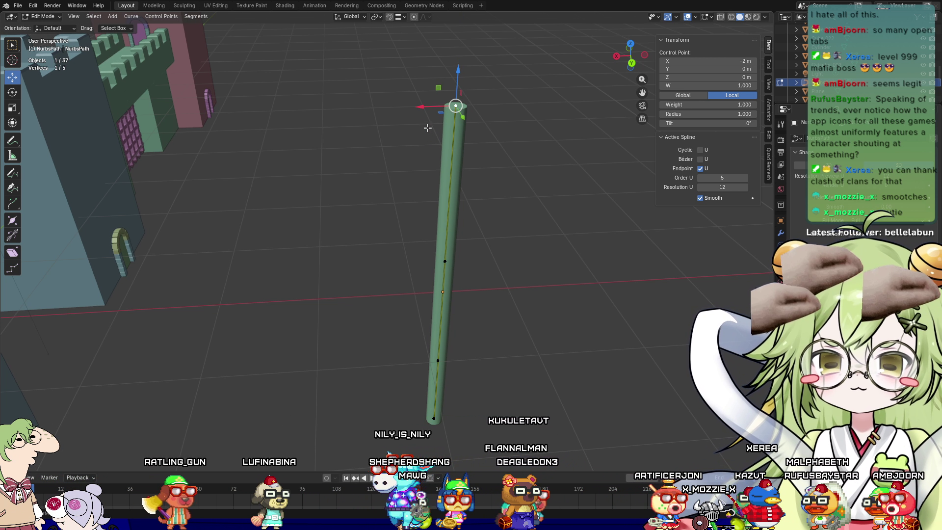
pyautogui.press('x')
pyautogui.click(474, 246)
pyautogui.click(444, 261)
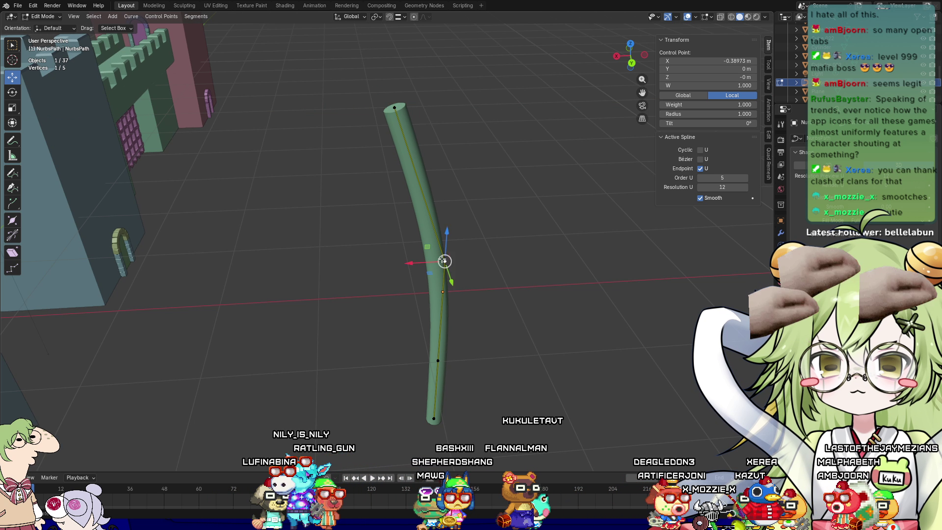
pyautogui.press('g')
pyautogui.press('x')
pyautogui.click(309, 253)
pyautogui.moveTo(356, 256)
pyautogui.mouseDown(button='middle')
pyautogui.moveTo(465, 237)
pyautogui.moveTo(465, 199)
pyautogui.moveTo(510, 235)
pyautogui.mouseUp(button='middle')
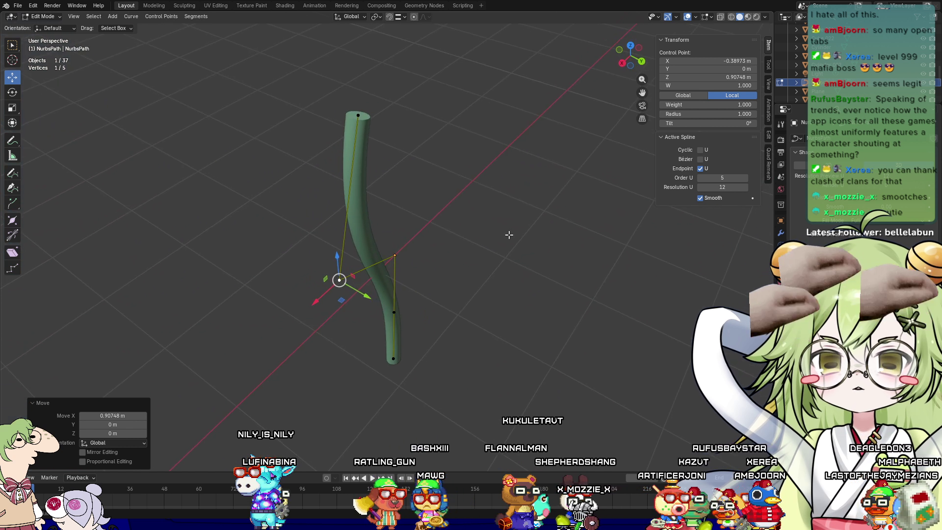
pyautogui.hotkey('ctrl', 'z')
pyautogui.hotkey('ctrl', 'z')
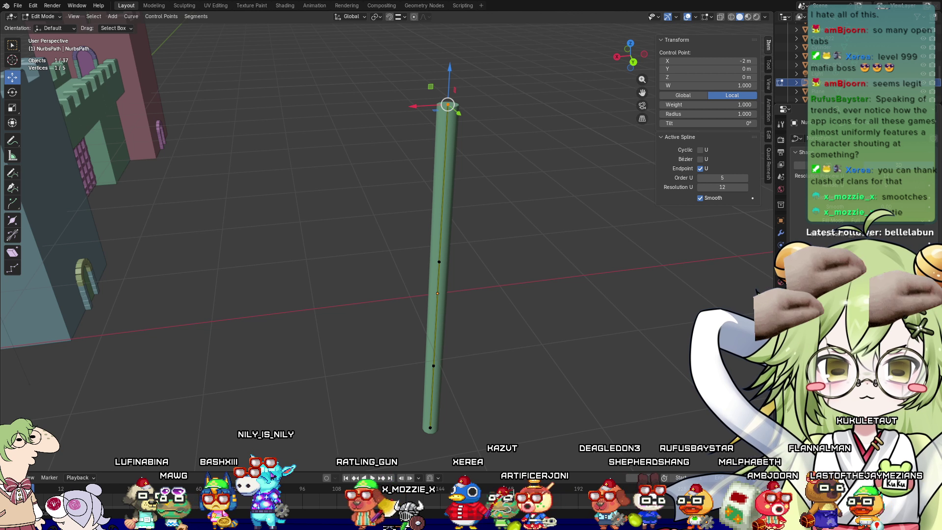
# Test a sideways X move of the tube's top control point, then undo it
pyautogui.scroll(5, 571, 116)
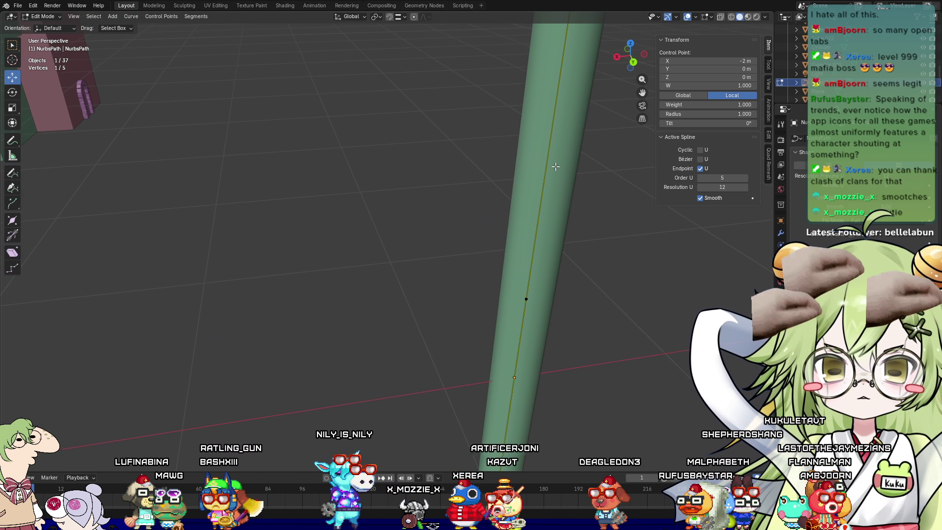
pyautogui.moveTo(554, 213)
pyautogui.keyDown('shift'); pyautogui.mouseDown(button='middle')
pyautogui.moveTo(559, 172)
pyautogui.moveTo(547, 190)
pyautogui.mouseUp(button='middle'); pyautogui.keyUp('shift')
pyautogui.scroll(-4, 548, 190)
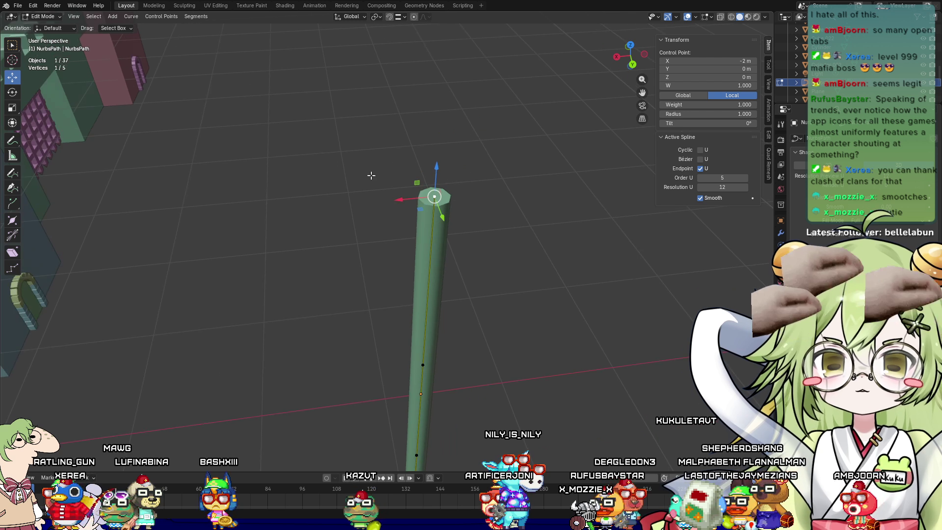
pyautogui.press('g')
pyautogui.press('x')
pyautogui.click(279, 214)
pyautogui.moveTo(443, 271)
pyautogui.mouseDown(button='middle')
pyautogui.moveTo(473, 199)
pyautogui.moveTo(576, 196)
pyautogui.moveTo(486, 263)
pyautogui.moveTo(538, 189)
pyautogui.moveTo(508, 318)
pyautogui.moveTo(417, 332)
pyautogui.mouseUp(button='middle')
pyautogui.hotkey('ctrl', 'z')
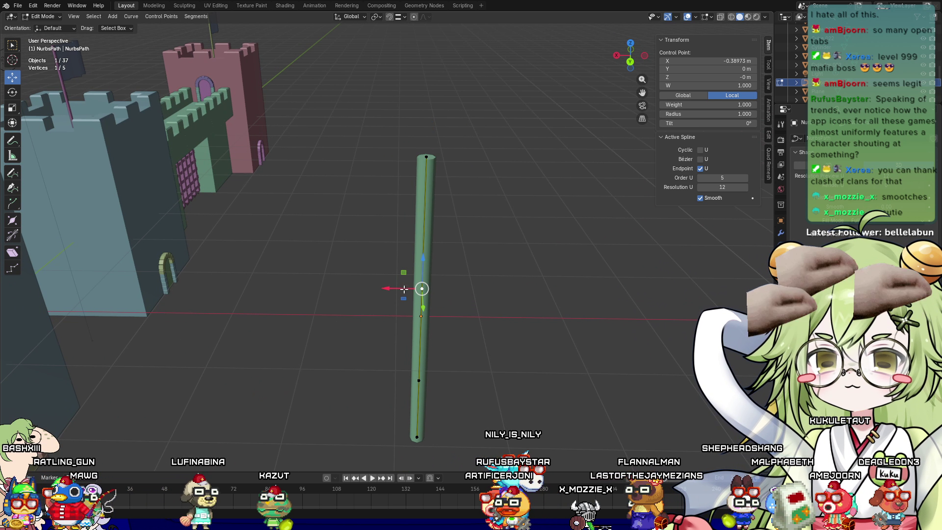
# Shift the top control point about 1 m along X; cancel a trial Z move on the lower point
pyautogui.press('g')
pyautogui.press('x')
pyautogui.click(382, 258)
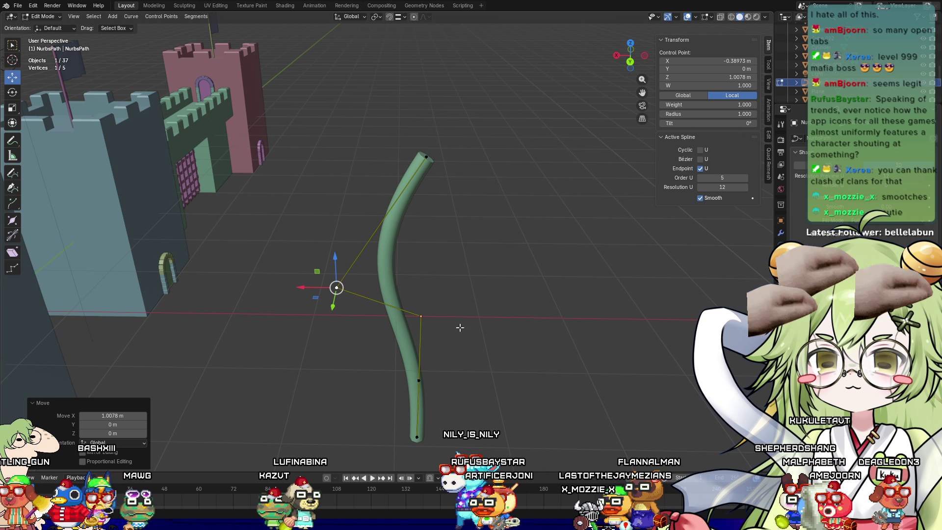
pyautogui.click(421, 316)
pyautogui.press('g')
pyautogui.press('z')
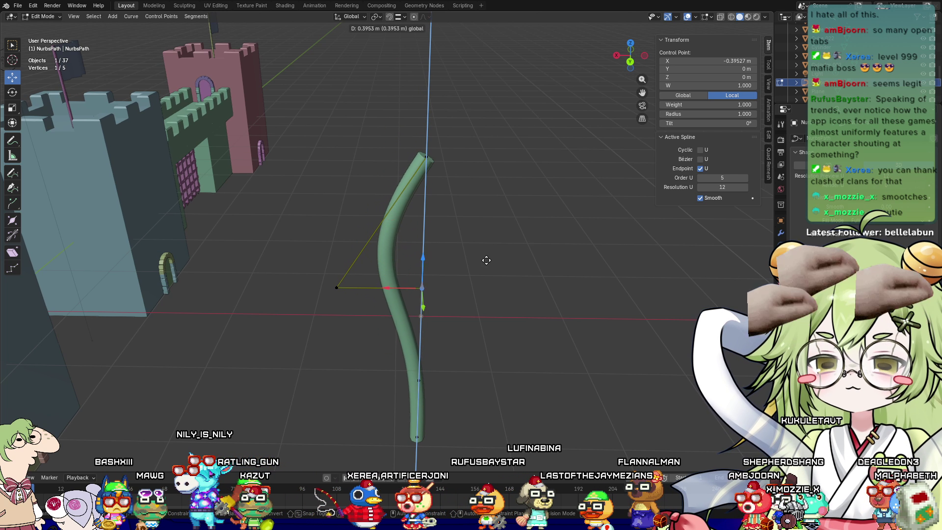
pyautogui.press('Escape')
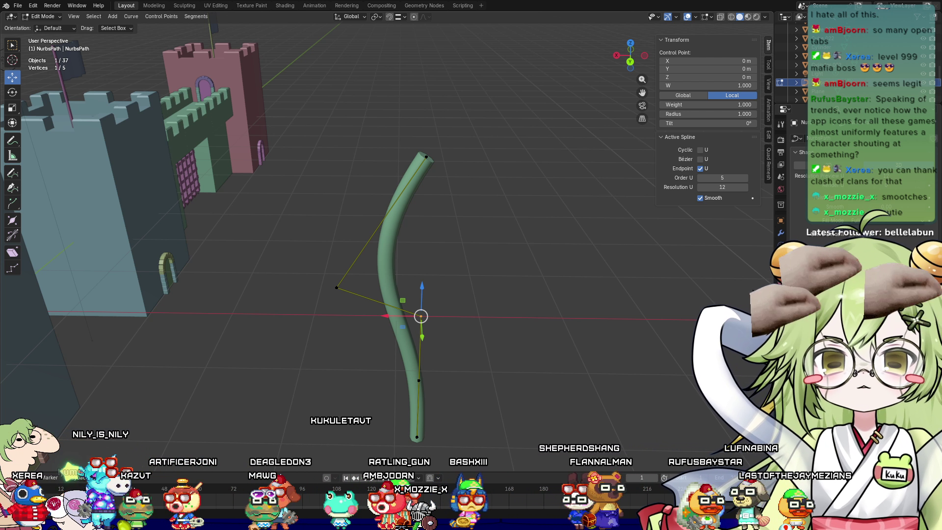
pyautogui.click(337, 288)
# Set the control point's handles to Vector, reapplying it through Set Handle Type
pyautogui.press('v')
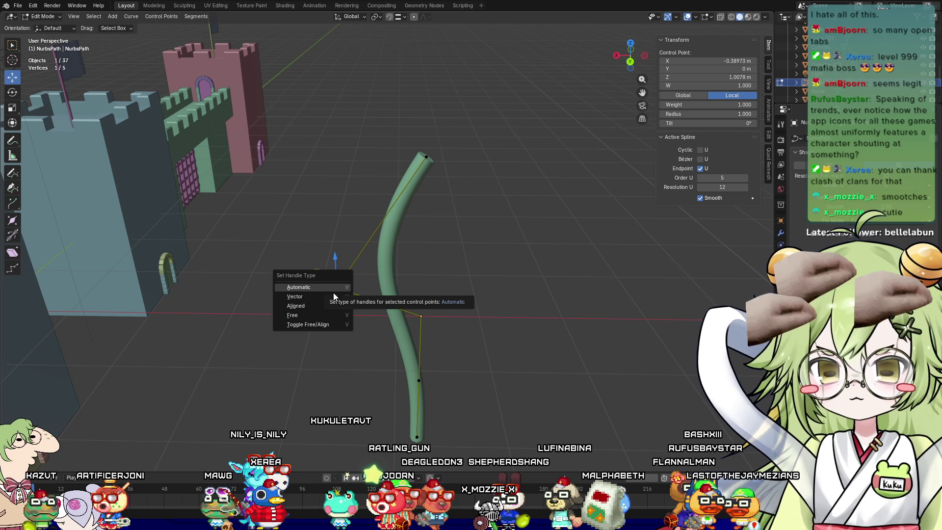
pyautogui.click(337, 296)
pyautogui.moveTo(300, 287)
pyautogui.mouseDown()
pyautogui.moveTo(509, 280)
pyautogui.moveTo(445, 275)
pyautogui.mouseUp()
pyautogui.rightClick(445, 276)
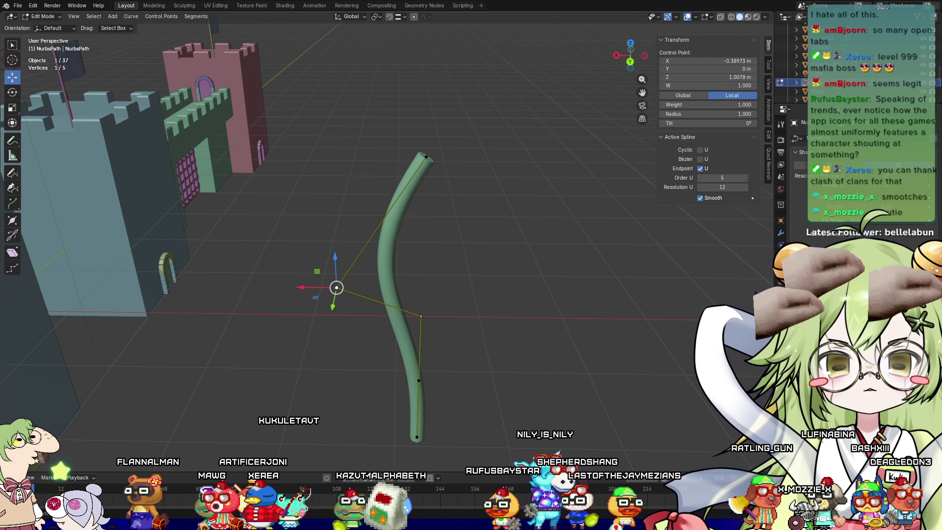
pyautogui.rightClick(344, 316)
pyautogui.moveTo(343, 397)
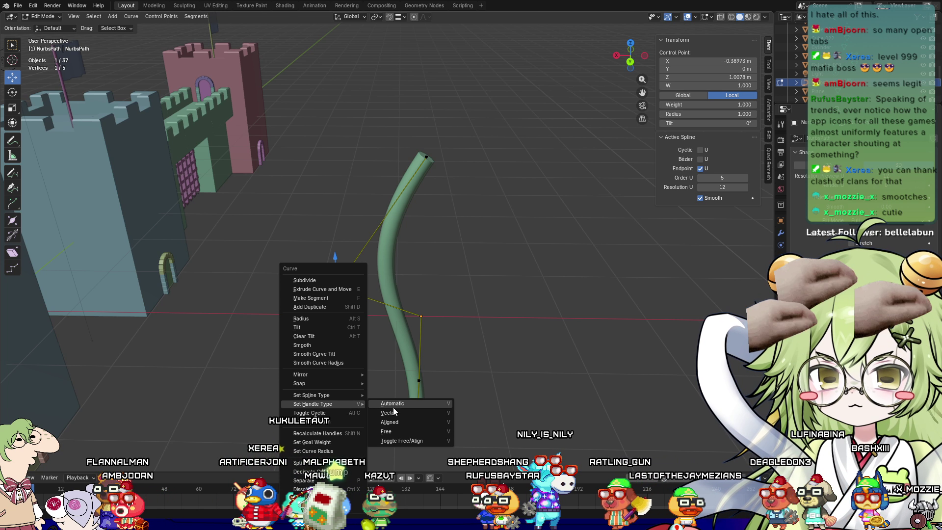
pyautogui.click(394, 412)
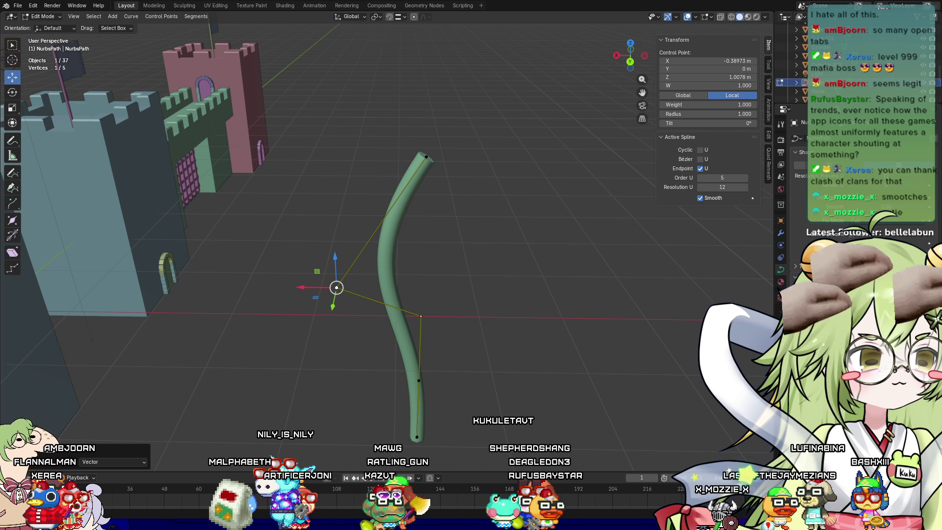
pyautogui.moveTo(648, 294); pyautogui.dragTo(651, 257, button='middle')
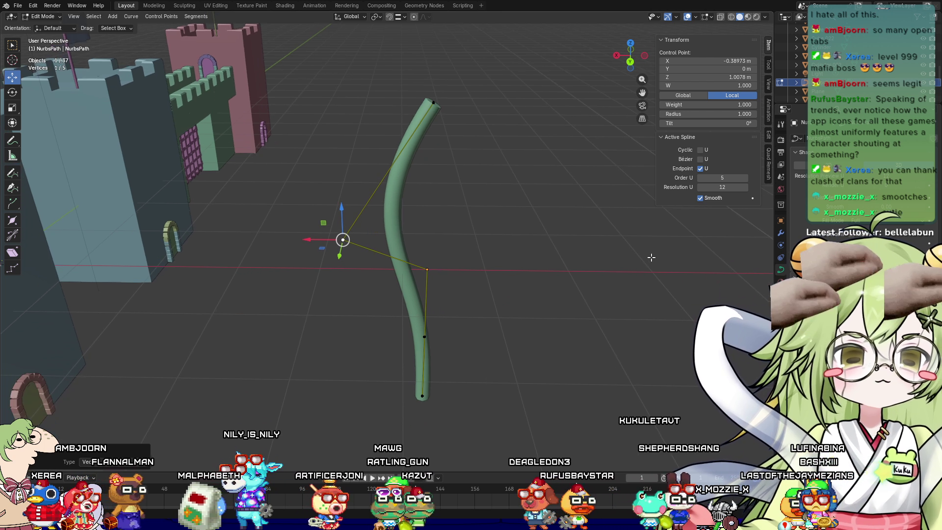
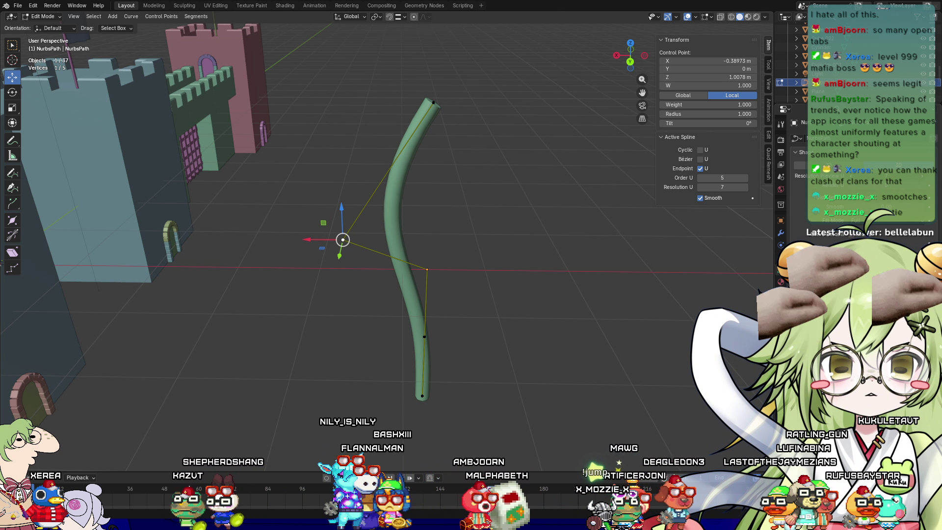
# Nudge a control point along X and lower the curve's Resolution U from 4 to 3
pyautogui.moveTo(305, 240)
pyautogui.mouseDown()
pyautogui.moveTo(260, 241)
pyautogui.moveTo(551, 248)
pyautogui.moveTo(616, 256)
pyautogui.moveTo(609, 263)
pyautogui.mouseUp()
pyautogui.scroll(3, 609, 263)
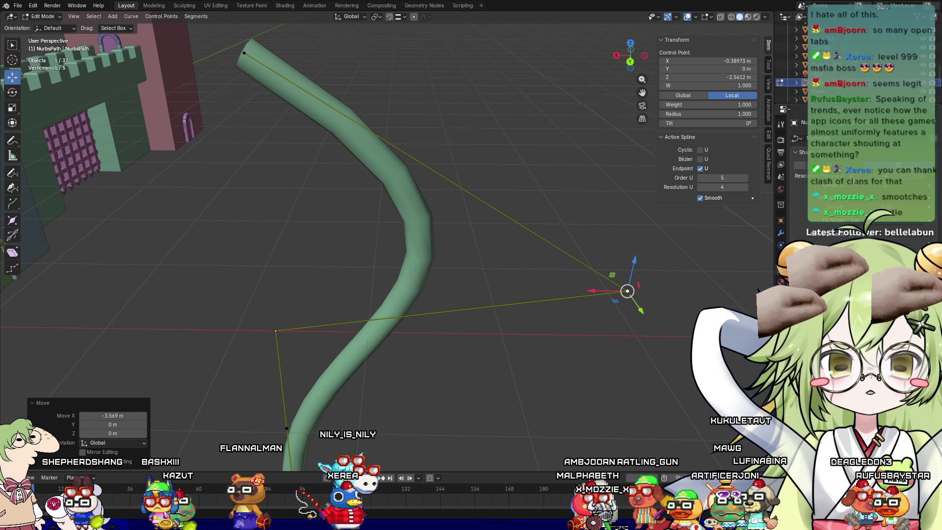
pyautogui.moveTo(723, 187); pyautogui.dragTo(714, 187)
pyautogui.moveTo(483, 310)
pyautogui.mouseDown(button='middle')
pyautogui.moveTo(505, 274)
pyautogui.moveTo(572, 312)
pyautogui.moveTo(498, 322)
pyautogui.mouseUp(button='middle')
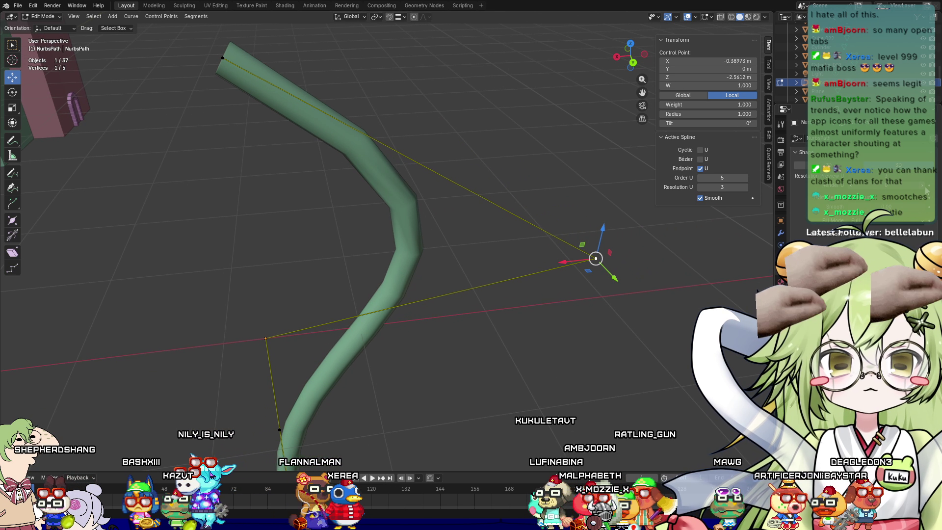
pyautogui.scroll(-2, 490, 245)
pyautogui.moveTo(491, 246); pyautogui.dragTo(454, 231, button='middle')
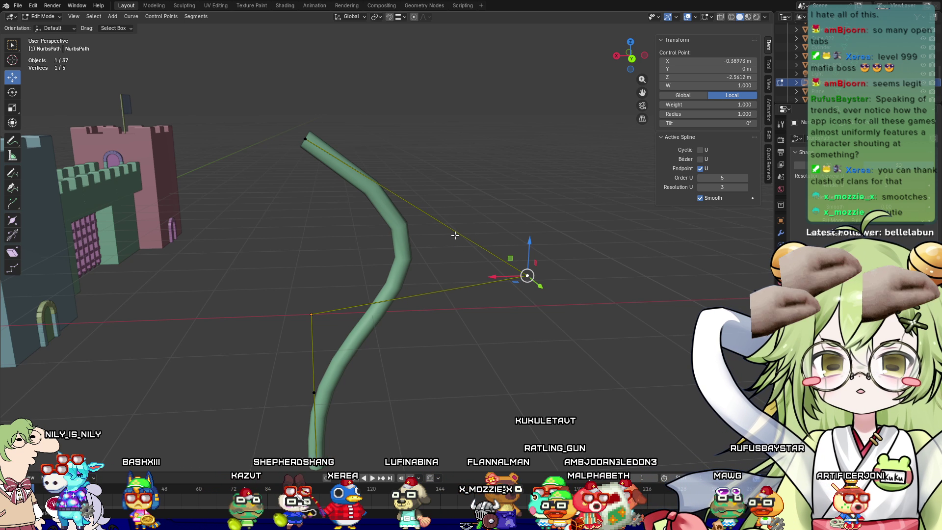
# Shift two more control points sideways along X to start the winding bend
pyautogui.click(453, 231)
pyautogui.rightClick(454, 231)
pyautogui.moveTo(455, 232)
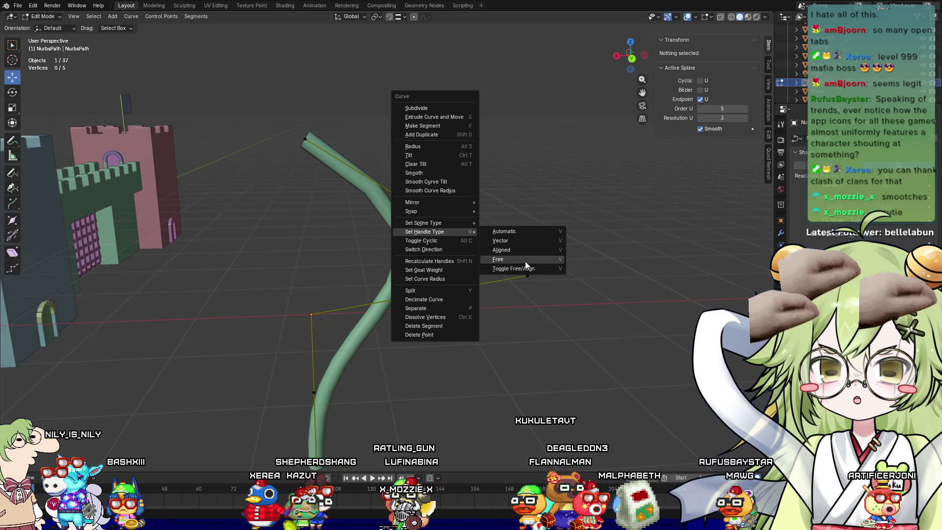
pyautogui.click(452, 107)
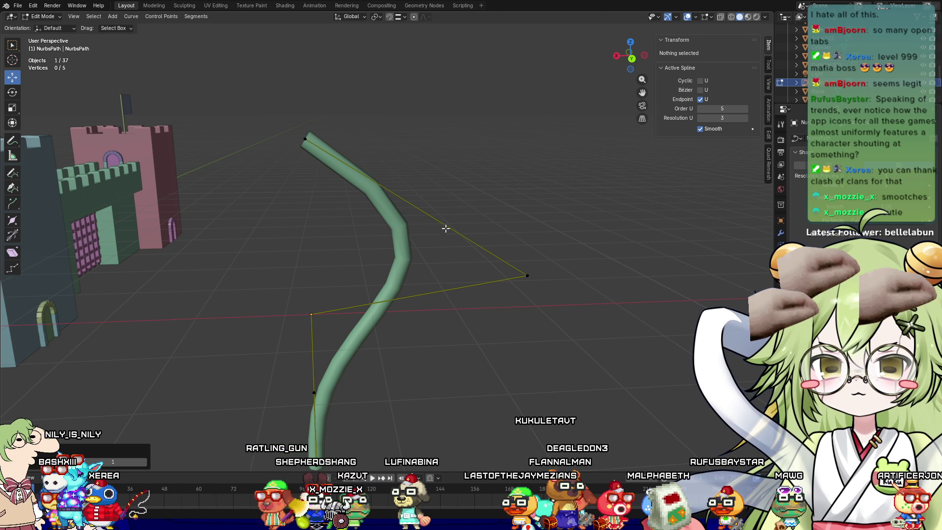
pyautogui.moveTo(441, 225); pyautogui.dragTo(378, 308, button='middle')
pyautogui.click(336, 297)
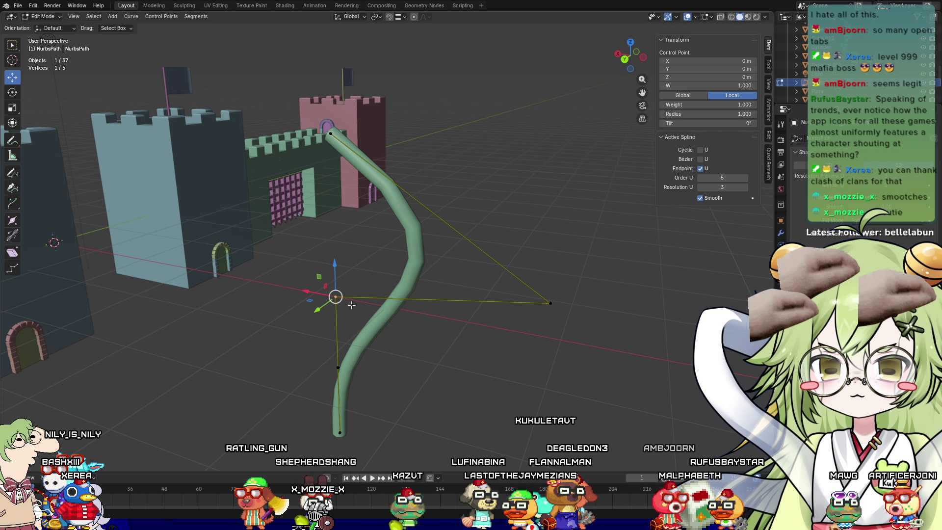
pyautogui.moveTo(305, 290)
pyautogui.mouseDown()
pyautogui.moveTo(457, 327)
pyautogui.moveTo(325, 294)
pyautogui.mouseUp()
pyautogui.moveTo(542, 304)
pyautogui.mouseDown()
pyautogui.moveTo(316, 257)
pyautogui.moveTo(576, 318)
pyautogui.moveTo(458, 285)
pyautogui.moveTo(393, 279)
pyautogui.moveTo(421, 350)
pyautogui.mouseUp()
# Lower the top control point along Z
pyautogui.click(333, 136)
pyautogui.moveTo(332, 135); pyautogui.dragTo(314, 137, button='middle')
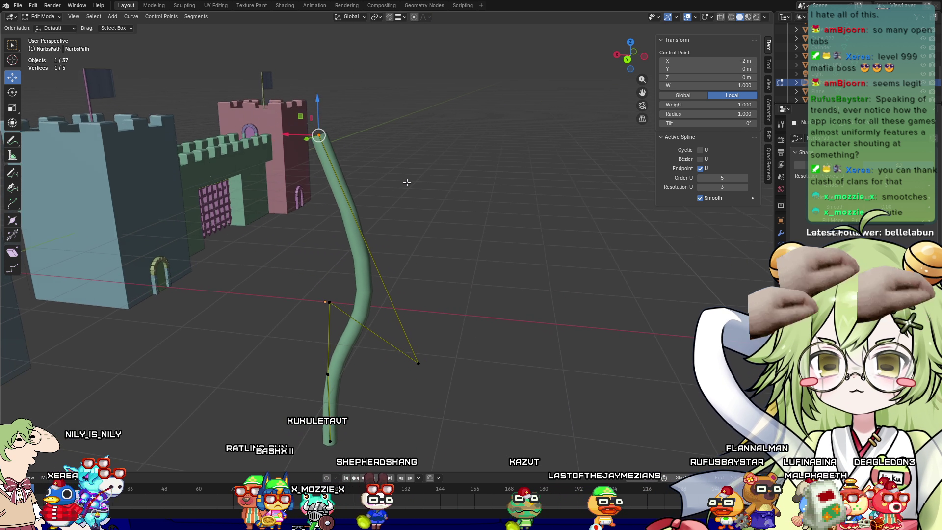
pyautogui.moveTo(317, 126)
pyautogui.mouseDown()
pyautogui.moveTo(296, 211)
pyautogui.moveTo(341, 223)
pyautogui.mouseUp()
# Insert a new point between the lower-right and top points and move it left along X
pyautogui.click(392, 290)
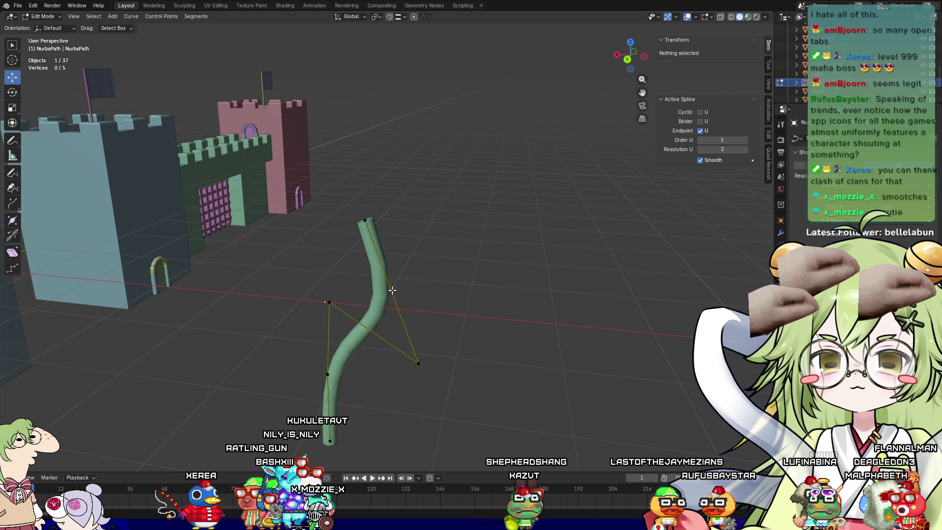
pyautogui.click(419, 363)
pyautogui.keyDown('shift'); pyautogui.click(366, 220); pyautogui.keyUp('shift')
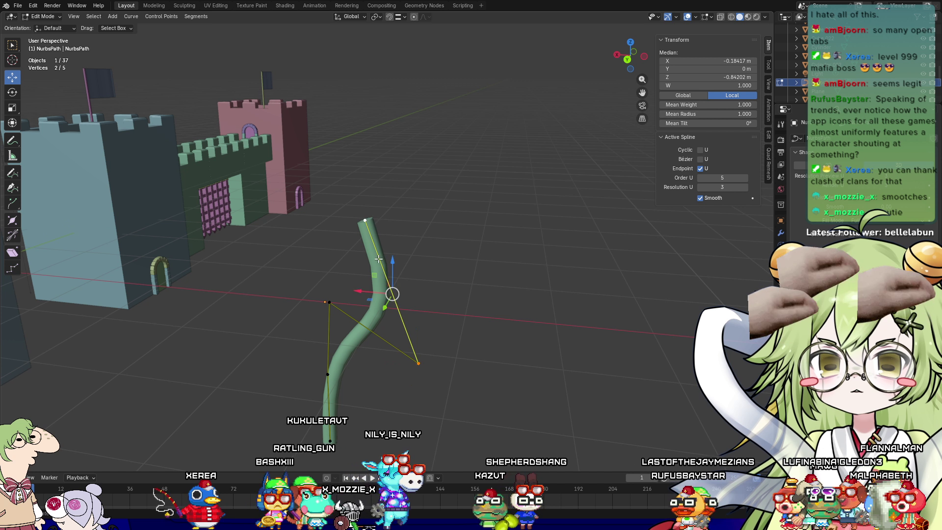
pyautogui.rightClick(379, 260)
pyautogui.click(379, 260)
pyautogui.click(392, 294)
pyautogui.moveTo(361, 291); pyautogui.dragTo(291, 278)
# Try extruding an extra point, undo back to the five-point curve, and exit Edit Mode
pyautogui.rightClick(311, 286)
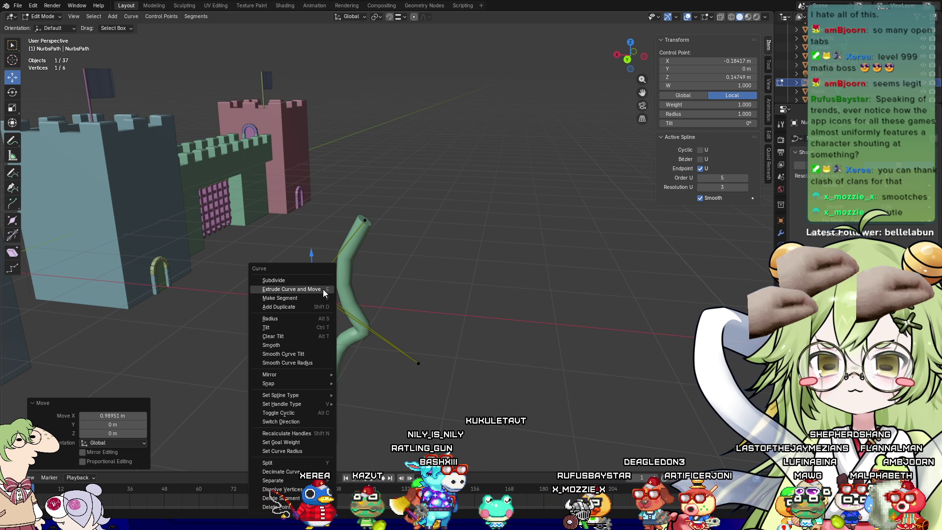
pyautogui.click(323, 289)
pyautogui.click(619, 288)
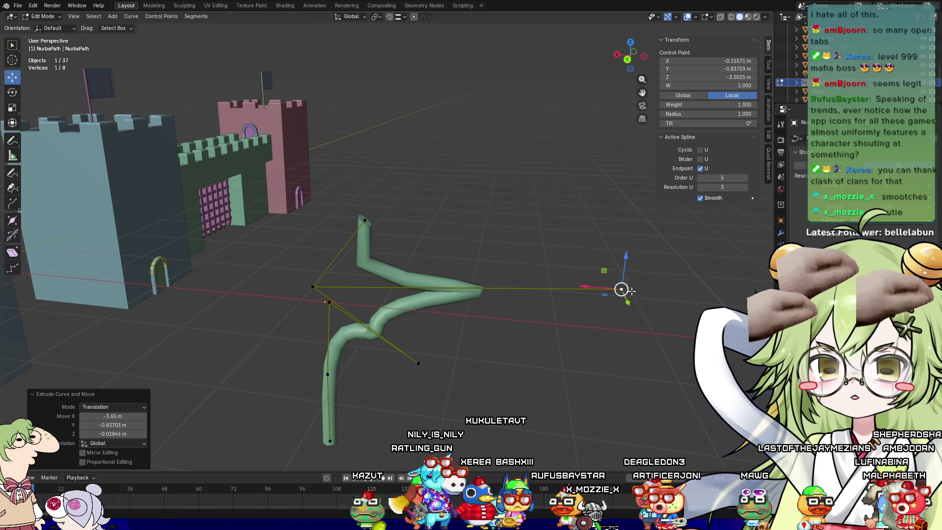
pyautogui.hotkey('ctrl', 'z')
pyautogui.hotkey('ctrl', 'z')
pyautogui.hotkey('ctrl', 'z')
pyautogui.hotkey('ctrl', 'z')
pyautogui.hotkey('ctrl', 'z')
pyautogui.hotkey('ctrl', 'z')
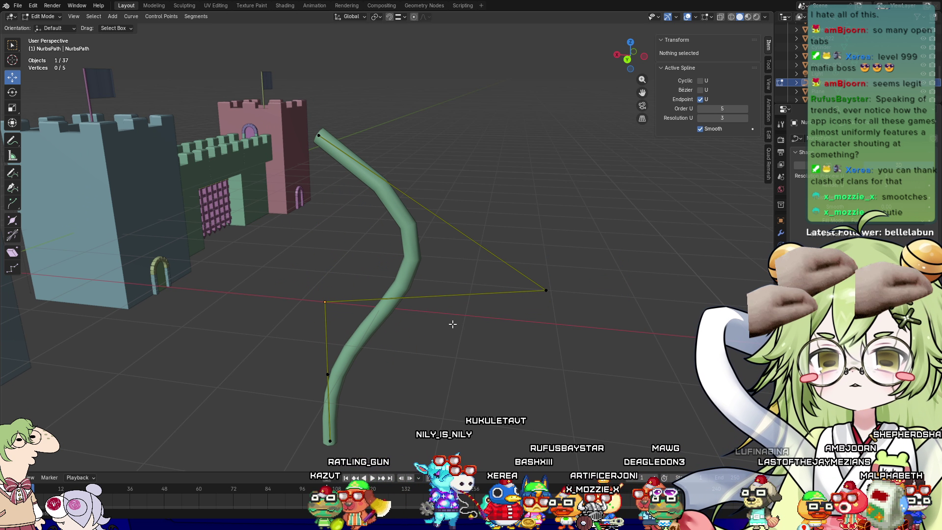
pyautogui.press('Tab')
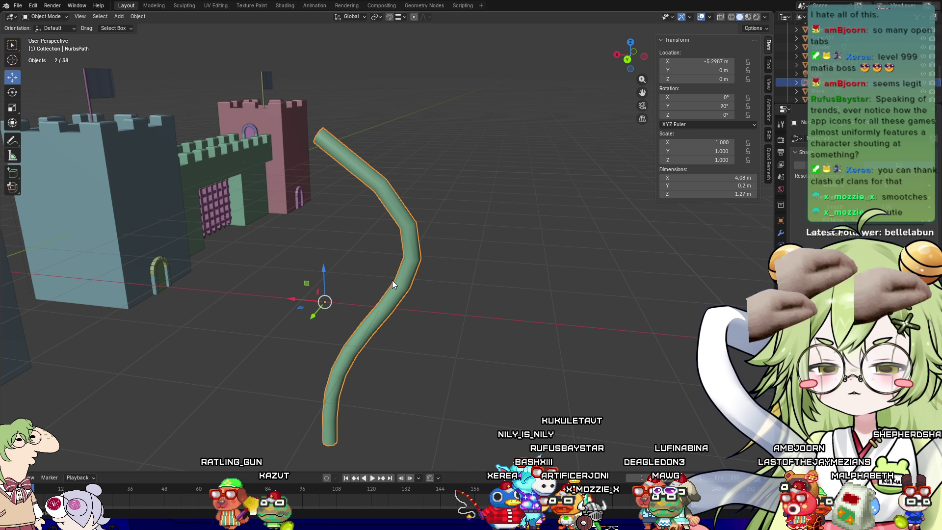
# Delete the curved NURBS path and add a new 2 m plane
pyautogui.press('Delete')
pyautogui.hotkey('shift', 'a')
pyautogui.moveTo(393, 281)
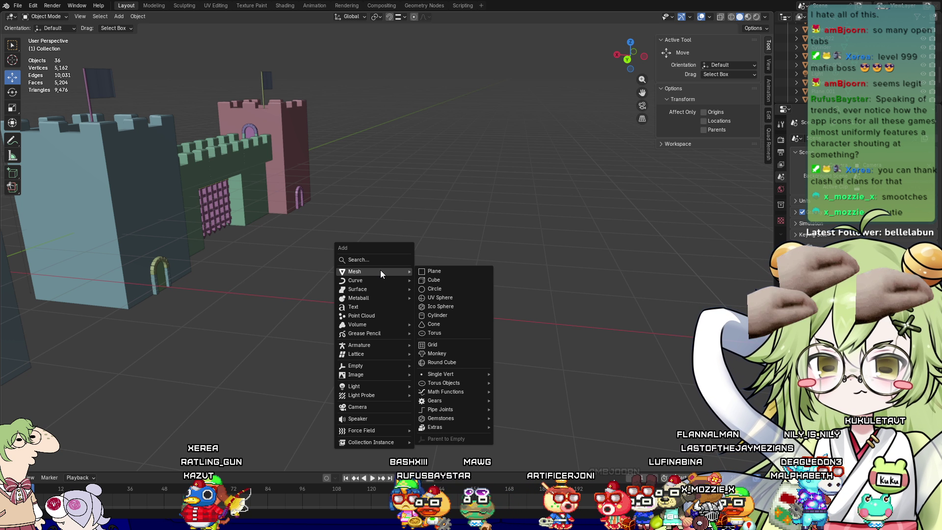
pyautogui.moveTo(370, 357)
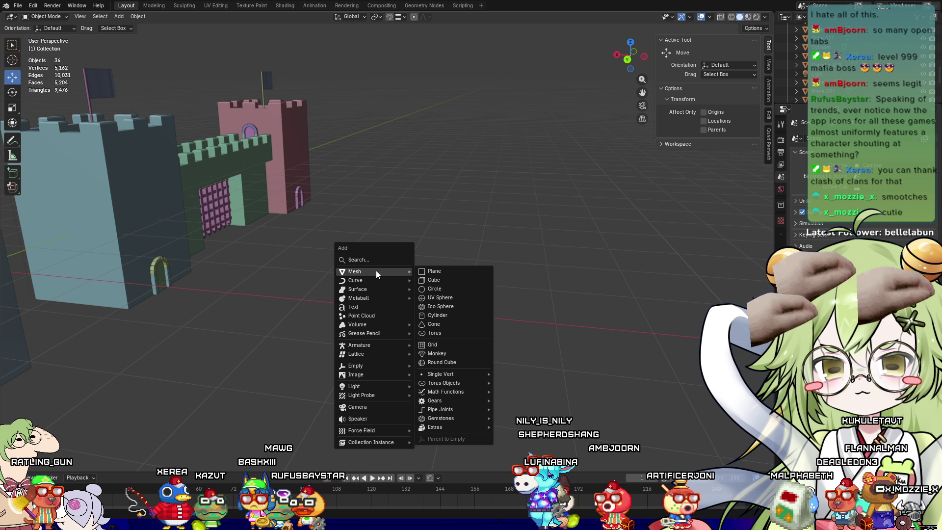
pyautogui.click(478, 273)
# Move the plane along X to about −4.638 m, beside the castle
pyautogui.moveTo(263, 289)
pyautogui.mouseDown(button='middle')
pyautogui.moveTo(530, 301)
pyautogui.moveTo(331, 283)
pyautogui.mouseUp(button='middle')
pyautogui.press('g')
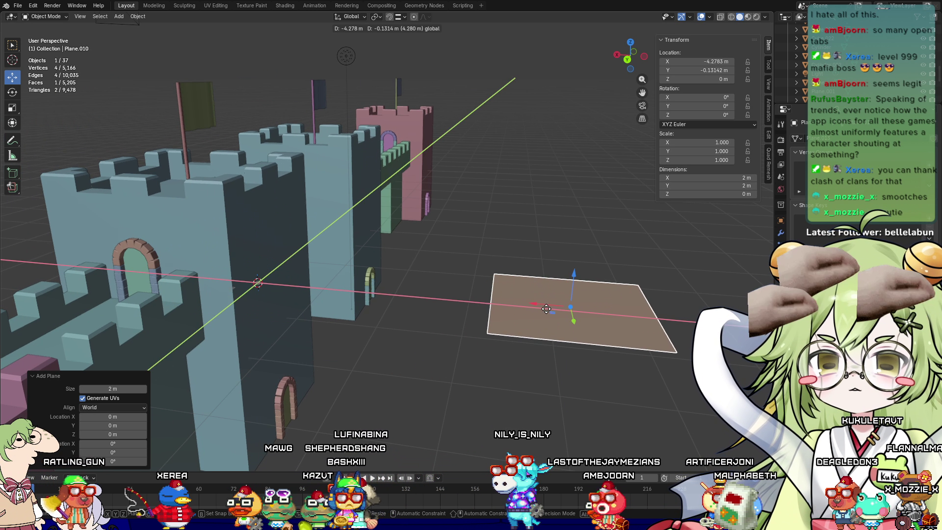
pyautogui.click(591, 340)
pyautogui.hotkey('ctrl', 'z')
pyautogui.press('g')
pyautogui.press('x')
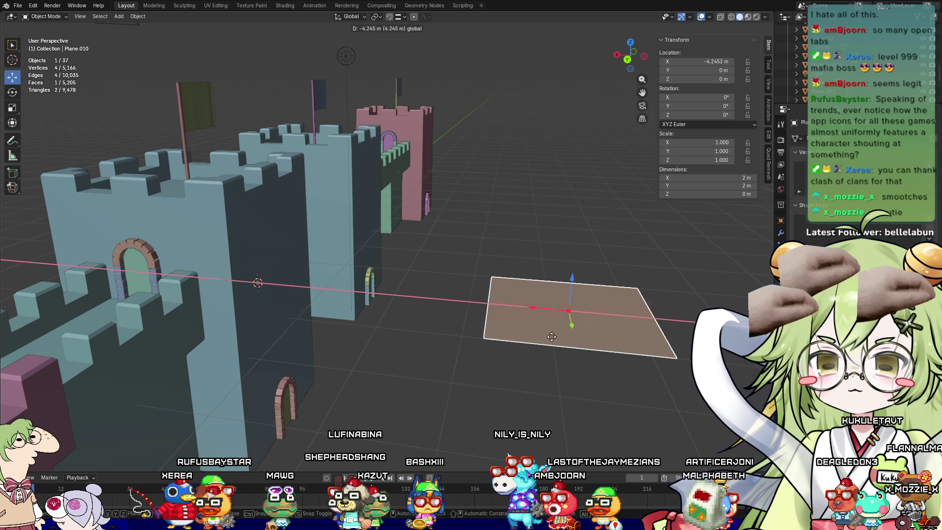
pyautogui.click(580, 343)
pyautogui.moveTo(580, 343)
pyautogui.mouseDown(button='middle')
pyautogui.moveTo(435, 304)
pyautogui.moveTo(381, 322)
pyautogui.mouseUp(button='middle')
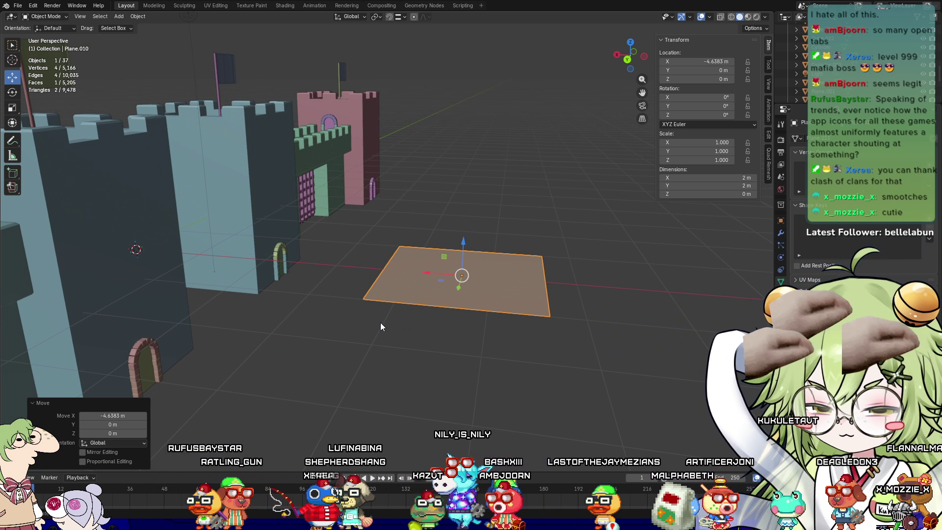
# Rotate the plane 90° about Y to stand it upright, then select its right edge in Edit Mode
pyautogui.write('ry90')
pyautogui.press('Return')
pyautogui.moveTo(587, 258)
pyautogui.mouseDown(button='middle')
pyautogui.moveTo(478, 242)
pyautogui.moveTo(517, 257)
pyautogui.mouseUp(button='middle')
pyautogui.press('Tab')
pyautogui.moveTo(603, 208); pyautogui.dragTo(527, 441)
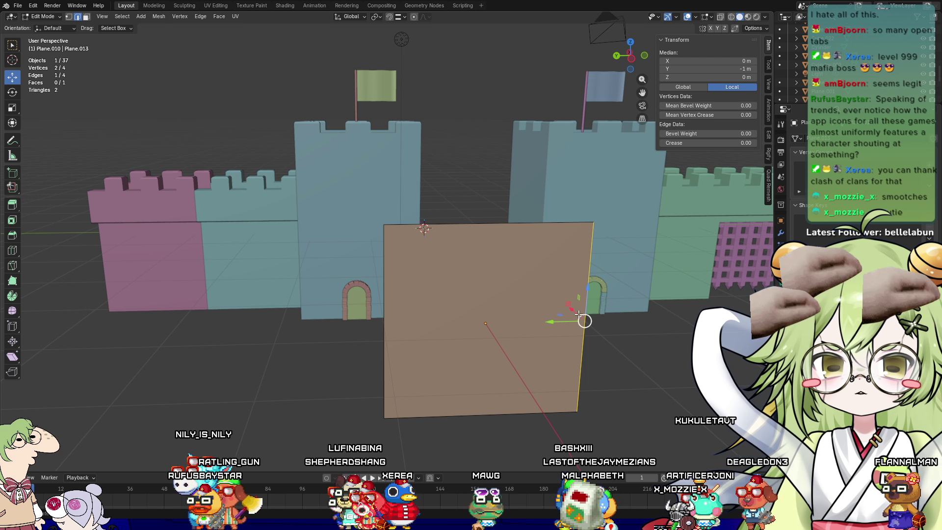
# Delete the plane's face and its right, top and bottom edges, leaving one vertical edge
pyautogui.rightClick(553, 383)
pyautogui.click(539, 507)
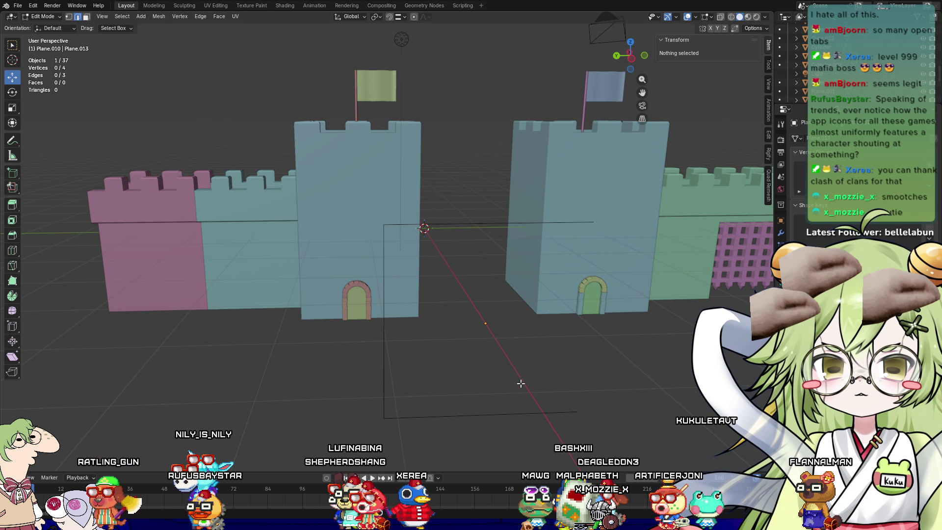
pyautogui.click(552, 221)
pyautogui.keyDown('shift'); pyautogui.click(432, 426); pyautogui.keyUp('shift')
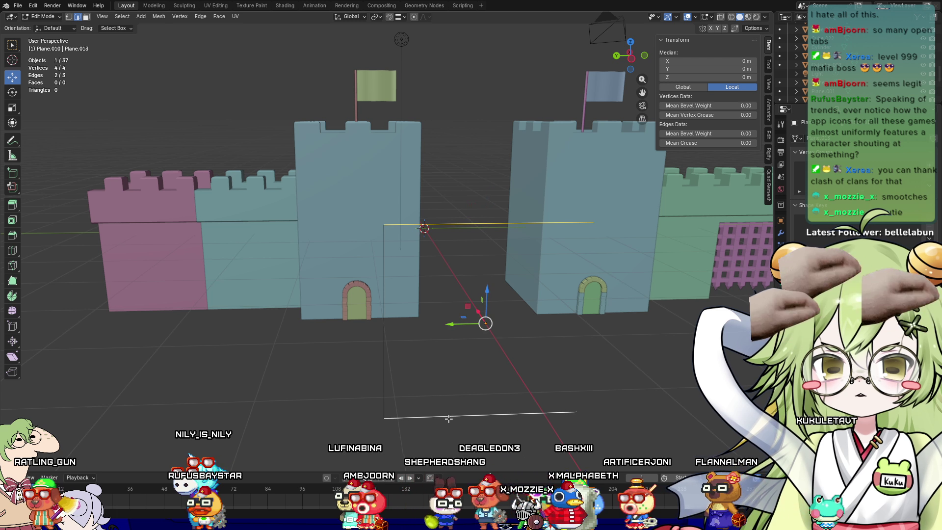
pyautogui.rightClick(431, 423)
pyautogui.click(422, 415)
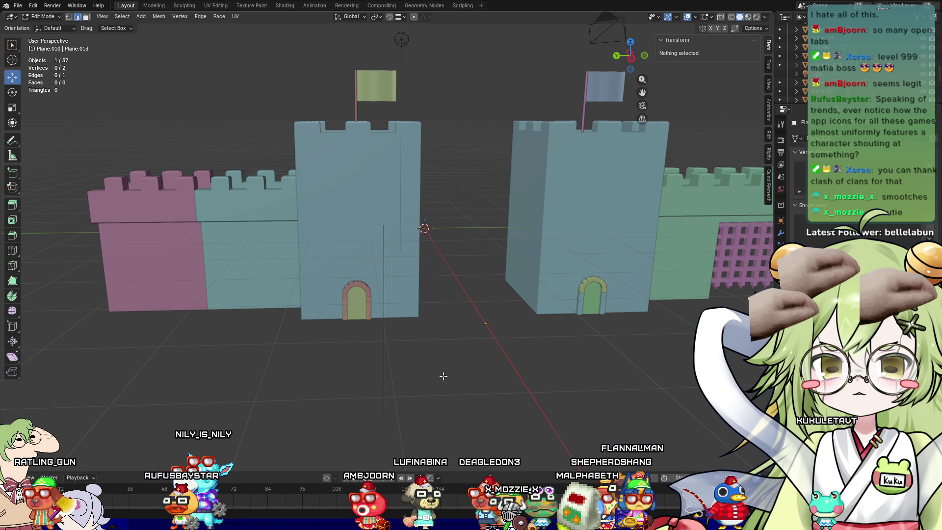
# Subdivide the remaining vertical edge in half
pyautogui.moveTo(422, 415); pyautogui.dragTo(373, 343, button='middle')
pyautogui.click(356, 309)
pyautogui.rightClick(357, 309)
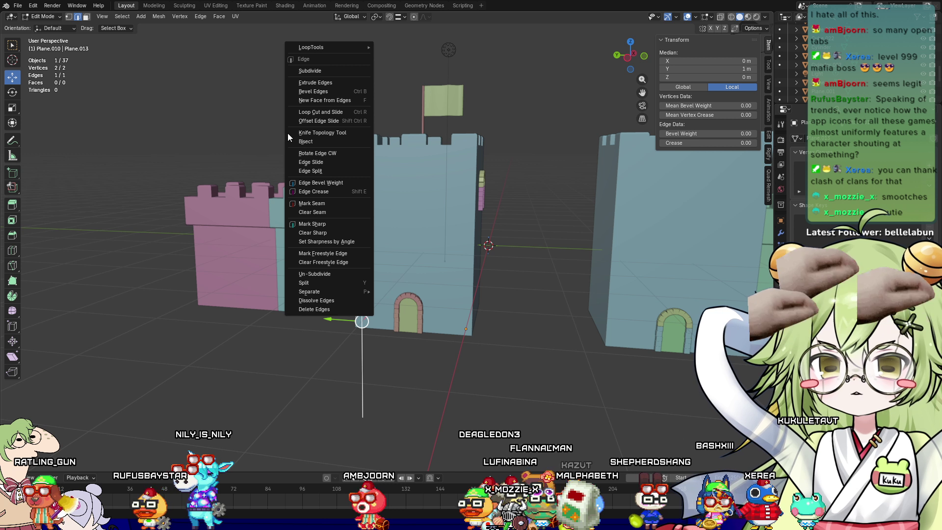
pyautogui.click(304, 79)
pyautogui.scroll(2, 390, 327)
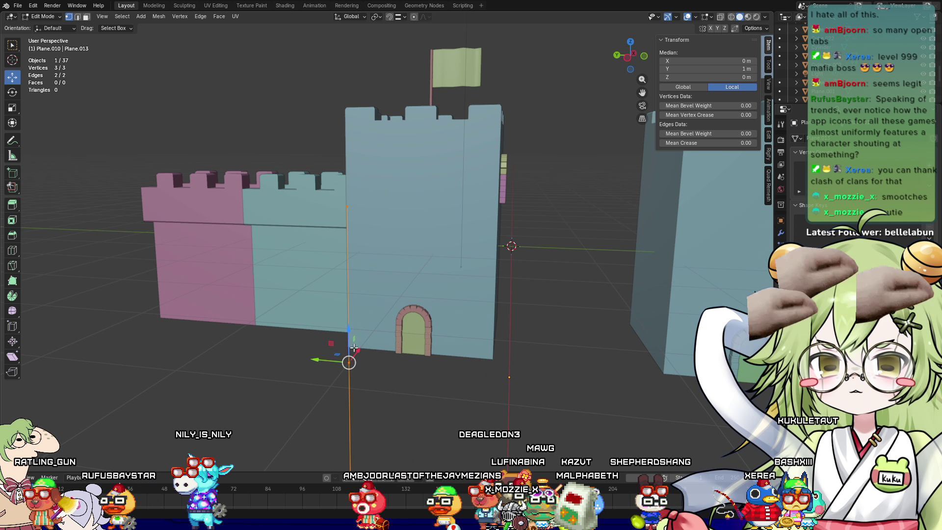
# Extrude a new vertex out to the right from one of the edge's vertices
pyautogui.click(349, 363)
pyautogui.moveTo(317, 360); pyautogui.dragTo(360, 369)
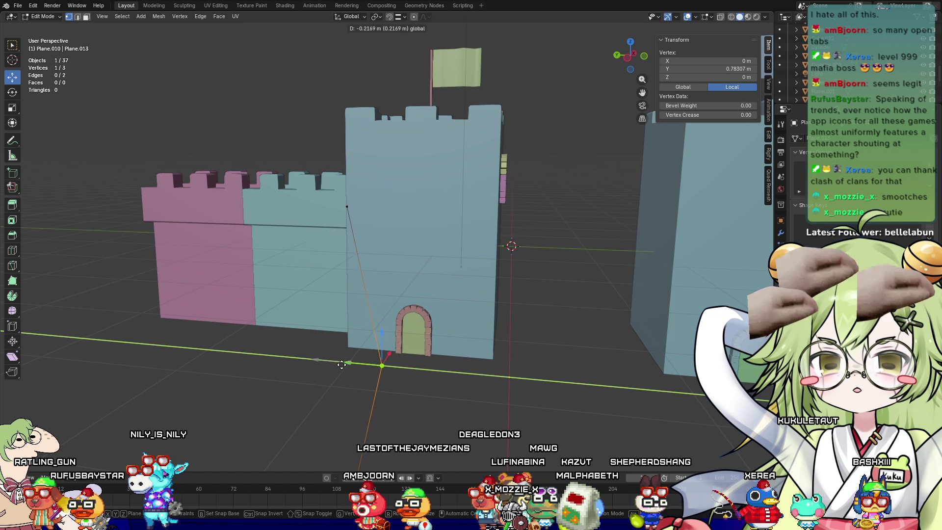
pyautogui.press('Escape')
pyautogui.rightClick(358, 367)
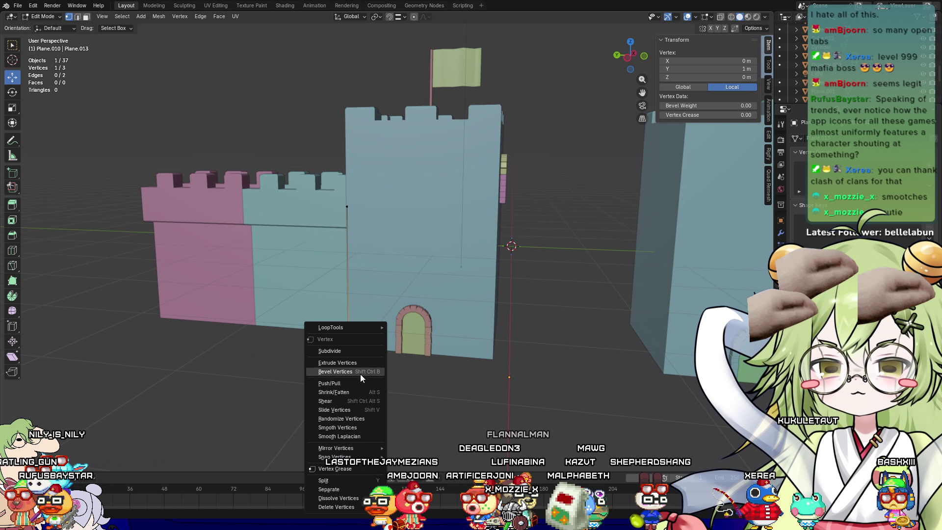
pyautogui.click(355, 361)
pyautogui.click(503, 374)
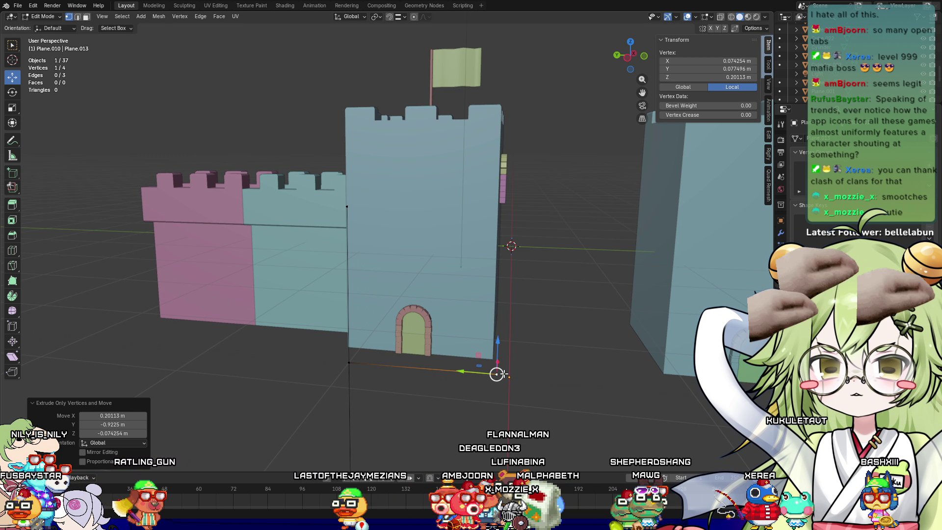
# Raise the vertex along Z, extrude another upward, and shift it along Y for a branch
pyautogui.moveTo(499, 355); pyautogui.dragTo(304, 295, button='middle')
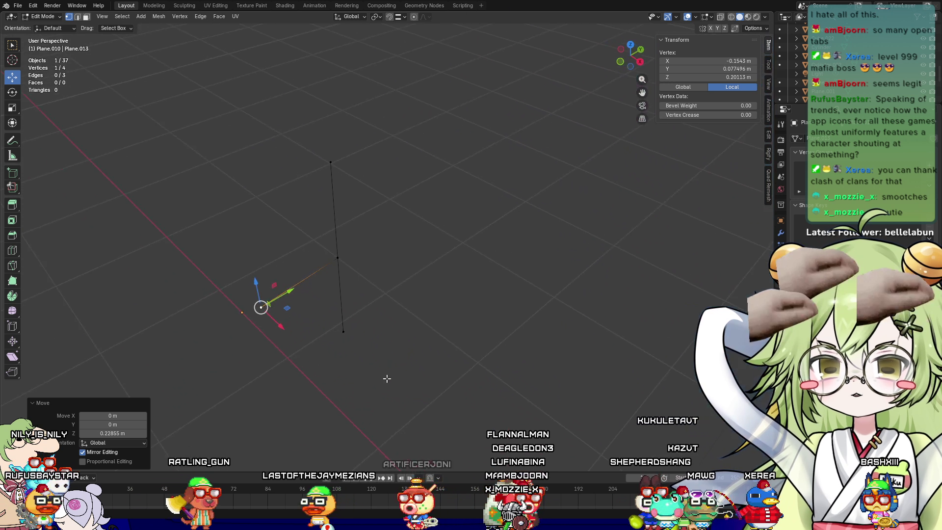
pyautogui.press('g')
pyautogui.press('z')
pyautogui.click(293, 284)
pyautogui.press('e')
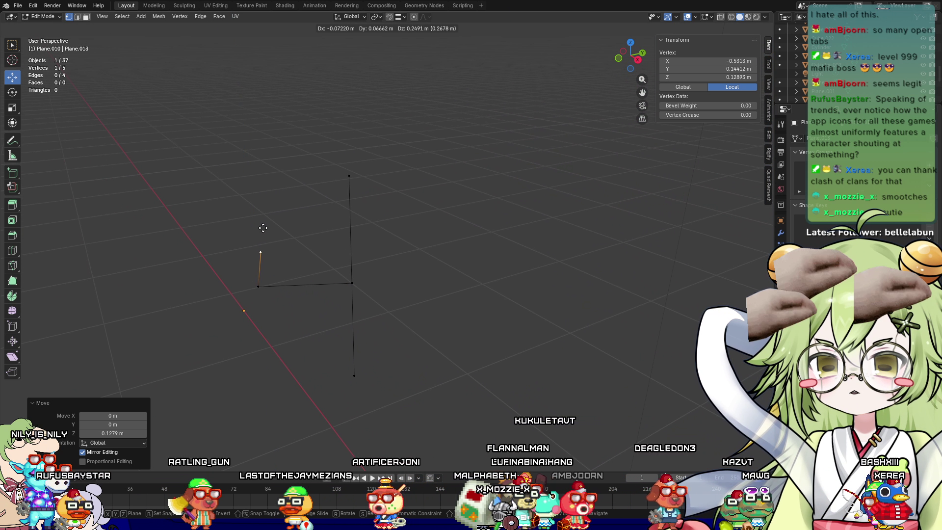
pyautogui.click(255, 203)
pyautogui.moveTo(255, 203); pyautogui.dragTo(264, 241, button='middle')
pyautogui.press('g')
pyautogui.press('y')
pyautogui.click(359, 251)
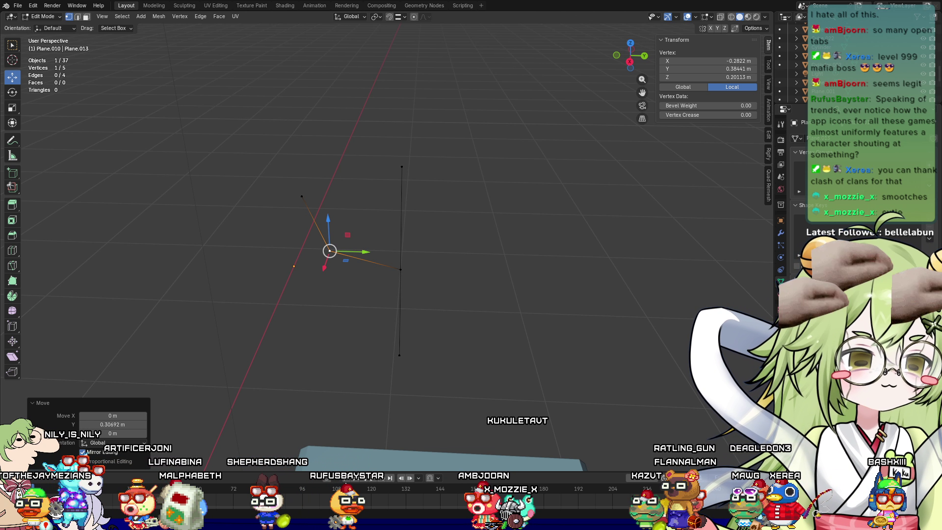
# Leave Edit Mode and delete the leftover plane
pyautogui.click(427, 293)
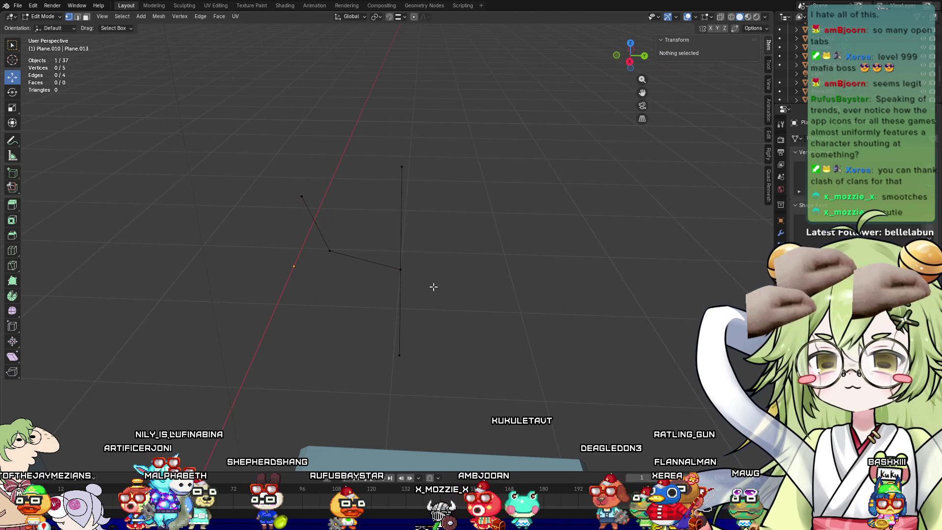
pyautogui.press('Tab')
pyautogui.press('Delete')
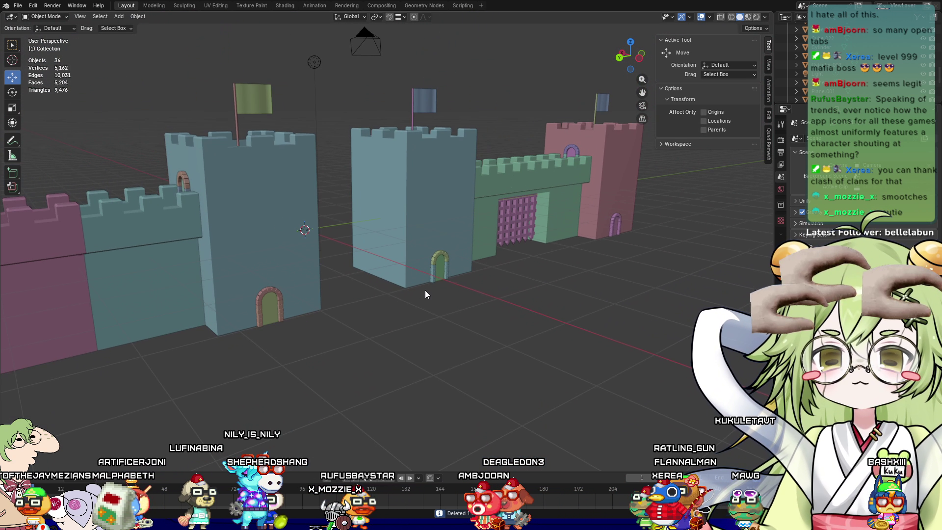
# Orbit around both castles to frame the open courtyard ground, then bring up the Add menu
pyautogui.moveTo(426, 290)
pyautogui.mouseDown(button='middle')
pyautogui.moveTo(352, 313)
pyautogui.moveTo(467, 305)
pyautogui.moveTo(490, 317)
pyautogui.moveTo(540, 302)
pyautogui.moveTo(506, 313)
pyautogui.moveTo(393, 310)
pyautogui.mouseUp(button='middle')
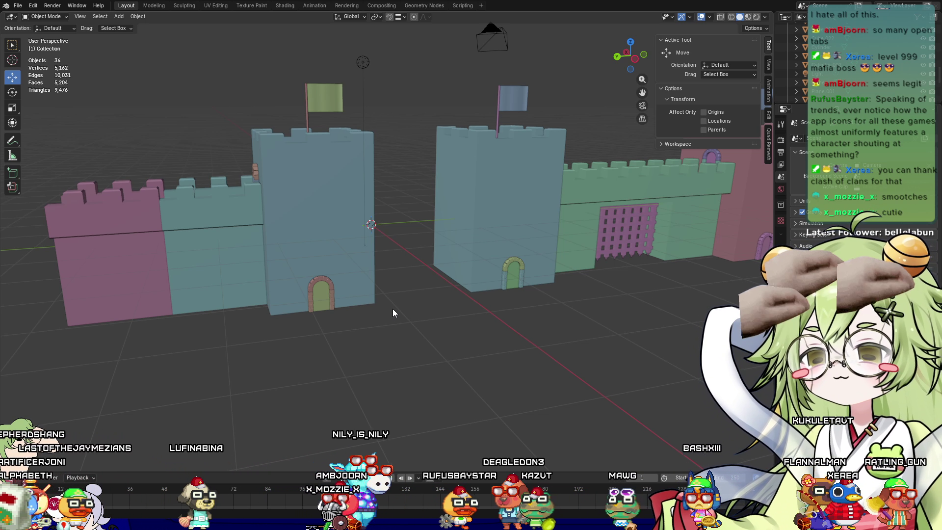
pyautogui.moveTo(408, 361)
pyautogui.mouseDown(button='middle')
pyautogui.moveTo(231, 313)
pyautogui.moveTo(292, 348)
pyautogui.mouseUp(button='middle')
pyautogui.moveTo(455, 341)
pyautogui.mouseDown(button='middle')
pyautogui.moveTo(466, 384)
pyautogui.moveTo(442, 343)
pyautogui.mouseUp(button='middle')
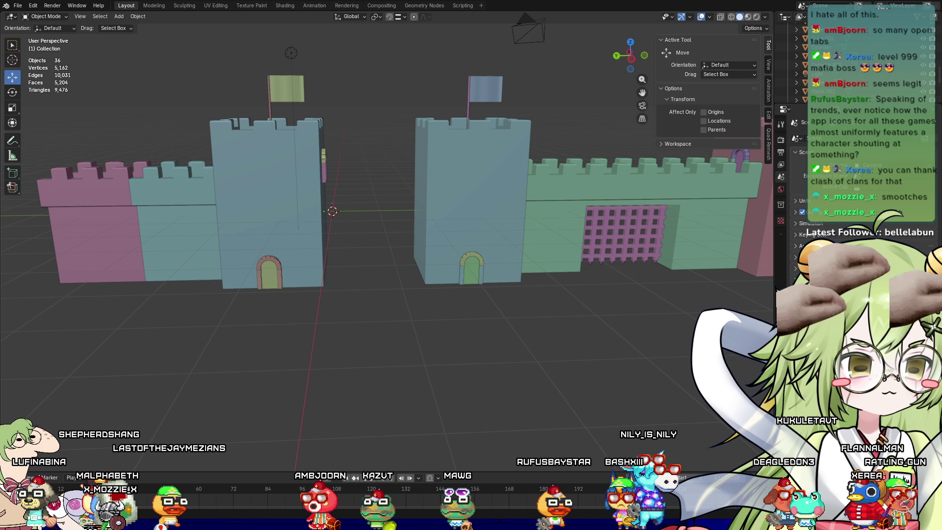
pyautogui.moveTo(565, 365)
pyautogui.mouseDown(button='middle')
pyautogui.moveTo(618, 381)
pyautogui.moveTo(465, 360)
pyautogui.moveTo(469, 367)
pyautogui.moveTo(491, 349)
pyautogui.moveTo(549, 341)
pyautogui.moveTo(426, 340)
pyautogui.moveTo(473, 360)
pyautogui.moveTo(557, 343)
pyautogui.moveTo(391, 340)
pyautogui.moveTo(538, 351)
pyautogui.moveTo(417, 305)
pyautogui.mouseUp(button='middle')
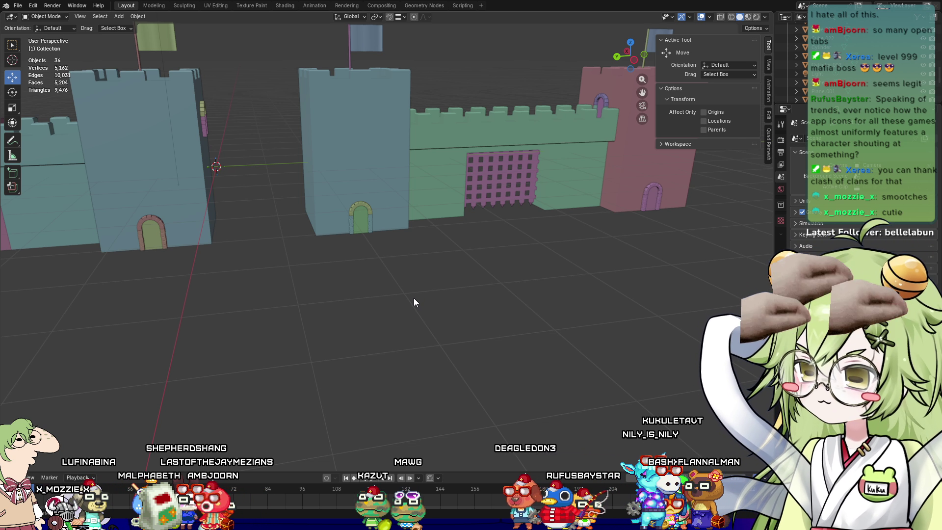
pyautogui.moveTo(413, 299)
pyautogui.mouseDown(button='middle')
pyautogui.moveTo(387, 306)
pyautogui.moveTo(422, 293)
pyautogui.mouseUp(button='middle')
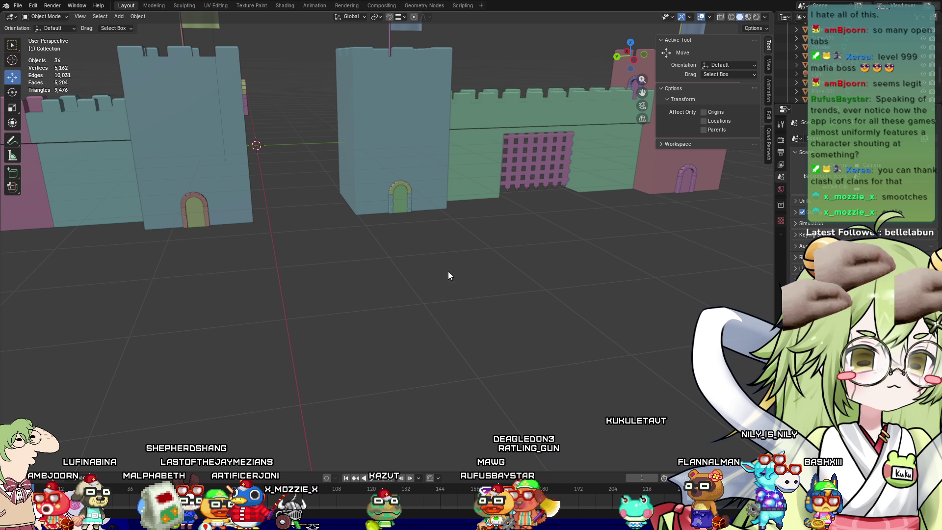
pyautogui.moveTo(440, 294)
pyautogui.mouseDown(button='middle')
pyautogui.moveTo(376, 299)
pyautogui.moveTo(331, 287)
pyautogui.moveTo(317, 317)
pyautogui.moveTo(358, 339)
pyautogui.moveTo(421, 312)
pyautogui.moveTo(367, 301)
pyautogui.moveTo(432, 318)
pyautogui.moveTo(468, 304)
pyautogui.moveTo(419, 297)
pyautogui.moveTo(368, 310)
pyautogui.mouseUp(button='middle')
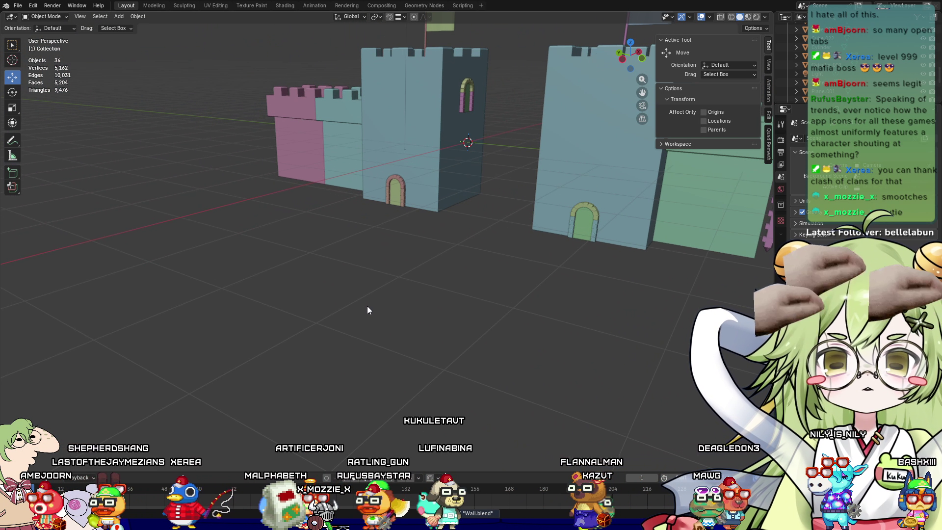
pyautogui.moveTo(380, 311)
pyautogui.mouseDown(button='middle')
pyautogui.moveTo(345, 322)
pyautogui.moveTo(329, 316)
pyautogui.moveTo(390, 340)
pyautogui.moveTo(408, 321)
pyautogui.mouseUp(button='middle')
pyautogui.hotkey('shift', 'a')
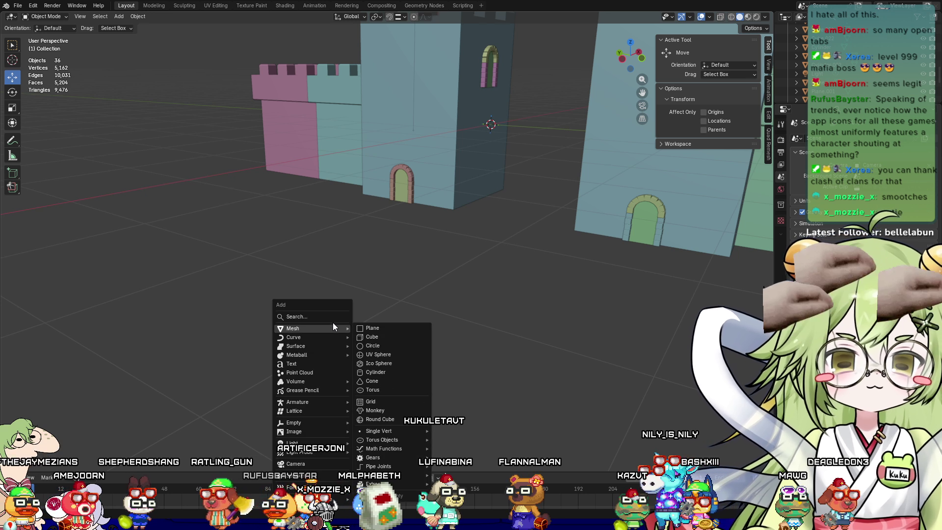
# Add a cube and slide it along X to sit beside the castle
pyautogui.moveTo(344, 328)
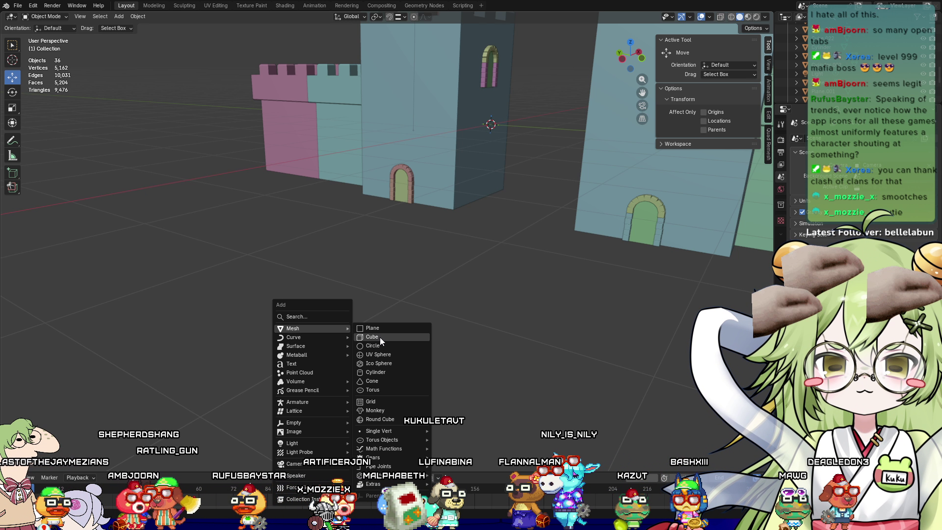
pyautogui.click(380, 337)
pyautogui.scroll(5, 516, 166)
pyautogui.press('KP_Decimal')
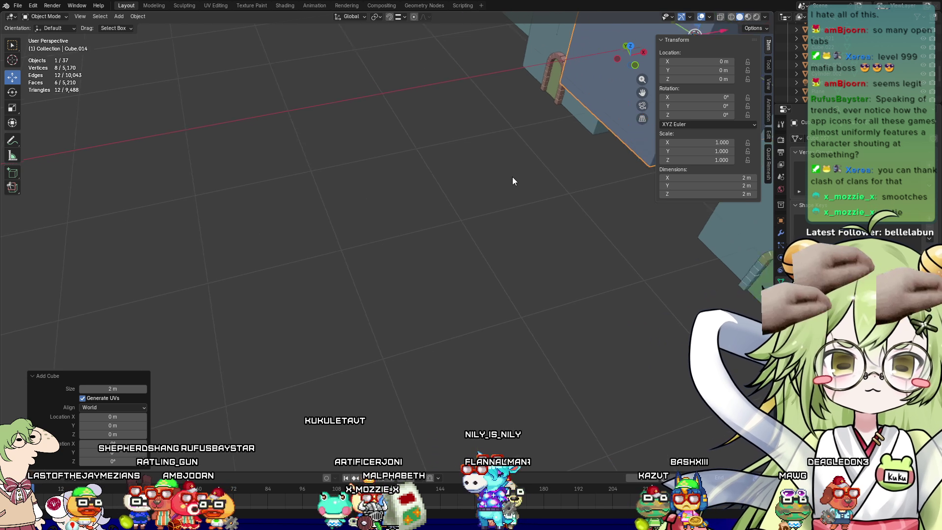
pyautogui.moveTo(515, 112)
pyautogui.mouseDown()
pyautogui.moveTo(481, 117)
pyautogui.moveTo(282, 269)
pyautogui.mouseUp()
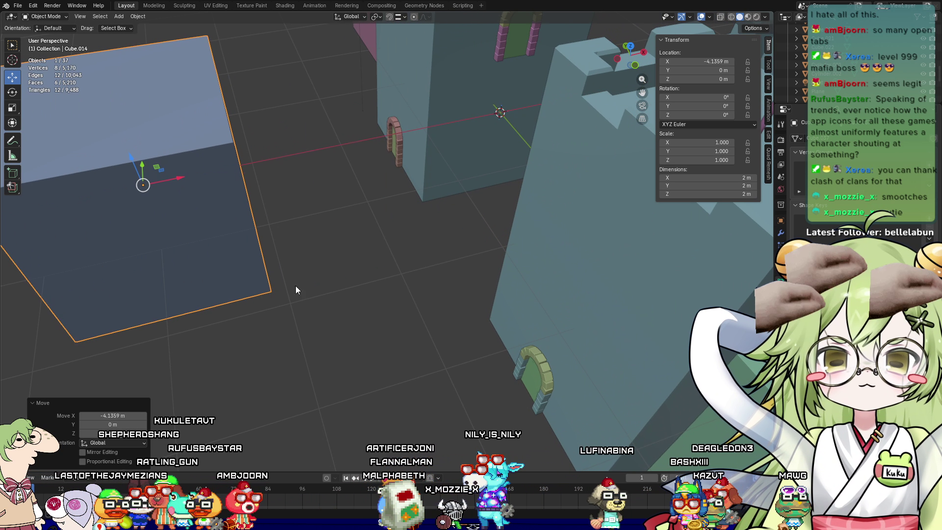
pyautogui.press('KP_Decimal')
pyautogui.moveTo(441, 221); pyautogui.dragTo(382, 206, button='middle')
# In Edit Mode, merge all eight cube vertices at the centre into one vertex
pyautogui.press('Tab')
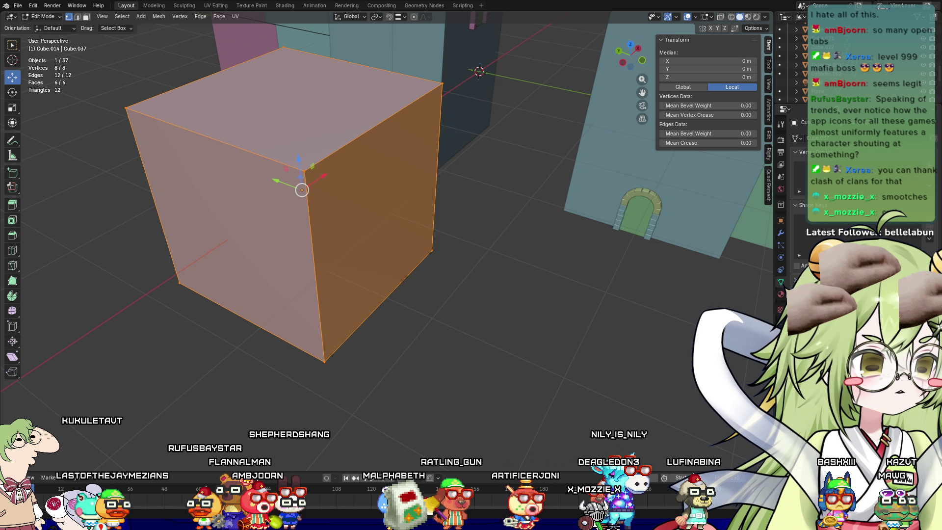
pyautogui.moveTo(467, 294); pyautogui.dragTo(564, 289, button='middle')
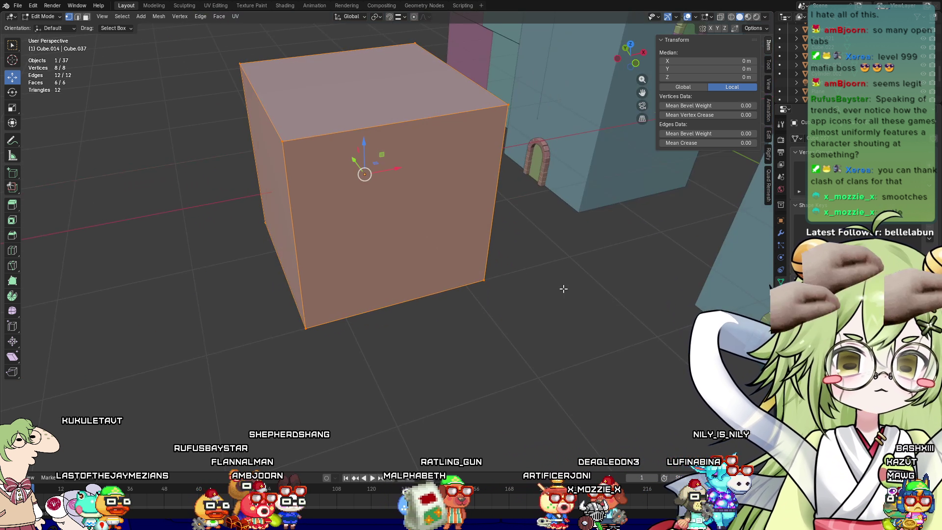
pyautogui.hotkey('alt', 'm')
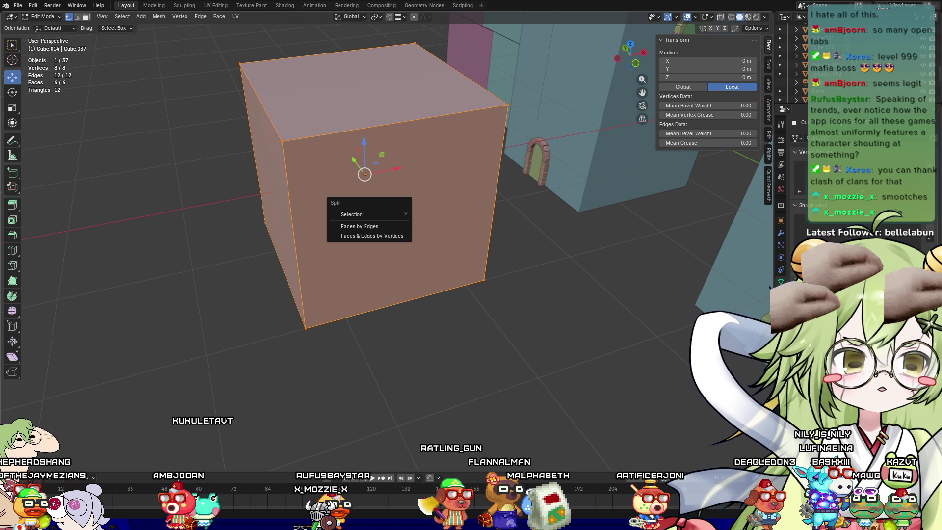
pyautogui.rightClick(402, 211)
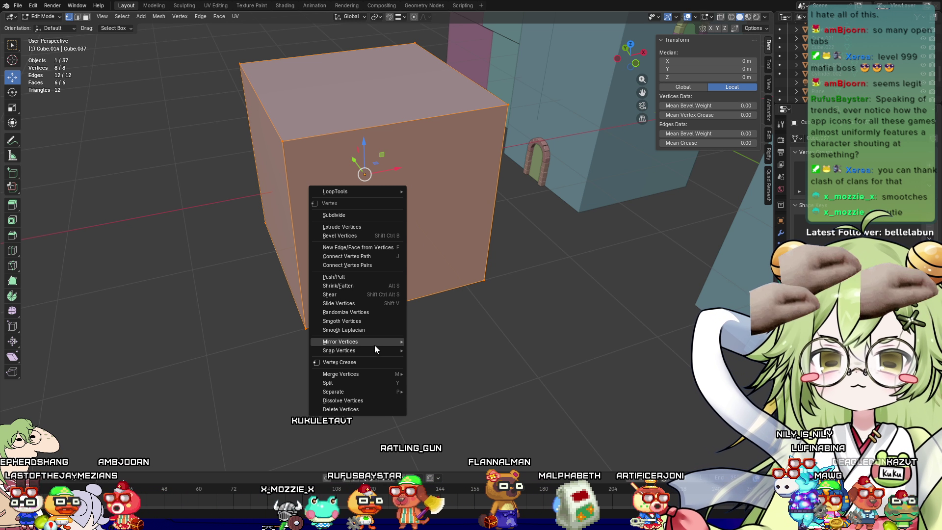
pyautogui.moveTo(382, 375)
pyautogui.click(445, 377)
pyautogui.moveTo(448, 372)
pyautogui.mouseDown(button='middle')
pyautogui.moveTo(417, 261)
pyautogui.moveTo(712, 215)
pyautogui.mouseUp(button='middle')
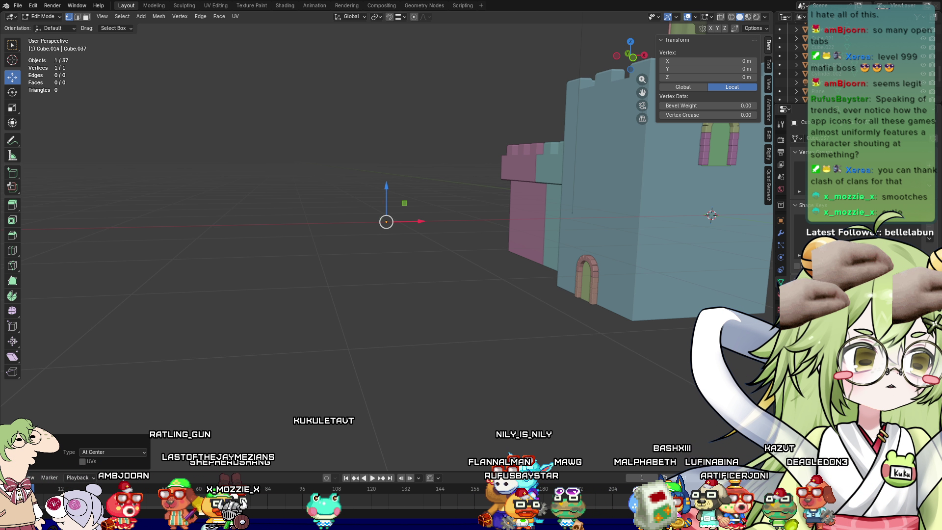
# Extrude the single vertex upward to form the trunk's top vertex, 0.58 m up
pyautogui.moveTo(712, 215)
pyautogui.mouseDown(button='middle')
pyautogui.moveTo(385, 219)
pyautogui.moveTo(287, 242)
pyautogui.moveTo(406, 319)
pyautogui.moveTo(370, 267)
pyautogui.mouseUp(button='middle')
pyautogui.press('e')
pyautogui.press('x')
pyautogui.press('z')
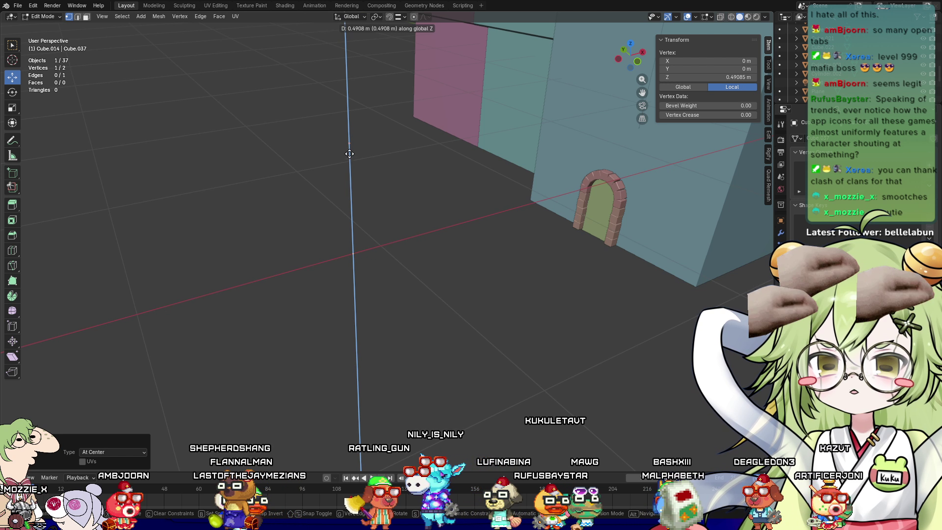
pyautogui.click(347, 158)
# Shift the trunk's top vertex along X and lower it slightly
pyautogui.moveTo(383, 154); pyautogui.dragTo(369, 150, button='middle')
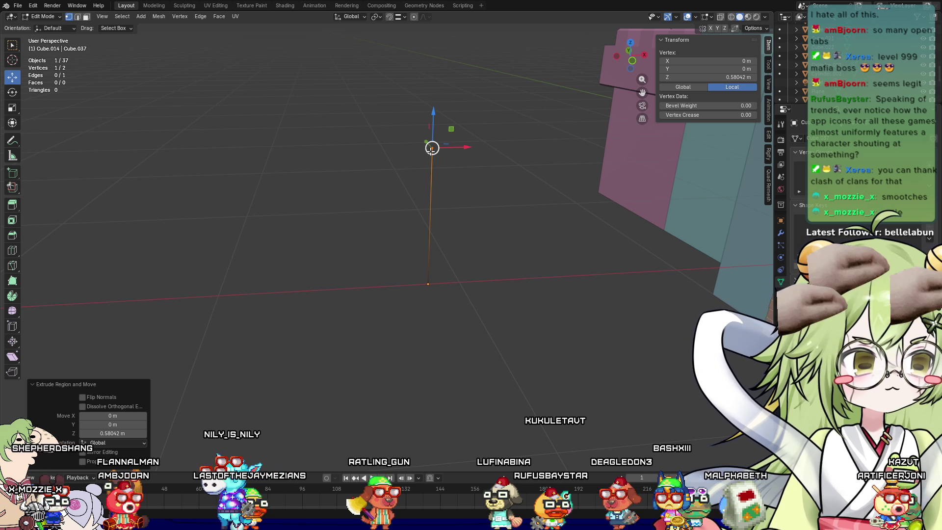
pyautogui.press('g')
pyautogui.press('x')
pyautogui.click(498, 145)
pyautogui.press('g')
pyautogui.press('z')
pyautogui.click(474, 137)
# Extrude a branch vertex from the trunk top along X, then raise it and shift it right
pyautogui.press('e')
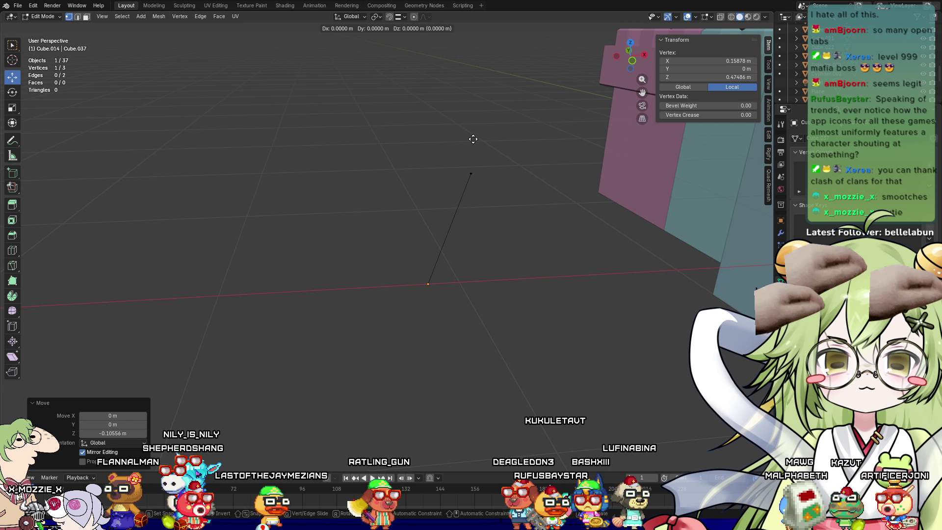
pyautogui.press('x')
pyautogui.click(402, 153)
pyautogui.press('g')
pyautogui.press('z')
pyautogui.click(437, 112)
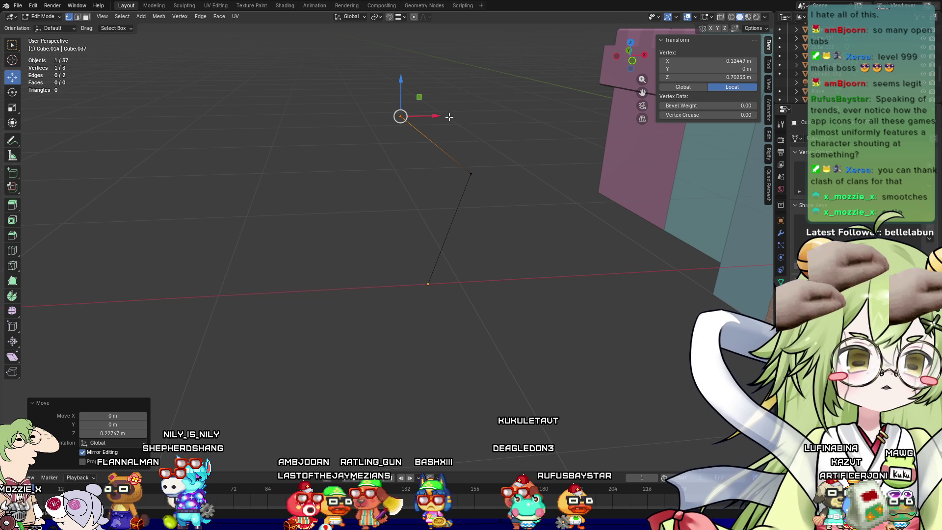
pyautogui.press('g')
pyautogui.press('x')
pyautogui.click(435, 170)
pyautogui.moveTo(435, 170)
pyautogui.keyDown('shift'); pyautogui.mouseDown(button='middle')
pyautogui.moveTo(419, 227)
pyautogui.moveTo(423, 158)
pyautogui.mouseUp(button='middle'); pyautogui.keyUp('shift')
# Extrude a branch tip, then grow a second branch from the fork vertex
pyautogui.press('e')
pyautogui.click(484, 100)
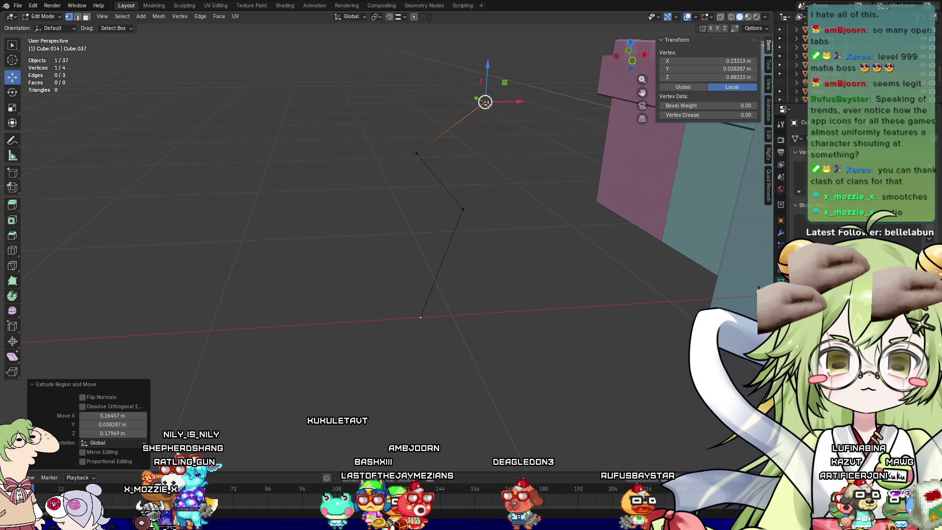
pyautogui.click(417, 153)
pyautogui.press('g')
pyautogui.click(361, 108)
pyautogui.moveTo(362, 108)
pyautogui.mouseDown(button='middle')
pyautogui.moveTo(257, 174)
pyautogui.moveTo(522, 325)
pyautogui.mouseUp(button='middle')
pyautogui.moveTo(438, 267)
pyautogui.mouseDown(button='middle')
pyautogui.moveTo(486, 276)
pyautogui.moveTo(539, 267)
pyautogui.moveTo(466, 275)
pyautogui.moveTo(374, 253)
pyautogui.mouseUp(button='middle')
# Extrude more branch tips, including a new branch from a lower vertex
pyautogui.press('e')
pyautogui.click(533, 281)
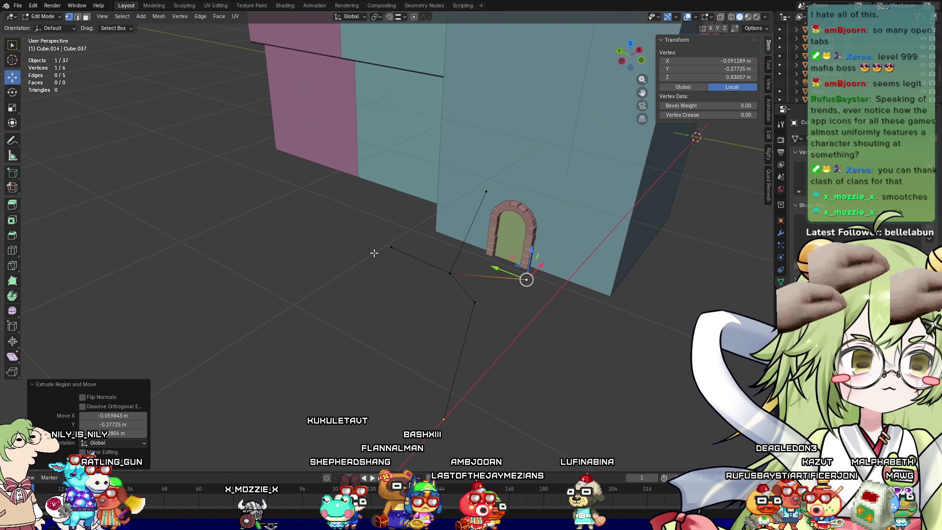
pyautogui.click(392, 247)
pyautogui.press('e')
pyautogui.click(414, 201)
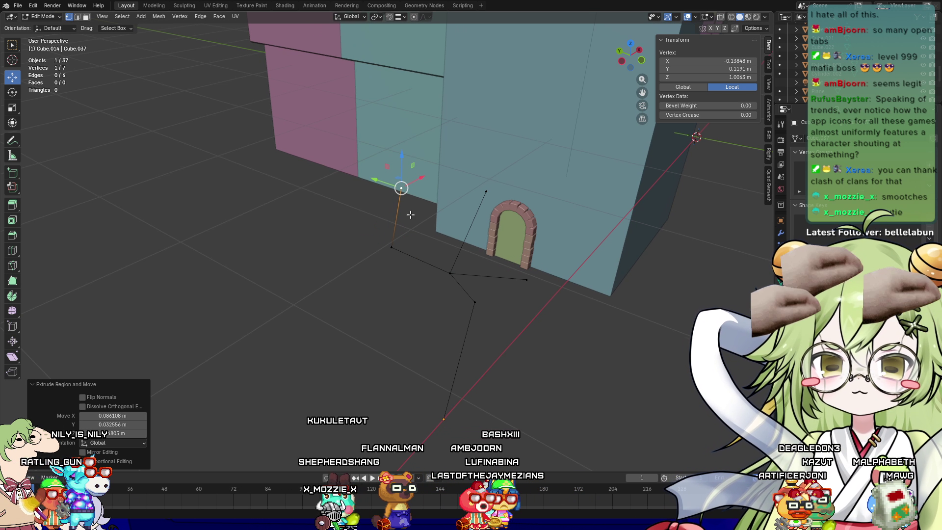
pyautogui.moveTo(393, 246)
pyautogui.mouseDown(button='middle')
pyautogui.moveTo(327, 252)
pyautogui.moveTo(328, 265)
pyautogui.moveTo(401, 287)
pyautogui.mouseUp(button='middle')
pyautogui.press('e')
pyautogui.click(363, 280)
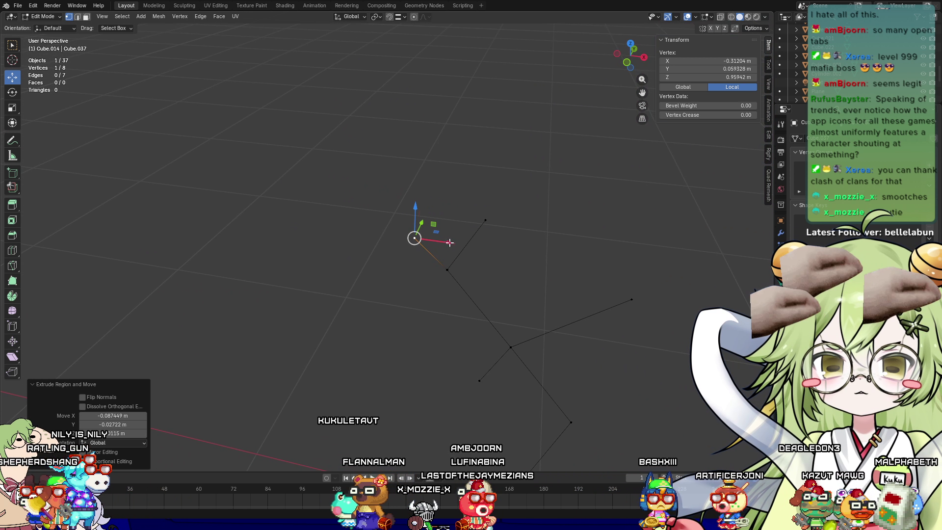
# Shift the latest branch tip along the Y axis
pyautogui.moveTo(451, 243); pyautogui.dragTo(471, 270, button='middle')
pyautogui.press('g')
pyautogui.press('y')
pyautogui.click(497, 304)
pyautogui.moveTo(498, 304)
pyautogui.mouseDown(button='middle')
pyautogui.moveTo(574, 263)
pyautogui.moveTo(533, 249)
pyautogui.moveTo(581, 311)
pyautogui.moveTo(528, 337)
pyautogui.mouseUp(button='middle')
# Lower another branch vertex slightly and extrude a new branch from it
pyautogui.click(528, 280)
pyautogui.press('g')
pyautogui.press('z')
pyautogui.click(526, 268)
pyautogui.press('e')
pyautogui.click(546, 263)
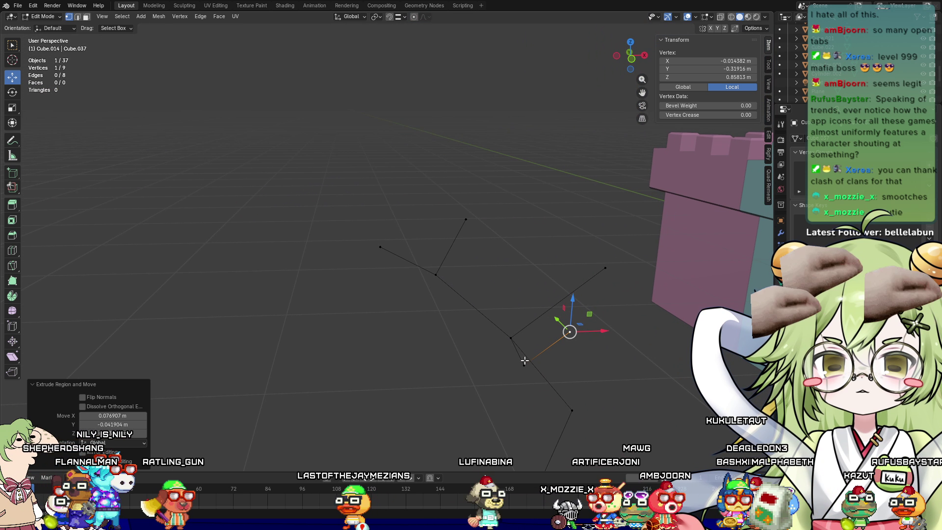
# Grow a two-segment branch from another vertex and adjust its tip along X, Z and Y
pyautogui.click(524, 364)
pyautogui.press('e')
pyautogui.click(463, 338)
pyautogui.press('e')
pyautogui.click(495, 285)
pyautogui.moveTo(568, 296)
pyautogui.mouseDown(button='middle')
pyautogui.moveTo(484, 288)
pyautogui.moveTo(383, 330)
pyautogui.mouseUp(button='middle')
pyautogui.moveTo(393, 339); pyautogui.dragTo(342, 311)
pyautogui.moveTo(320, 258)
pyautogui.mouseDown()
pyautogui.moveTo(324, 304)
pyautogui.moveTo(344, 317)
pyautogui.mouseUp()
pyautogui.moveTo(344, 317)
pyautogui.mouseDown(button='middle')
pyautogui.moveTo(408, 330)
pyautogui.moveTo(381, 343)
pyautogui.moveTo(425, 299)
pyautogui.moveTo(496, 319)
pyautogui.mouseUp(button='middle')
# Extrude a branch from the right-end vertex, raising, shifting left and lowering its tip
pyautogui.click(621, 261)
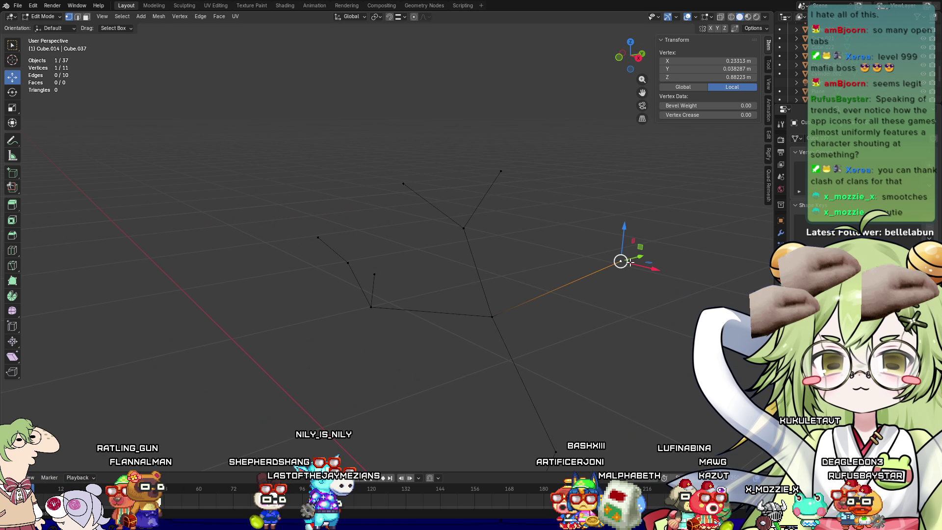
pyautogui.press('e')
pyautogui.click(633, 269)
pyautogui.moveTo(635, 269); pyautogui.dragTo(638, 199)
pyautogui.moveTo(673, 234); pyautogui.dragTo(620, 258)
pyautogui.moveTo(594, 224); pyautogui.dragTo(586, 255)
pyautogui.moveTo(587, 255)
pyautogui.mouseDown(button='middle')
pyautogui.moveTo(548, 334)
pyautogui.moveTo(578, 320)
pyautogui.mouseUp(button='middle')
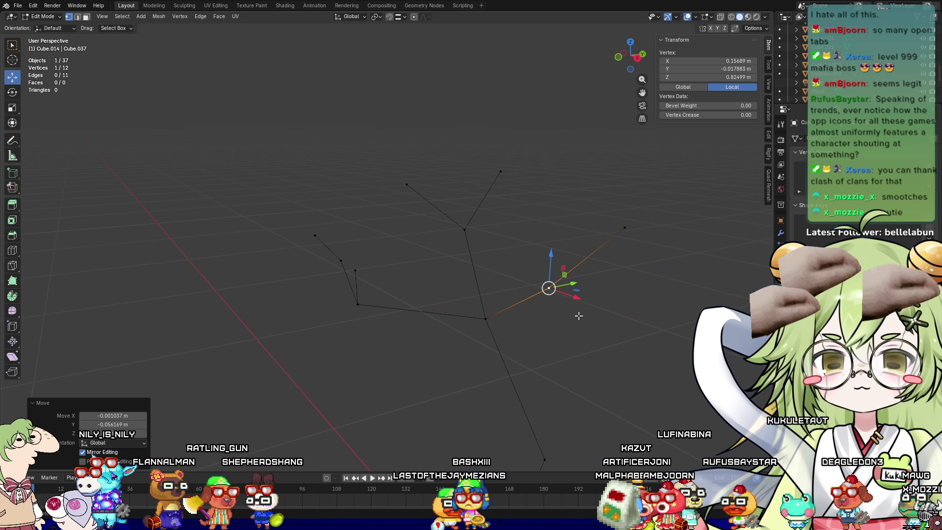
# Extrude a vertex above the selected one and nudge it along Y and X
pyautogui.press('e')
pyautogui.click(592, 258)
pyautogui.moveTo(592, 259); pyautogui.dragTo(530, 325, button='middle')
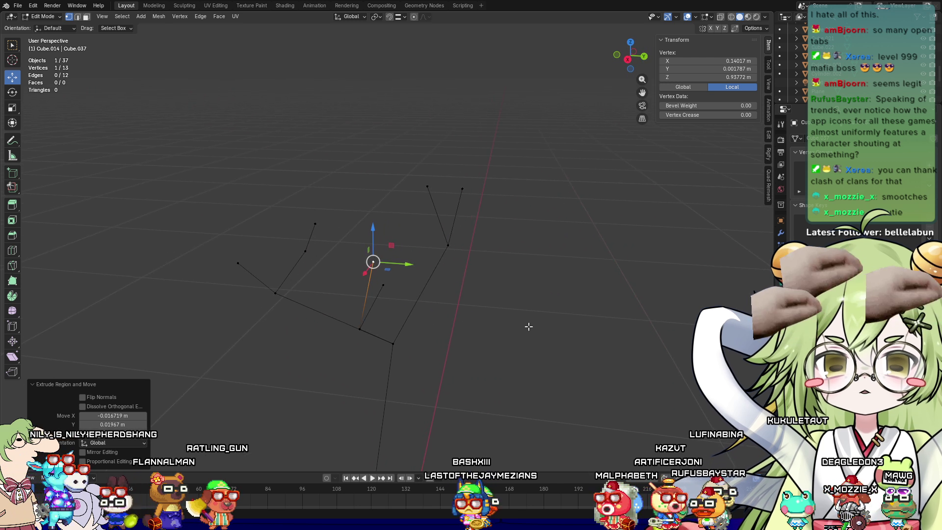
pyautogui.moveTo(411, 266); pyautogui.dragTo(378, 259)
pyautogui.moveTo(378, 259)
pyautogui.mouseDown(button='middle')
pyautogui.moveTo(316, 358)
pyautogui.moveTo(236, 319)
pyautogui.mouseUp(button='middle')
pyautogui.click(177, 208)
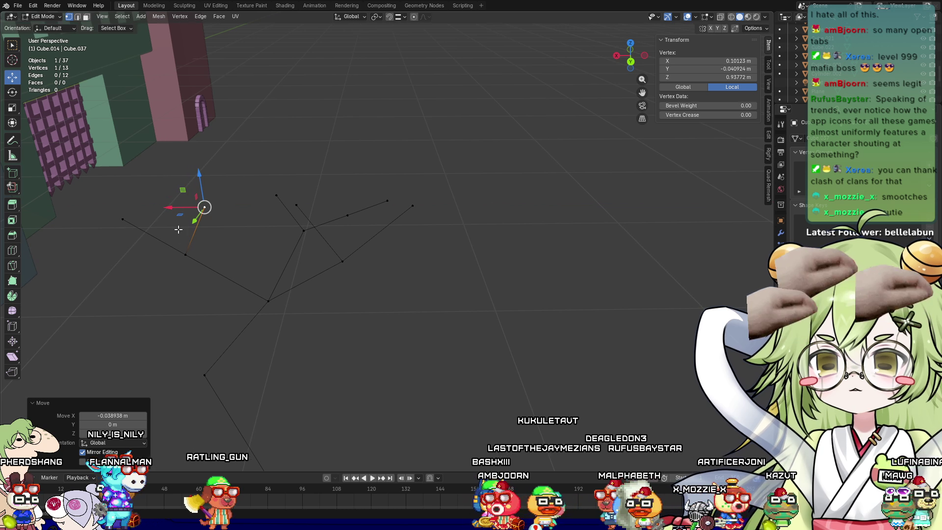
pyautogui.moveTo(390, 335)
pyautogui.mouseDown(button='middle')
pyautogui.moveTo(434, 324)
pyautogui.moveTo(421, 328)
pyautogui.moveTo(427, 339)
pyautogui.moveTo(471, 335)
pyautogui.moveTo(384, 314)
pyautogui.mouseUp(button='middle')
# Rotate the left branch's four vertices by -42.9°
pyautogui.moveTo(259, 217); pyautogui.dragTo(402, 346)
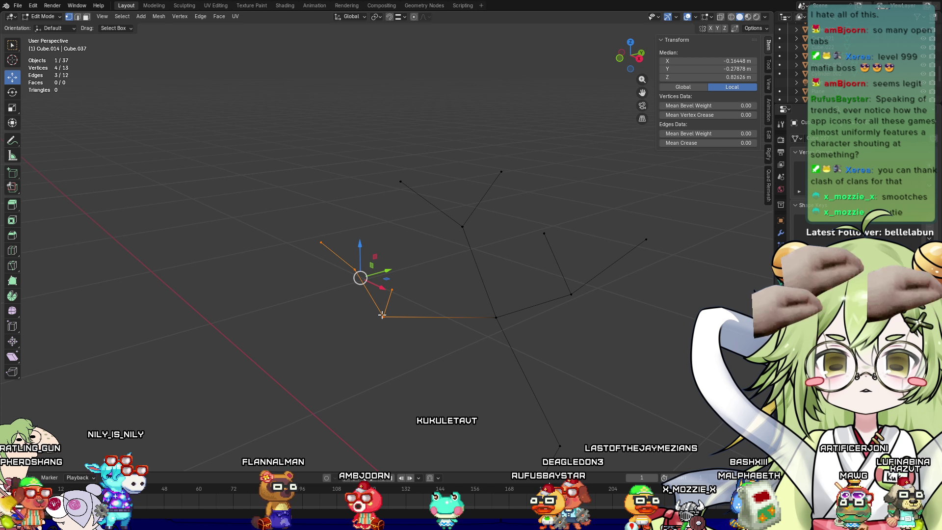
pyautogui.moveTo(377, 300); pyautogui.dragTo(424, 307, button='middle')
pyautogui.press('r')
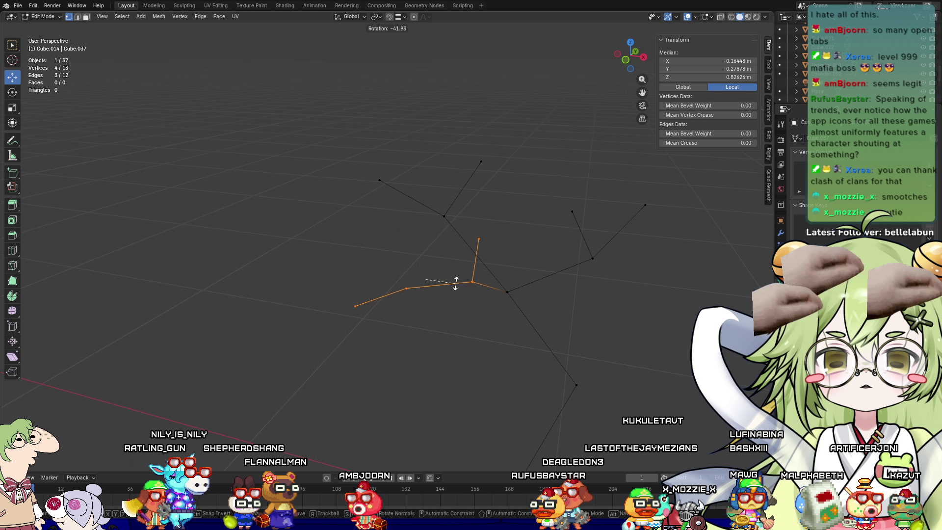
pyautogui.click(456, 283)
# In the Modifier properties, open Add Modifier and search for 's'
pyautogui.moveTo(491, 343); pyautogui.dragTo(439, 348, button='middle')
pyautogui.keyDown('shift'); pyautogui.moveTo(643, 393); pyautogui.dragTo(581, 353, button='middle'); pyautogui.keyUp('shift')
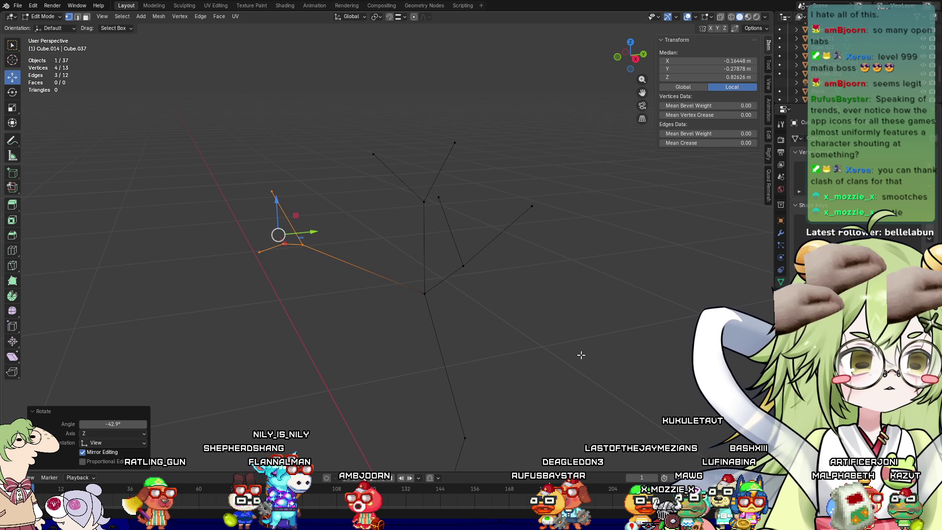
pyautogui.click(782, 234)
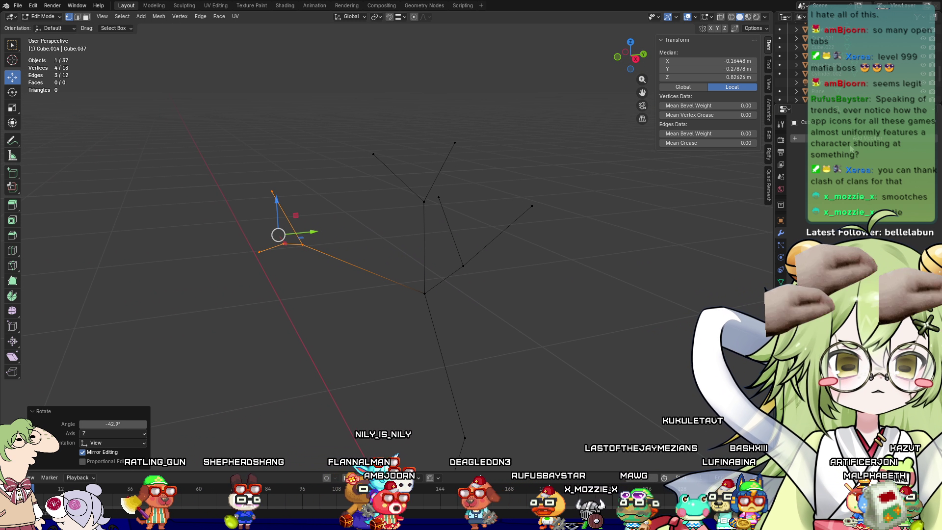
pyautogui.click(810, 128)
pyautogui.write('skin')
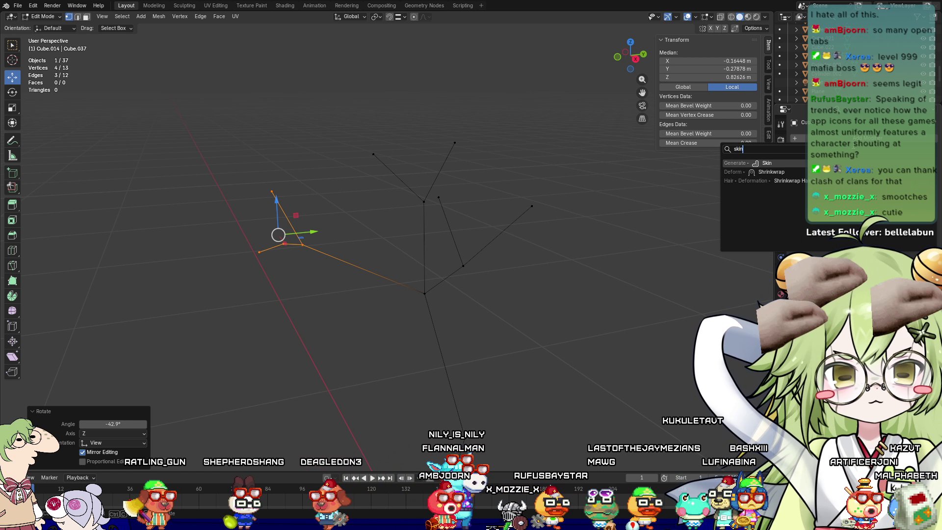
# Apply a Skin modifier to the skeleton and enable X-ray to see the edges
pyautogui.press('Return')
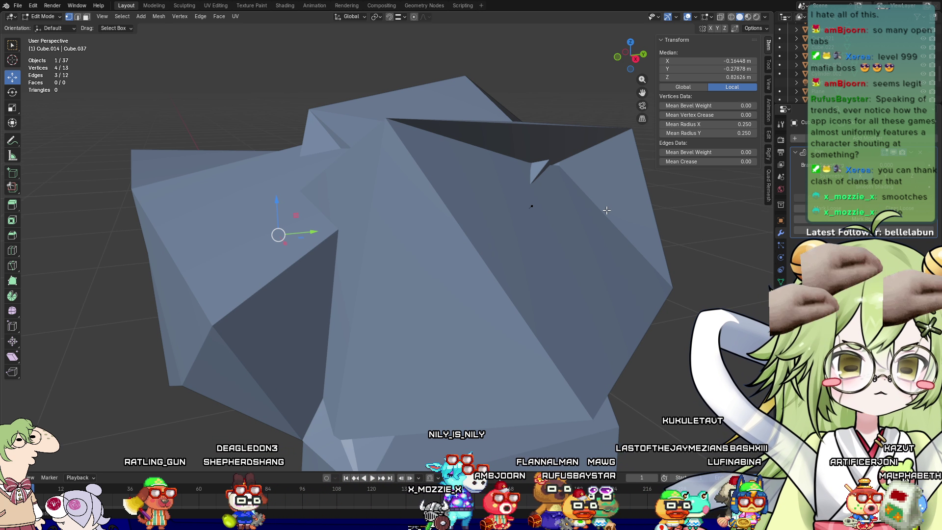
pyautogui.scroll(-2, 607, 210)
pyautogui.moveTo(588, 279)
pyautogui.mouseDown(button='middle')
pyautogui.moveTo(554, 331)
pyautogui.moveTo(556, 288)
pyautogui.mouseUp(button='middle')
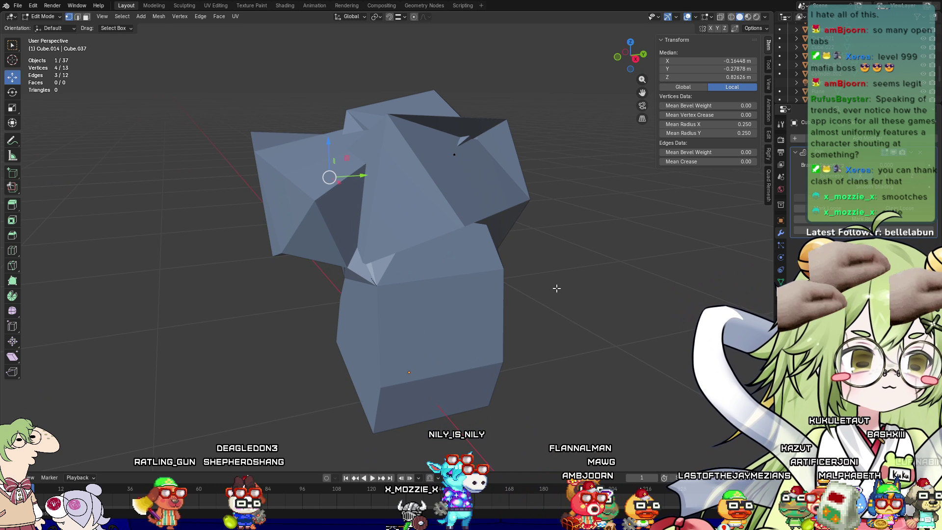
pyautogui.scroll(1, 557, 288)
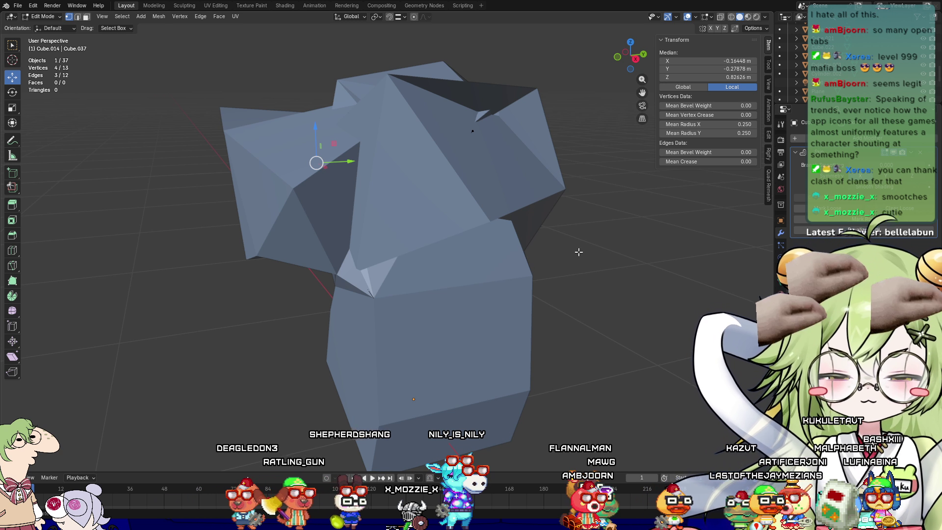
pyautogui.hotkey('alt', 'z')
pyautogui.moveTo(526, 266)
pyautogui.mouseDown(button='middle')
pyautogui.moveTo(564, 288)
pyautogui.moveTo(491, 271)
pyautogui.mouseUp(button='middle')
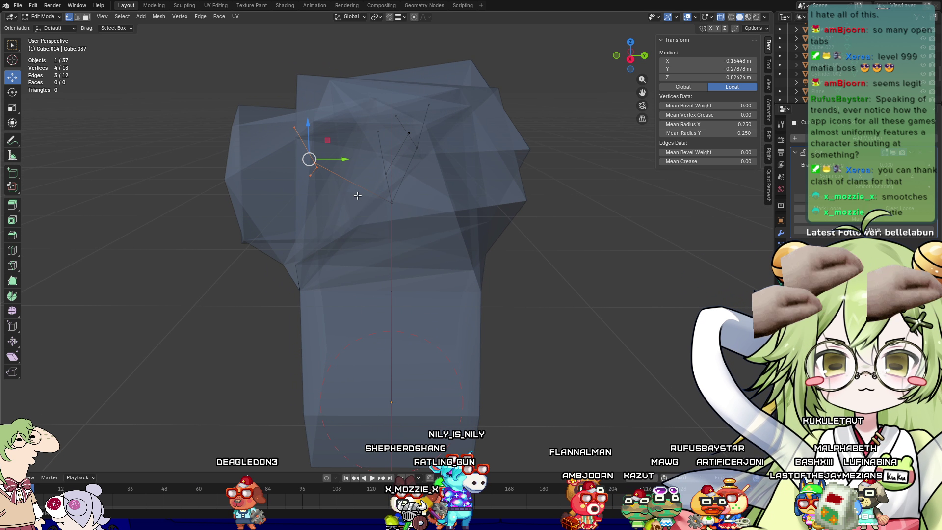
# Shrink the skin radius of the upper branch vertices to thin the branches
pyautogui.moveTo(219, 70); pyautogui.dragTo(510, 221)
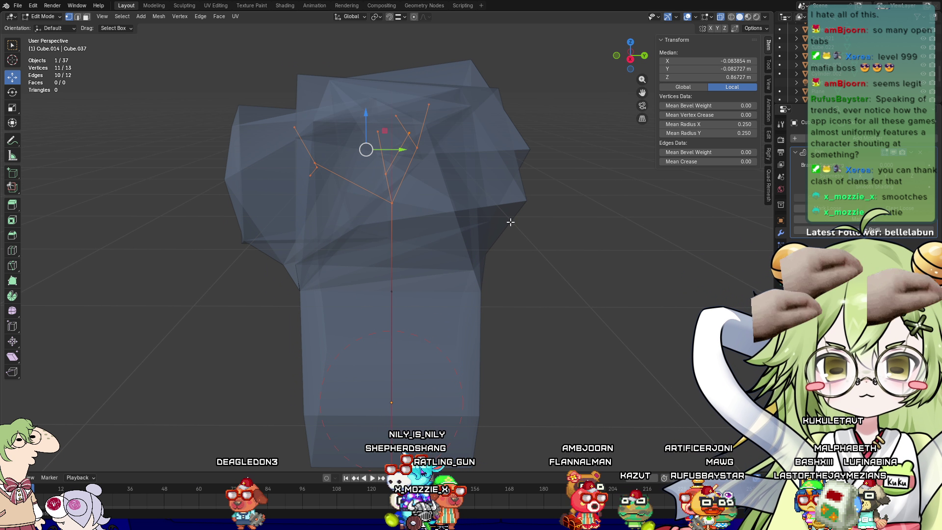
pyautogui.hotkey('ctrl', 'a')
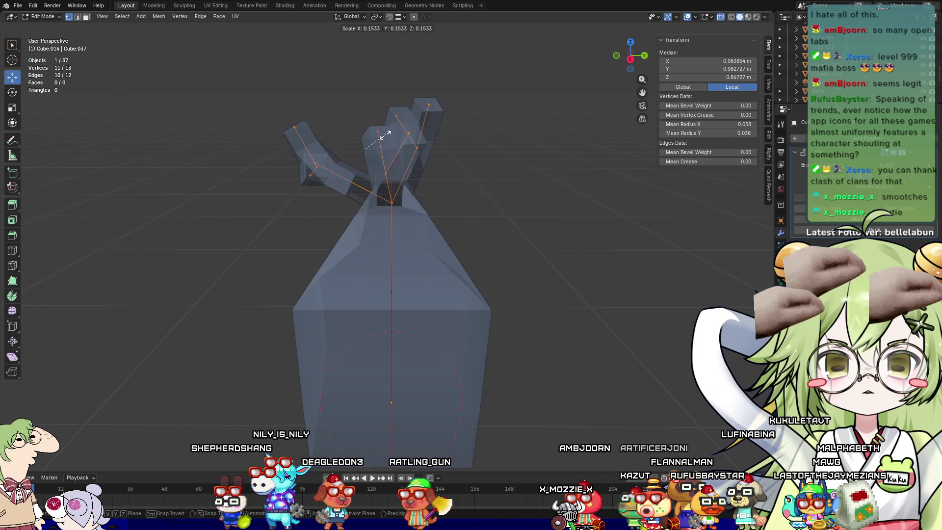
pyautogui.click(378, 150)
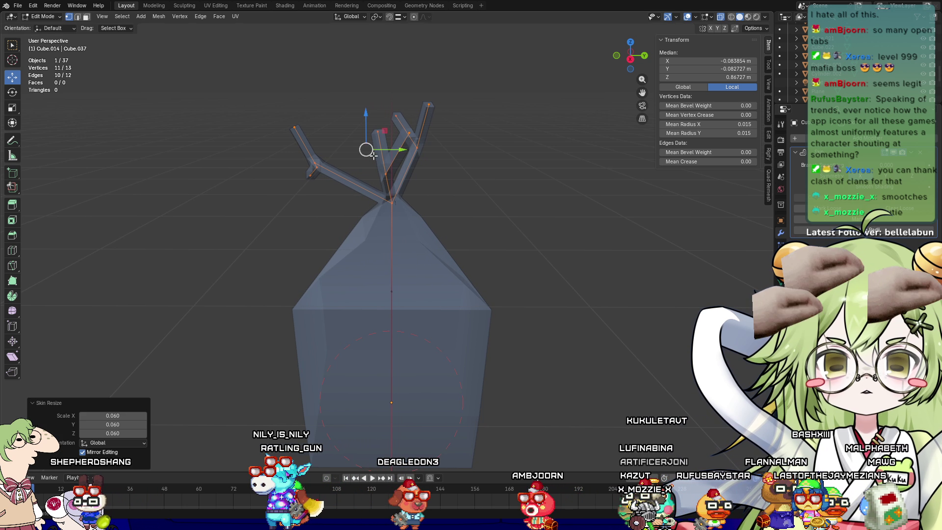
# Shrink the skin radius at the middle trunk vertex
pyautogui.moveTo(489, 343)
pyautogui.mouseDown(button='middle')
pyautogui.moveTo(532, 347)
pyautogui.moveTo(674, 304)
pyautogui.mouseUp(button='middle')
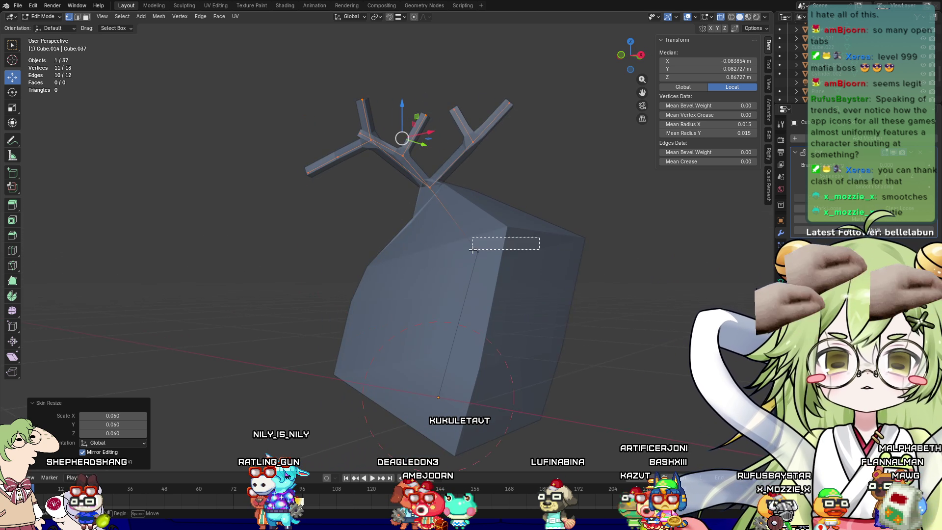
pyautogui.moveTo(491, 244); pyautogui.dragTo(473, 257)
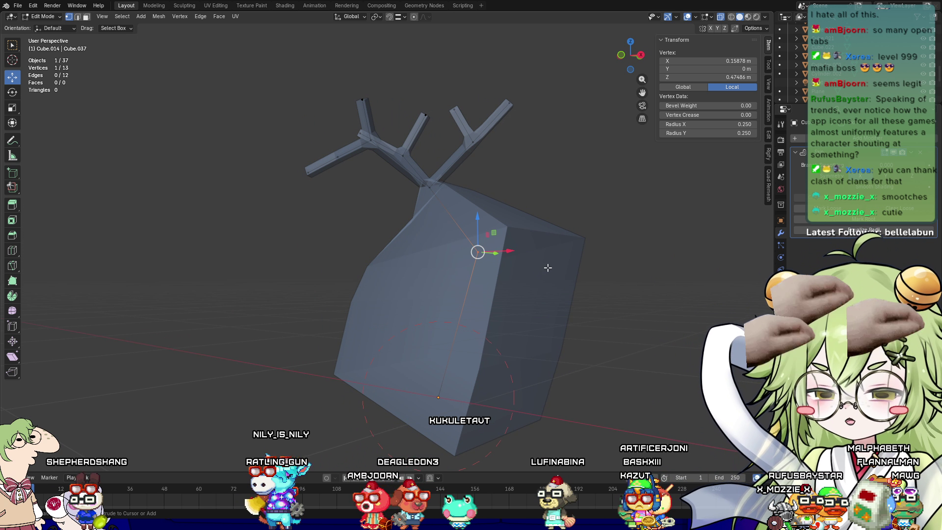
pyautogui.hotkey('ctrl', 'a')
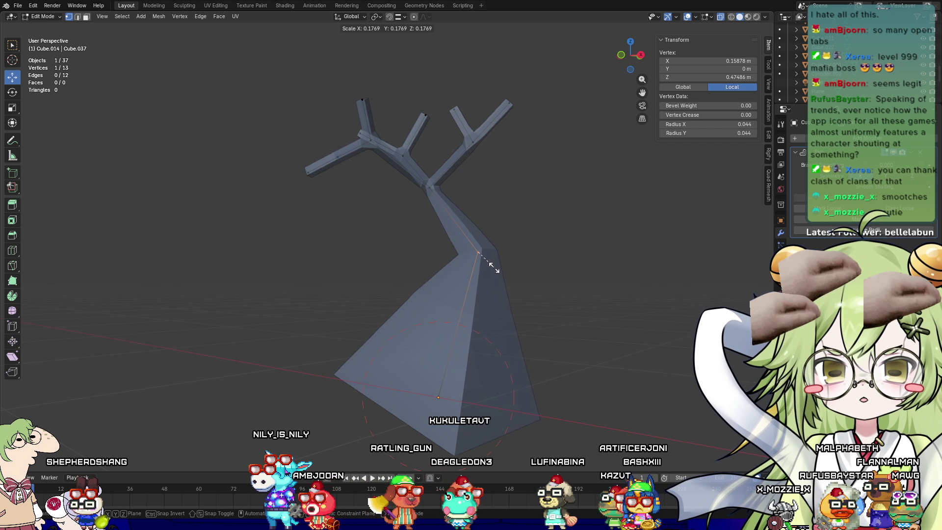
pyautogui.click(494, 268)
# Shrink the trunk base vertex's skin to a 0.112 radius, leaving its rotation unchanged
pyautogui.moveTo(499, 358)
pyautogui.mouseDown(button='middle')
pyautogui.moveTo(565, 415)
pyautogui.moveTo(577, 444)
pyautogui.mouseUp(button='middle')
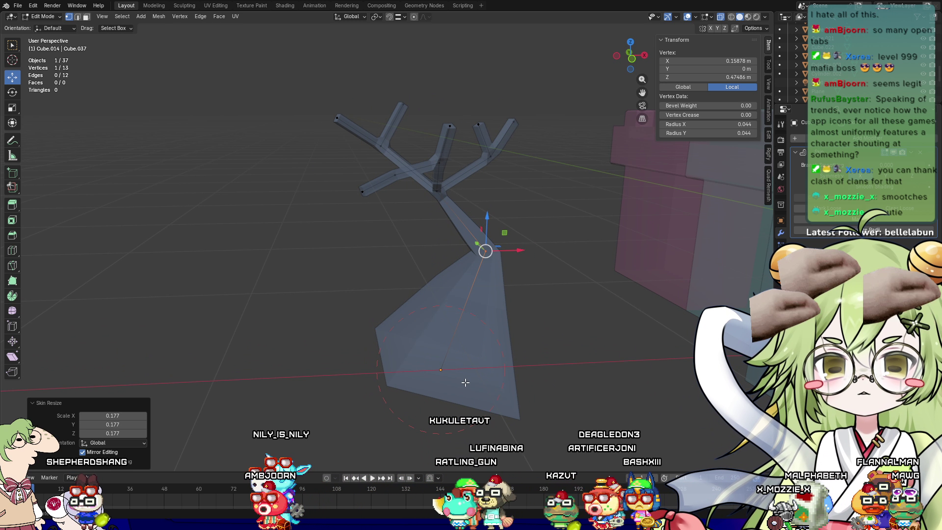
pyautogui.click(450, 378)
pyautogui.hotkey('ctrl', 'a')
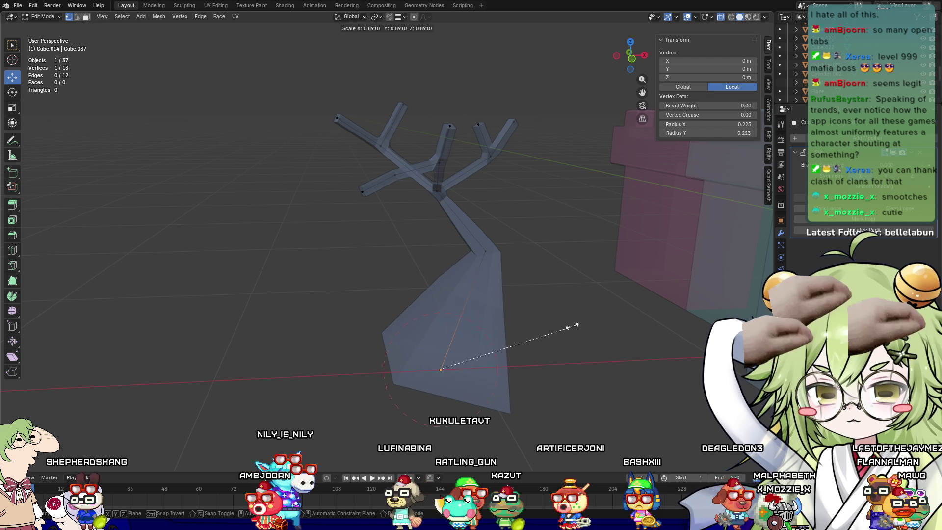
pyautogui.click(511, 352)
pyautogui.moveTo(591, 370); pyautogui.dragTo(581, 332, button='middle')
pyautogui.press('r')
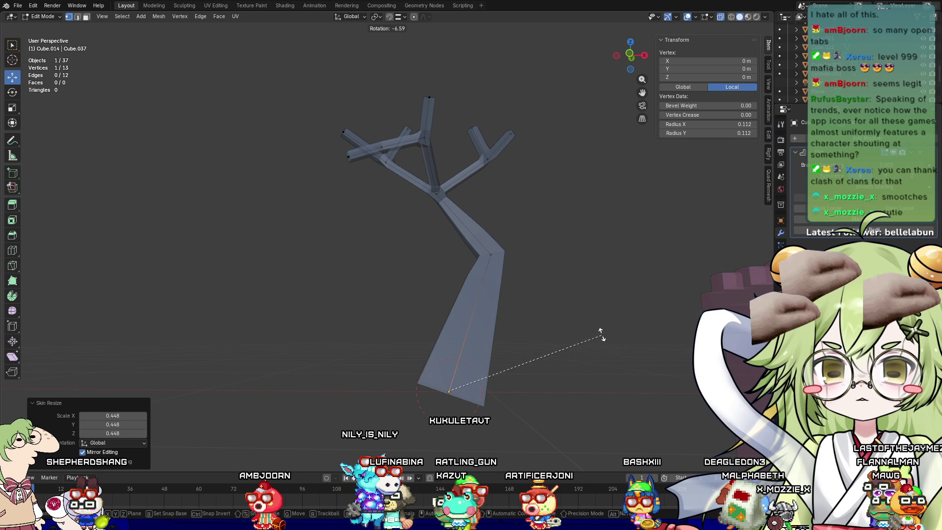
pyautogui.press('Escape')
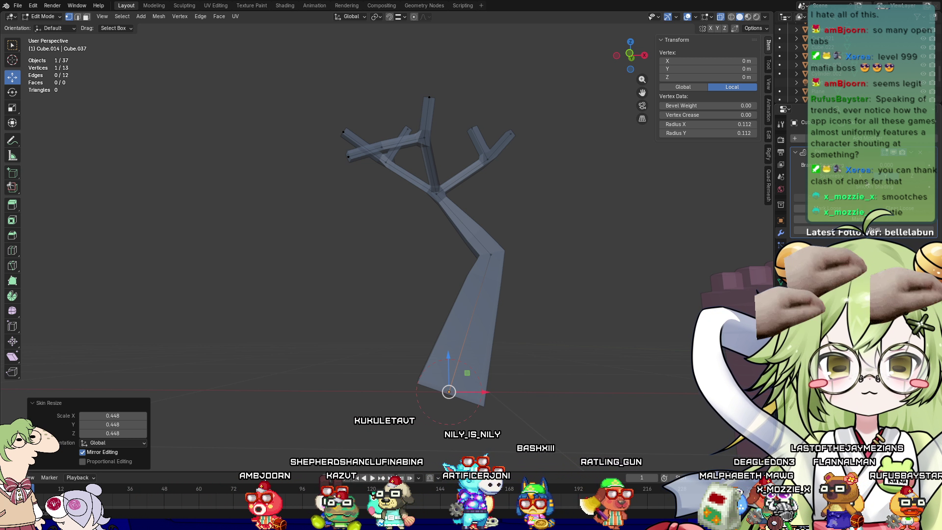
# Shift the trunk vertex sideways along X
pyautogui.moveTo(432, 279)
pyautogui.mouseDown(button='middle')
pyautogui.moveTo(399, 309)
pyautogui.moveTo(467, 305)
pyautogui.mouseUp(button='middle')
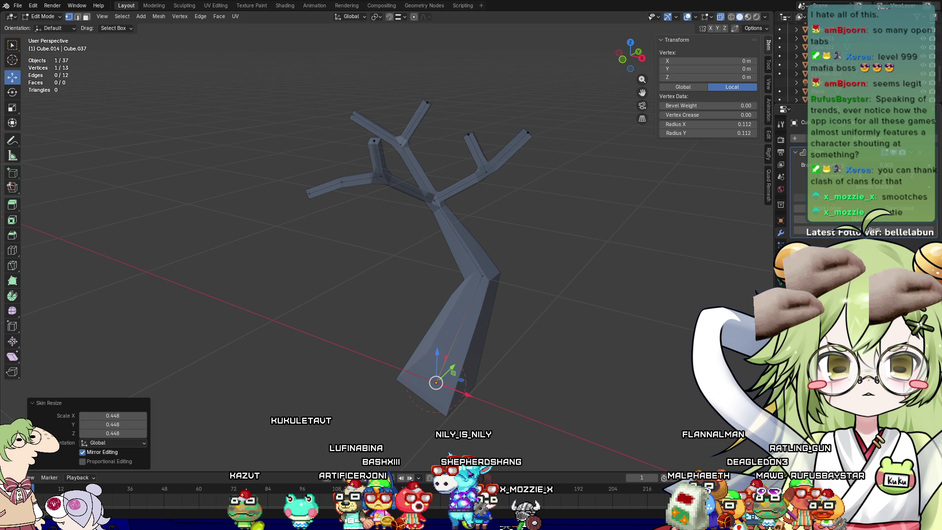
pyautogui.moveTo(716, 263)
pyautogui.mouseDown(button='middle')
pyautogui.moveTo(623, 233)
pyautogui.moveTo(525, 393)
pyautogui.mouseUp(button='middle')
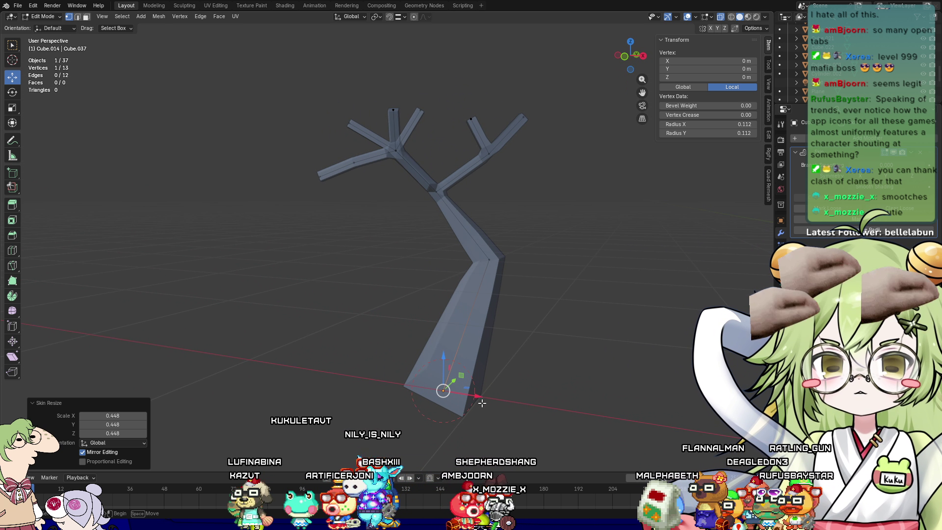
pyautogui.click(491, 408)
pyautogui.moveTo(429, 402)
pyautogui.mouseDown()
pyautogui.moveTo(475, 390)
pyautogui.moveTo(489, 400)
pyautogui.mouseUp()
pyautogui.moveTo(488, 399)
pyautogui.mouseDown(button='middle')
pyautogui.moveTo(554, 373)
pyautogui.moveTo(486, 333)
pyautogui.moveTo(429, 361)
pyautogui.moveTo(423, 378)
pyautogui.moveTo(307, 254)
pyautogui.moveTo(444, 232)
pyautogui.mouseUp(button='middle')
# Extrude and scale a vertex at the branch junction, then merge the overlapping vertices
pyautogui.click(449, 240)
pyautogui.moveTo(525, 208)
pyautogui.mouseDown(button='middle')
pyautogui.moveTo(495, 225)
pyautogui.moveTo(371, 212)
pyautogui.mouseUp(button='middle')
pyautogui.press('e')
pyautogui.click(472, 196)
pyautogui.moveTo(471, 196)
pyautogui.mouseDown(button='middle')
pyautogui.moveTo(423, 196)
pyautogui.moveTo(427, 210)
pyautogui.moveTo(495, 227)
pyautogui.moveTo(340, 233)
pyautogui.mouseUp(button='middle')
pyautogui.press('s')
pyautogui.click(456, 223)
pyautogui.moveTo(244, 63); pyautogui.dragTo(242, 98)
pyautogui.press('m')
pyautogui.click(236, 134)
pyautogui.moveTo(236, 134)
pyautogui.mouseDown(button='middle')
pyautogui.moveTo(332, 252)
pyautogui.moveTo(466, 249)
pyautogui.moveTo(454, 290)
pyautogui.moveTo(675, 256)
pyautogui.moveTo(576, 238)
pyautogui.mouseUp(button='middle')
pyautogui.click(467, 248)
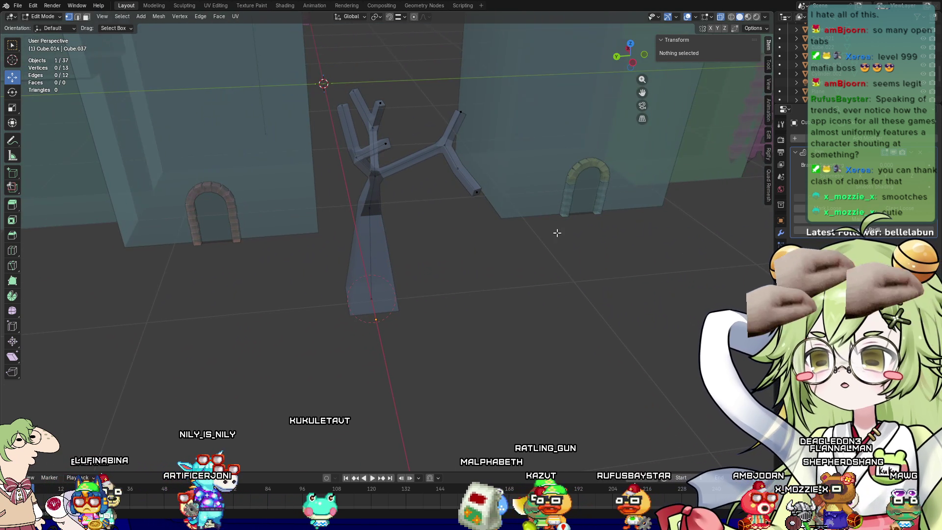
# Reposition a branch vertex along the Y axis and raise it slightly
pyautogui.moveTo(365, 206); pyautogui.dragTo(389, 194, button='middle')
pyautogui.click(362, 151)
pyautogui.moveTo(362, 152)
pyautogui.mouseDown(button='middle')
pyautogui.moveTo(315, 173)
pyautogui.moveTo(351, 172)
pyautogui.mouseUp(button='middle')
pyautogui.press('g')
pyautogui.press('y')
pyautogui.click(347, 193)
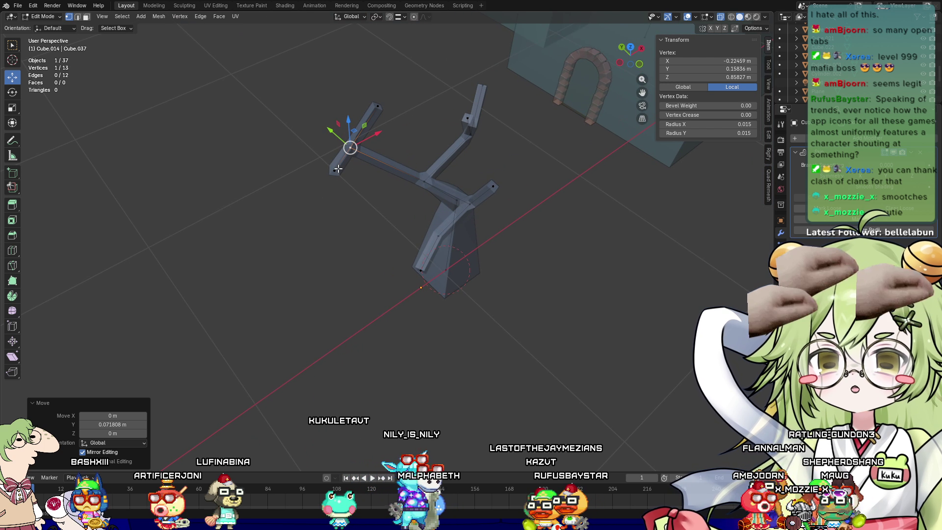
pyautogui.hotkey('ctrl', 'z')
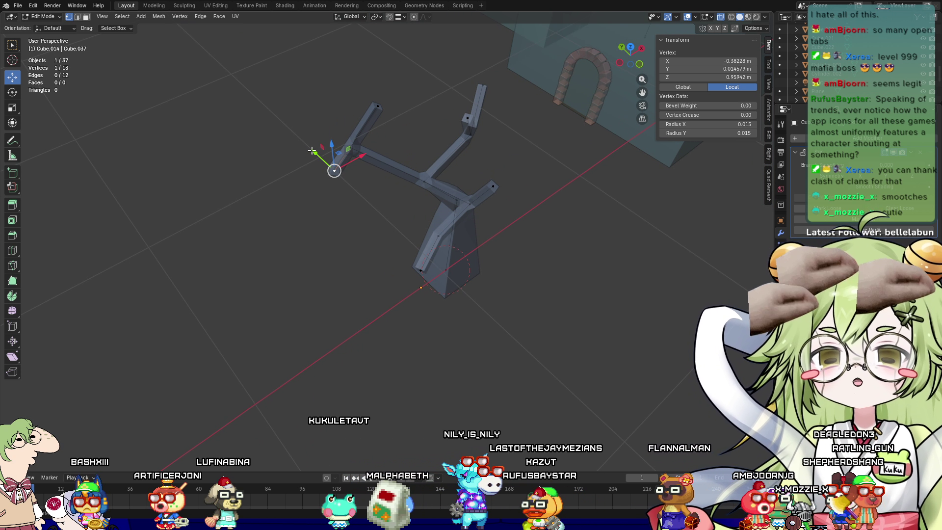
pyautogui.press('g')
pyautogui.press('y')
pyautogui.click(294, 136)
pyautogui.moveTo(294, 136); pyautogui.dragTo(298, 185, button='middle')
pyautogui.moveTo(299, 209); pyautogui.dragTo(329, 207)
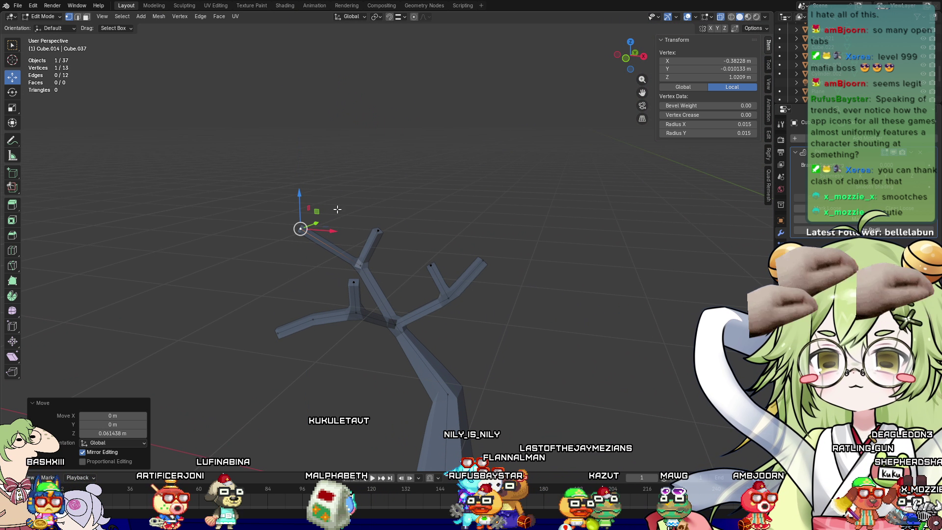
# Shift the upper branch-tip vertex along X
pyautogui.moveTo(473, 248)
pyautogui.mouseDown(button='middle')
pyautogui.moveTo(431, 259)
pyautogui.moveTo(418, 245)
pyautogui.moveTo(424, 239)
pyautogui.mouseUp(button='middle')
pyautogui.click(381, 227)
pyautogui.moveTo(424, 240); pyautogui.dragTo(446, 236)
pyautogui.moveTo(446, 235)
pyautogui.mouseDown(button='middle')
pyautogui.moveTo(446, 273)
pyautogui.moveTo(374, 228)
pyautogui.mouseUp(button='middle')
# Subdivide a branch edge and lower the new vertex along Z
pyautogui.press('2')
pyautogui.click(367, 247)
pyautogui.rightClick(372, 248)
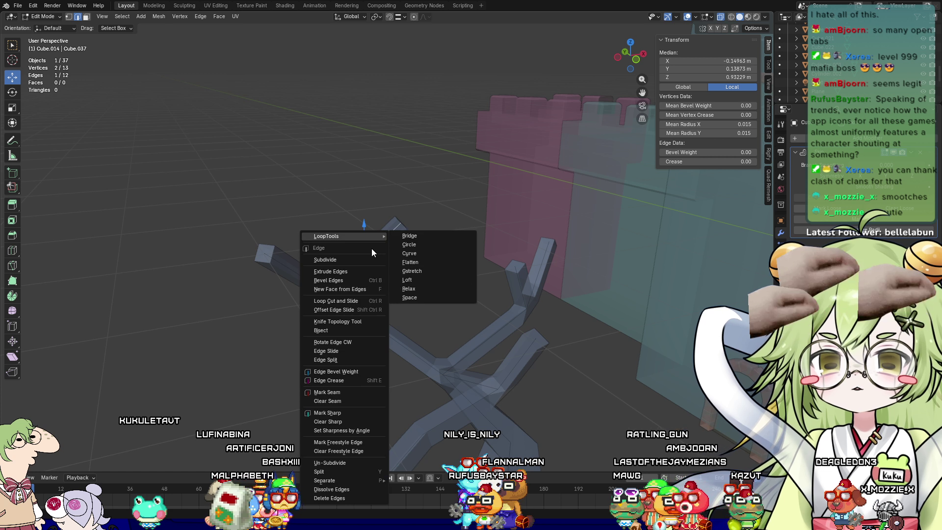
pyautogui.click(352, 258)
pyautogui.press('1')
pyautogui.press('g')
pyautogui.press('z')
pyautogui.click(366, 243)
pyautogui.moveTo(366, 243)
pyautogui.mouseDown(button='middle')
pyautogui.moveTo(363, 263)
pyautogui.moveTo(318, 244)
pyautogui.mouseUp(button='middle')
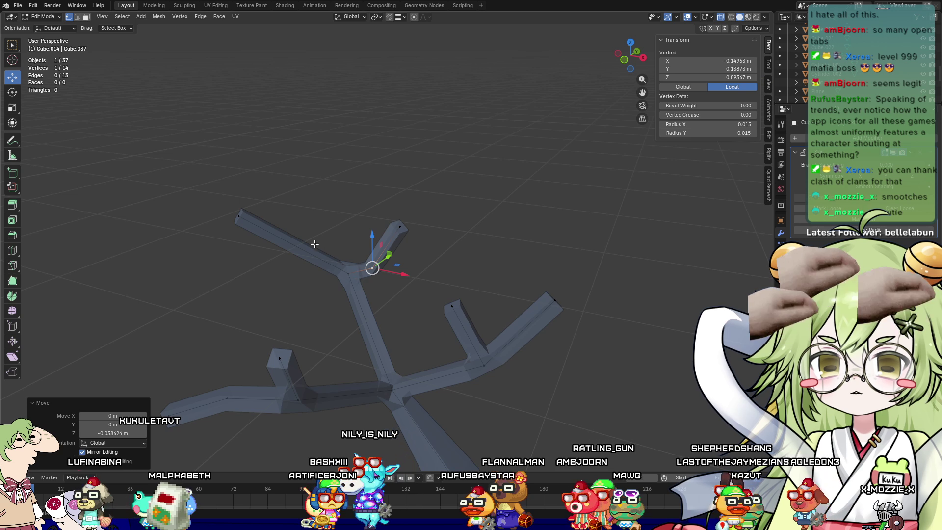
# Subdivide another branch edge and move its middle vertex along Y to bend the branch
pyautogui.press('2')
pyautogui.click(298, 247)
pyautogui.rightClick(298, 246)
pyautogui.click(298, 246)
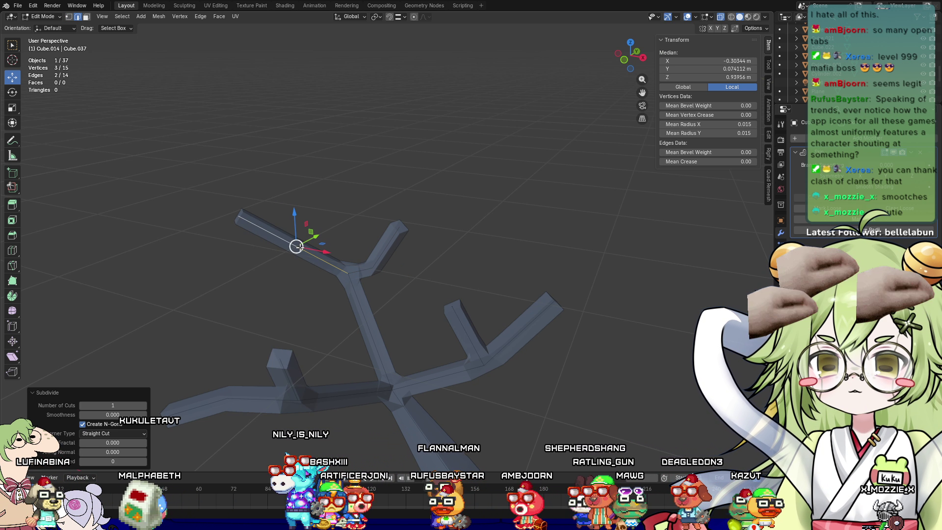
pyautogui.press('1')
pyautogui.click(311, 243)
pyautogui.press('g')
pyautogui.press('y')
pyautogui.click(314, 240)
pyautogui.moveTo(314, 239)
pyautogui.mouseDown(button='middle')
pyautogui.moveTo(160, 229)
pyautogui.moveTo(210, 251)
pyautogui.mouseUp(button='middle')
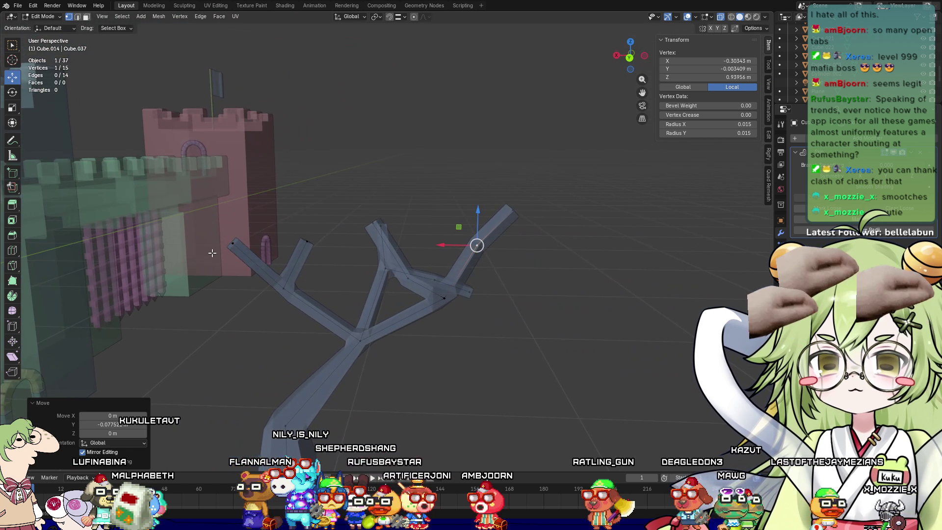
# Extrude a twig upward from the left branch and shift its tip along X
pyautogui.click(304, 244)
pyautogui.press('e')
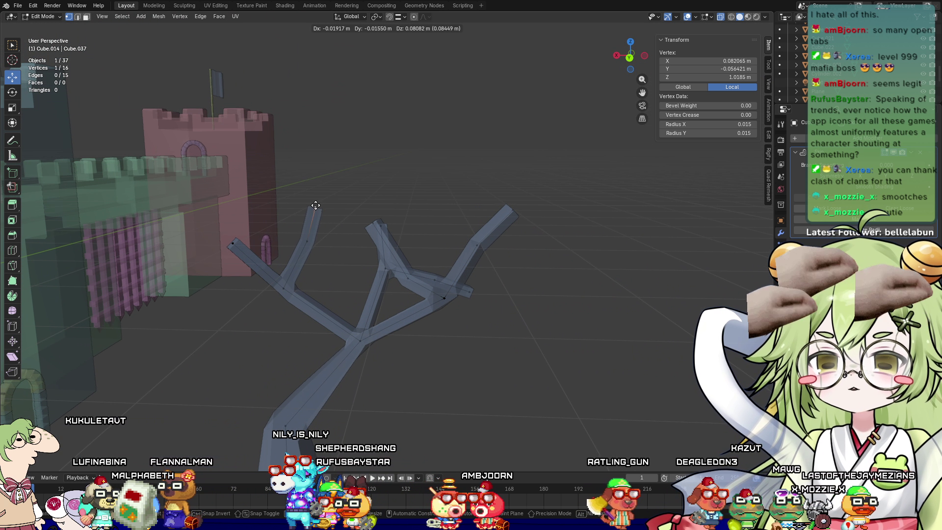
pyautogui.click(326, 194)
pyautogui.press('g')
pyautogui.press('x')
pyautogui.click(297, 189)
pyautogui.moveTo(296, 188)
pyautogui.mouseDown(button='middle')
pyautogui.moveTo(378, 288)
pyautogui.moveTo(314, 275)
pyautogui.moveTo(284, 247)
pyautogui.mouseUp(button='middle')
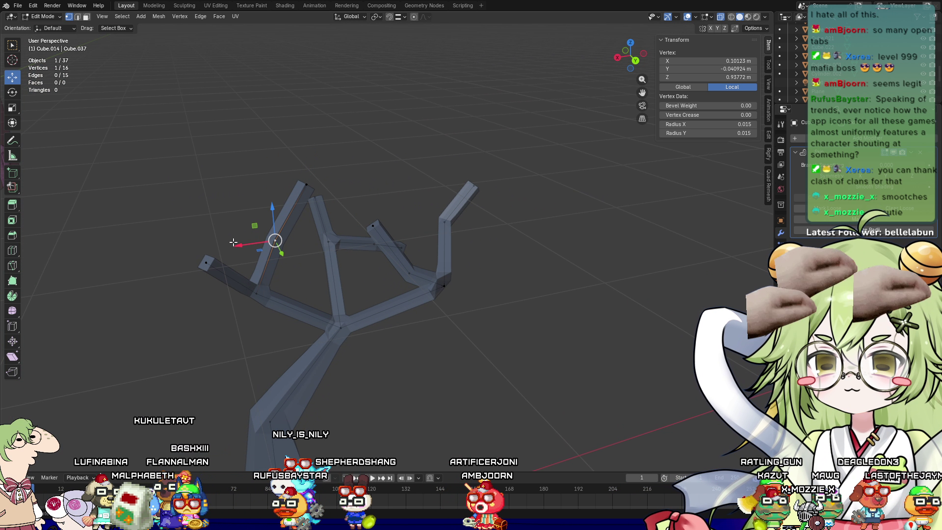
# Reshape the left branch by moving a vertex along X, then deselect everything
pyautogui.press('g')
pyautogui.press('x')
pyautogui.click(297, 237)
pyautogui.hotkey('ctrl', 'z')
pyautogui.press('g')
pyautogui.press('x')
pyautogui.click(284, 185)
pyautogui.click(265, 262)
pyautogui.moveTo(265, 262)
pyautogui.mouseDown(button='middle')
pyautogui.moveTo(281, 277)
pyautogui.moveTo(294, 261)
pyautogui.moveTo(362, 294)
pyautogui.moveTo(256, 353)
pyautogui.moveTo(370, 389)
pyautogui.moveTo(316, 357)
pyautogui.mouseUp(button='middle')
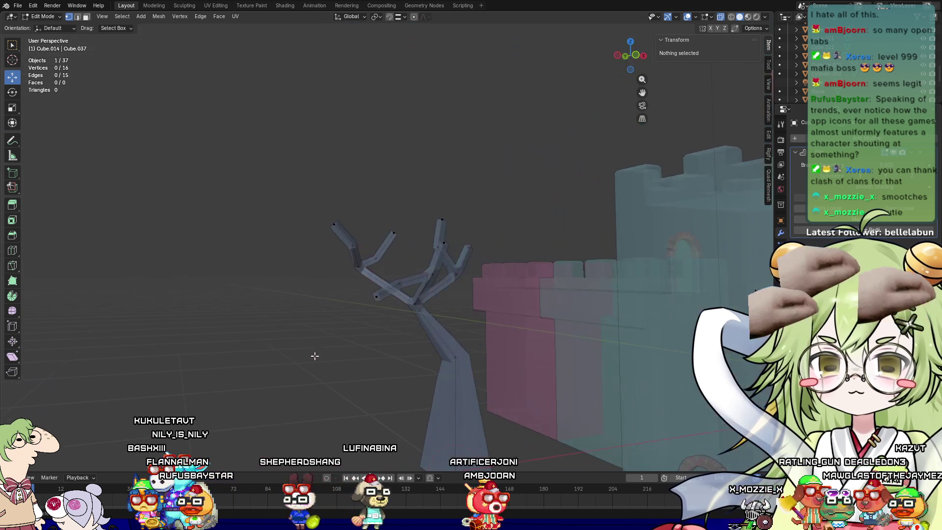
# Extrude a two-segment branch from the mid-trunk vertex and scale down its skin
pyautogui.moveTo(427, 412); pyautogui.dragTo(390, 351, button='middle')
pyautogui.click(392, 315)
pyautogui.press('w')
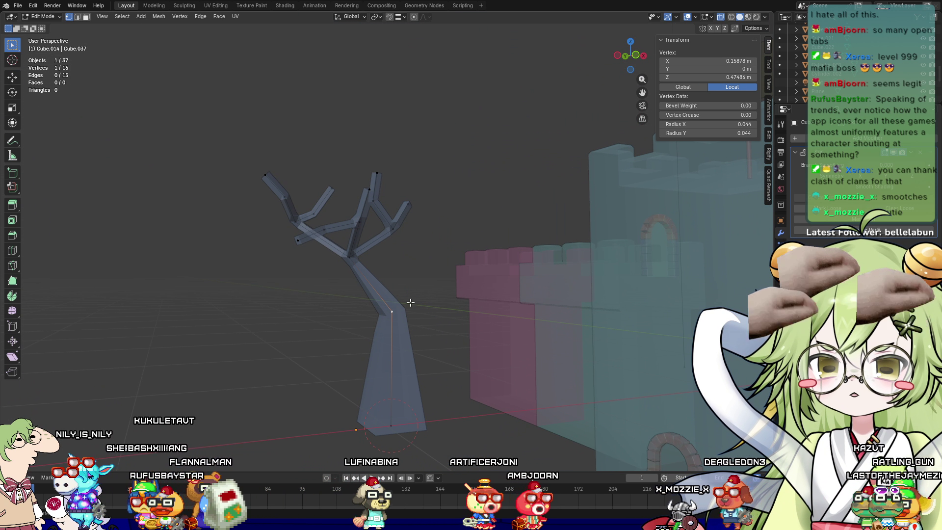
pyautogui.press('e')
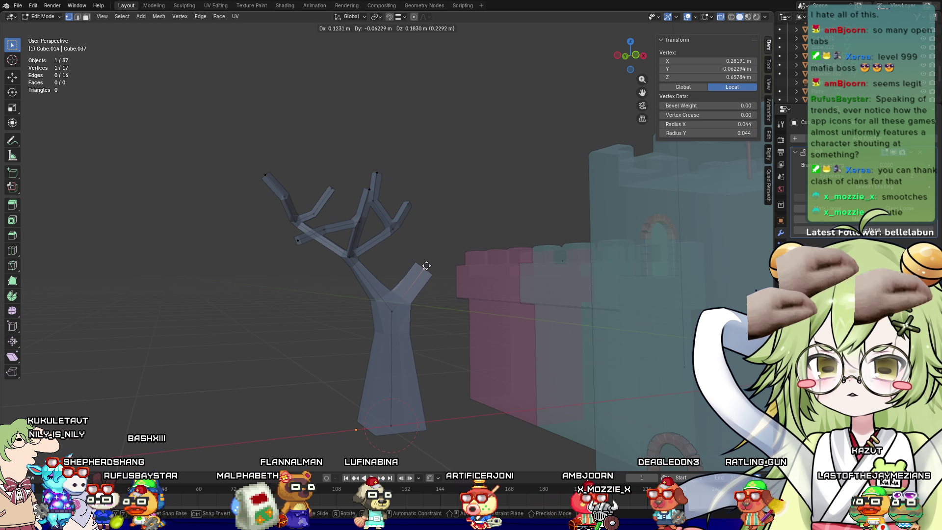
pyautogui.click(433, 256)
pyautogui.moveTo(433, 256)
pyautogui.mouseDown(button='middle')
pyautogui.moveTo(374, 372)
pyautogui.moveTo(427, 340)
pyautogui.mouseUp(button='middle')
pyautogui.press('e')
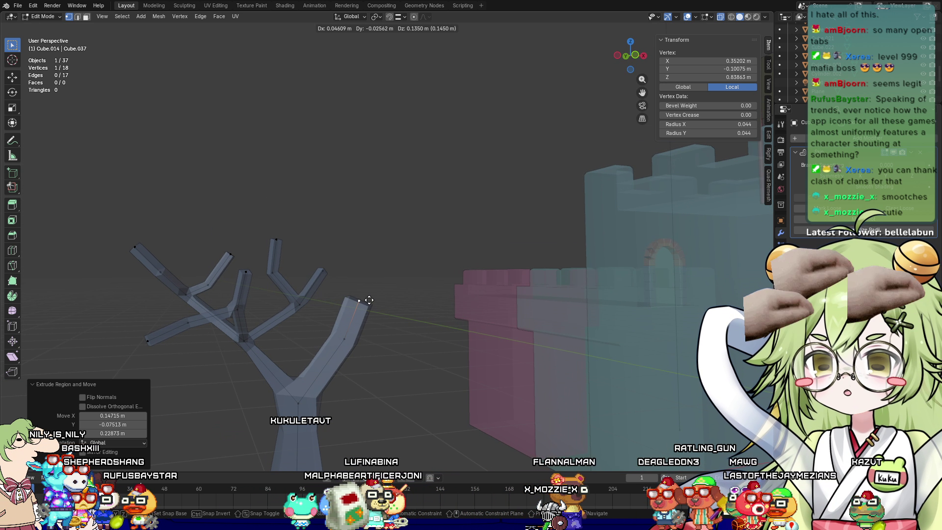
pyautogui.click(369, 299)
pyautogui.moveTo(399, 283); pyautogui.dragTo(337, 349)
pyautogui.press('s')
pyautogui.click(358, 328)
pyautogui.moveTo(358, 328)
pyautogui.mouseDown(button='middle')
pyautogui.moveTo(358, 361)
pyautogui.moveTo(396, 334)
pyautogui.mouseUp(button='middle')
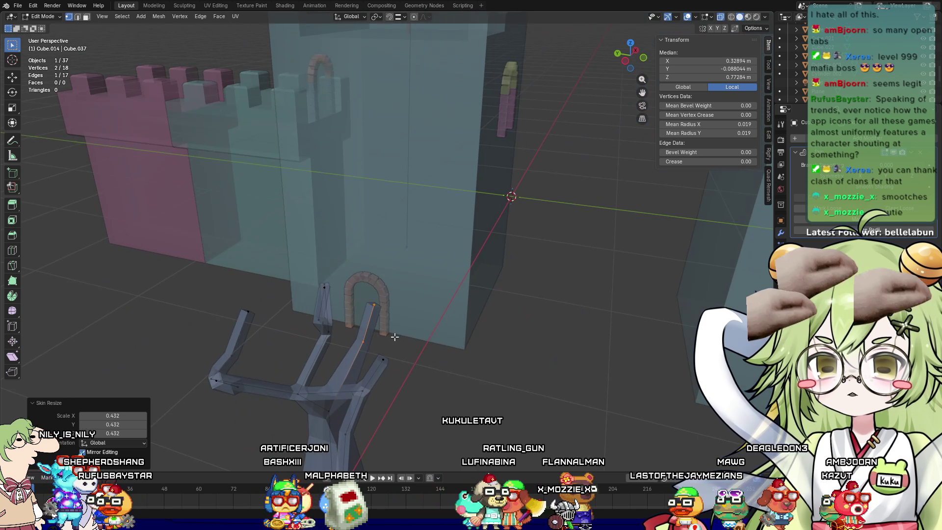
# Extrude a twig from the branch tip with its skin radius shrunk to 0.010
pyautogui.click(364, 340)
pyautogui.press('e')
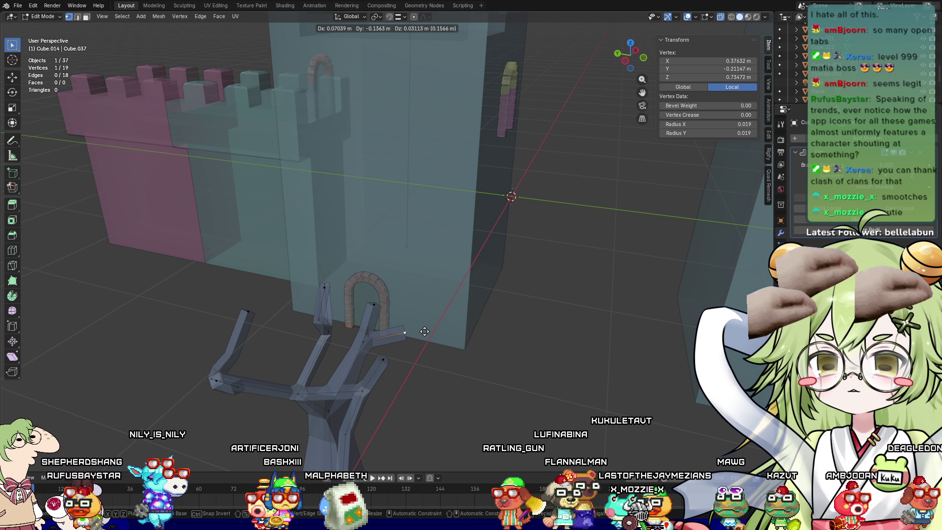
pyautogui.click(406, 332)
pyautogui.moveTo(406, 332); pyautogui.dragTo(397, 319, button='middle')
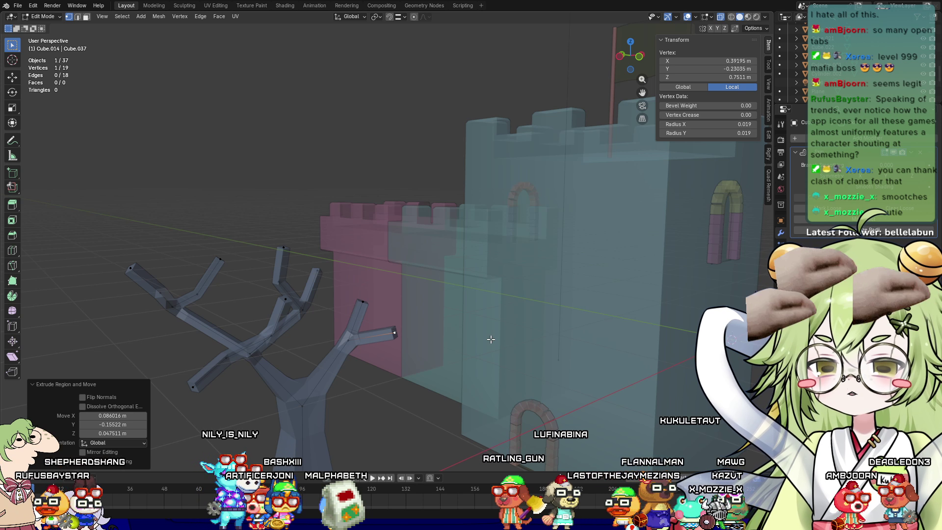
pyautogui.click(444, 337)
pyautogui.moveTo(445, 338)
pyautogui.mouseDown(button='middle')
pyautogui.moveTo(278, 349)
pyautogui.moveTo(413, 312)
pyautogui.moveTo(370, 314)
pyautogui.moveTo(415, 338)
pyautogui.mouseUp(button='middle')
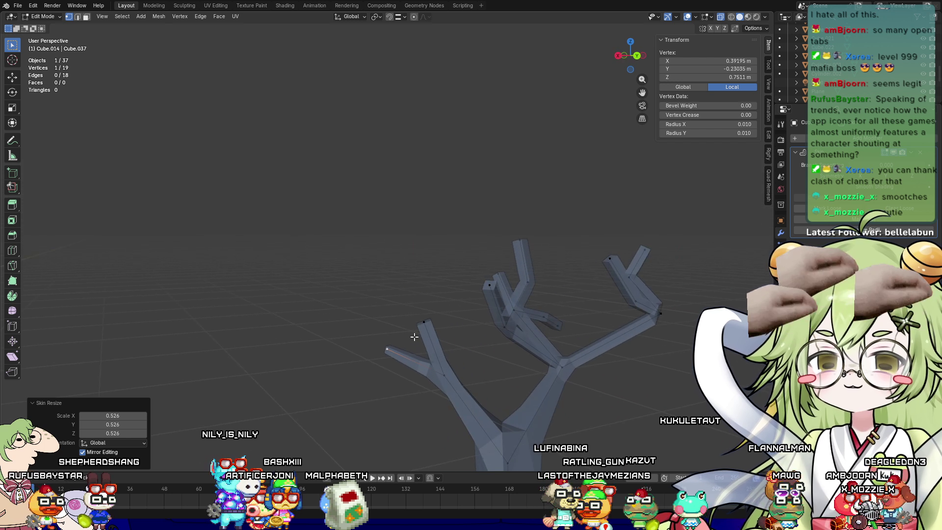
# Extrude a thin twig upward from another branch tip
pyautogui.click(425, 320)
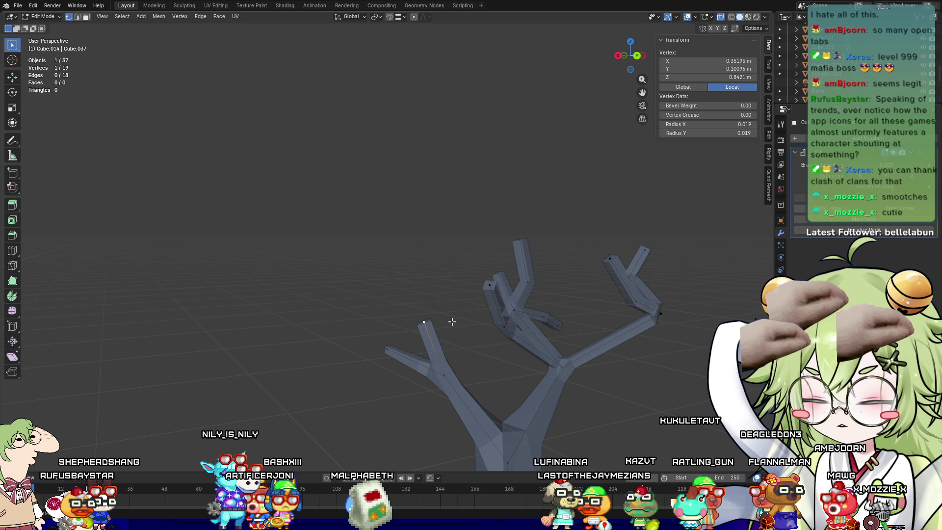
pyautogui.press('e')
pyautogui.click(456, 281)
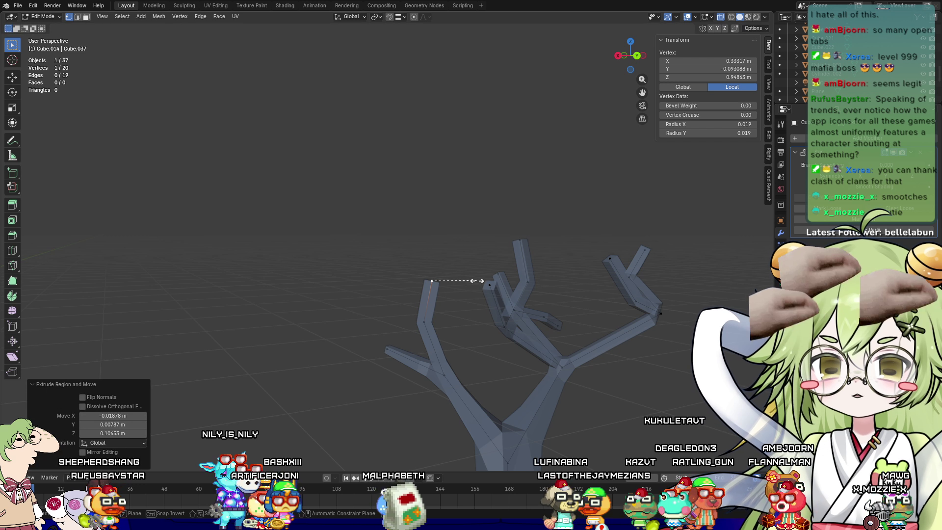
pyautogui.hotkey('ctrl', 'a')
pyautogui.click(455, 284)
pyautogui.moveTo(478, 336)
pyautogui.mouseDown(button='middle')
pyautogui.moveTo(390, 381)
pyautogui.moveTo(600, 357)
pyautogui.moveTo(417, 324)
pyautogui.moveTo(385, 381)
pyautogui.moveTo(343, 363)
pyautogui.moveTo(388, 373)
pyautogui.mouseUp(button='middle')
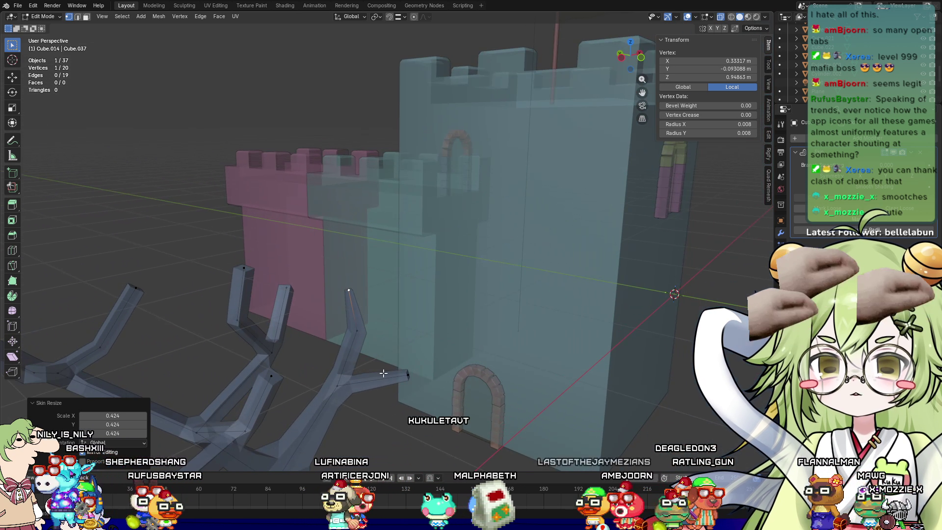
pyautogui.moveTo(357, 331)
pyautogui.mouseDown(button='middle')
pyautogui.moveTo(363, 334)
pyautogui.moveTo(355, 332)
pyautogui.mouseUp(button='middle')
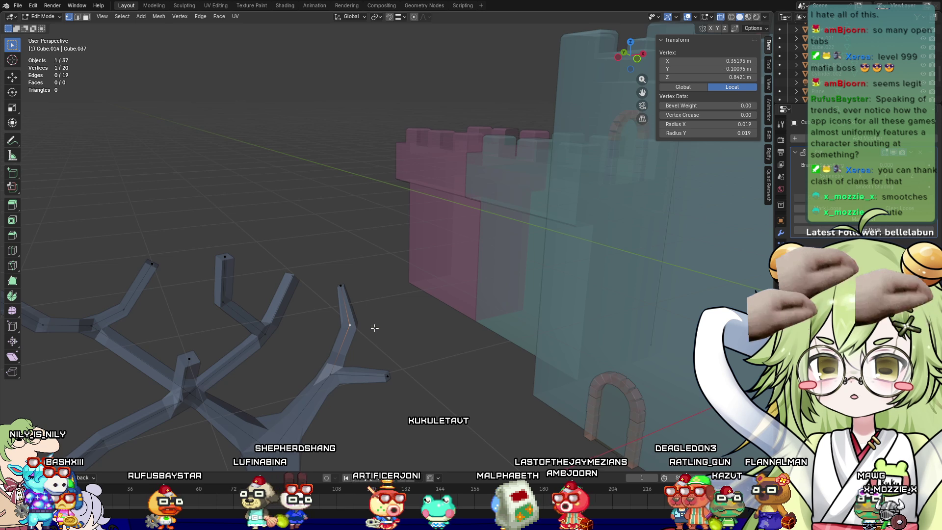
# Add another thinned twig and shift its tip along X
pyautogui.press('e')
pyautogui.click(421, 307)
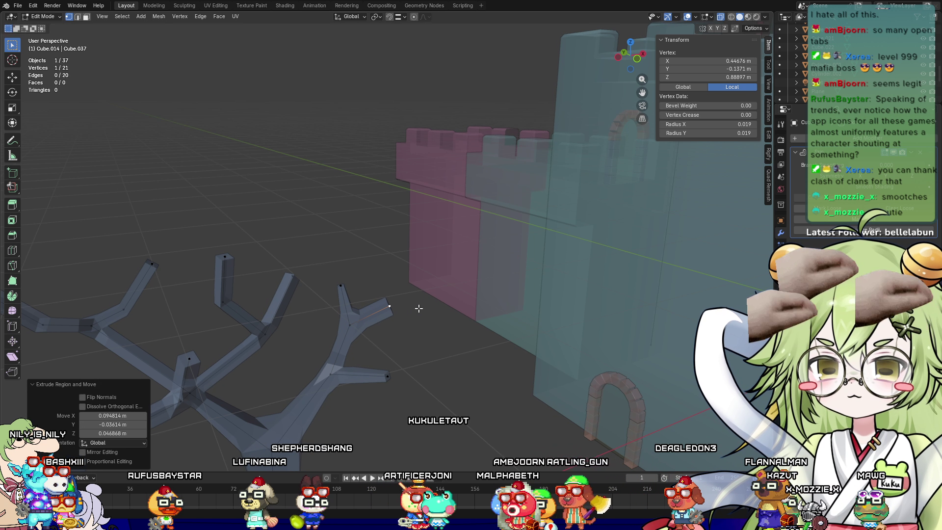
pyautogui.hotkey('ctrl', 'a')
pyautogui.click(399, 308)
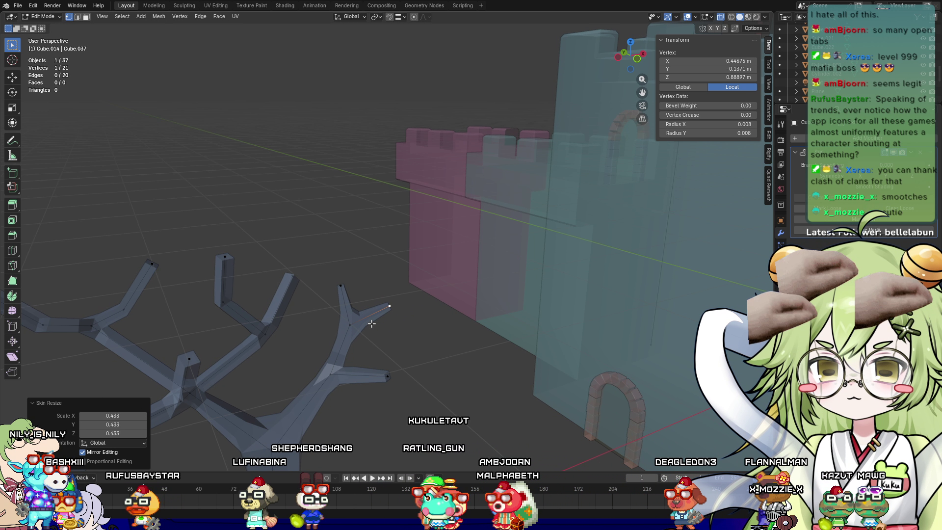
pyautogui.moveTo(389, 314)
pyautogui.mouseDown(button='middle')
pyautogui.moveTo(328, 311)
pyautogui.moveTo(365, 324)
pyautogui.moveTo(292, 309)
pyautogui.mouseUp(button='middle')
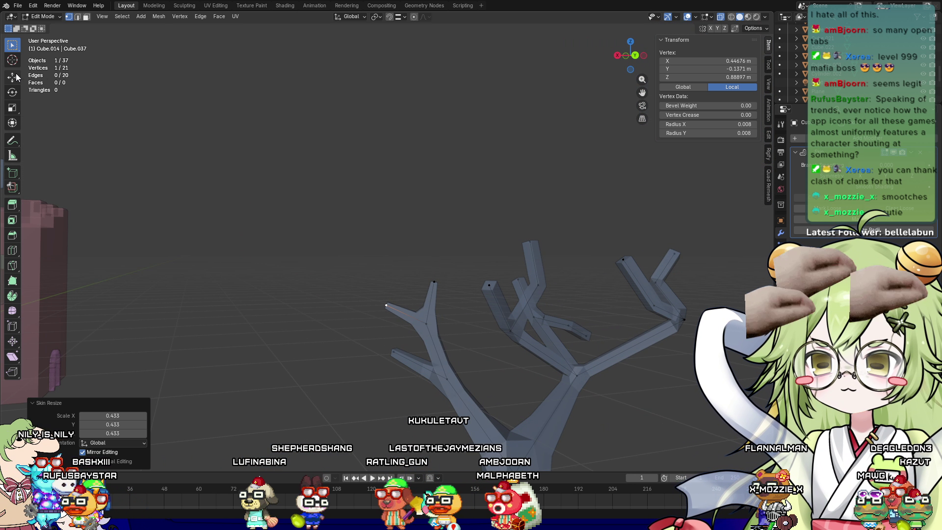
pyautogui.press('g')
pyautogui.press('x')
pyautogui.click(349, 307)
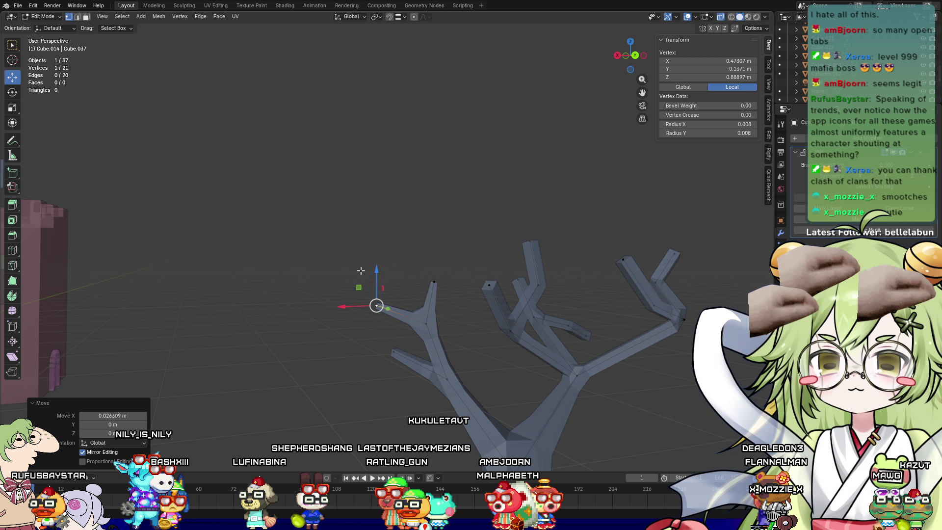
pyautogui.press('g')
pyautogui.press('z')
pyautogui.press('Escape')
# Resize the skin thickness of a different branch vertex
pyautogui.click(426, 323)
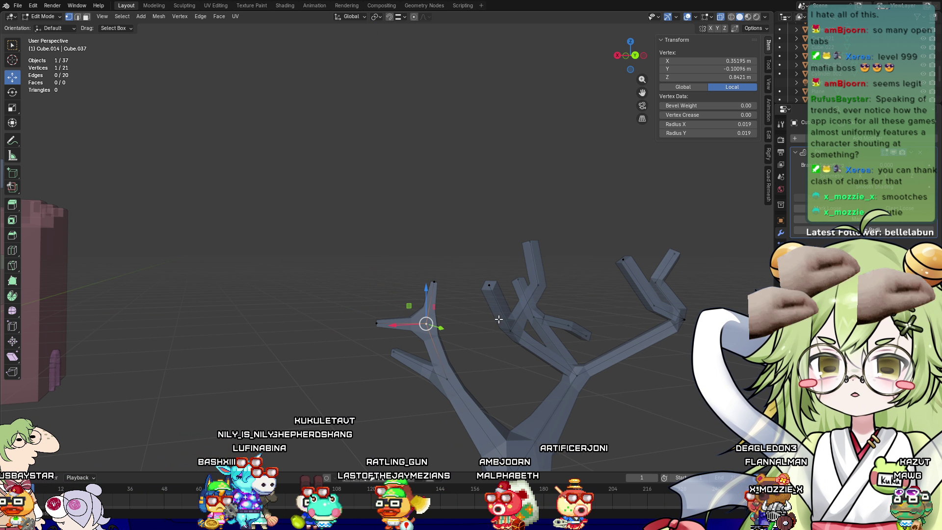
pyautogui.hotkey('ctrl', 'a')
pyautogui.click(474, 320)
pyautogui.moveTo(475, 320); pyautogui.dragTo(658, 338, button='middle')
# Rotate a branch fork and reposition it, finishing with a shift along X
pyautogui.moveTo(440, 269)
pyautogui.mouseDown()
pyautogui.moveTo(326, 322)
pyautogui.moveTo(340, 327)
pyautogui.mouseUp()
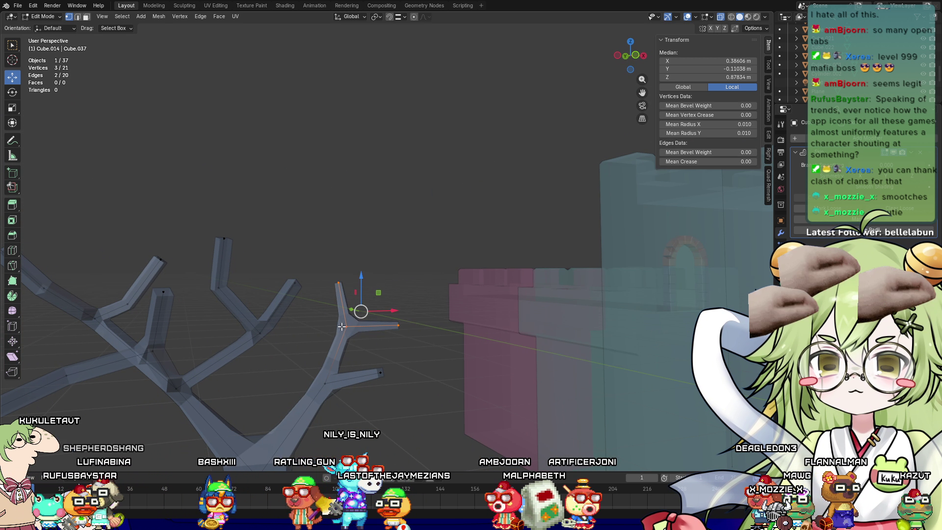
pyautogui.press('r')
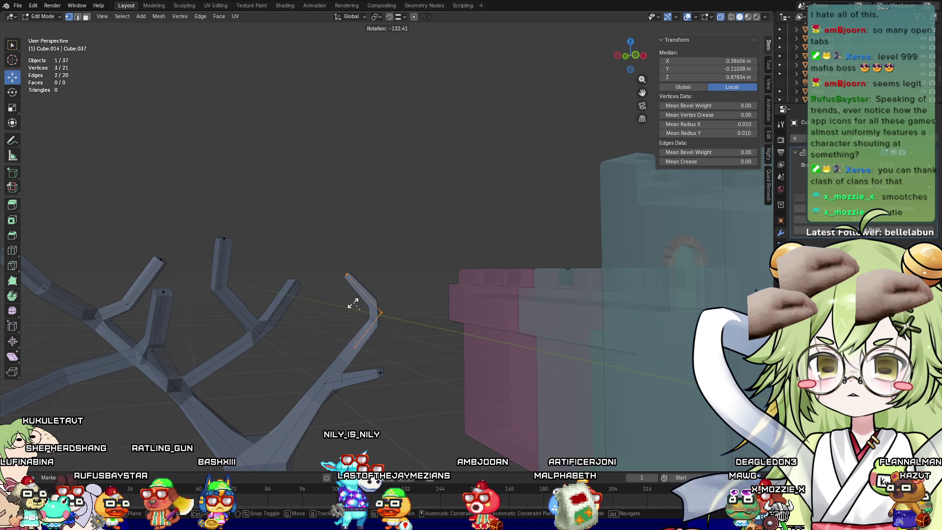
pyautogui.click(416, 324)
pyautogui.moveTo(371, 310)
pyautogui.mouseDown(button='middle')
pyautogui.moveTo(368, 301)
pyautogui.moveTo(395, 295)
pyautogui.moveTo(346, 306)
pyautogui.moveTo(373, 309)
pyautogui.moveTo(358, 315)
pyautogui.moveTo(421, 382)
pyautogui.mouseUp(button='middle')
pyautogui.press('g')
pyautogui.click(372, 303)
pyautogui.press('g')
pyautogui.click(422, 302)
pyautogui.press('g')
pyautogui.press('x')
pyautogui.click(393, 303)
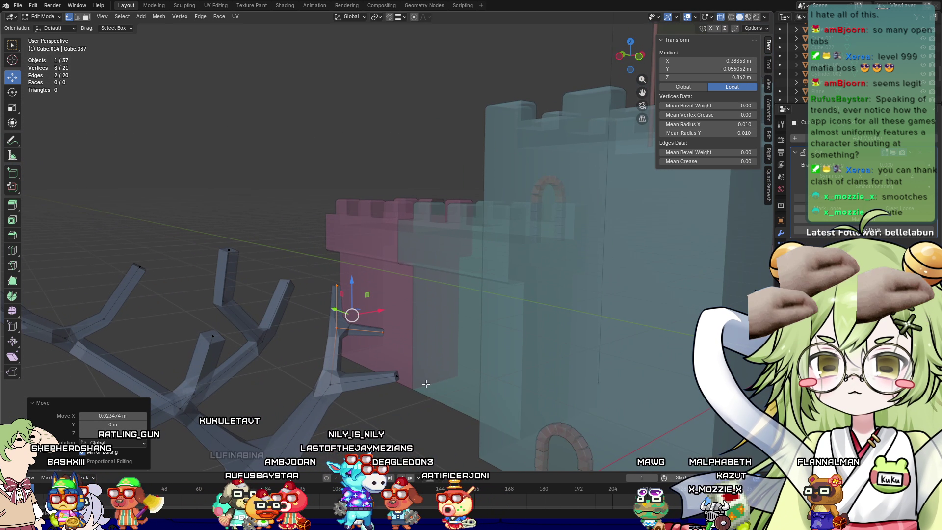
# Return to Object Mode and isolate the tree in local view
pyautogui.scroll(-3, 412, 382)
pyautogui.press('Tab')
pyautogui.press('KP_Divide')
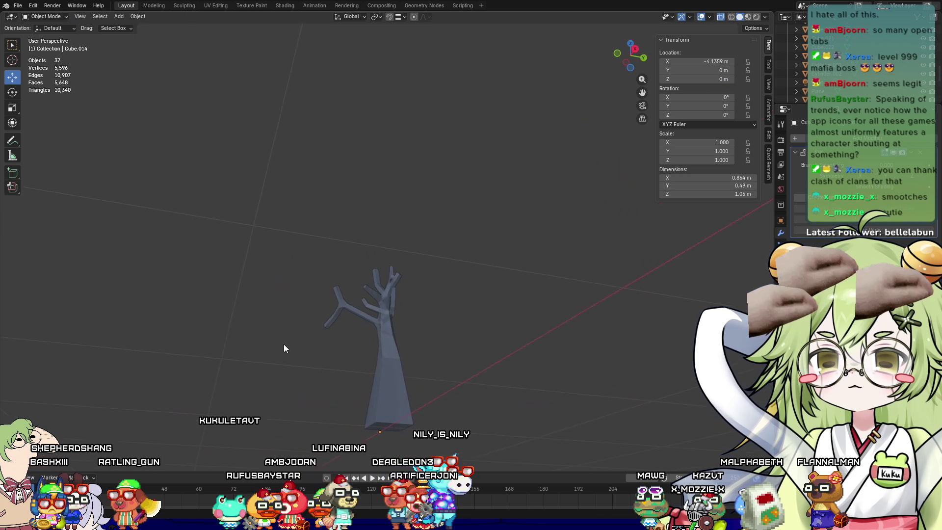
# In Edit Mode on the tree, subdivide a trunk edge to add a trunk segment
pyautogui.moveTo(299, 390)
pyautogui.mouseDown(button='middle')
pyautogui.moveTo(343, 386)
pyautogui.moveTo(240, 360)
pyautogui.moveTo(275, 362)
pyautogui.mouseUp(button='middle')
pyautogui.scroll(3, 241, 361)
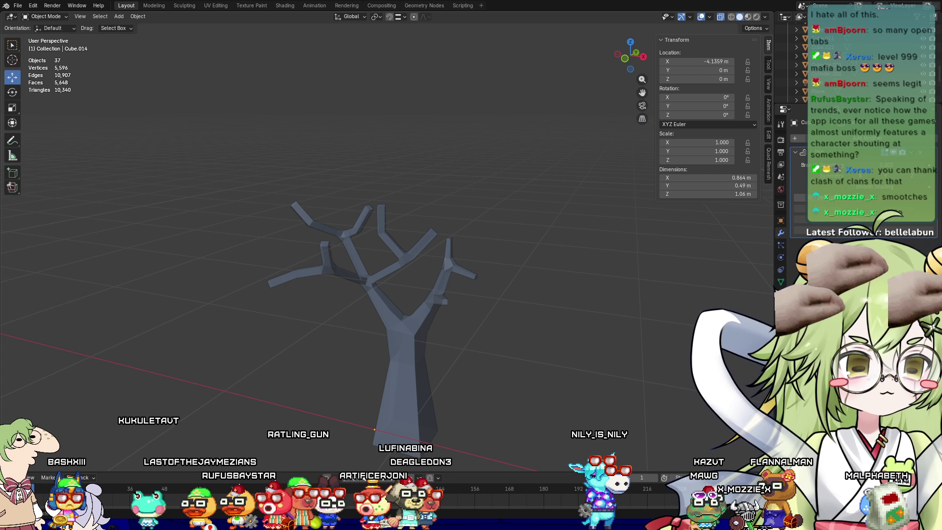
pyautogui.keyDown('shift'); pyautogui.moveTo(544, 388); pyautogui.dragTo(602, 348, button='middle'); pyautogui.keyUp('shift')
pyautogui.click(457, 366)
pyautogui.press('Tab')
pyautogui.scroll(2, 464, 353)
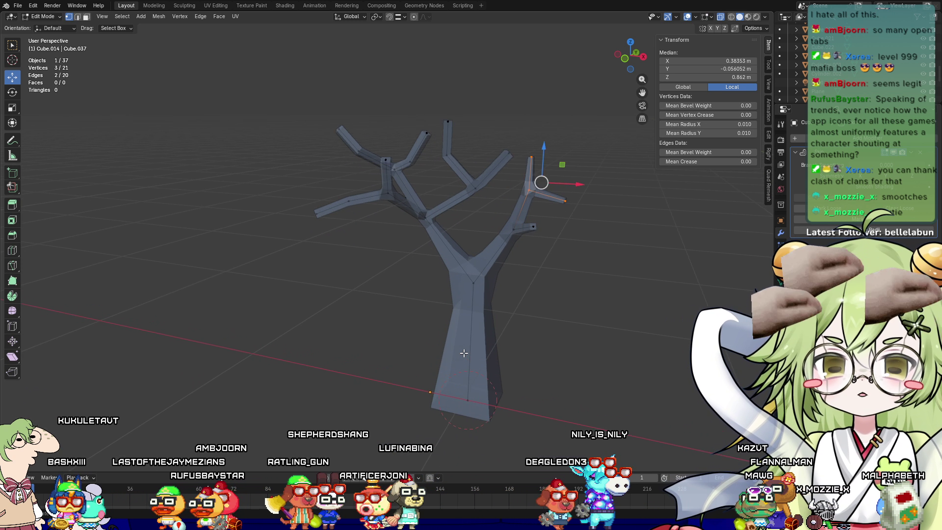
pyautogui.scroll(1, 464, 353)
pyautogui.click(482, 353)
pyautogui.rightClick(483, 353)
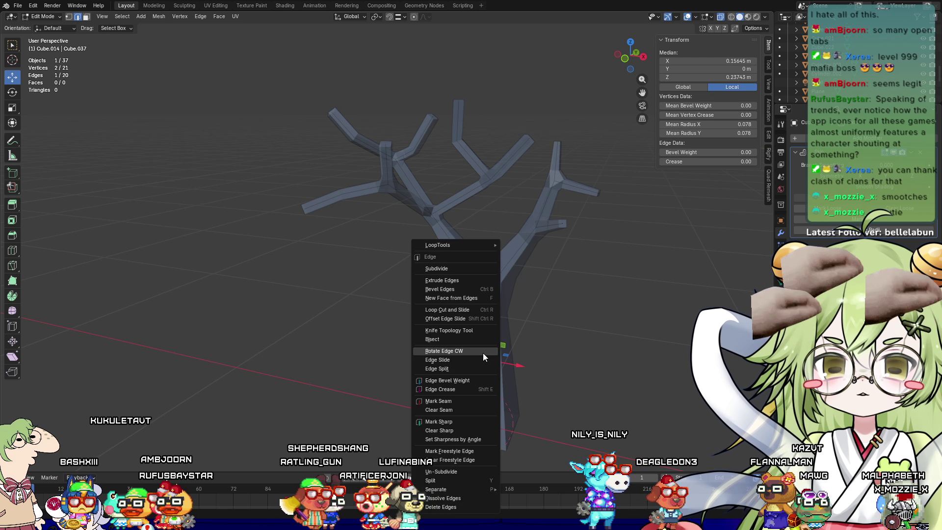
pyautogui.click(465, 270)
# Resize the skin radius of the lower trunk vertices so the base flares wider
pyautogui.click(484, 359)
pyautogui.hotkey('ctrl', 'a')
pyautogui.click(523, 354)
pyautogui.moveTo(523, 354)
pyautogui.mouseDown(button='middle')
pyautogui.moveTo(551, 356)
pyautogui.moveTo(540, 363)
pyautogui.mouseUp(button='middle')
pyautogui.scroll(3, 508, 342)
pyautogui.click(484, 352)
pyautogui.hotkey('ctrl', 'a')
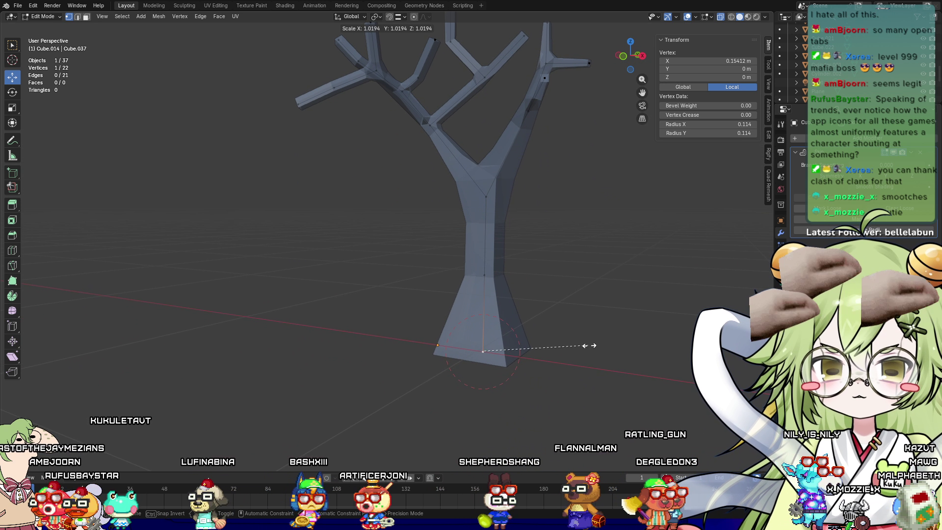
pyautogui.click(616, 345)
pyautogui.moveTo(616, 345)
pyautogui.mouseDown(button='middle')
pyautogui.moveTo(581, 358)
pyautogui.moveTo(459, 317)
pyautogui.mouseUp(button='middle')
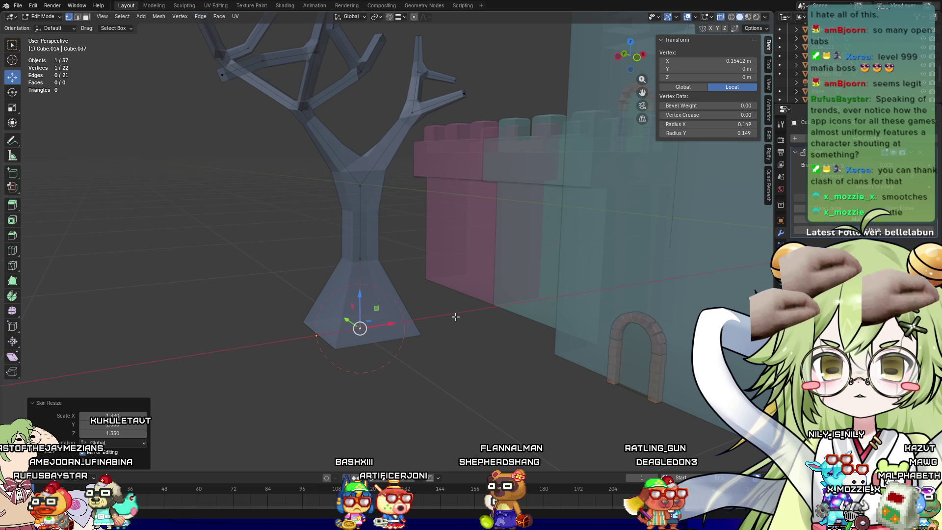
pyautogui.hotkey('ctrl', 'a')
pyautogui.click(528, 331)
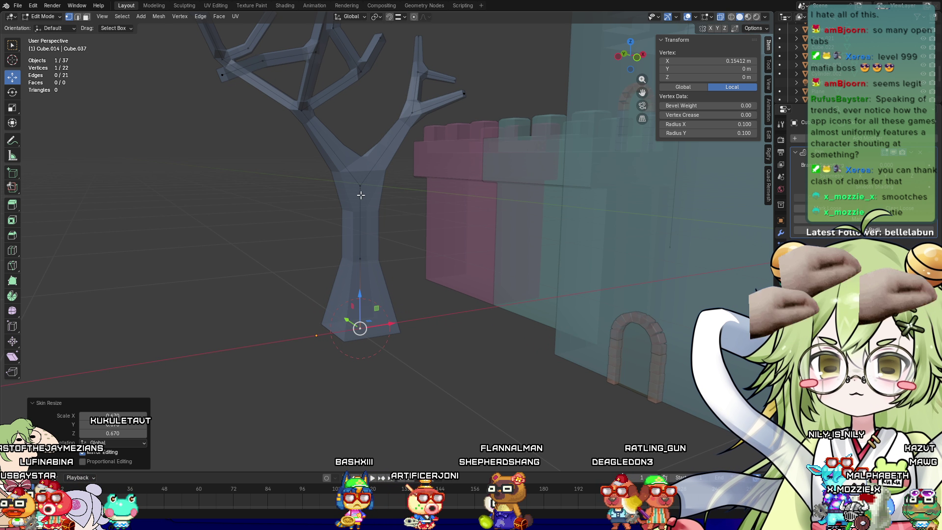
# Slim the middle trunk vertex's skin radius, then return to Object Mode and frame the tree
pyautogui.click(360, 259)
pyautogui.hotkey('ctrl', 'a')
pyautogui.click(432, 257)
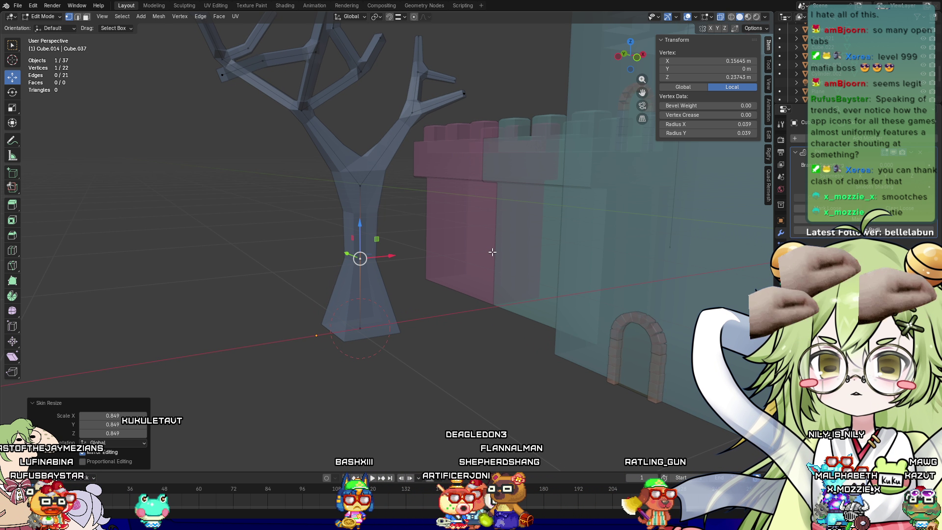
pyautogui.moveTo(432, 256); pyautogui.dragTo(399, 269, button='middle')
pyautogui.press('Tab')
pyautogui.scroll(-5, 449, 263)
pyautogui.scroll(5, 425, 251)
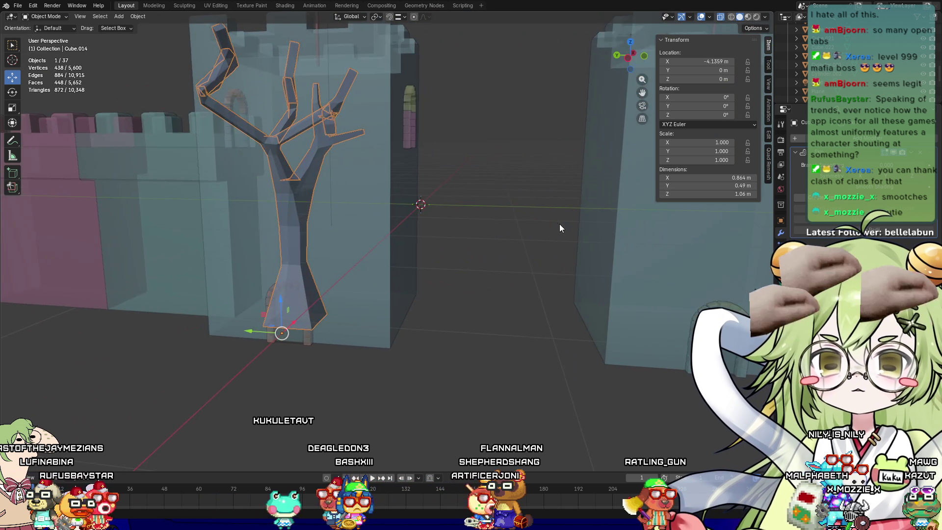
pyautogui.press('KP_Decimal')
pyautogui.moveTo(297, 296)
pyautogui.mouseDown(button='middle')
pyautogui.moveTo(223, 321)
pyautogui.moveTo(470, 256)
pyautogui.moveTo(493, 307)
pyautogui.moveTo(527, 300)
pyautogui.moveTo(575, 307)
pyautogui.moveTo(635, 290)
pyautogui.moveTo(606, 290)
pyautogui.mouseUp(button='middle')
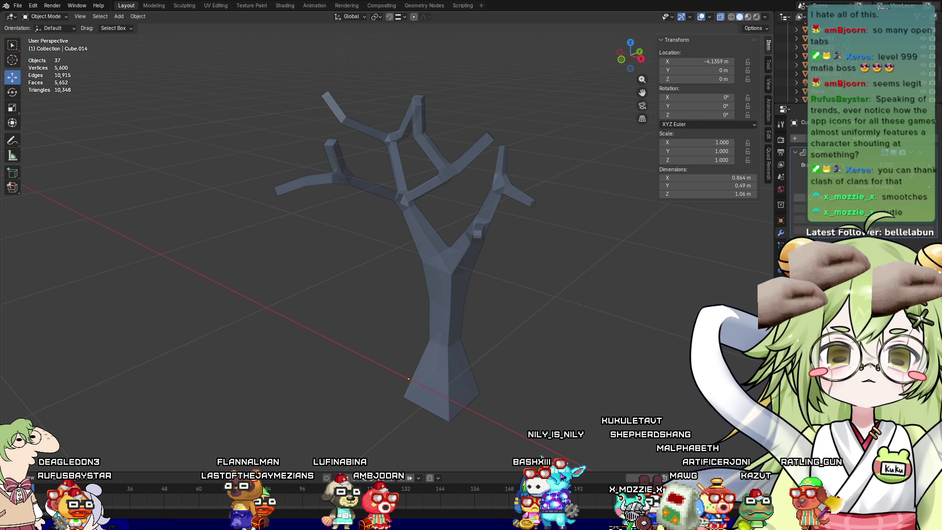
pyautogui.click(537, 204)
pyautogui.moveTo(537, 205)
pyautogui.mouseDown(button='middle')
pyautogui.moveTo(532, 229)
pyautogui.moveTo(392, 283)
pyautogui.moveTo(282, 293)
pyautogui.mouseUp(button='middle')
pyautogui.scroll(-3, 281, 292)
pyautogui.moveTo(260, 241)
pyautogui.mouseDown(button='middle')
pyautogui.moveTo(455, 258)
pyautogui.moveTo(390, 254)
pyautogui.mouseUp(button='middle')
pyautogui.click(358, 181)
pyautogui.click(375, 206)
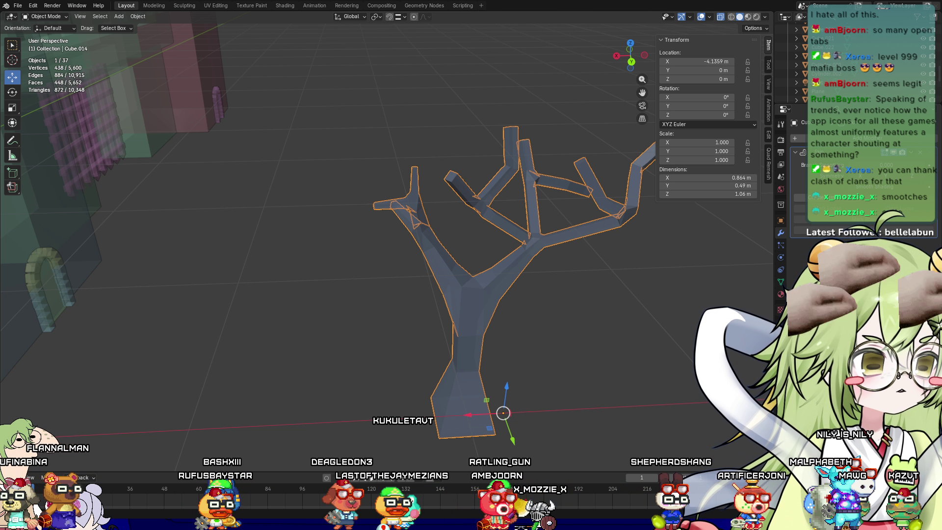
pyautogui.moveTo(383, 275); pyautogui.dragTo(560, 273, button='middle')
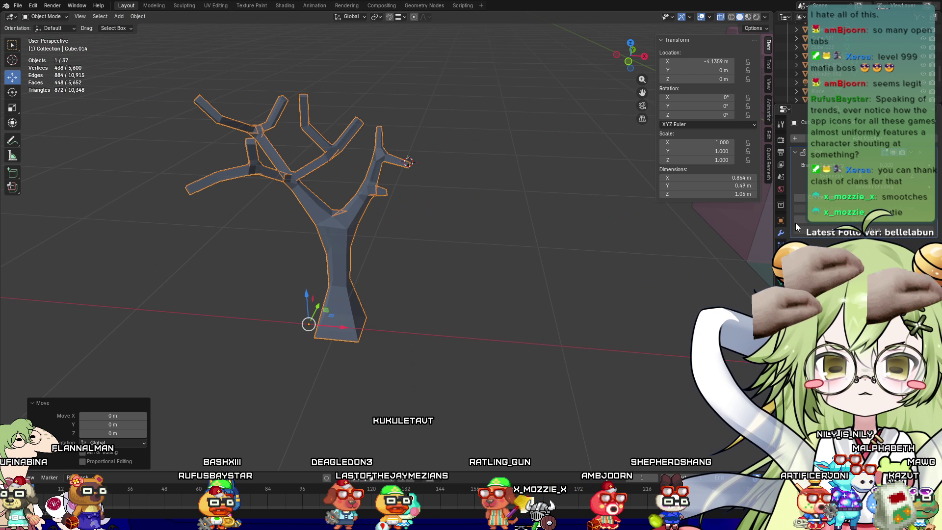
pyautogui.rightClick(459, 175)
# Add and scale a first ico sphere, then undo both to start over
pyautogui.click(400, 188)
pyautogui.rightClick(456, 208)
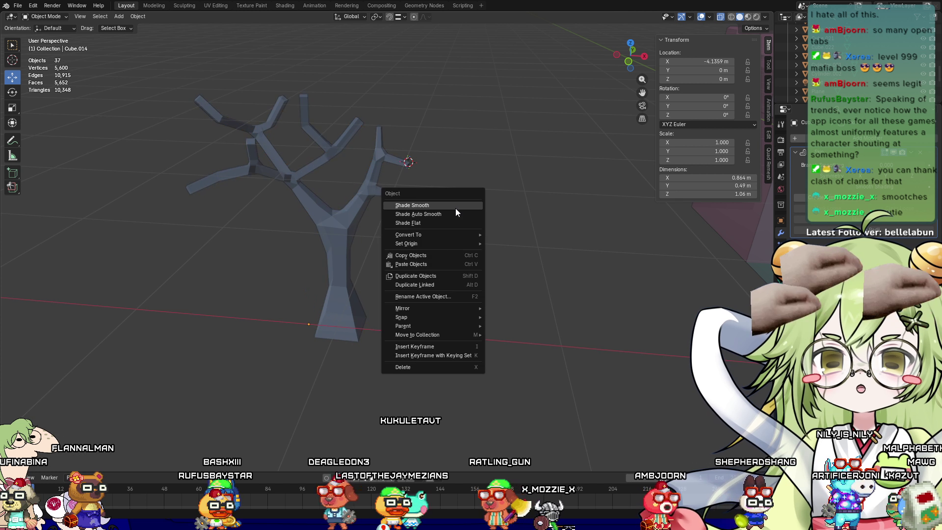
pyautogui.press('Escape')
pyautogui.hotkey('shift', 'a')
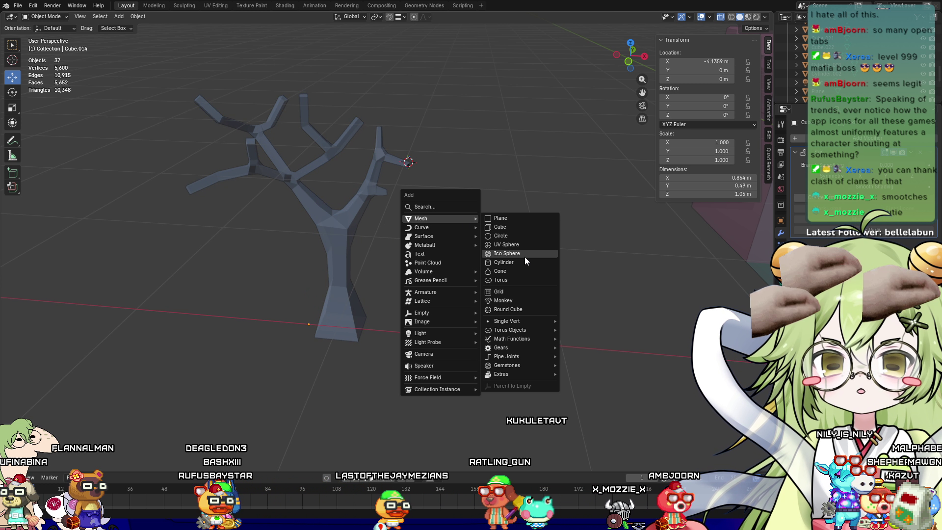
pyautogui.click(526, 257)
pyautogui.press('s')
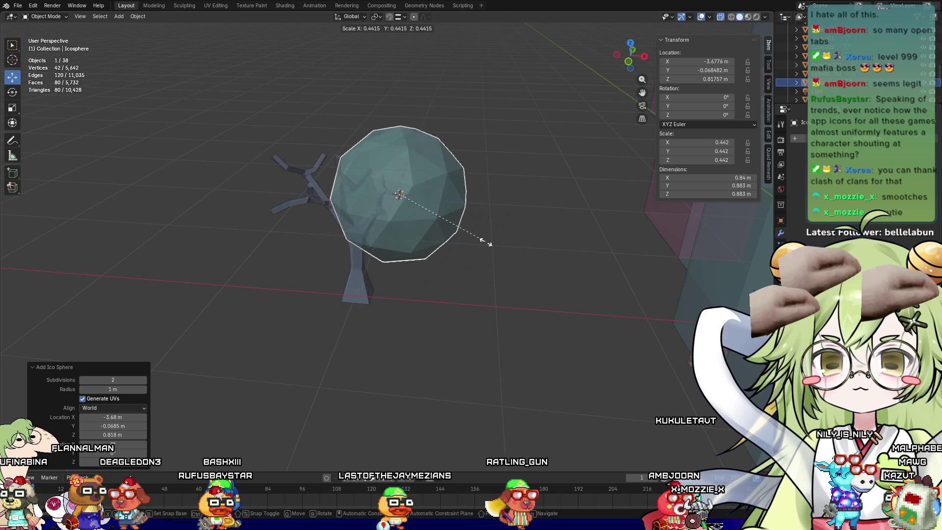
pyautogui.click(425, 223)
pyautogui.scroll(5, 434, 264)
pyautogui.hotkey('ctrl', 'z')
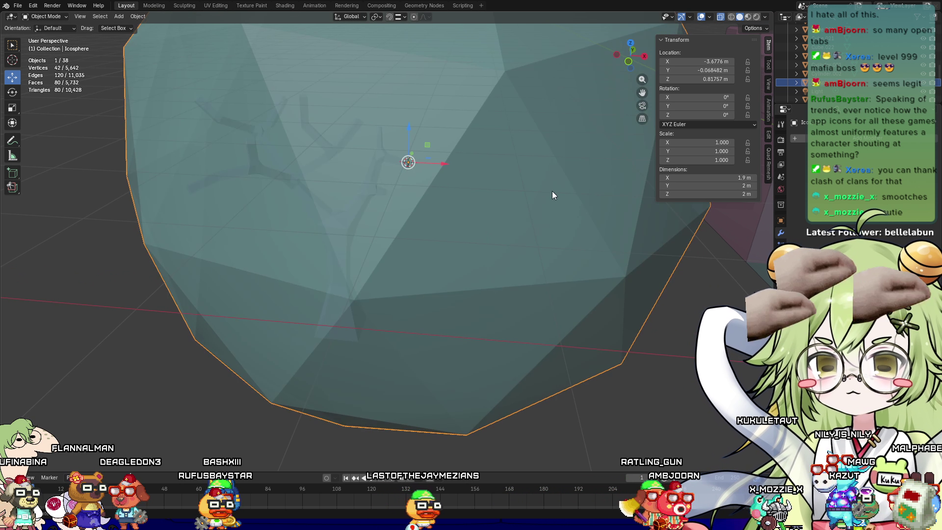
pyautogui.hotkey('ctrl', 'z')
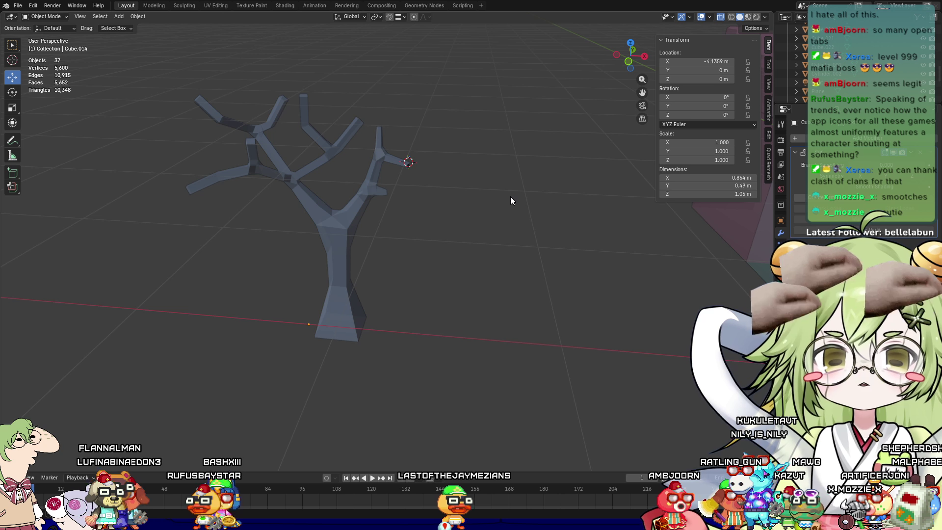
# Add an ico sphere with 2 subdivisions and shrink it to a small size
pyautogui.hotkey('shift', 'a')
pyautogui.moveTo(510, 197)
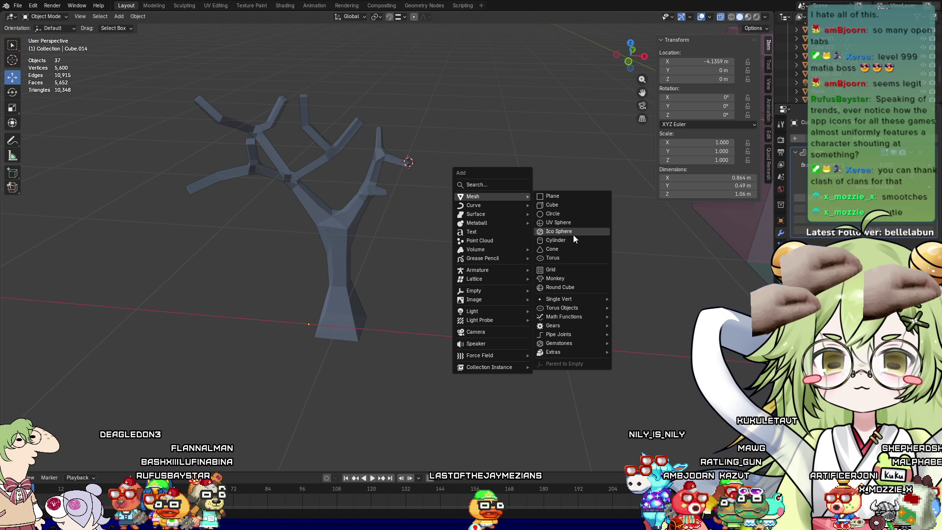
pyautogui.click(573, 235)
pyautogui.click(82, 379)
pyautogui.scroll(-3, 520, 262)
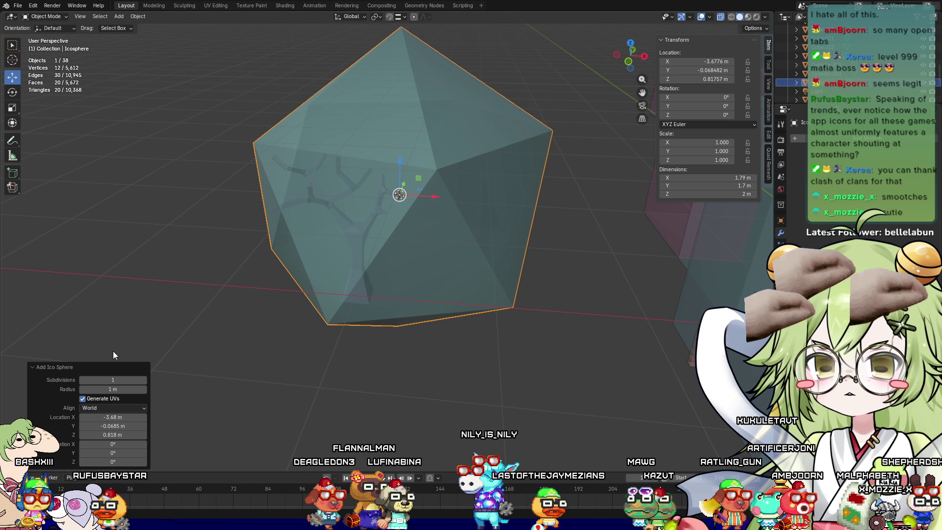
pyautogui.click(145, 380)
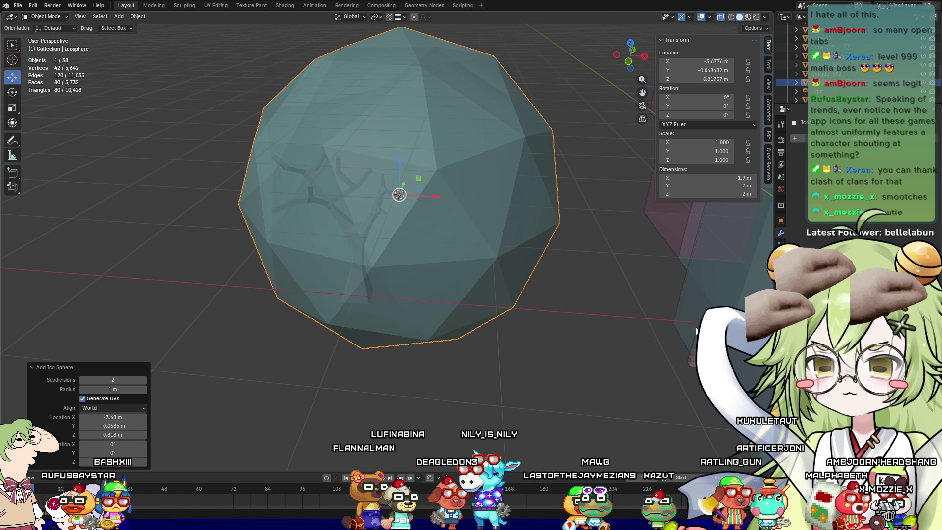
pyautogui.press('s')
pyautogui.click(444, 215)
# Enlarge the sphere slightly and nudge it along X beside the upper branches
pyautogui.moveTo(444, 218)
pyautogui.mouseDown(button='middle')
pyautogui.moveTo(363, 246)
pyautogui.moveTo(478, 267)
pyautogui.moveTo(437, 241)
pyautogui.moveTo(506, 269)
pyautogui.moveTo(589, 194)
pyautogui.moveTo(521, 208)
pyautogui.moveTo(546, 351)
pyautogui.moveTo(577, 311)
pyautogui.mouseUp(button='middle')
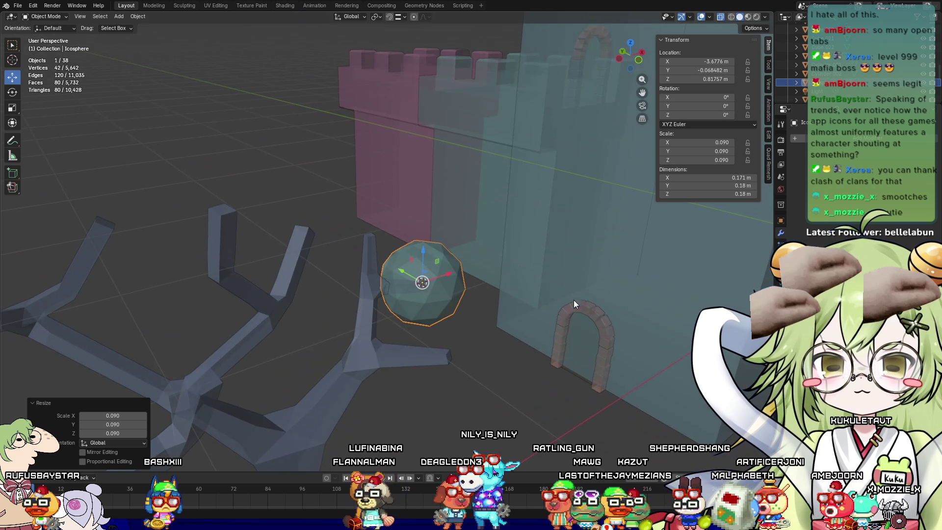
pyautogui.press('s')
pyautogui.click(633, 281)
pyautogui.moveTo(633, 282); pyautogui.dragTo(342, 307, button='middle')
pyautogui.moveTo(381, 314); pyautogui.dragTo(386, 318)
pyautogui.moveTo(386, 318)
pyautogui.mouseDown(button='middle')
pyautogui.moveTo(605, 311)
pyautogui.moveTo(560, 341)
pyautogui.mouseUp(button='middle')
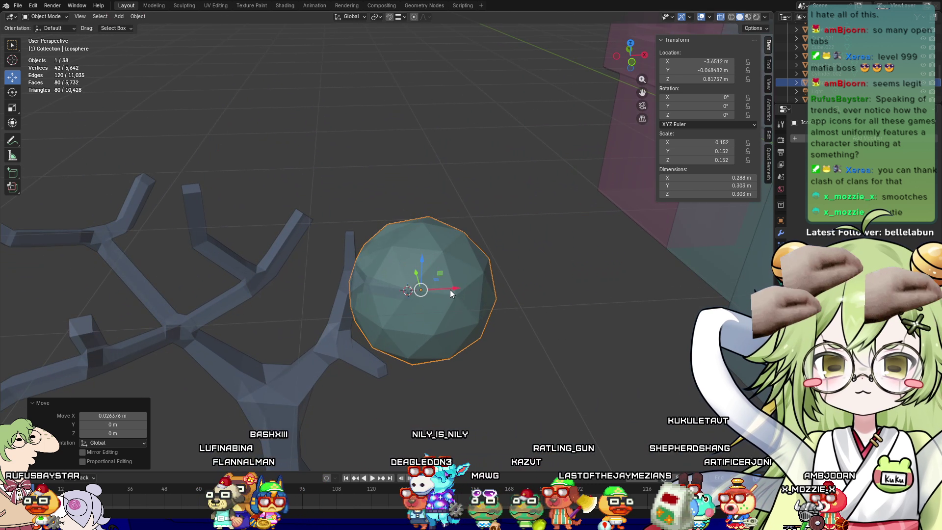
pyautogui.moveTo(451, 289); pyautogui.dragTo(466, 289)
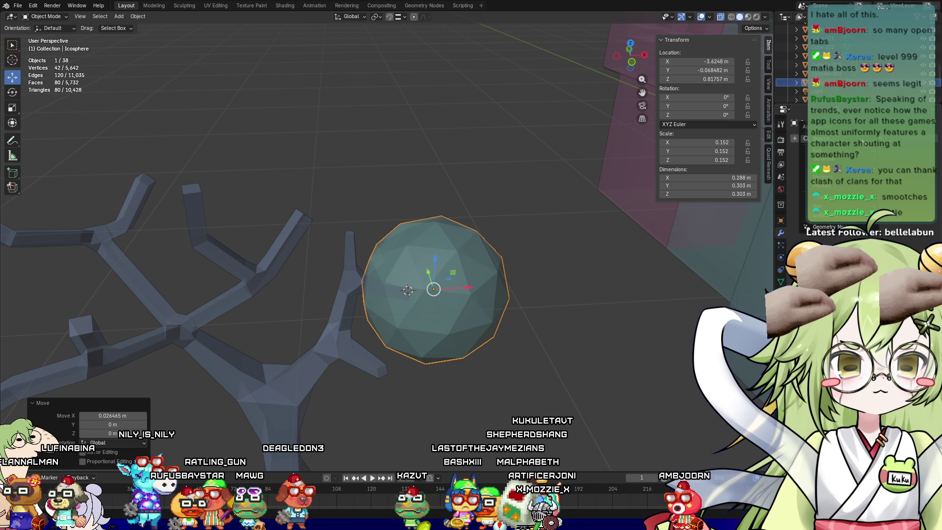
# Add a Decimate modifier and lower it until the sphere has 28 faces
pyautogui.moveTo(824, 159)
pyautogui.click(761, 206)
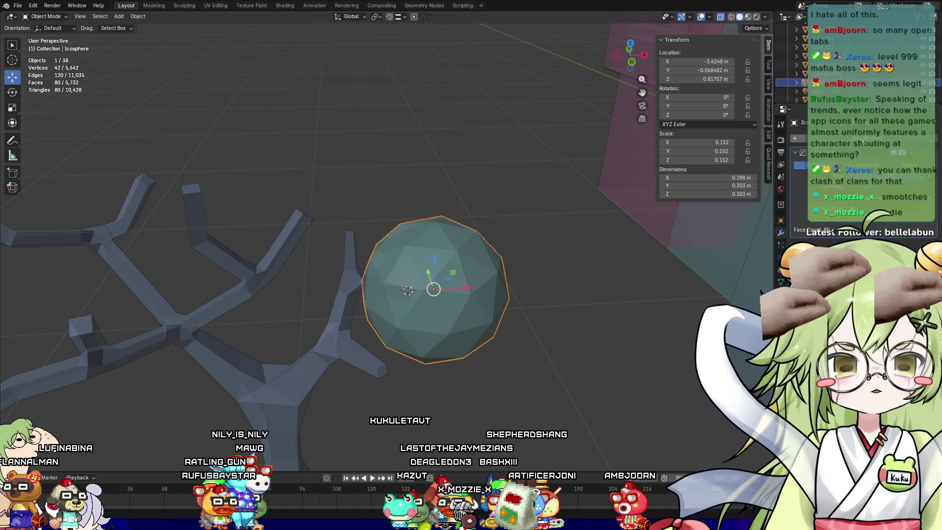
pyautogui.moveTo(884, 175); pyautogui.dragTo(844, 175)
pyautogui.moveTo(599, 314)
pyautogui.mouseDown(button='middle')
pyautogui.moveTo(540, 273)
pyautogui.moveTo(608, 291)
pyautogui.moveTo(581, 324)
pyautogui.mouseUp(button='middle')
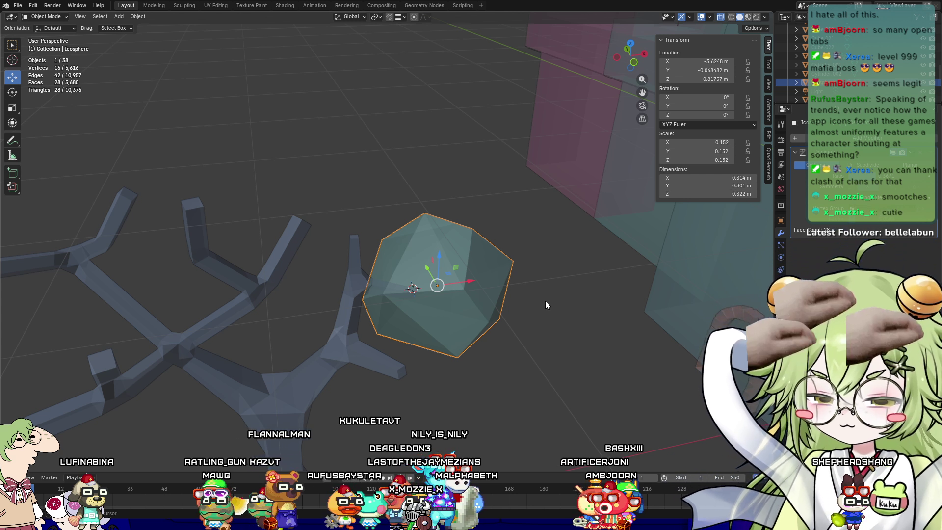
# Duplicate the canopy blob, move it along Y, Z and X, then enlarge and rotate it
pyautogui.hotkey('shift', 'd')
pyautogui.moveTo(612, 322); pyautogui.dragTo(560, 337, button='middle')
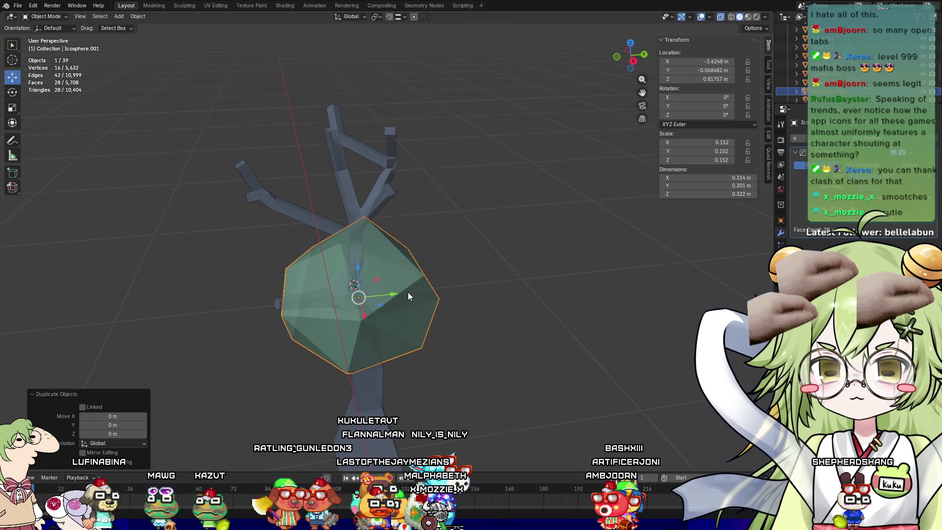
pyautogui.moveTo(391, 292); pyautogui.dragTo(378, 344)
pyautogui.moveTo(379, 345)
pyautogui.mouseDown(button='middle')
pyautogui.moveTo(497, 305)
pyautogui.moveTo(507, 315)
pyautogui.mouseUp(button='middle')
pyautogui.moveTo(501, 274)
pyautogui.mouseDown()
pyautogui.moveTo(520, 329)
pyautogui.moveTo(485, 339)
pyautogui.mouseUp()
pyautogui.moveTo(486, 338)
pyautogui.mouseDown(button='middle')
pyautogui.moveTo(454, 390)
pyautogui.moveTo(486, 353)
pyautogui.mouseUp(button='middle')
pyautogui.press('s')
pyautogui.click(567, 312)
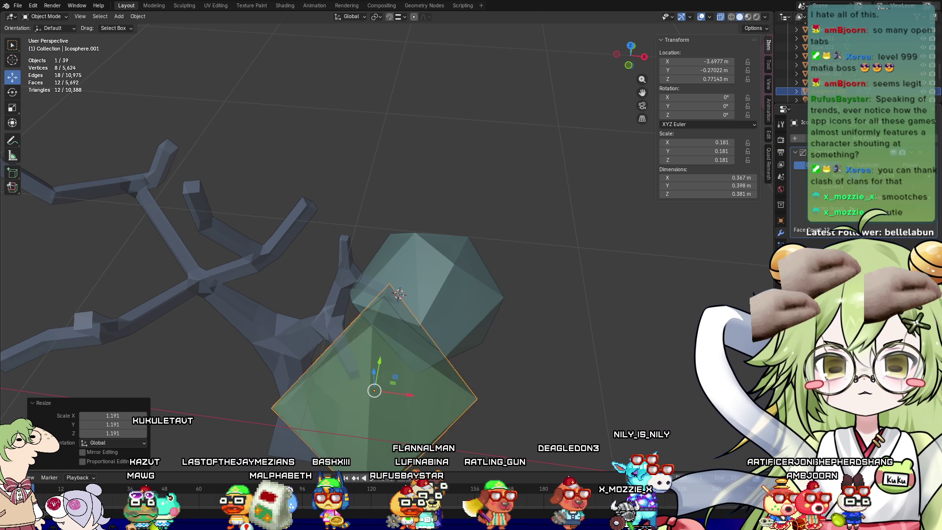
pyautogui.moveTo(464, 363); pyautogui.dragTo(575, 286, button='middle')
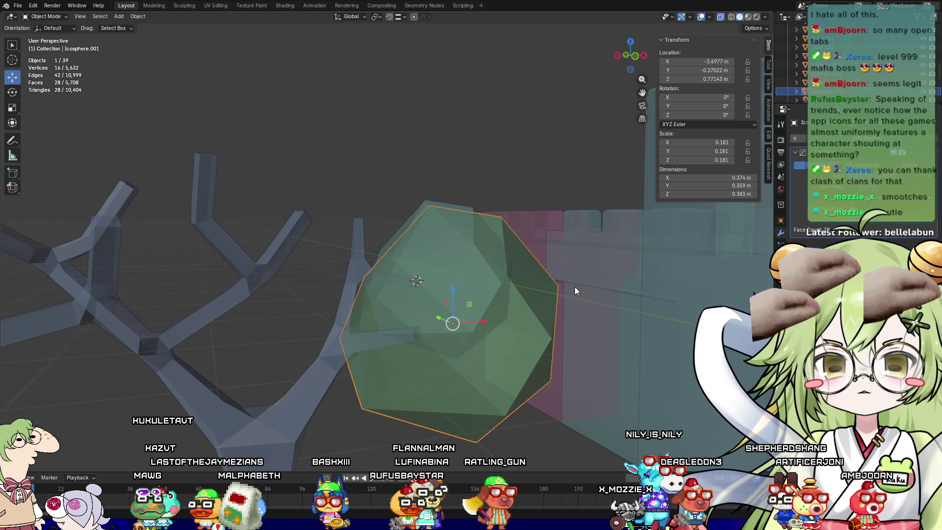
pyautogui.press('r')
pyautogui.click(417, 281)
# Duplicate the lower blob beside it and toggle X-ray to check the overlaps
pyautogui.moveTo(416, 282)
pyautogui.mouseDown(button='middle')
pyautogui.moveTo(597, 304)
pyautogui.moveTo(501, 308)
pyautogui.moveTo(481, 332)
pyautogui.moveTo(411, 366)
pyautogui.moveTo(397, 187)
pyautogui.mouseUp(button='middle')
pyautogui.click(393, 168)
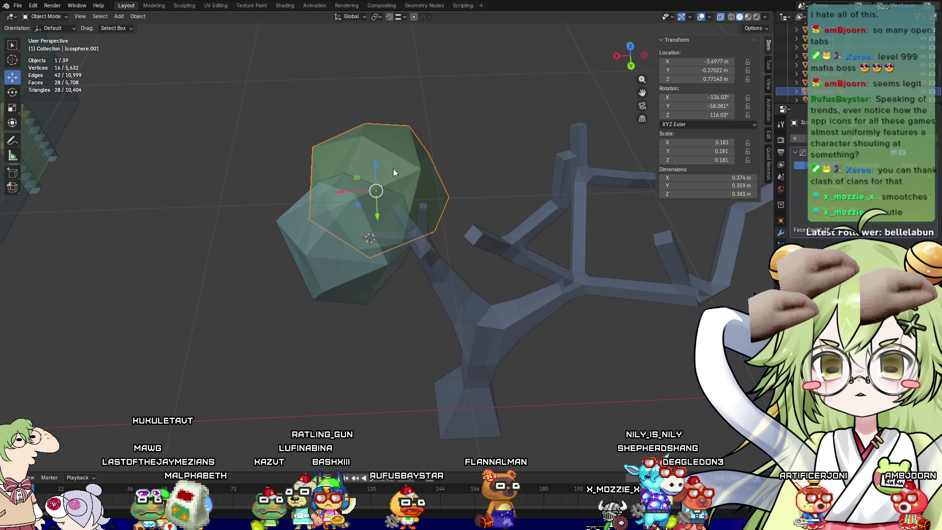
pyautogui.click(315, 220)
pyautogui.hotkey('shift', 'd')
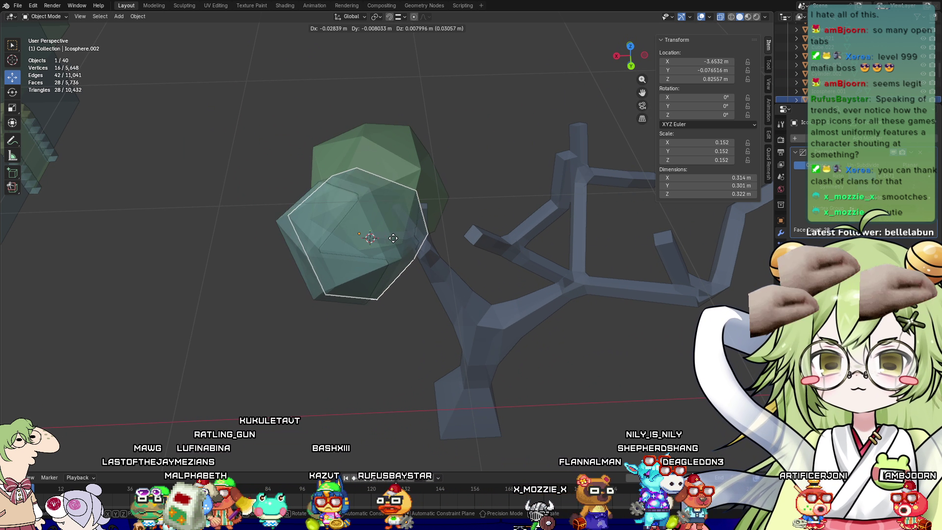
pyautogui.click(484, 196)
pyautogui.moveTo(484, 196)
pyautogui.mouseDown(button='middle')
pyautogui.moveTo(651, 182)
pyautogui.moveTo(649, 197)
pyautogui.mouseUp(button='middle')
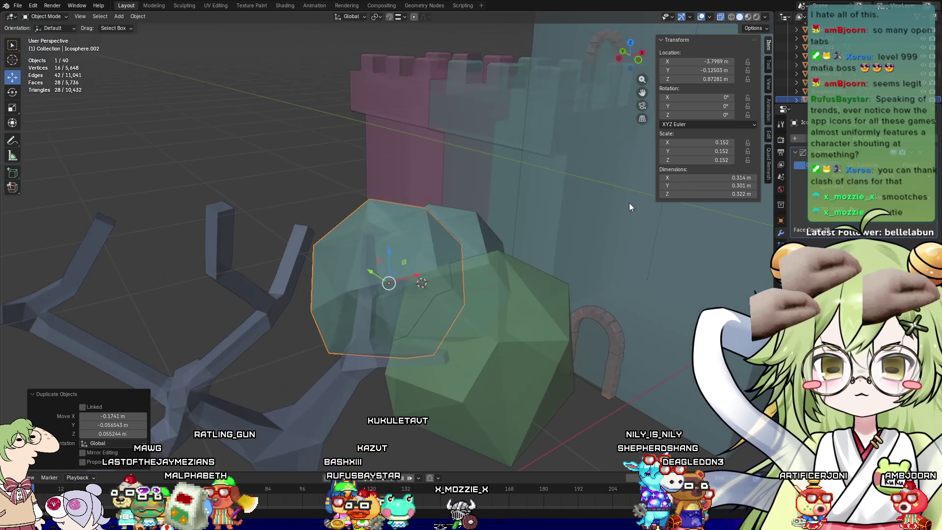
pyautogui.click(720, 17)
pyautogui.moveTo(491, 294)
pyautogui.mouseDown(button='middle')
pyautogui.moveTo(390, 349)
pyautogui.moveTo(456, 429)
pyautogui.moveTo(628, 182)
pyautogui.mouseUp(button='middle')
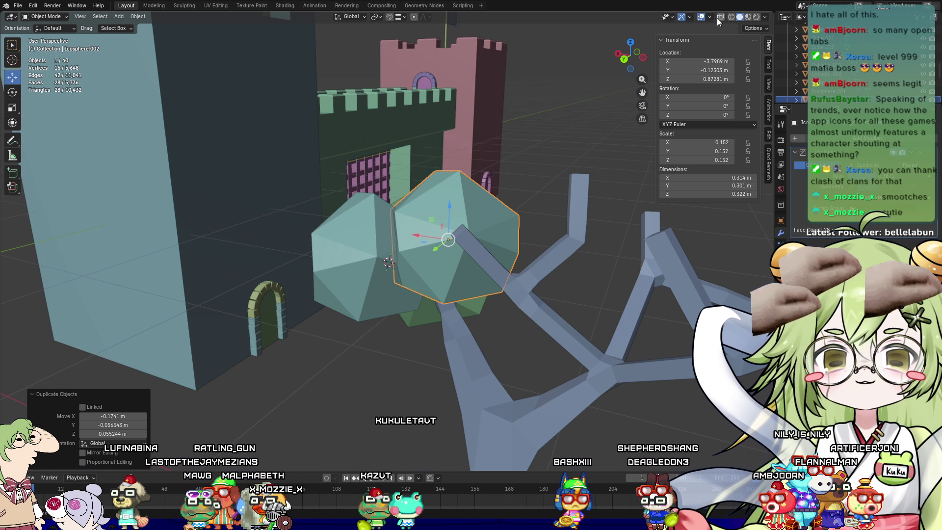
pyautogui.click(719, 17)
pyautogui.scroll(4, 543, 235)
pyautogui.moveTo(507, 271)
pyautogui.mouseDown(button='middle')
pyautogui.moveTo(500, 289)
pyautogui.moveTo(570, 314)
pyautogui.moveTo(478, 240)
pyautogui.moveTo(304, 220)
pyautogui.moveTo(319, 197)
pyautogui.moveTo(310, 269)
pyautogui.mouseUp(button='middle')
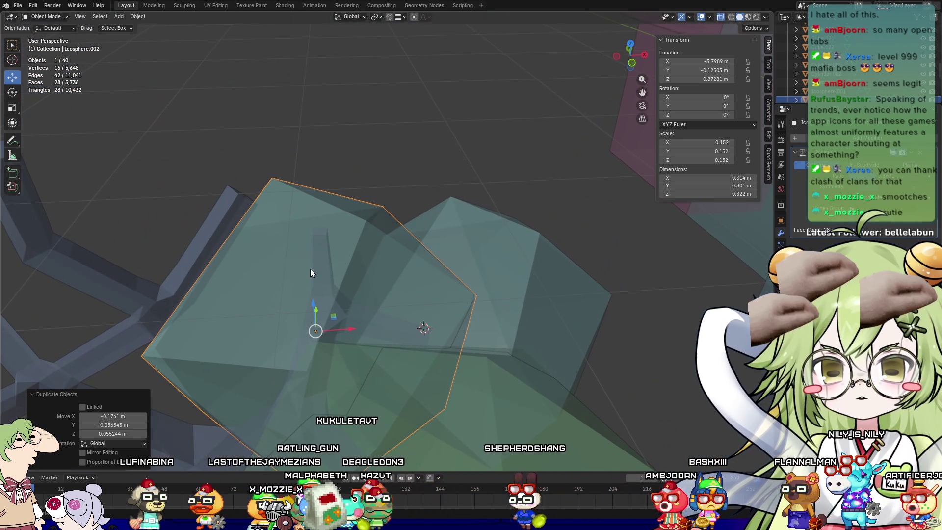
# Reposition the new blob along Z, Y and X, rotate it and shrink it to 0.117 scale
pyautogui.moveTo(316, 309); pyautogui.dragTo(313, 258)
pyautogui.moveTo(313, 257); pyautogui.dragTo(292, 264, button='middle')
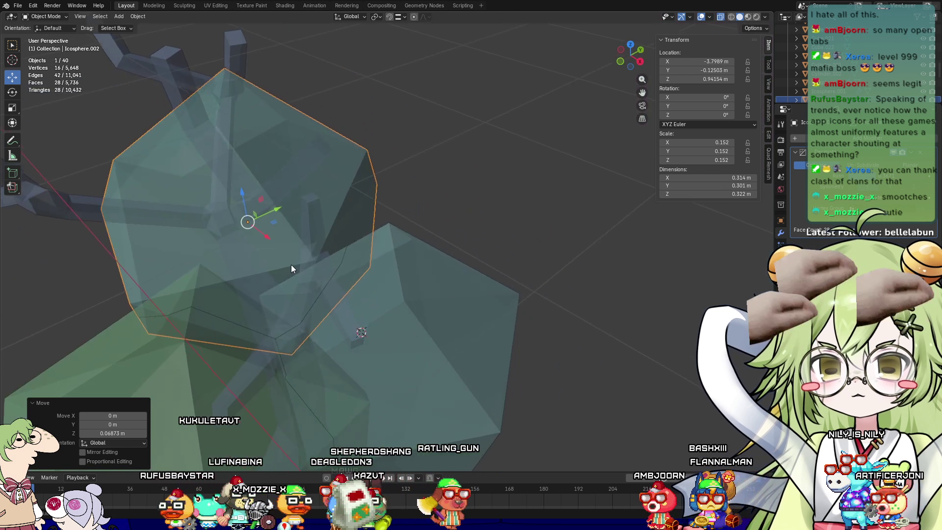
pyautogui.moveTo(280, 216)
pyautogui.mouseDown()
pyautogui.moveTo(343, 206)
pyautogui.moveTo(395, 219)
pyautogui.mouseUp()
pyautogui.moveTo(394, 218)
pyautogui.mouseDown(button='middle')
pyautogui.moveTo(516, 185)
pyautogui.moveTo(437, 237)
pyautogui.mouseUp(button='middle')
pyautogui.moveTo(351, 228); pyautogui.dragTo(365, 228)
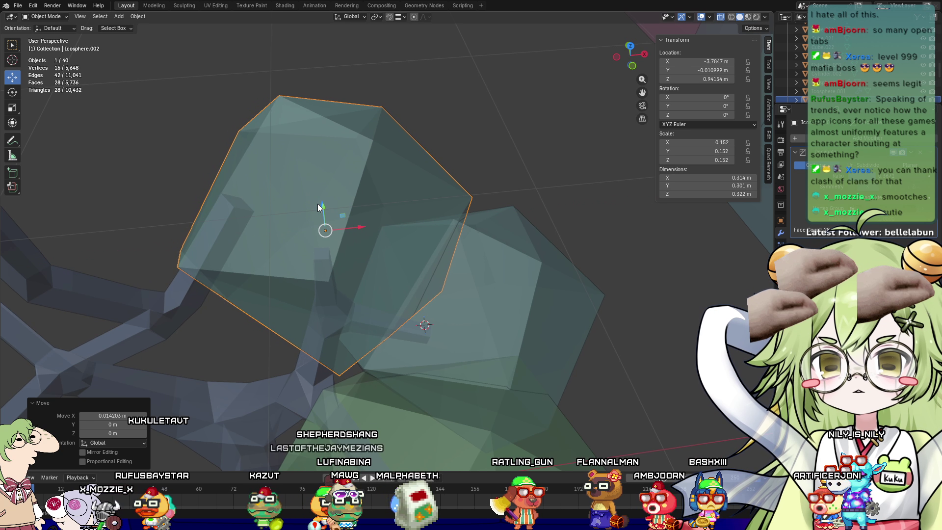
pyautogui.press('r')
pyautogui.click(394, 197)
pyautogui.press('s')
pyautogui.click(564, 231)
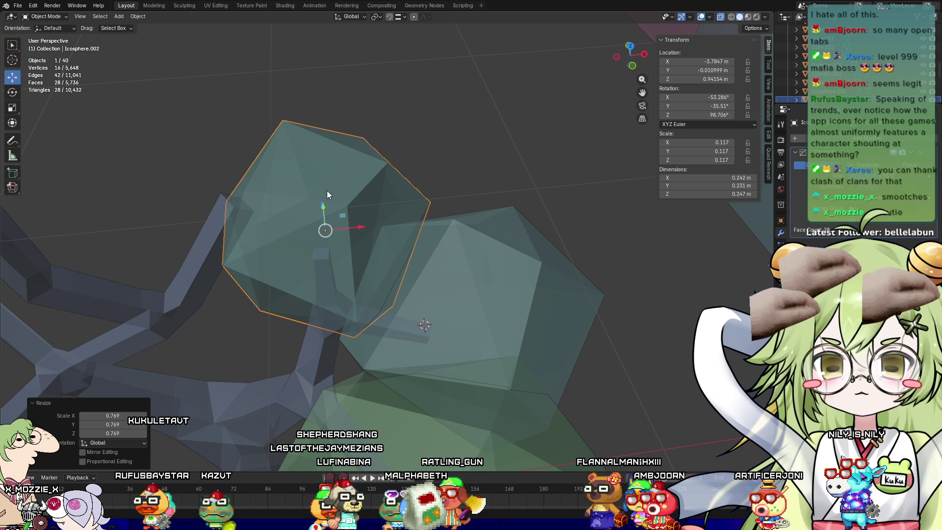
pyautogui.moveTo(323, 202); pyautogui.dragTo(326, 221)
# Duplicate the blob in place as Icosphere.003 and raise the copy's decimate face count
pyautogui.click(538, 140)
pyautogui.moveTo(538, 141)
pyautogui.mouseDown(button='middle')
pyautogui.moveTo(421, 108)
pyautogui.moveTo(460, 157)
pyautogui.mouseUp(button='middle')
pyautogui.moveTo(605, 140)
pyautogui.mouseDown(button='middle')
pyautogui.moveTo(486, 123)
pyautogui.moveTo(541, 205)
pyautogui.mouseUp(button='middle')
pyautogui.click(472, 202)
pyautogui.hotkey('shift', 's')
pyautogui.press('Escape')
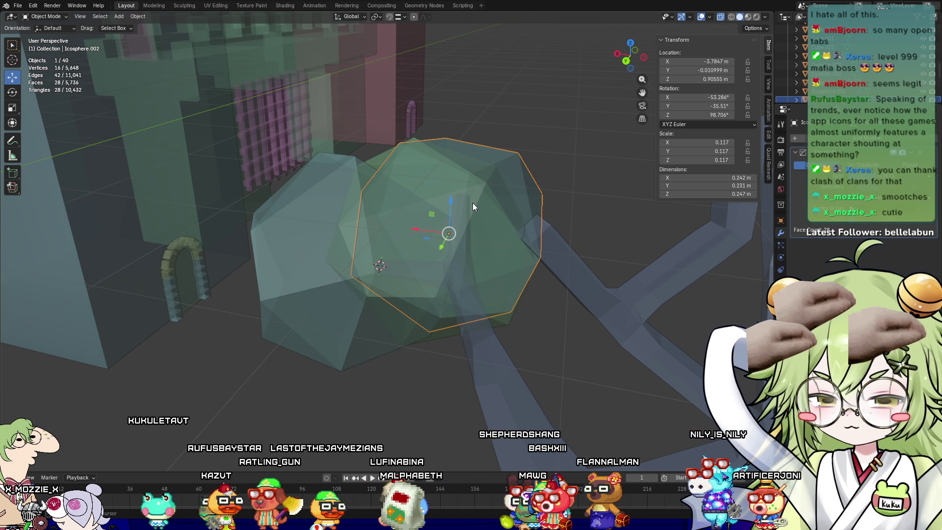
pyautogui.hotkey('shift', 'd')
pyautogui.press('Escape')
pyautogui.click(864, 176)
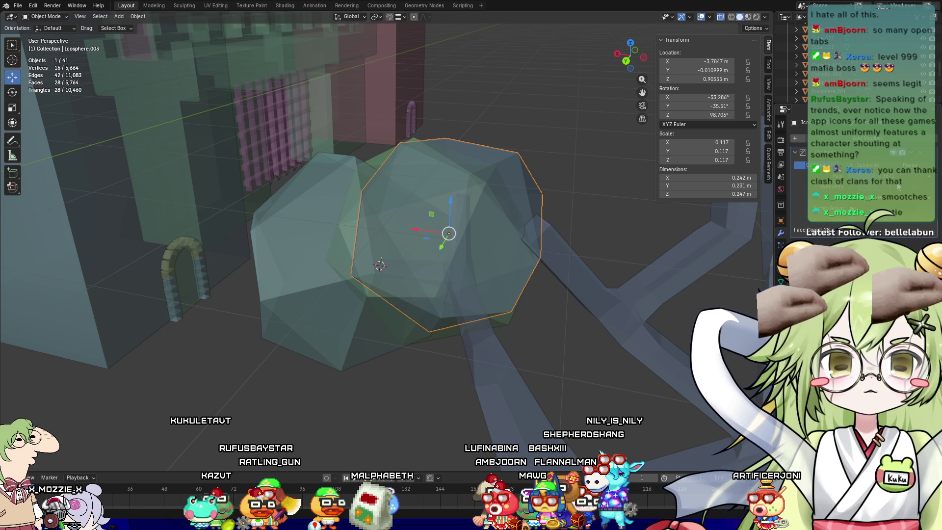
# Move the duplicated blob along Y, then X, then raise it along Z into the canopy
pyautogui.moveTo(510, 280); pyautogui.dragTo(452, 231, button='middle')
pyautogui.press('g')
pyautogui.press('y')
pyautogui.click(522, 280)
pyautogui.moveTo(522, 280)
pyautogui.mouseDown(button='middle')
pyautogui.moveTo(538, 252)
pyautogui.moveTo(437, 278)
pyautogui.mouseUp(button='middle')
pyautogui.press('g')
pyautogui.press('x')
pyautogui.click(505, 314)
pyautogui.press('g')
pyautogui.press('z')
pyautogui.click(534, 217)
# Rotate the duplicate 80°, scale it up and nudge it slightly along Y
pyautogui.moveTo(535, 218)
pyautogui.mouseDown(button='middle')
pyautogui.moveTo(608, 246)
pyautogui.moveTo(652, 245)
pyautogui.mouseUp(button='middle')
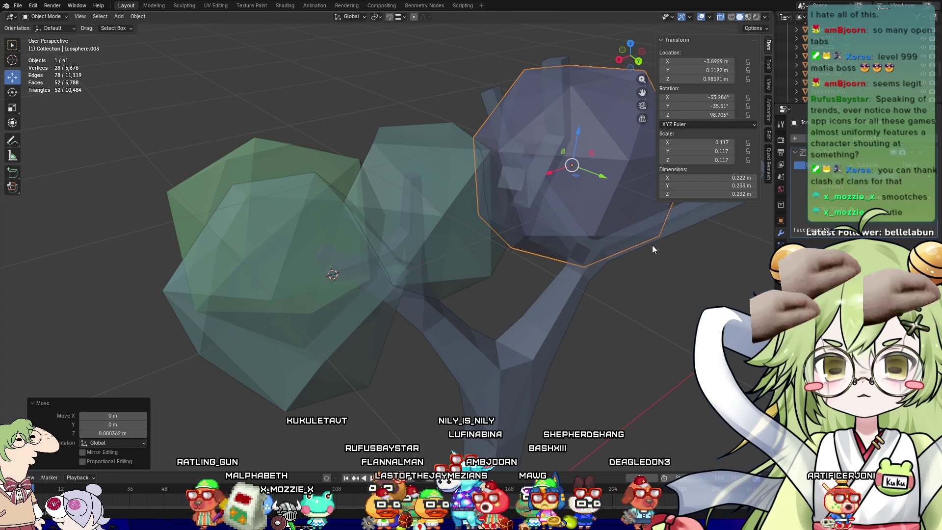
pyautogui.write('r80')
pyautogui.press('Return')
pyautogui.moveTo(548, 203)
pyautogui.mouseDown(button='middle')
pyautogui.moveTo(484, 361)
pyautogui.moveTo(670, 384)
pyautogui.moveTo(638, 393)
pyautogui.mouseUp(button='middle')
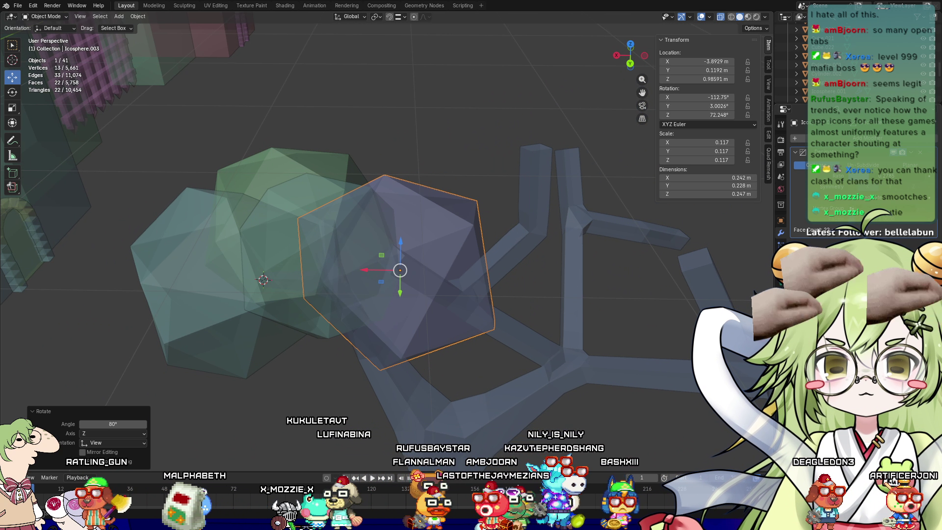
pyautogui.press('s')
pyautogui.click(737, 300)
pyautogui.moveTo(737, 300)
pyautogui.mouseDown(button='middle')
pyautogui.moveTo(551, 255)
pyautogui.moveTo(492, 290)
pyautogui.moveTo(502, 286)
pyautogui.mouseUp(button='middle')
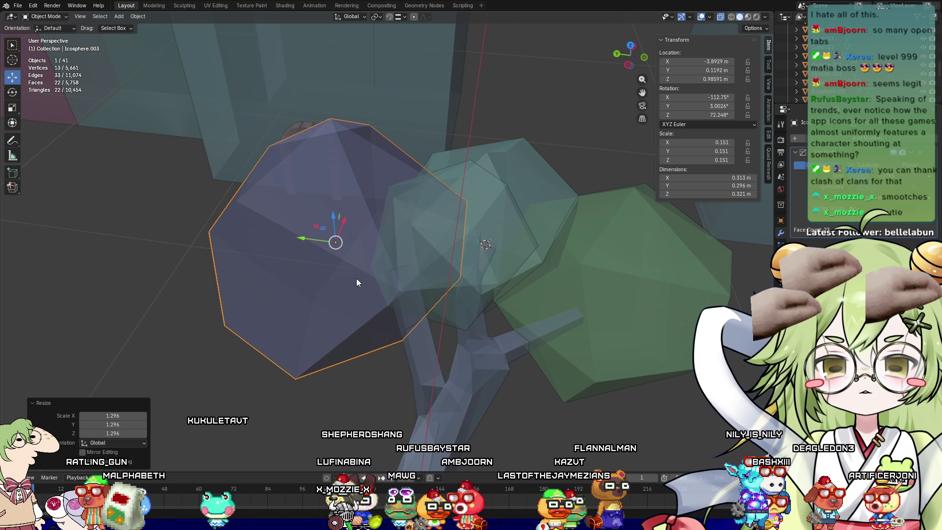
pyautogui.moveTo(324, 241); pyautogui.dragTo(337, 255)
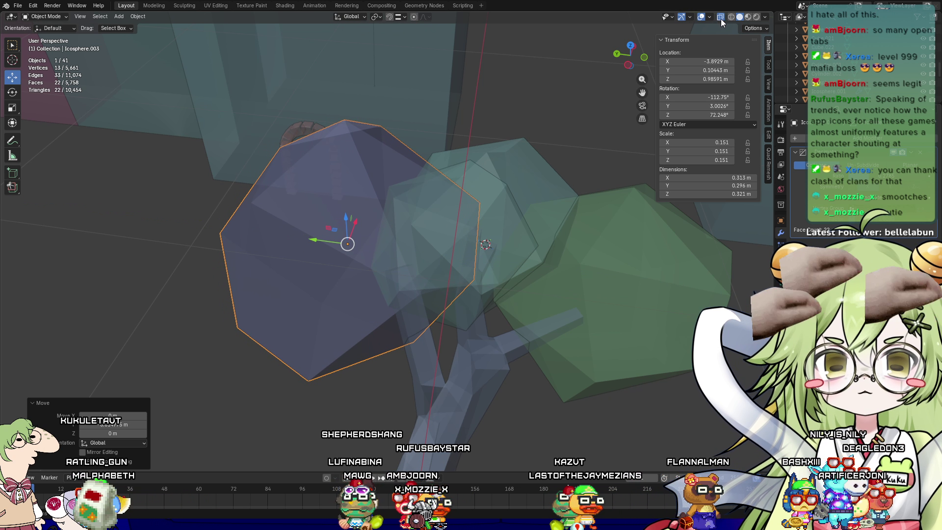
# Turn X-ray off so objects are opaque, then deselect the blob
pyautogui.hotkey('alt', 'z')
pyautogui.scroll(-4, 637, 411)
pyautogui.moveTo(637, 416)
pyautogui.mouseDown(button='middle')
pyautogui.moveTo(542, 352)
pyautogui.moveTo(594, 308)
pyautogui.mouseUp(button='middle')
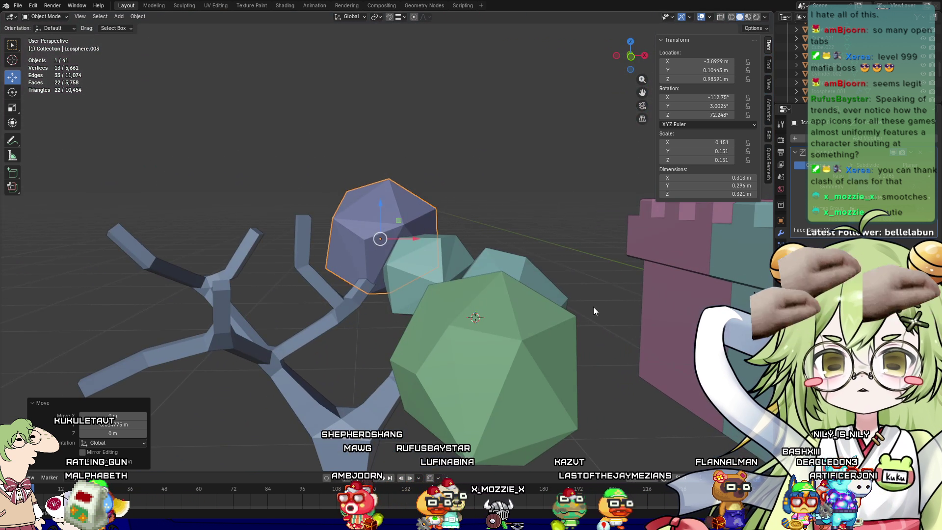
pyautogui.click(535, 218)
pyautogui.moveTo(535, 218)
pyautogui.mouseDown(button='middle')
pyautogui.moveTo(515, 279)
pyautogui.moveTo(623, 246)
pyautogui.moveTo(597, 225)
pyautogui.moveTo(484, 246)
pyautogui.moveTo(386, 246)
pyautogui.moveTo(399, 240)
pyautogui.moveTo(436, 295)
pyautogui.mouseUp(button='middle')
# Duplicate a teal canopy blob to make another piece
pyautogui.click(385, 245)
pyautogui.click(436, 295)
pyautogui.hotkey('shift', 'd')
pyautogui.click(336, 217)
pyautogui.moveTo(336, 217)
pyautogui.mouseDown(button='middle')
pyautogui.moveTo(287, 269)
pyautogui.moveTo(248, 236)
pyautogui.mouseUp(button='middle')
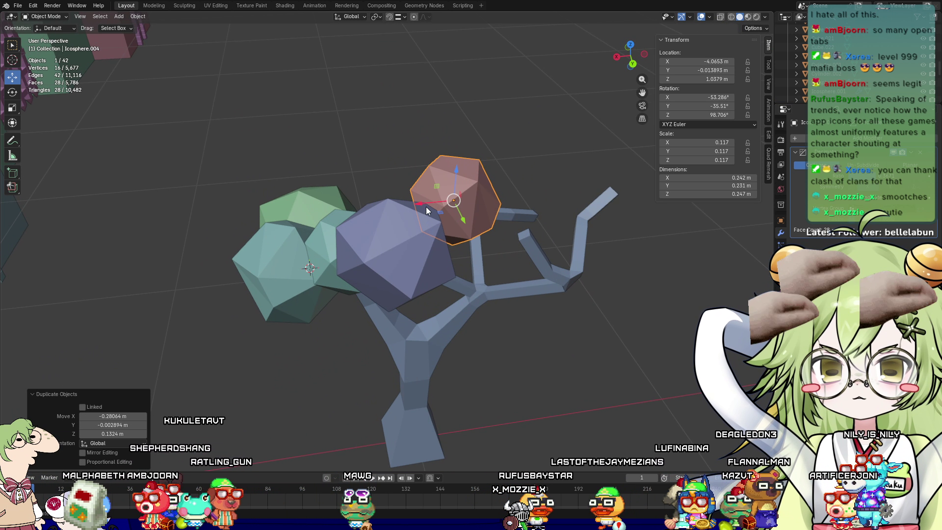
# Move the copy along X, lower it along Z and enlarge it to 0.191 scale
pyautogui.press('g')
pyautogui.press('x')
pyautogui.click(495, 206)
pyautogui.moveTo(495, 207)
pyautogui.mouseDown(button='middle')
pyautogui.moveTo(469, 190)
pyautogui.moveTo(490, 197)
pyautogui.moveTo(437, 206)
pyautogui.moveTo(419, 166)
pyautogui.mouseUp(button='middle')
pyautogui.scroll(5, 490, 197)
pyautogui.press('g')
pyautogui.press('z')
pyautogui.click(440, 260)
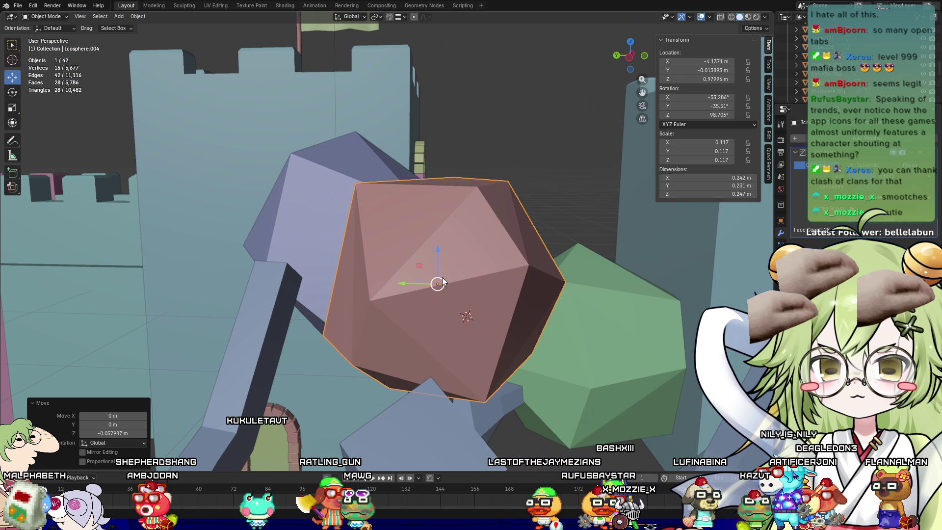
pyautogui.press('s')
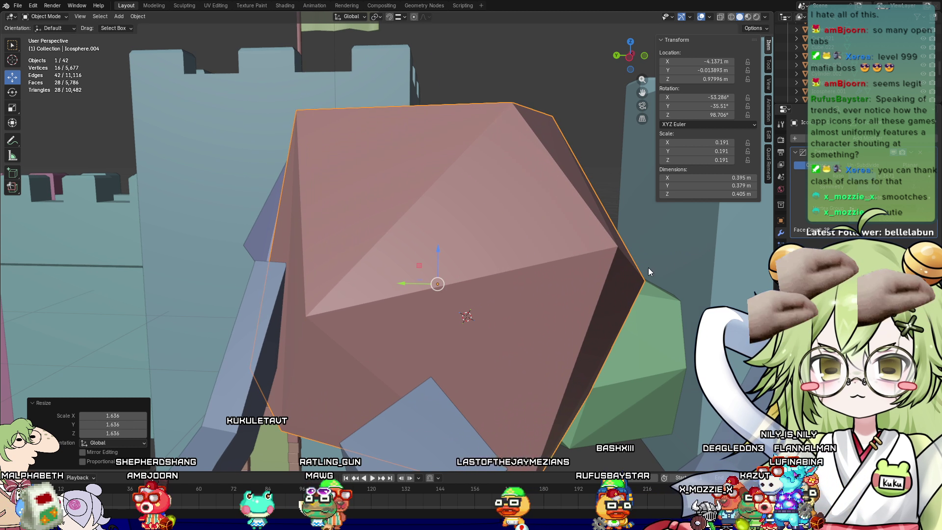
pyautogui.click(721, 255)
pyautogui.moveTo(721, 255); pyautogui.dragTo(735, 225, button='middle')
# Raise the copy's Decimate face count to 40, then duplicate the pink blob in place
pyautogui.click(786, 201)
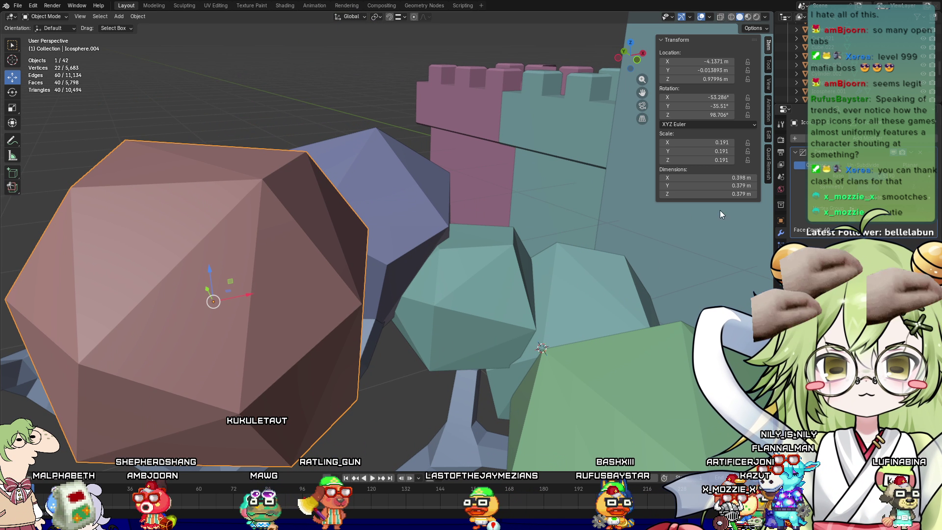
pyautogui.moveTo(344, 319); pyautogui.dragTo(329, 328, button='middle')
pyautogui.scroll(5, 410, 334)
pyautogui.moveTo(410, 334); pyautogui.dragTo(365, 342, button='middle')
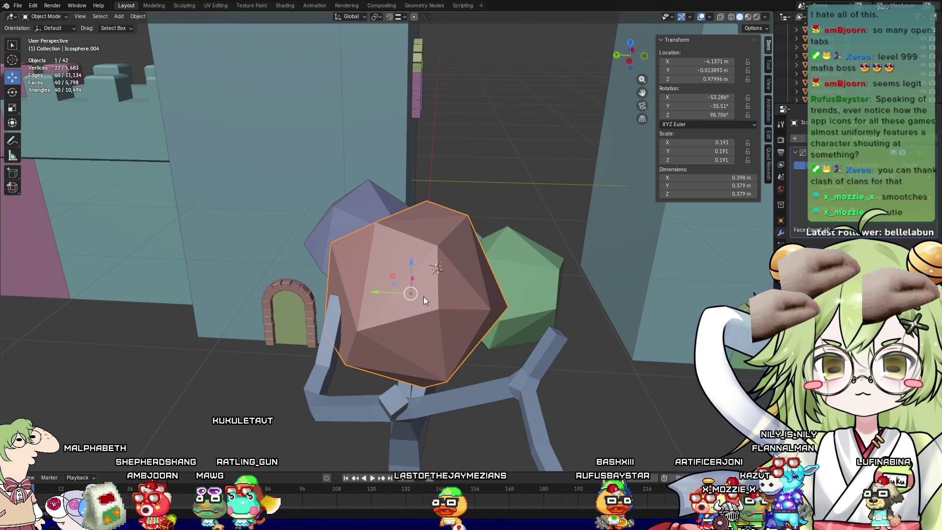
pyautogui.hotkey('shift', 'd')
pyautogui.rightClick(458, 281)
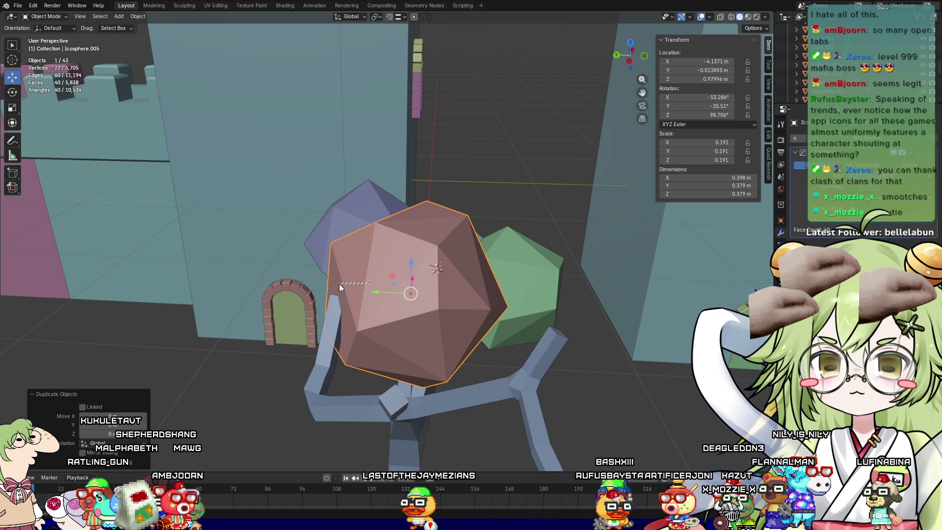
# Shift the duplicated blob sideways into the canopy, rotate it and shrink it to about 80%
pyautogui.moveTo(385, 290); pyautogui.dragTo(296, 290)
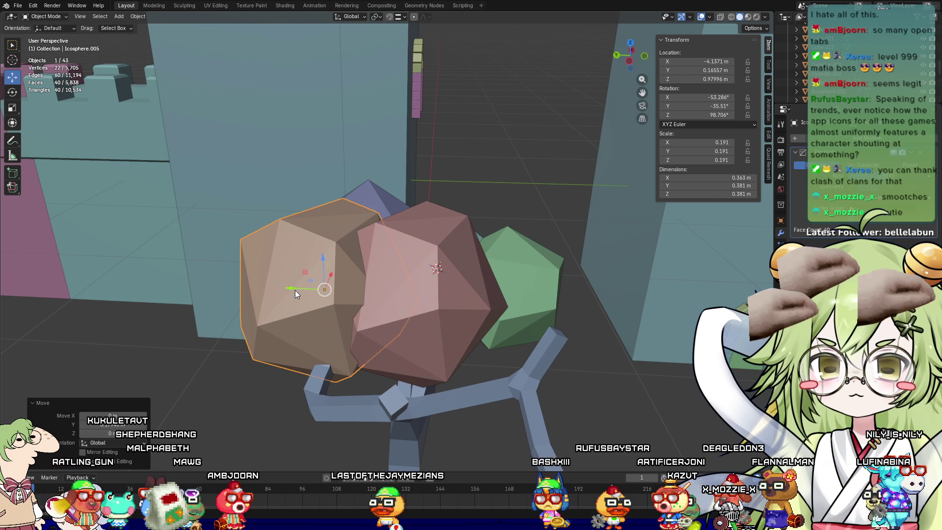
pyautogui.press('r')
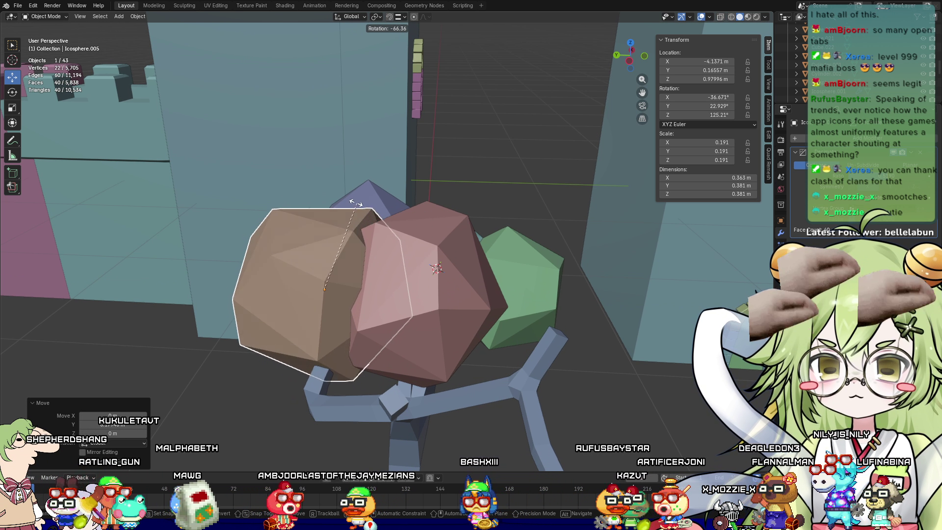
pyautogui.click(393, 231)
pyautogui.press('s')
pyautogui.click(493, 265)
# Lower the blob along Z, slide it along Y into place, then deselect it
pyautogui.moveTo(285, 304); pyautogui.dragTo(402, 373, button='middle')
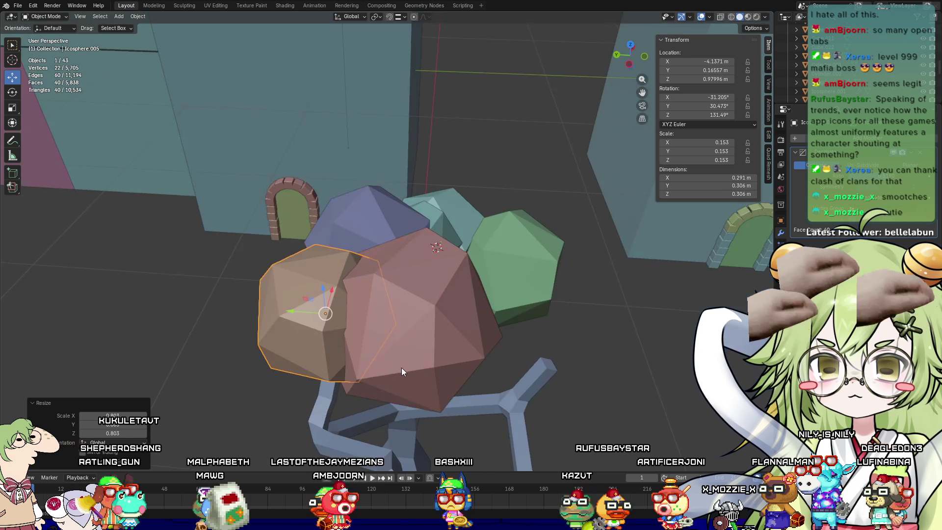
pyautogui.press('g')
pyautogui.press('z')
pyautogui.click(322, 317)
pyautogui.moveTo(322, 317)
pyautogui.mouseDown(button='middle')
pyautogui.moveTo(540, 312)
pyautogui.moveTo(545, 329)
pyautogui.mouseUp(button='middle')
pyautogui.click(434, 308)
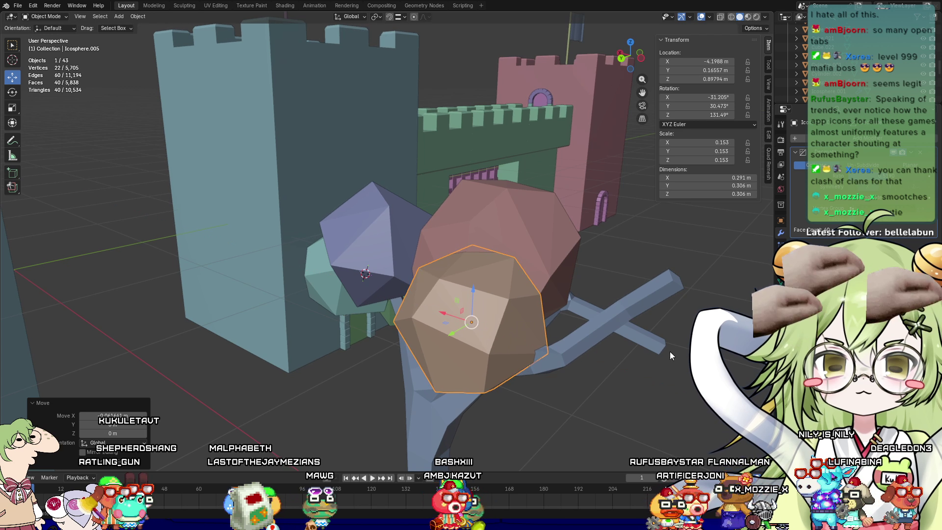
pyautogui.moveTo(625, 344); pyautogui.dragTo(565, 367, button='middle')
pyautogui.moveTo(278, 338); pyautogui.dragTo(293, 338)
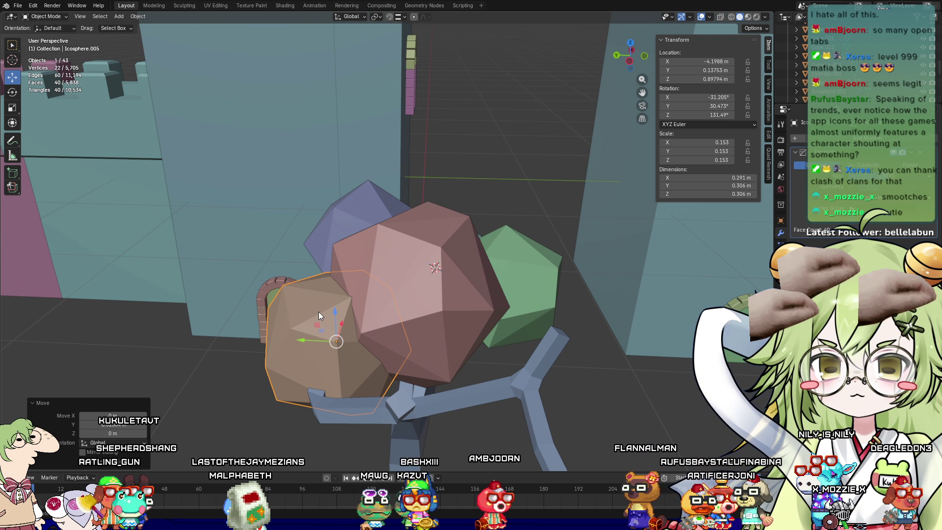
pyautogui.click(623, 358)
pyautogui.moveTo(623, 358)
pyautogui.mouseDown(button='middle')
pyautogui.moveTo(568, 333)
pyautogui.moveTo(296, 351)
pyautogui.mouseUp(button='middle')
pyautogui.moveTo(30, 350)
pyautogui.mouseDown(button='middle')
pyautogui.moveTo(222, 399)
pyautogui.moveTo(243, 384)
pyautogui.mouseUp(button='middle')
# Duplicate the green blob, move the copy to the tree's left side and rotate it on X
pyautogui.click(354, 259)
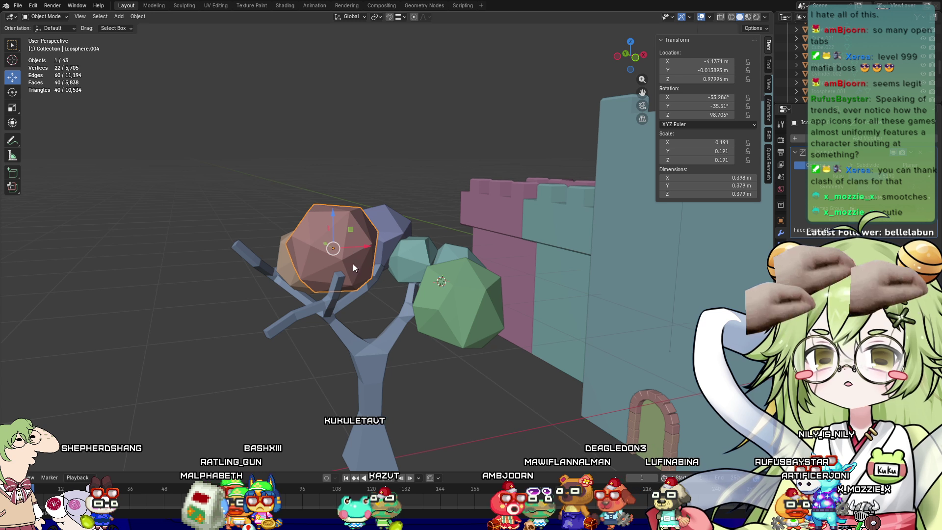
pyautogui.moveTo(458, 307); pyautogui.dragTo(469, 328, button='middle')
pyautogui.hotkey('shift', 'd')
pyautogui.press('Escape')
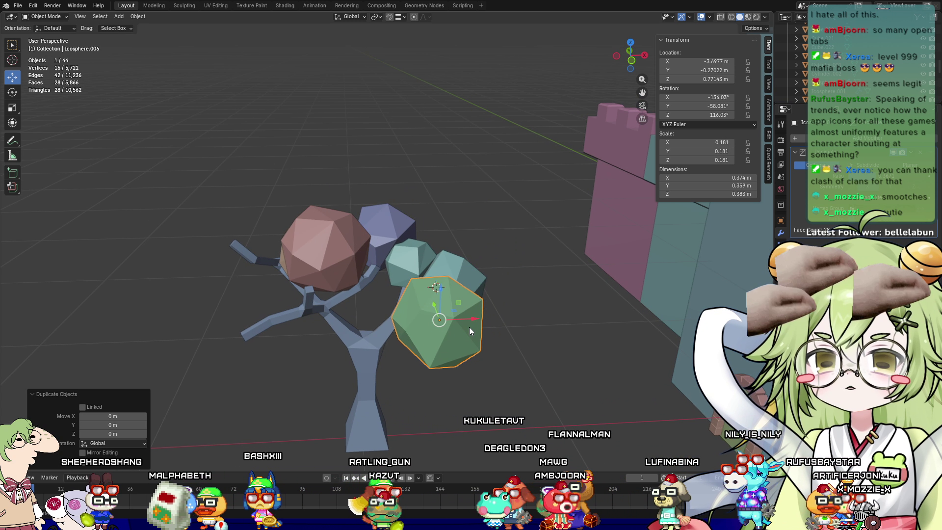
pyautogui.moveTo(467, 319); pyautogui.dragTo(288, 326)
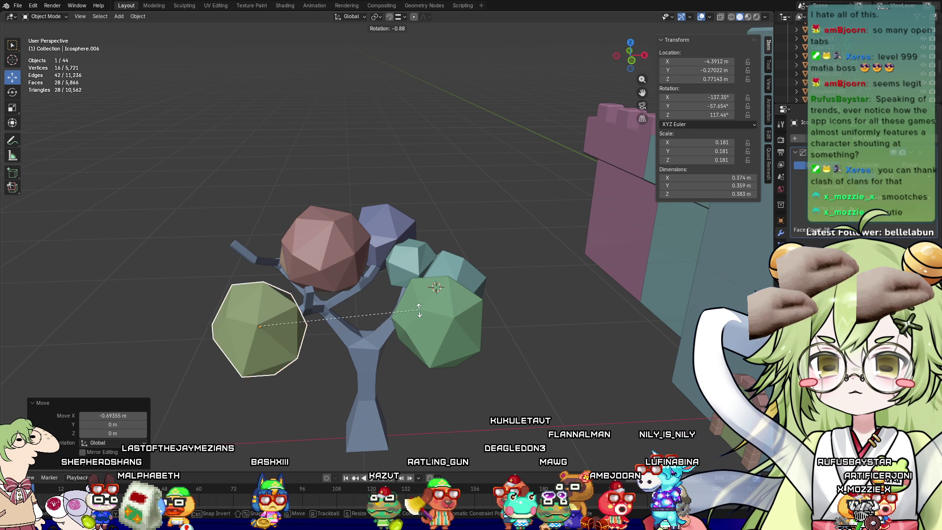
pyautogui.press('r')
pyautogui.press('x')
pyautogui.click(272, 360)
pyautogui.moveTo(273, 360)
pyautogui.mouseDown(button='middle')
pyautogui.moveTo(425, 349)
pyautogui.moveTo(356, 397)
pyautogui.mouseUp(button='middle')
pyautogui.scroll(3, 422, 361)
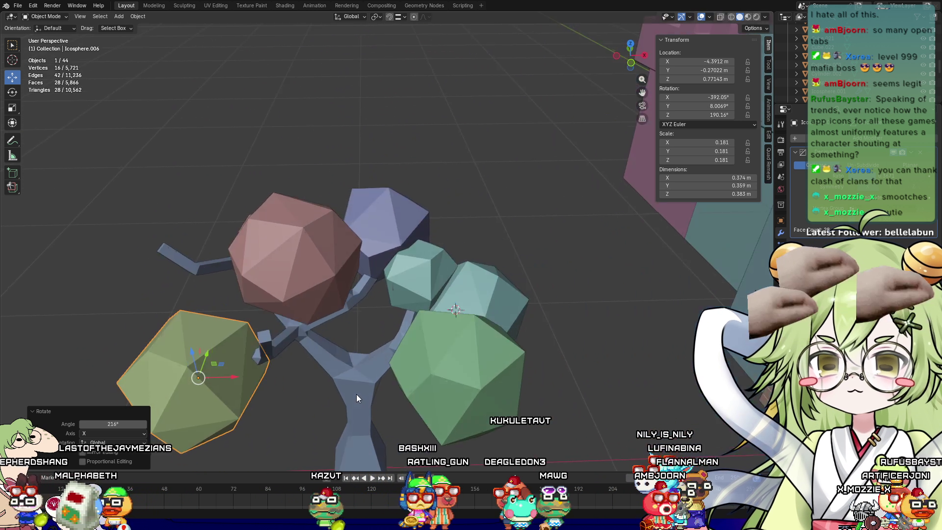
# Duplicate the teal blob and position the copy by the left green blob, raised and shifted along Y
pyautogui.click(305, 278)
pyautogui.moveTo(295, 348)
pyautogui.mouseDown(button='middle')
pyautogui.moveTo(293, 319)
pyautogui.moveTo(396, 309)
pyautogui.mouseUp(button='middle')
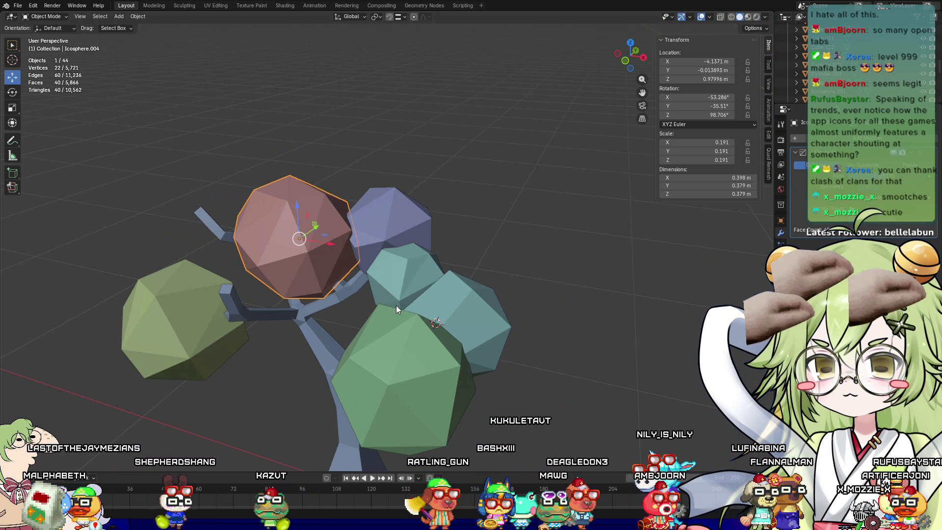
pyautogui.hotkey('shift', 'd')
pyautogui.press('Escape')
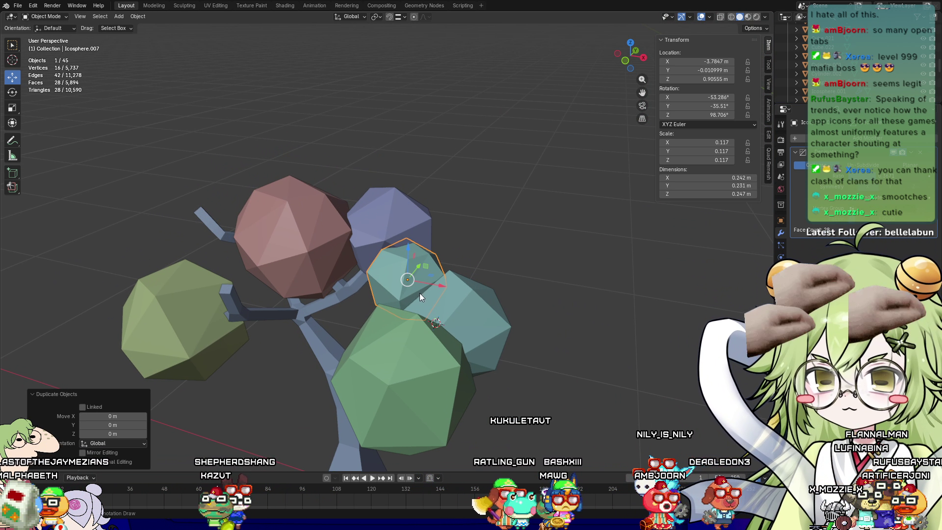
pyautogui.press('g')
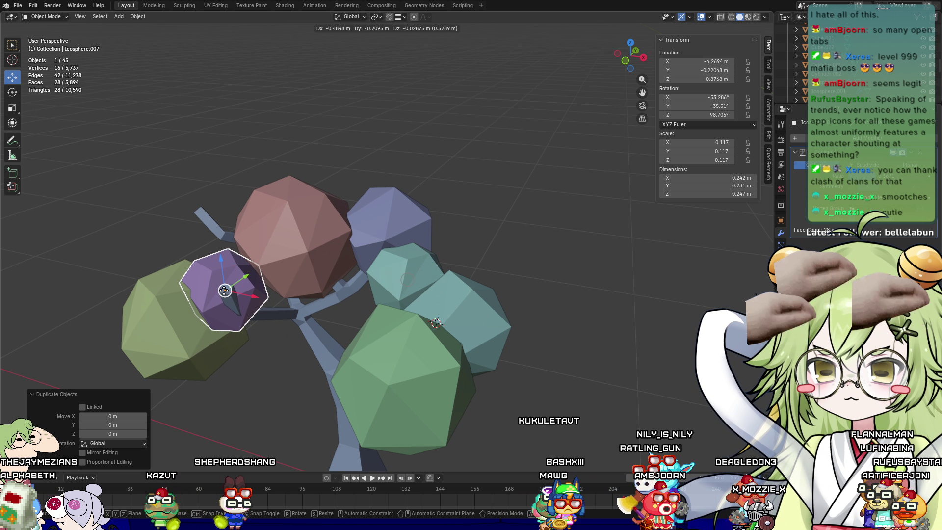
pyautogui.click(259, 298)
pyautogui.moveTo(258, 298); pyautogui.dragTo(273, 300)
pyautogui.moveTo(240, 262)
pyautogui.mouseDown()
pyautogui.moveTo(253, 256)
pyautogui.moveTo(296, 308)
pyautogui.mouseUp()
pyautogui.moveTo(296, 309)
pyautogui.mouseDown(button='middle')
pyautogui.moveTo(361, 343)
pyautogui.moveTo(423, 324)
pyautogui.moveTo(420, 288)
pyautogui.mouseUp(button='middle')
pyautogui.scroll(-3, 424, 324)
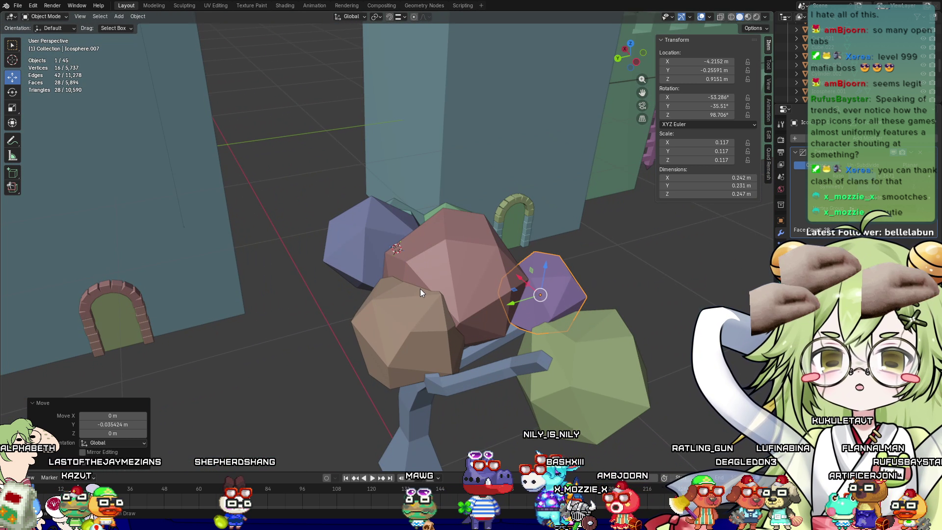
# Duplicate the brown blob, move the copy along X and Y, lower it slightly, then deselect
pyautogui.click(432, 333)
pyautogui.scroll(3, 543, 323)
pyautogui.hotkey('shift', 'd')
pyautogui.press('Escape')
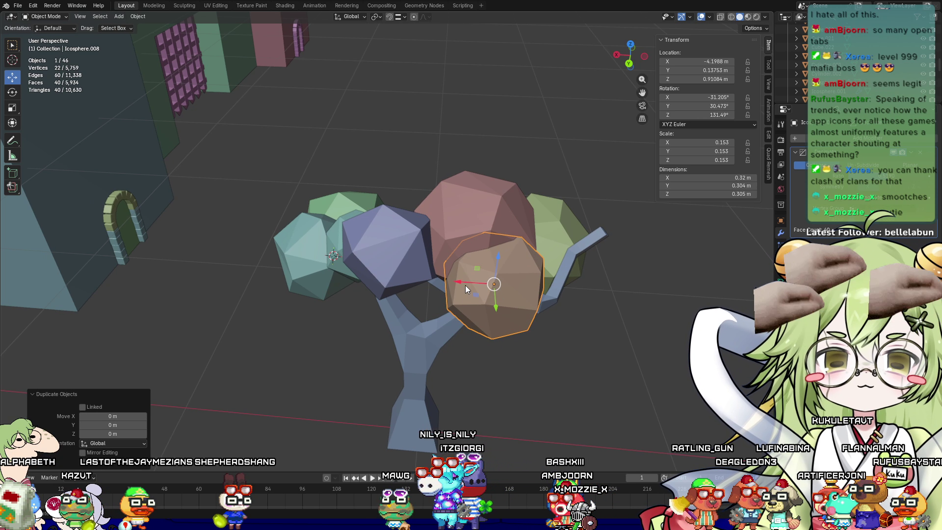
pyautogui.moveTo(462, 281); pyautogui.dragTo(587, 284)
pyautogui.moveTo(586, 283)
pyautogui.mouseDown(button='middle')
pyautogui.moveTo(565, 326)
pyautogui.moveTo(514, 310)
pyautogui.mouseUp(button='middle')
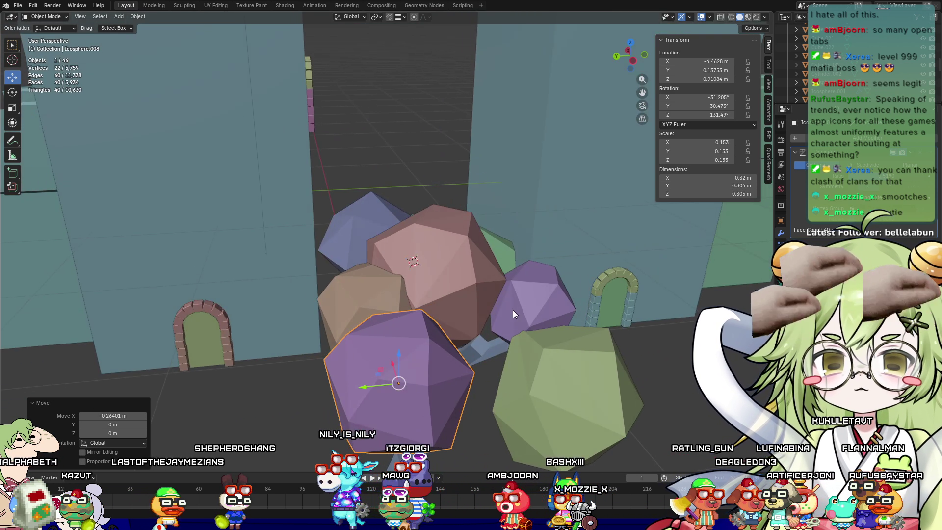
pyautogui.moveTo(373, 374)
pyautogui.mouseDown()
pyautogui.moveTo(427, 373)
pyautogui.moveTo(427, 363)
pyautogui.mouseUp()
pyautogui.moveTo(427, 364)
pyautogui.mouseDown(button='middle')
pyautogui.moveTo(498, 349)
pyautogui.moveTo(467, 366)
pyautogui.mouseUp(button='middle')
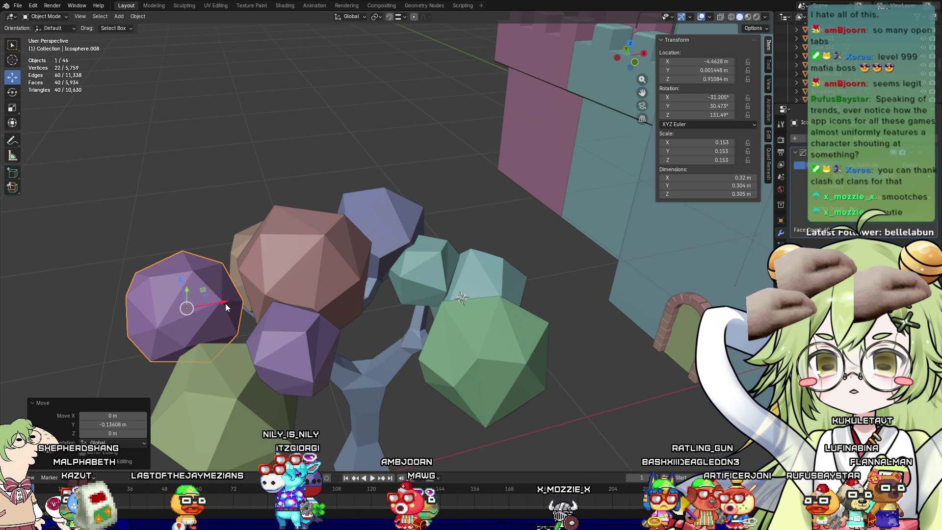
pyautogui.moveTo(226, 303); pyautogui.dragTo(225, 299)
pyautogui.moveTo(193, 268); pyautogui.dragTo(191, 272)
pyautogui.click(183, 212)
pyautogui.moveTo(182, 212)
pyautogui.mouseDown(button='middle')
pyautogui.moveTo(193, 196)
pyautogui.moveTo(304, 147)
pyautogui.mouseUp(button='middle')
# Shift the right purple blob along Y, enlarge it by a third, then deselect everything
pyautogui.click(564, 279)
pyautogui.moveTo(540, 289); pyautogui.dragTo(517, 311, button='middle')
pyautogui.moveTo(426, 360); pyautogui.dragTo(394, 360)
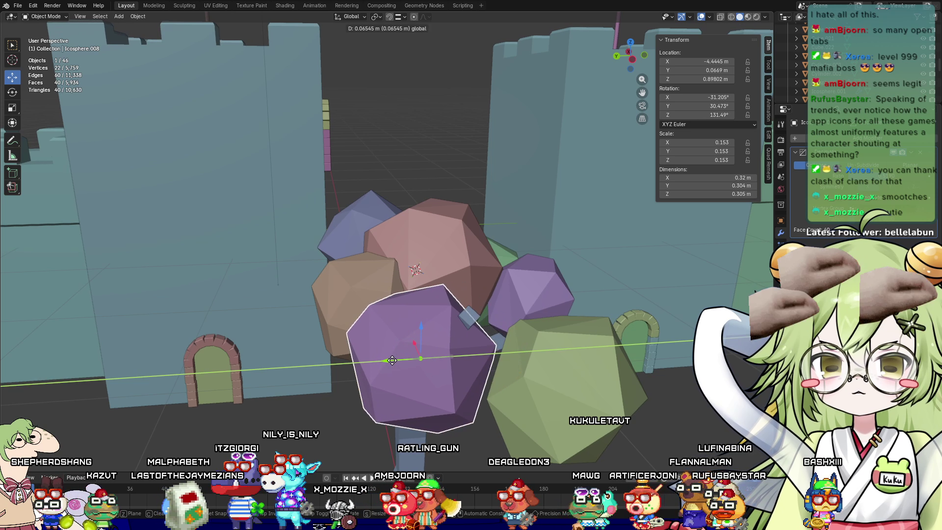
pyautogui.press('s')
pyautogui.click(450, 358)
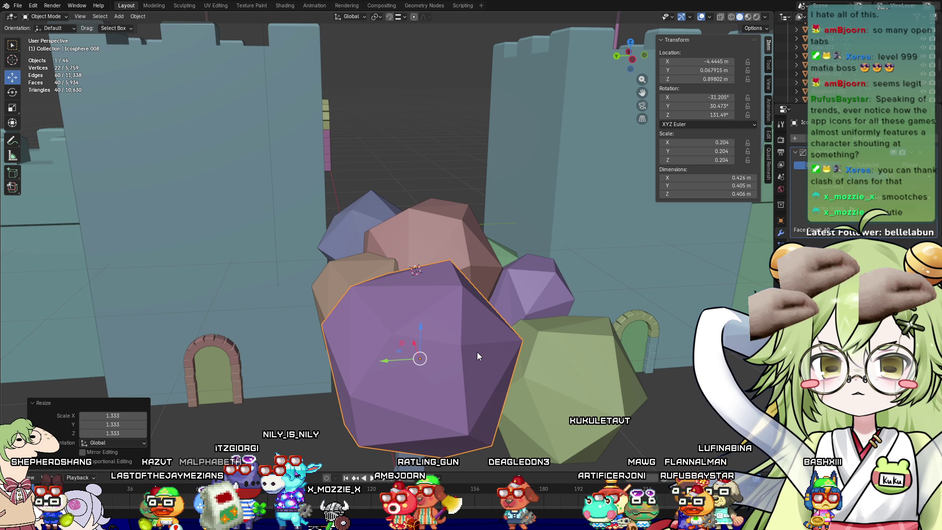
pyautogui.moveTo(477, 352); pyautogui.dragTo(590, 249, button='middle')
pyautogui.click(555, 393)
pyautogui.moveTo(495, 420); pyautogui.dragTo(443, 358, button='middle')
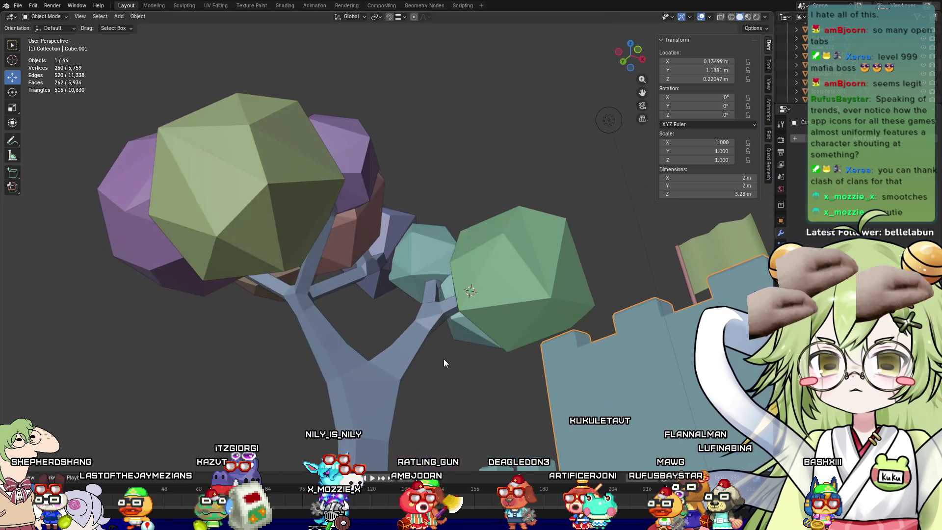
pyautogui.moveTo(422, 405)
pyautogui.mouseDown(button='middle')
pyautogui.moveTo(308, 449)
pyautogui.moveTo(296, 408)
pyautogui.moveTo(421, 331)
pyautogui.mouseUp(button='middle')
# Switch to material preview and give the tree trunk a brown material
pyautogui.click(749, 18)
pyautogui.click(375, 397)
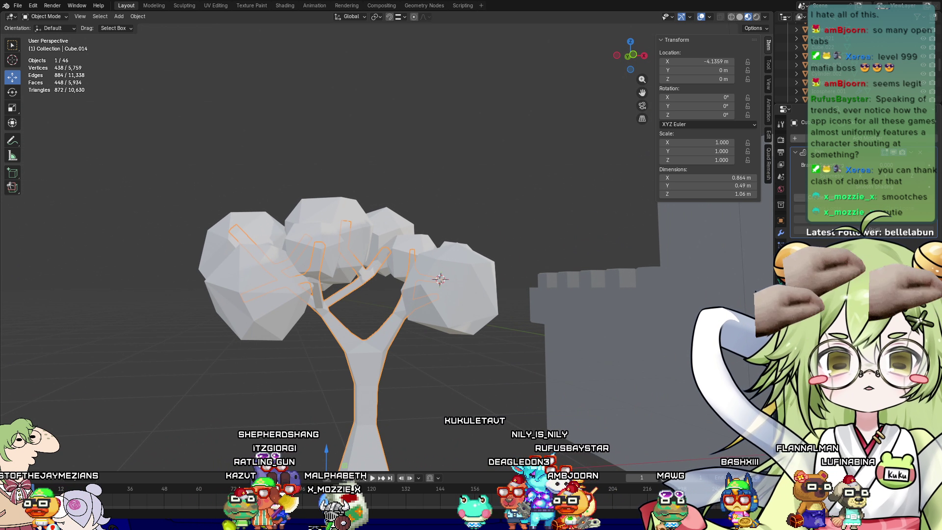
pyautogui.scroll(3, 826, 230)
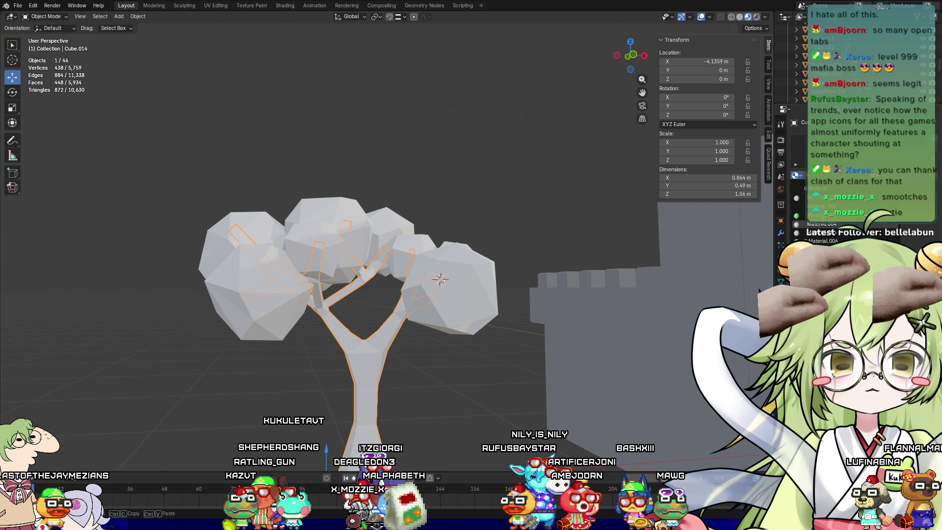
pyautogui.click(824, 241)
pyautogui.click(446, 414)
# Select the right canopy blob and open its material's base colour picker
pyautogui.moveTo(446, 414)
pyautogui.mouseDown(button='middle')
pyautogui.moveTo(486, 290)
pyautogui.moveTo(476, 341)
pyautogui.mouseUp(button='middle')
pyautogui.click(501, 275)
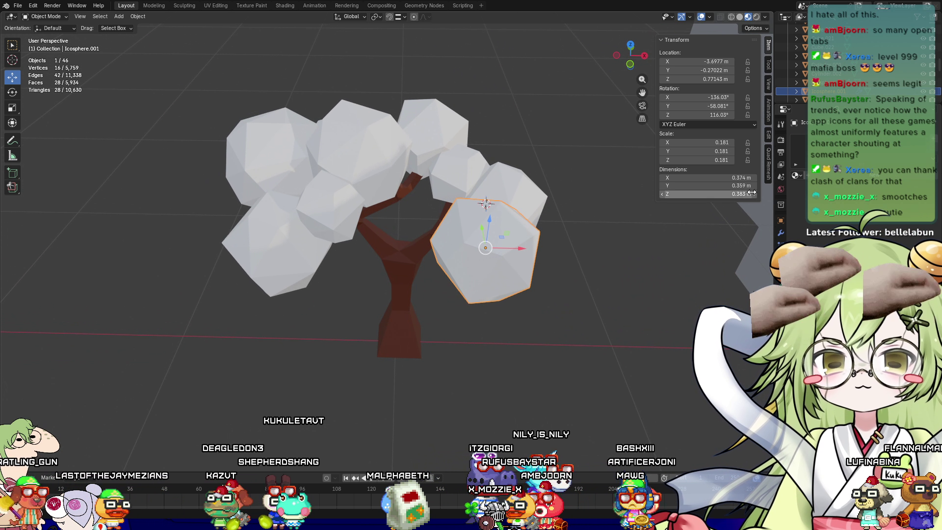
pyautogui.click(881, 229)
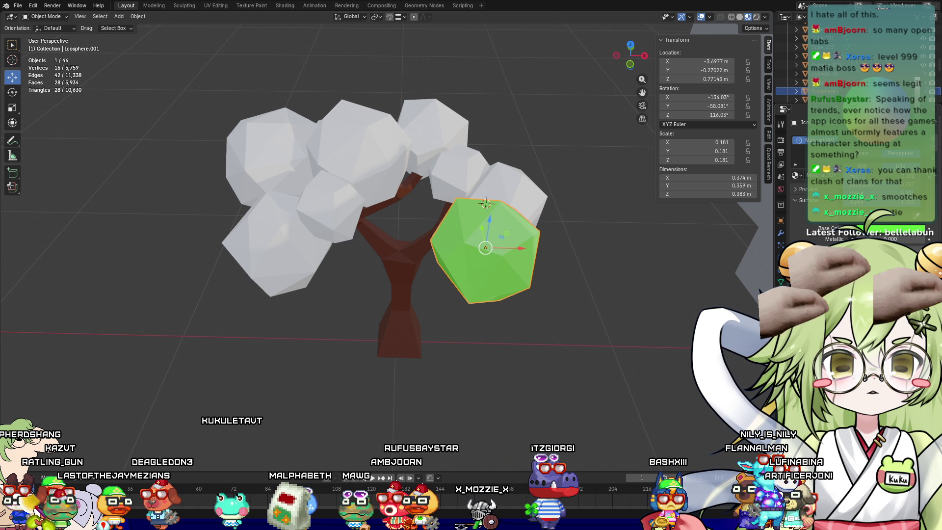
# Select several white canopy blobs around the tree, settling on the lower right one
pyautogui.moveTo(555, 316); pyautogui.dragTo(509, 301, button='middle')
pyautogui.click(443, 221)
pyautogui.keyDown('shift'); pyautogui.click(308, 86); pyautogui.keyUp('shift')
pyautogui.moveTo(225, 221); pyautogui.dragTo(297, 289, button='middle')
pyautogui.keyDown('shift'); pyautogui.click(360, 216); pyautogui.keyUp('shift')
pyautogui.moveTo(359, 216)
pyautogui.mouseDown(button='middle')
pyautogui.moveTo(385, 295)
pyautogui.moveTo(447, 322)
pyautogui.mouseUp(button='middle')
pyautogui.keyDown('shift'); pyautogui.click(365, 224); pyautogui.keyUp('shift')
pyautogui.moveTo(366, 224)
pyautogui.mouseDown(button='middle')
pyautogui.moveTo(679, 309)
pyautogui.moveTo(610, 273)
pyautogui.mouseUp(button='middle')
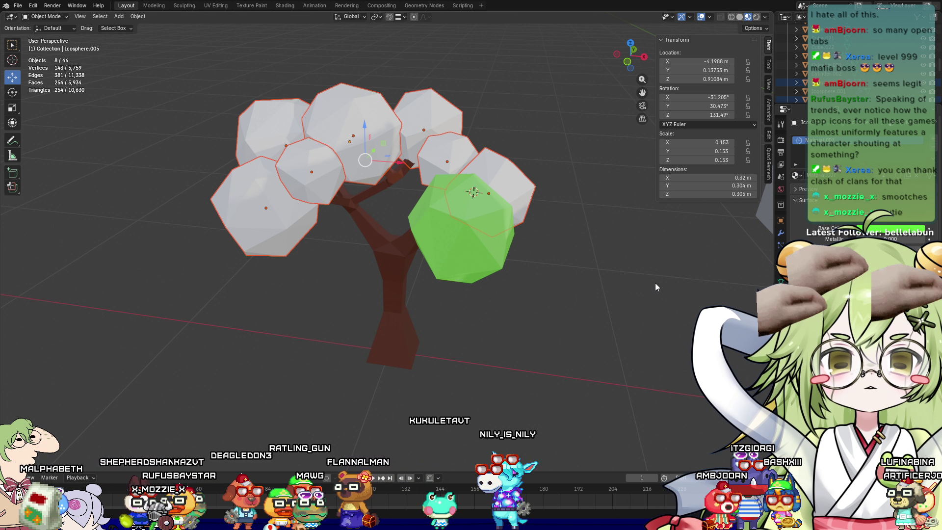
pyautogui.moveTo(736, 234); pyautogui.dragTo(620, 226, button='middle')
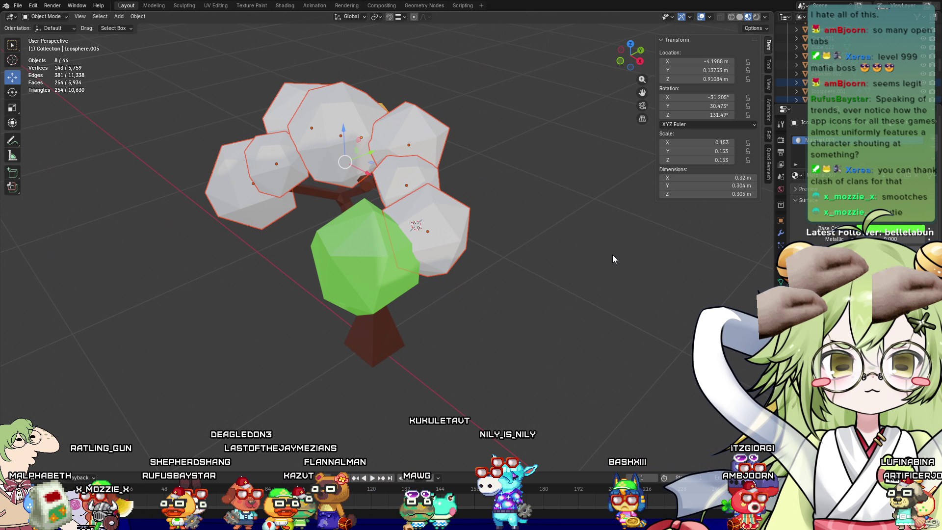
pyautogui.click(458, 219)
# Give another white canopy blob the green material
pyautogui.moveTo(491, 235); pyautogui.dragTo(591, 245, button='middle')
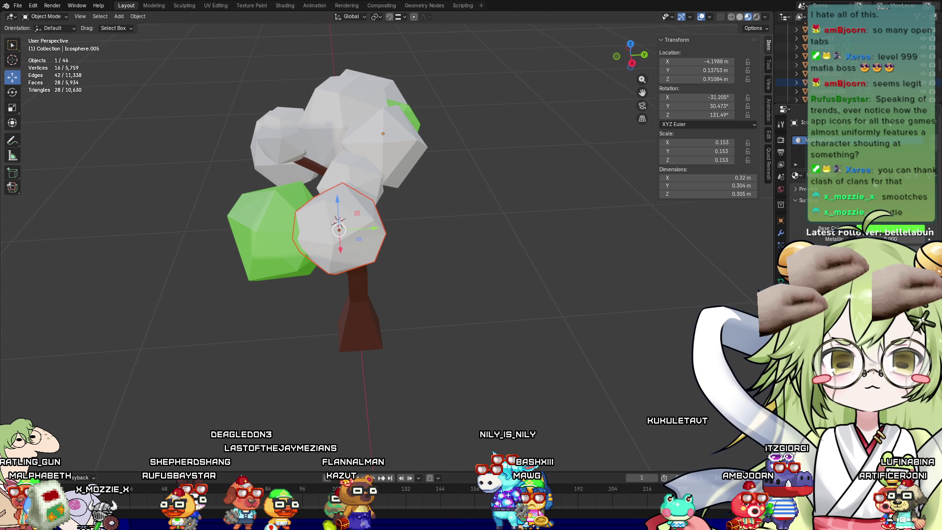
pyautogui.moveTo(431, 288)
pyautogui.mouseDown(button='middle')
pyautogui.moveTo(444, 215)
pyautogui.moveTo(497, 253)
pyautogui.moveTo(336, 210)
pyautogui.mouseUp(button='middle')
pyautogui.click(444, 215)
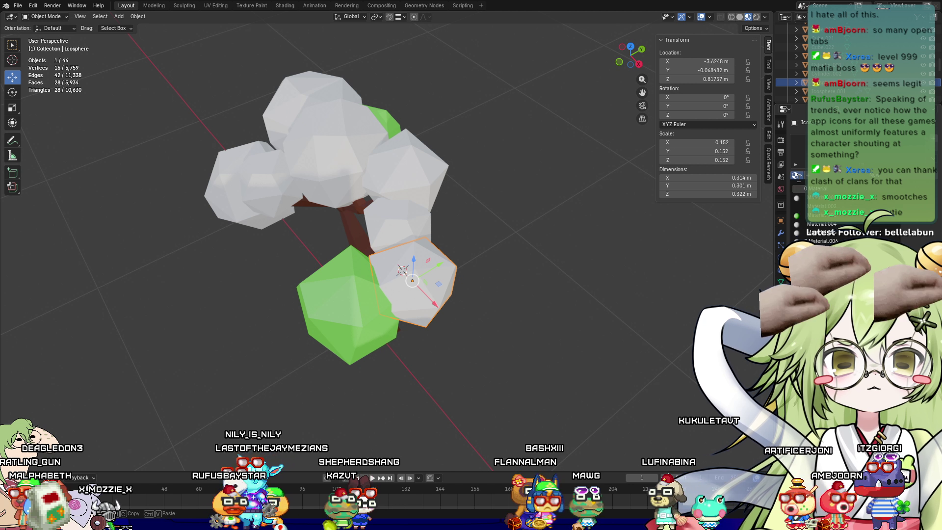
pyautogui.click(810, 216)
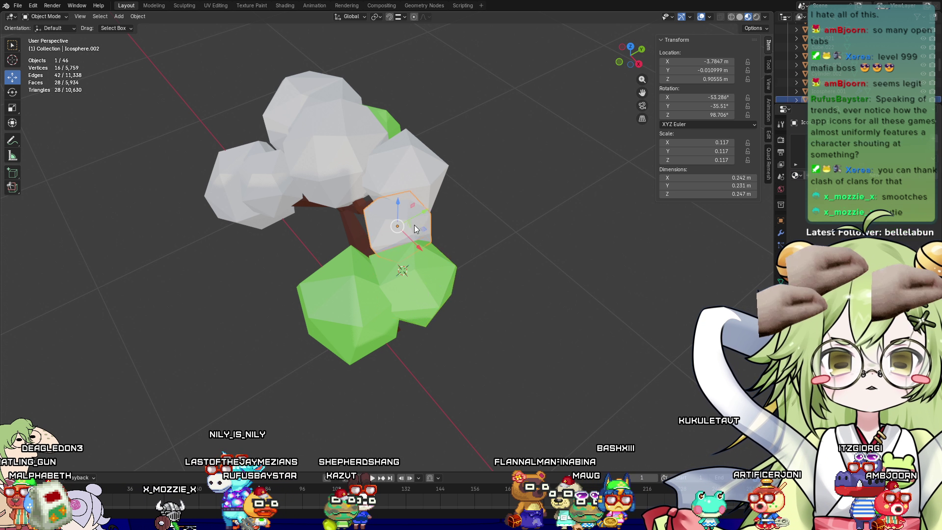
# Assign the green material to the next white blob from the existing materials list
pyautogui.click(415, 226)
pyautogui.moveTo(415, 226); pyautogui.dragTo(493, 247, button='middle')
pyautogui.click(796, 181)
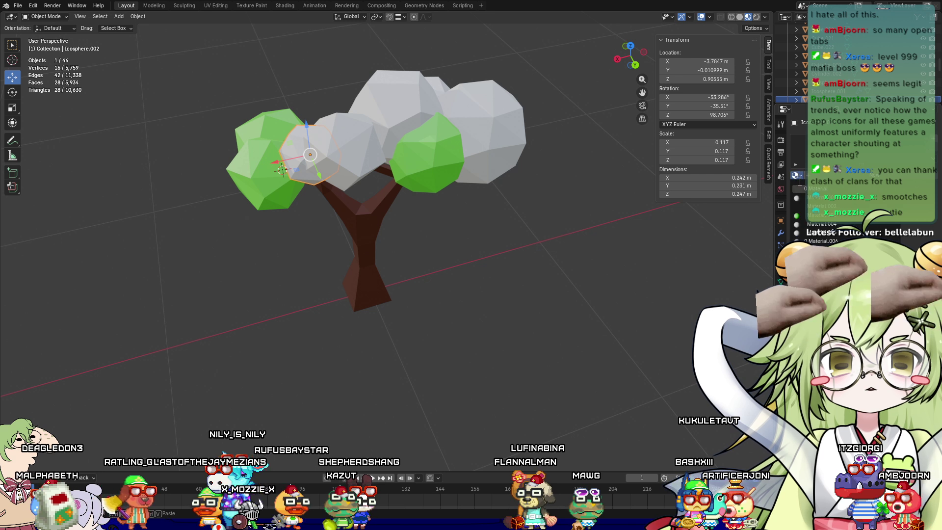
pyautogui.click(661, 228)
# Make three more grey blobs green, including the right and top spheres
pyautogui.click(328, 143)
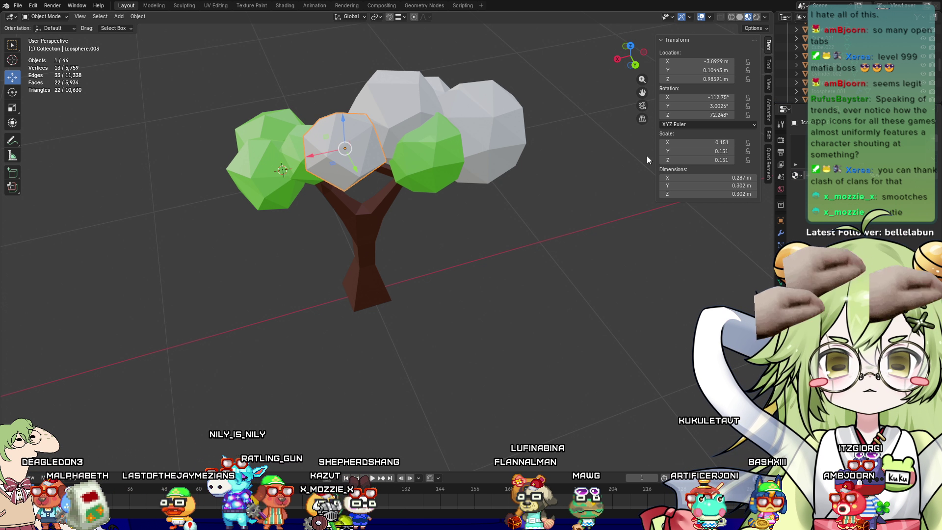
pyautogui.click(820, 240)
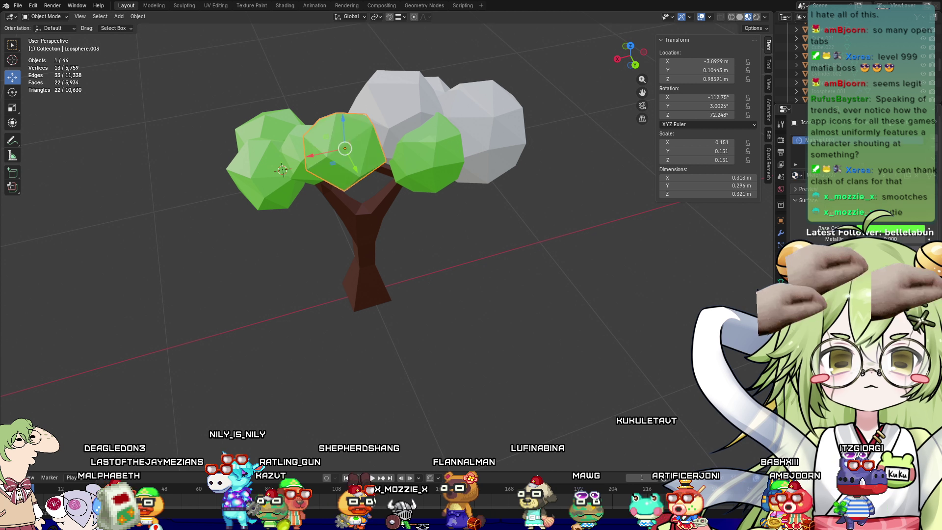
pyautogui.click(457, 114)
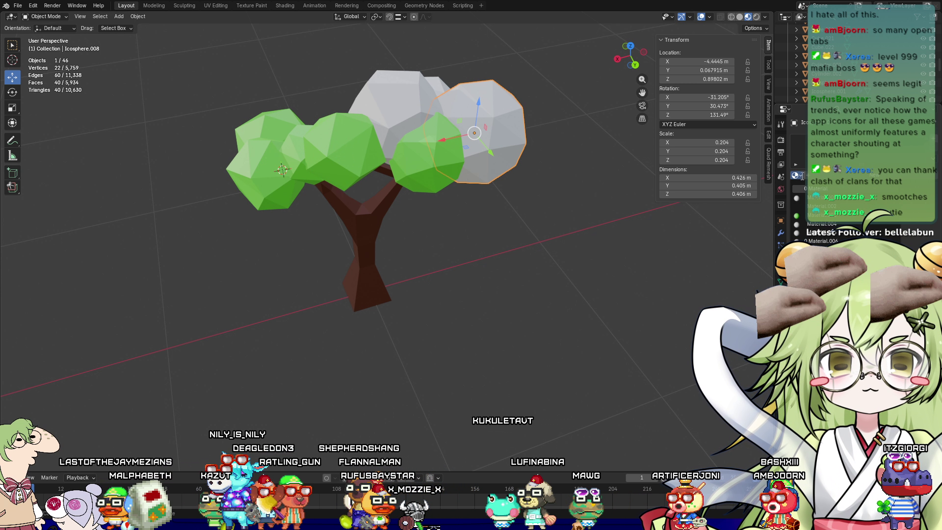
pyautogui.click(821, 240)
pyautogui.click(367, 92)
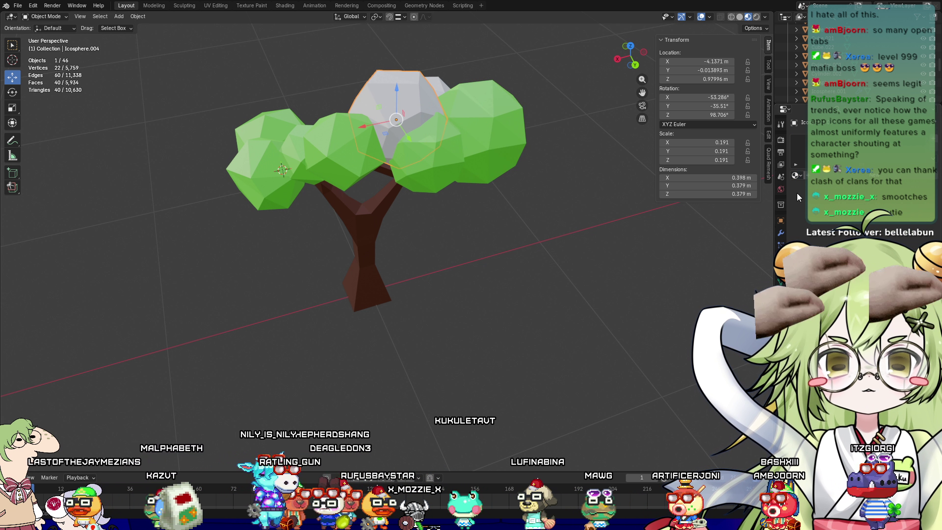
pyautogui.click(821, 240)
# Make the lower grey sphere and the last grey sphere green
pyautogui.moveTo(708, 225)
pyautogui.mouseDown(button='middle')
pyautogui.moveTo(494, 245)
pyautogui.moveTo(455, 231)
pyautogui.mouseUp(button='middle')
pyautogui.click(467, 249)
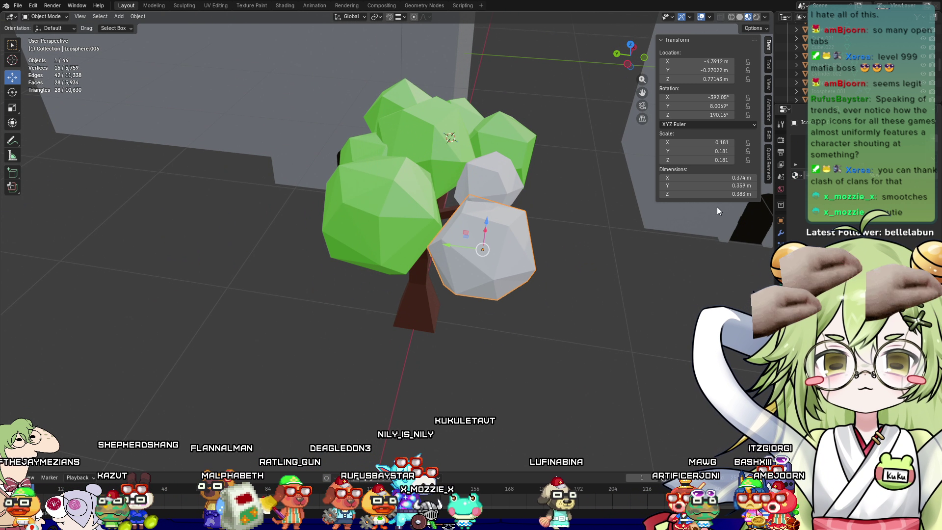
pyautogui.click(821, 240)
pyautogui.click(493, 179)
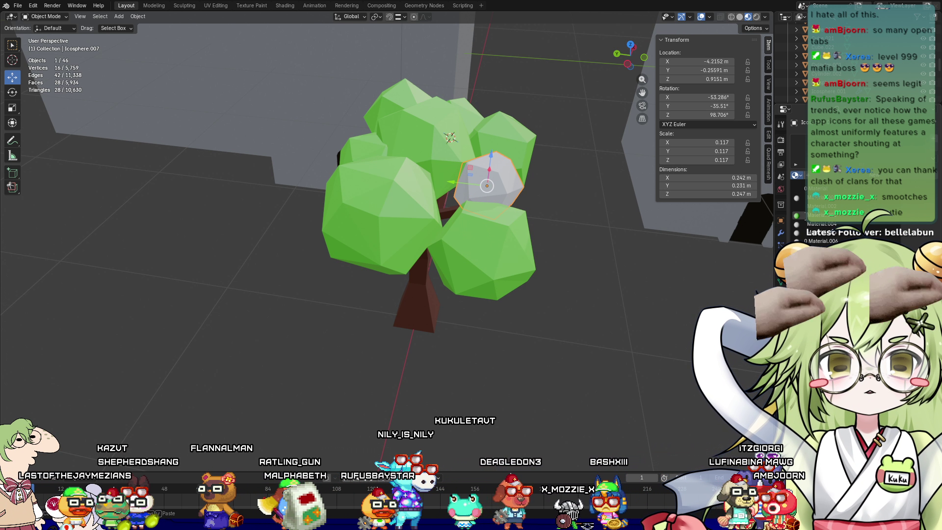
pyautogui.click(820, 242)
pyautogui.moveTo(613, 236)
pyautogui.mouseDown(button='middle')
pyautogui.moveTo(540, 241)
pyautogui.moveTo(523, 284)
pyautogui.moveTo(497, 245)
pyautogui.moveTo(535, 354)
pyautogui.mouseUp(button='middle')
pyautogui.scroll(3, 490, 234)
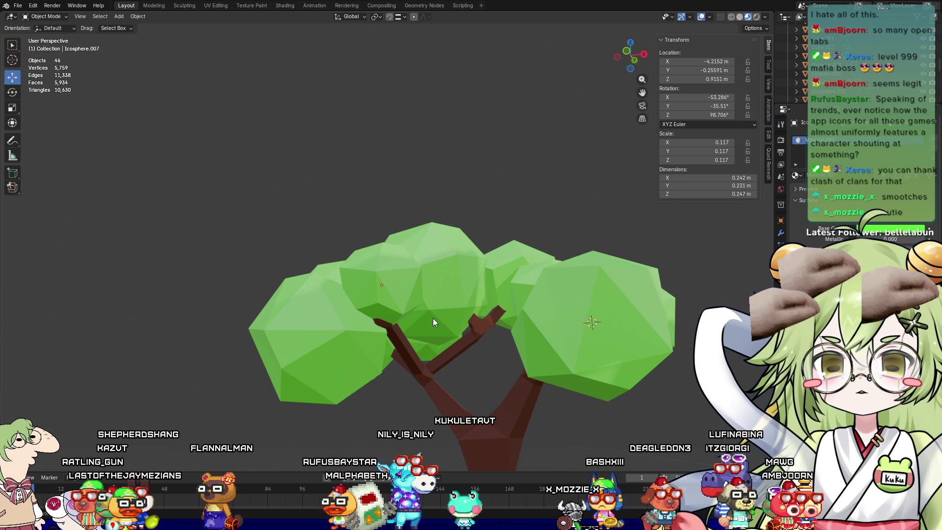
# Lower the small sphere slightly and deselect it
pyautogui.moveTo(385, 256); pyautogui.dragTo(386, 269)
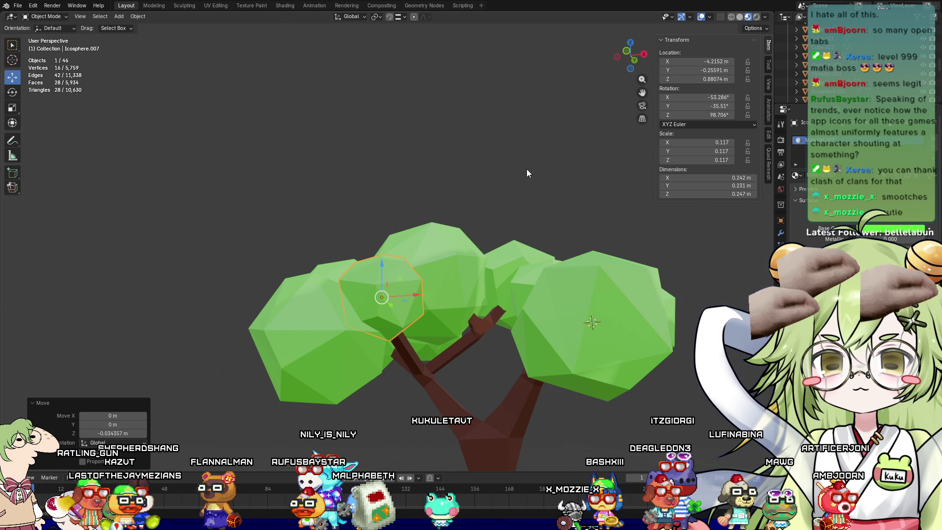
pyautogui.click(530, 182)
pyautogui.moveTo(531, 171)
pyautogui.mouseDown(button='middle')
pyautogui.moveTo(508, 214)
pyautogui.moveTo(535, 259)
pyautogui.moveTo(475, 177)
pyautogui.moveTo(423, 179)
pyautogui.moveTo(380, 222)
pyautogui.mouseUp(button='middle')
pyautogui.scroll(2, 535, 258)
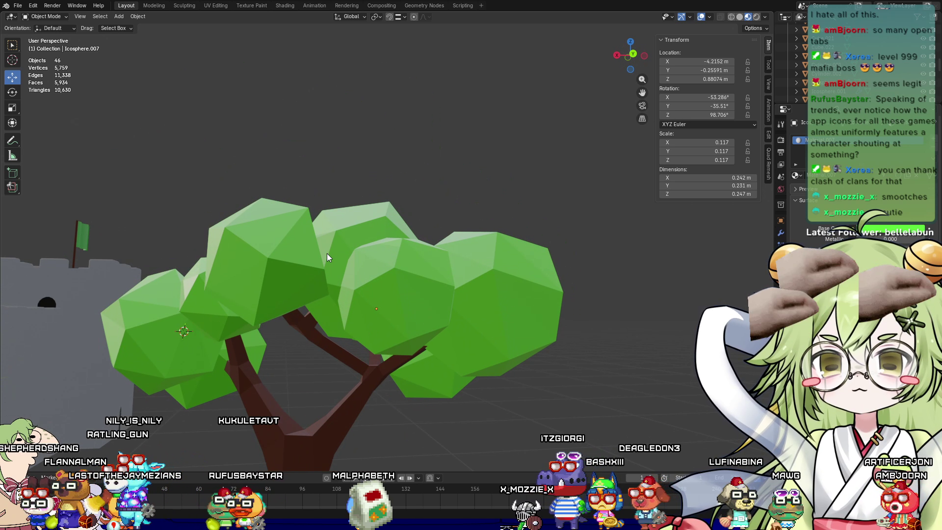
# Move a canopy sphere near the top along Y, then nudge it down along Z
pyautogui.click(277, 265)
pyautogui.moveTo(277, 268)
pyautogui.mouseDown(button='middle')
pyautogui.moveTo(320, 226)
pyautogui.moveTo(378, 244)
pyautogui.mouseUp(button='middle')
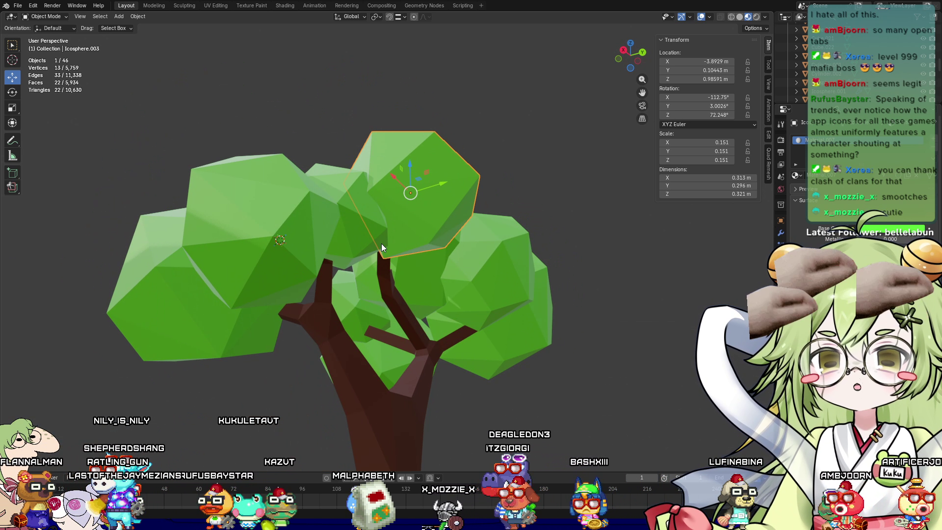
pyautogui.press('g')
pyautogui.press('y')
pyautogui.click(431, 188)
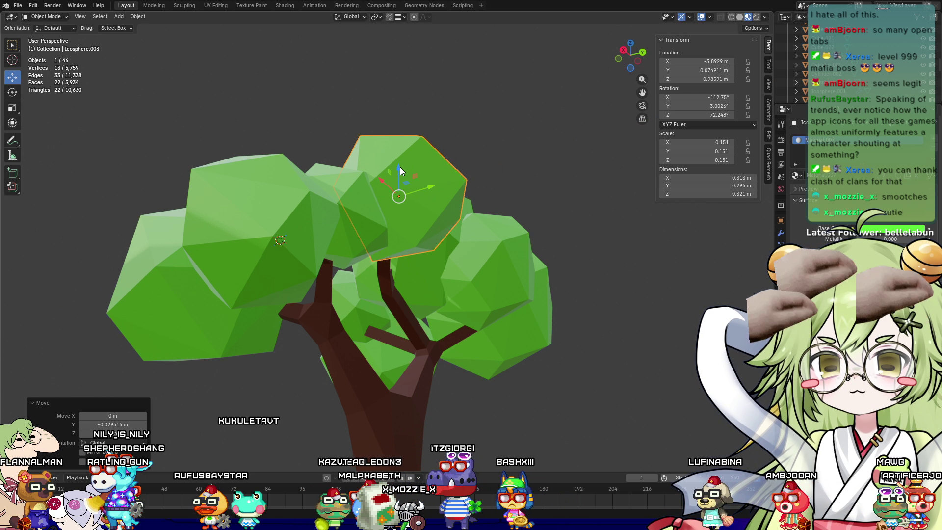
pyautogui.press('g')
pyautogui.press('z')
pyautogui.click(440, 202)
# Move the lower front canopy sphere along Y closer to the trunk
pyautogui.moveTo(608, 379)
pyautogui.mouseDown(button='middle')
pyautogui.moveTo(514, 325)
pyautogui.moveTo(464, 340)
pyautogui.mouseUp(button='middle')
pyautogui.click(464, 340)
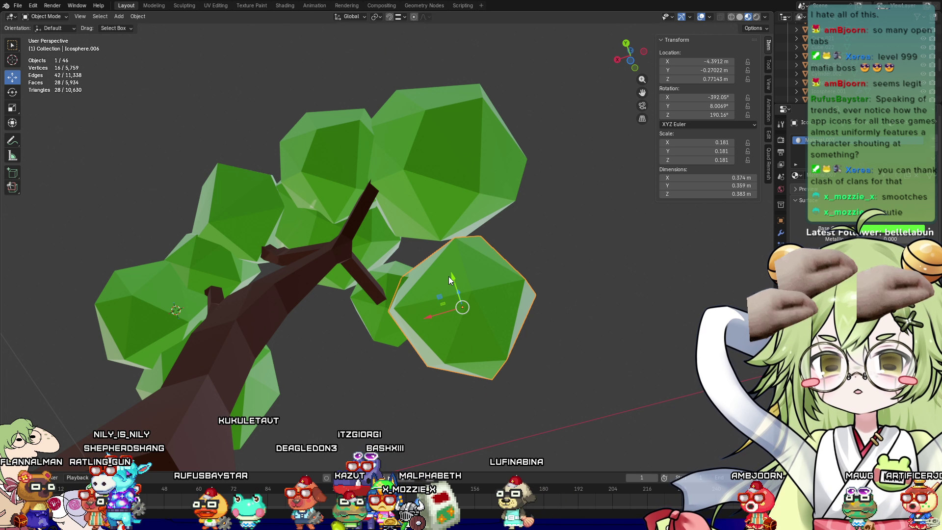
pyautogui.press('g')
pyautogui.press('y')
pyautogui.click(481, 290)
pyautogui.moveTo(481, 289)
pyautogui.mouseDown(button='middle')
pyautogui.moveTo(493, 301)
pyautogui.moveTo(446, 392)
pyautogui.moveTo(396, 411)
pyautogui.moveTo(457, 430)
pyautogui.moveTo(457, 403)
pyautogui.mouseUp(button='middle')
pyautogui.moveTo(353, 305); pyautogui.dragTo(440, 335, button='middle')
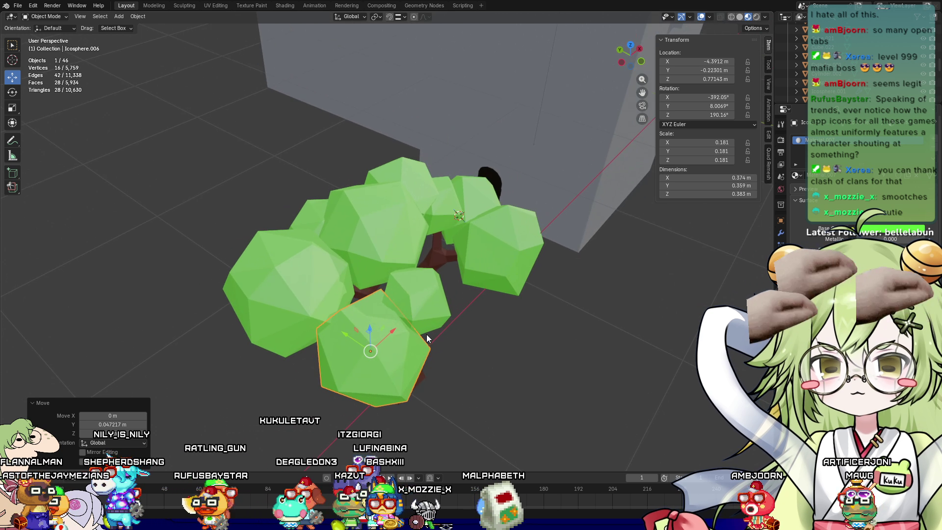
pyautogui.press('g')
pyautogui.press('y')
pyautogui.click(418, 288)
# Shift the smaller sphere along Y and enlarge it slightly to 0.149 scale
pyautogui.click(418, 287)
pyautogui.moveTo(418, 288)
pyautogui.mouseDown(button='middle')
pyautogui.moveTo(555, 335)
pyautogui.moveTo(570, 313)
pyautogui.moveTo(461, 315)
pyautogui.mouseUp(button='middle')
pyautogui.press('g')
pyautogui.press('y')
pyautogui.click(424, 297)
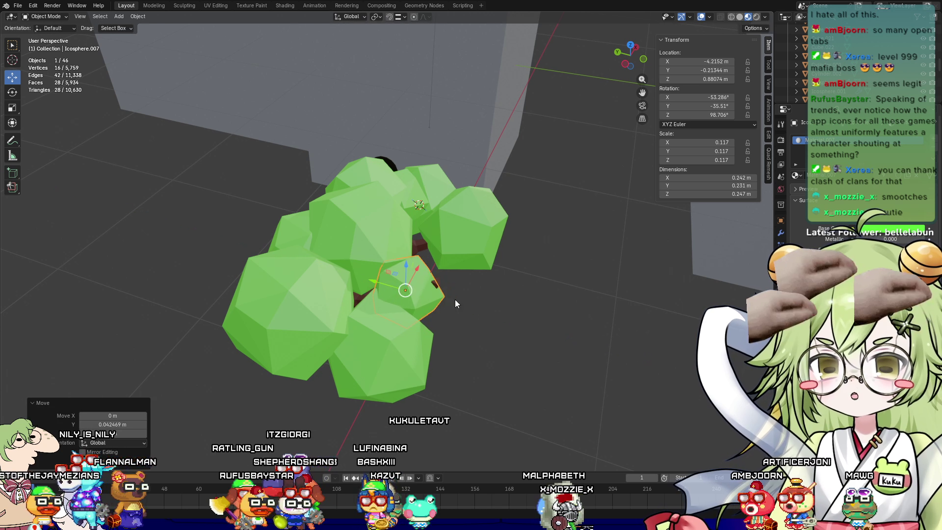
pyautogui.press('g')
pyautogui.press('y')
pyautogui.click(379, 288)
pyautogui.press('s')
pyautogui.click(573, 298)
pyautogui.click(593, 296)
pyautogui.moveTo(593, 296)
pyautogui.mouseDown(button='middle')
pyautogui.moveTo(528, 301)
pyautogui.moveTo(487, 254)
pyautogui.moveTo(546, 348)
pyautogui.moveTo(532, 406)
pyautogui.moveTo(436, 398)
pyautogui.moveTo(443, 441)
pyautogui.moveTo(529, 401)
pyautogui.moveTo(508, 369)
pyautogui.moveTo(510, 346)
pyautogui.moveTo(478, 390)
pyautogui.moveTo(463, 381)
pyautogui.mouseUp(button='middle')
# Edit the trunk's vertices with X-ray on so hidden vertices show
pyautogui.click(456, 391)
pyautogui.press('Tab')
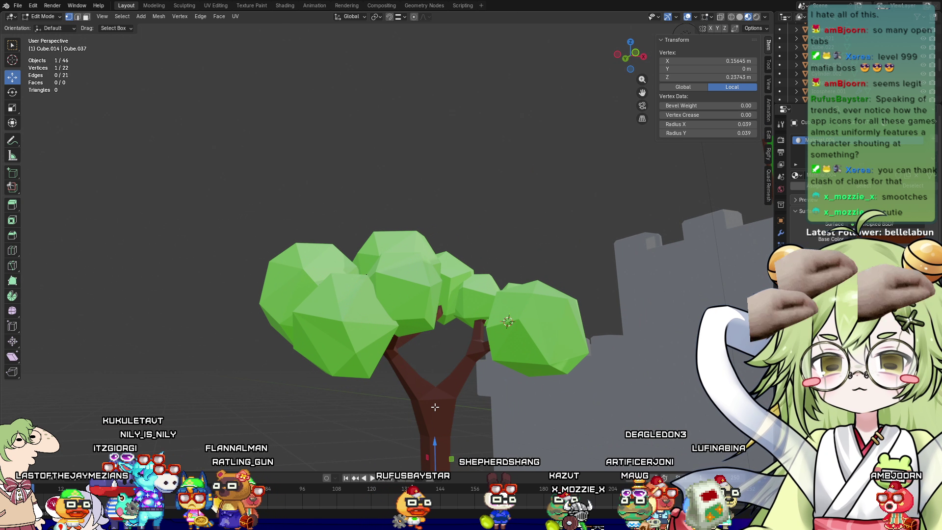
pyautogui.moveTo(495, 429); pyautogui.dragTo(556, 219, button='middle')
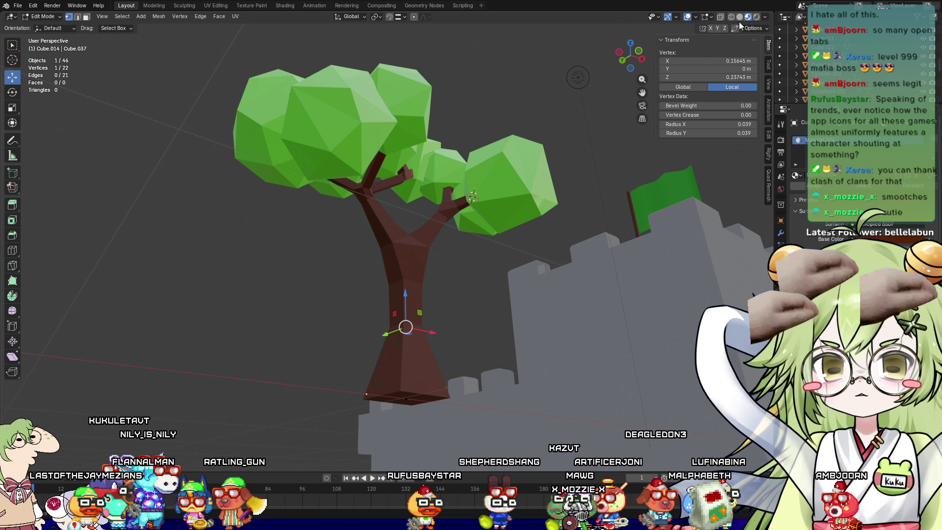
pyautogui.click(722, 18)
# Extrude a two-segment branch from the trunk tip and thin its tip with Ctrl+A
pyautogui.moveTo(397, 262); pyautogui.dragTo(471, 263, button='middle')
pyautogui.press('e')
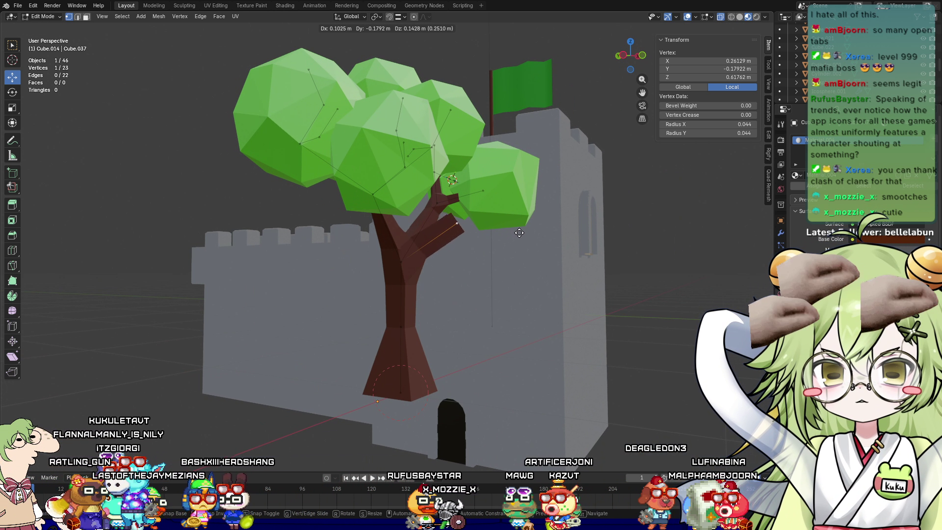
pyautogui.click(522, 233)
pyautogui.press('e')
pyautogui.click(535, 171)
pyautogui.moveTo(535, 171); pyautogui.dragTo(543, 241, button='middle')
pyautogui.moveTo(600, 202); pyautogui.dragTo(562, 199, button='middle')
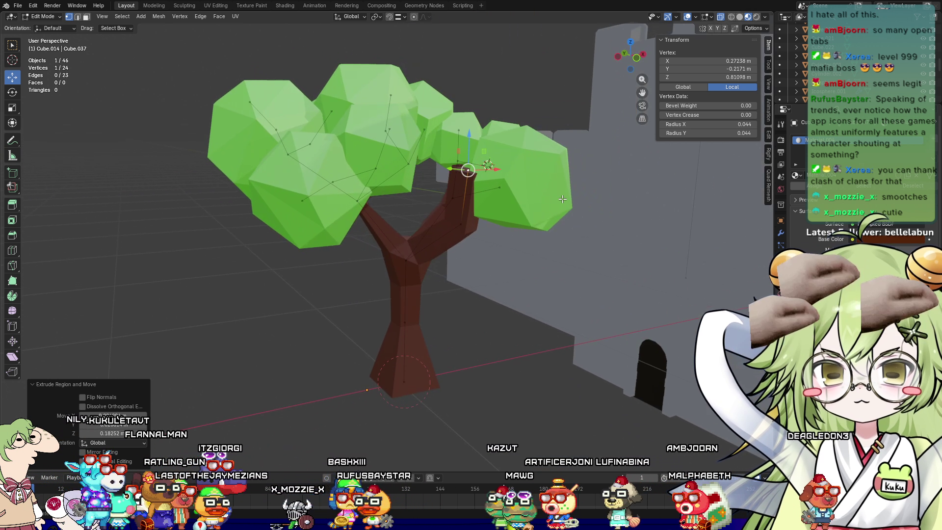
pyautogui.hotkey('ctrl', 'a')
pyautogui.click(517, 191)
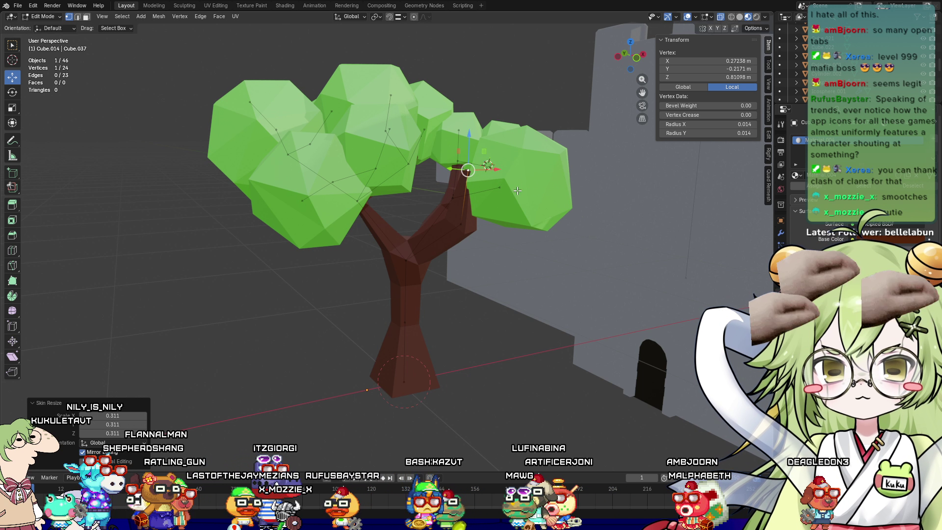
# Thin a lower branch section and shift the branch vertices sideways along X
pyautogui.click(457, 225)
pyautogui.hotkey('ctrl', 'a')
pyautogui.click(455, 222)
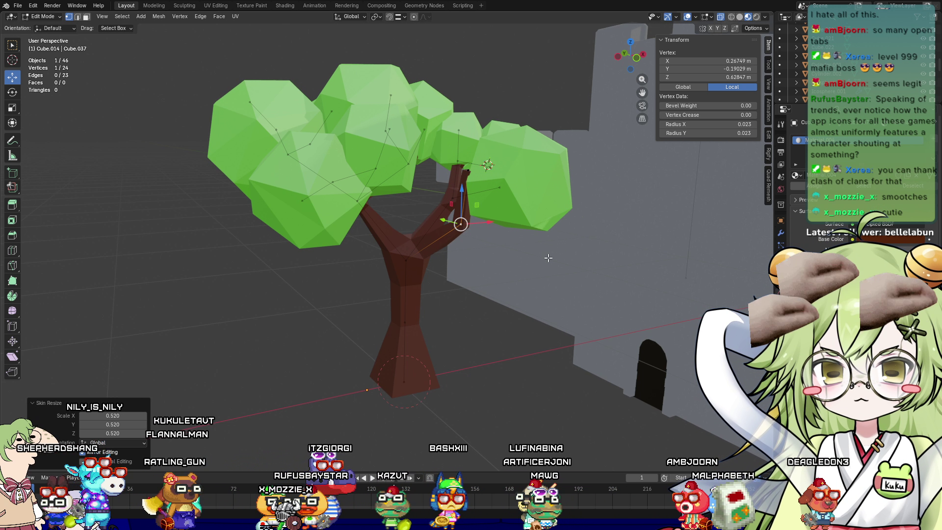
pyautogui.moveTo(454, 221); pyautogui.dragTo(567, 304, button='middle')
pyautogui.moveTo(483, 207)
pyautogui.mouseDown(button='middle')
pyautogui.moveTo(449, 230)
pyautogui.moveTo(498, 304)
pyautogui.moveTo(472, 279)
pyautogui.mouseUp(button='middle')
pyautogui.keyDown('shift'); pyautogui.click(449, 228); pyautogui.keyUp('shift')
pyautogui.press('g')
pyautogui.press('x')
pyautogui.click(449, 232)
# Move a single branch vertex along the Y axis
pyautogui.scroll(2, 497, 304)
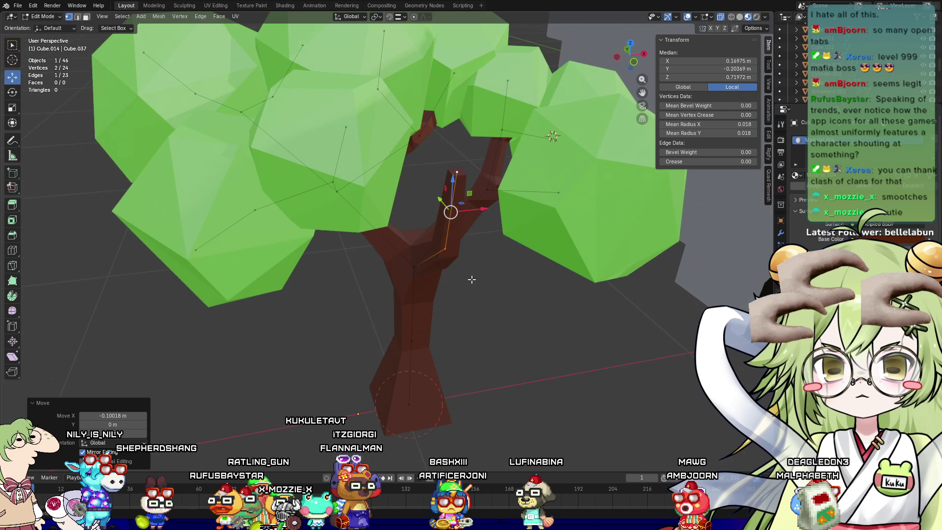
pyautogui.click(462, 179)
pyautogui.moveTo(462, 180)
pyautogui.mouseDown(button='middle')
pyautogui.moveTo(493, 234)
pyautogui.moveTo(616, 311)
pyautogui.moveTo(575, 269)
pyautogui.mouseUp(button='middle')
pyautogui.press('g')
pyautogui.press('y')
pyautogui.click(496, 247)
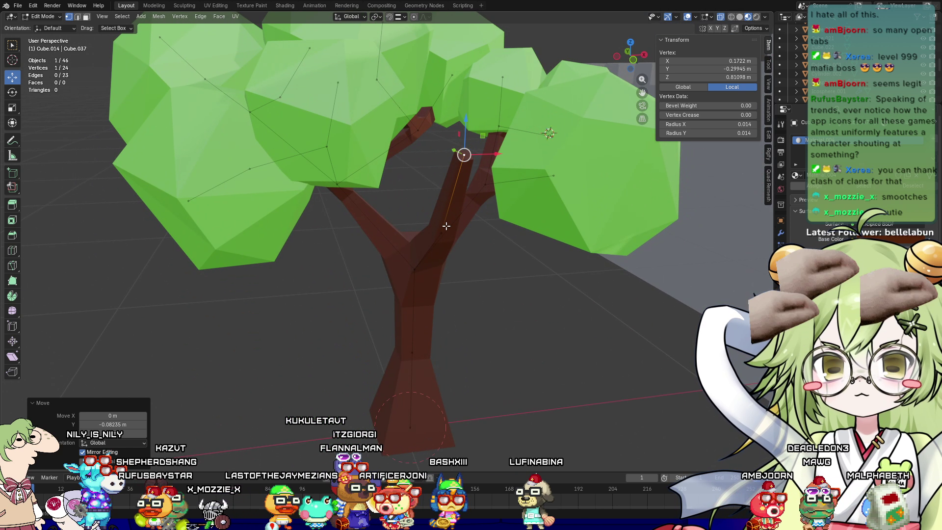
# Extrude a new thin branch segment from another trunk vertex
pyautogui.click(446, 226)
pyautogui.moveTo(446, 225); pyautogui.dragTo(444, 272, button='middle')
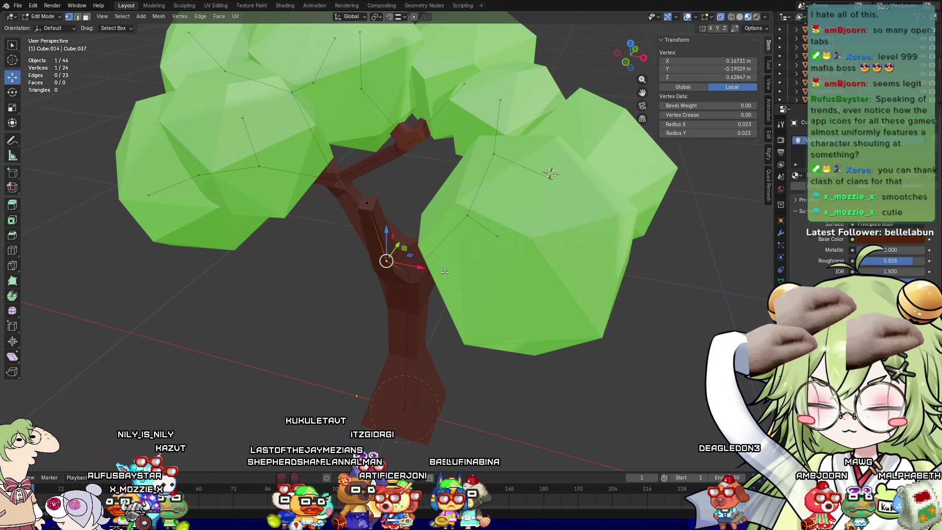
pyautogui.press('e')
pyautogui.click(354, 248)
pyautogui.hotkey('ctrl', 'a')
pyautogui.click(311, 250)
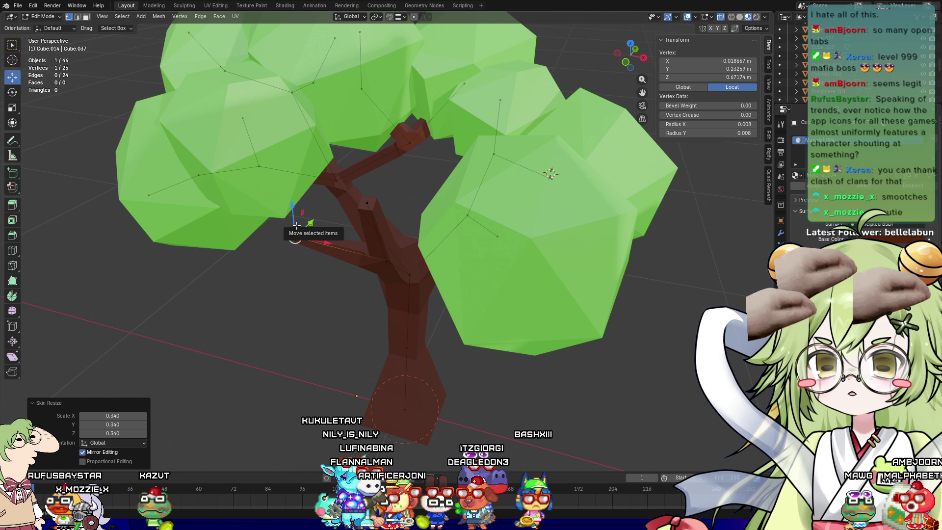
pyautogui.click(244, 118)
# Back in Object Mode, duplicate a left canopy sphere with Shift+D and place the copy
pyautogui.press('Tab')
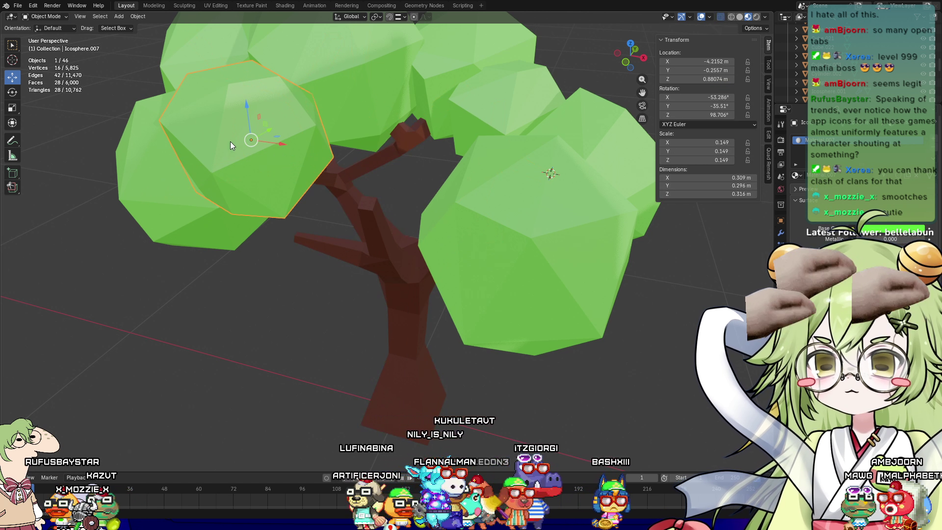
pyautogui.moveTo(220, 136); pyautogui.dragTo(343, 165, button='middle')
pyautogui.click(350, 167)
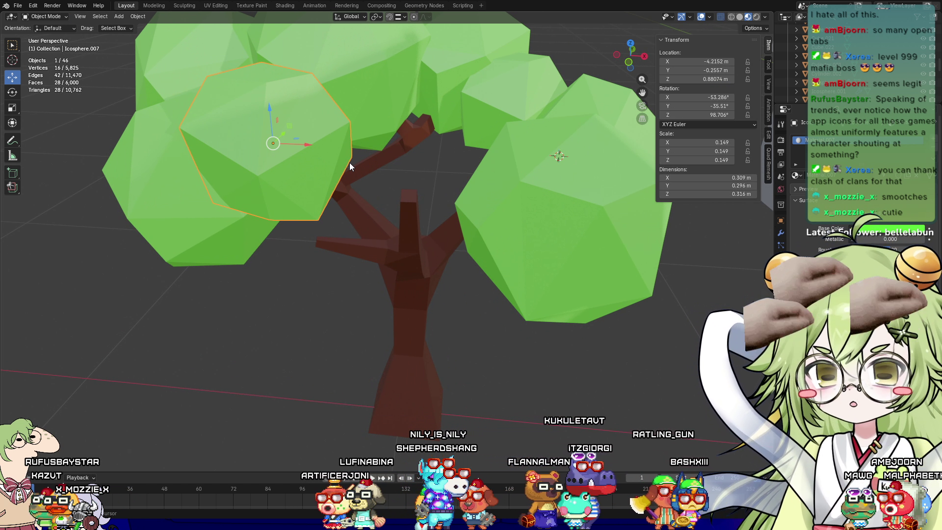
pyautogui.hotkey('shift', 'd')
pyautogui.click(481, 192)
# Duplicate a canopy sphere and move the copy horizontally into the crown
pyautogui.moveTo(346, 226)
pyautogui.mouseDown(button='middle')
pyautogui.moveTo(375, 212)
pyautogui.moveTo(393, 270)
pyautogui.mouseUp(button='middle')
pyautogui.scroll(3, 393, 270)
pyautogui.scroll(-5, 525, 102)
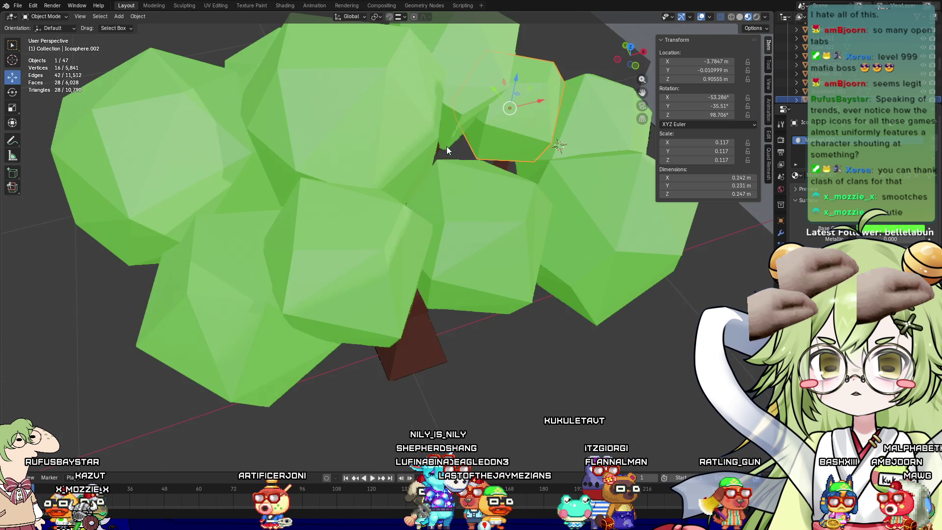
pyautogui.moveTo(452, 150); pyautogui.dragTo(436, 115, button='middle')
pyautogui.click(437, 115)
pyautogui.hotkey('shift', 'd')
pyautogui.click(276, 250)
pyautogui.moveTo(276, 251)
pyautogui.mouseDown(button='middle')
pyautogui.moveTo(353, 260)
pyautogui.moveTo(391, 232)
pyautogui.moveTo(363, 208)
pyautogui.moveTo(402, 261)
pyautogui.moveTo(503, 309)
pyautogui.moveTo(350, 237)
pyautogui.mouseUp(button='middle')
pyautogui.press('g')
pyautogui.hotkey('shift', 'z')
pyautogui.click(338, 224)
# Shift the duplicated sphere sideways along Y and raise it slightly
pyautogui.scroll(2, 349, 237)
pyautogui.moveTo(304, 203)
pyautogui.mouseDown()
pyautogui.moveTo(415, 206)
pyautogui.moveTo(481, 195)
pyautogui.mouseUp()
pyautogui.moveTo(506, 158); pyautogui.dragTo(507, 120)
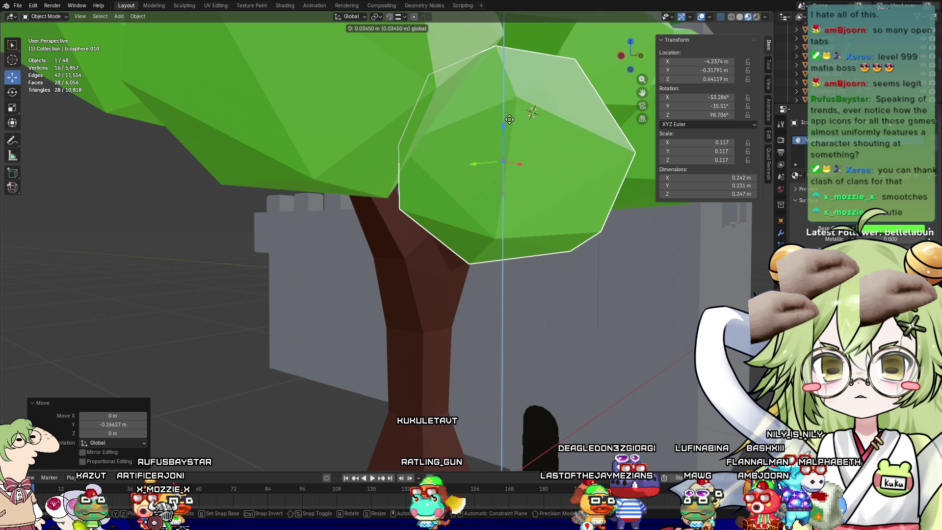
pyautogui.scroll(-5, 585, 278)
pyautogui.click(340, 368)
# Nudge the small lower canopy sphere slightly along X and up
pyautogui.moveTo(339, 368)
pyautogui.mouseDown(button='middle')
pyautogui.moveTo(410, 339)
pyautogui.moveTo(402, 289)
pyautogui.mouseUp(button='middle')
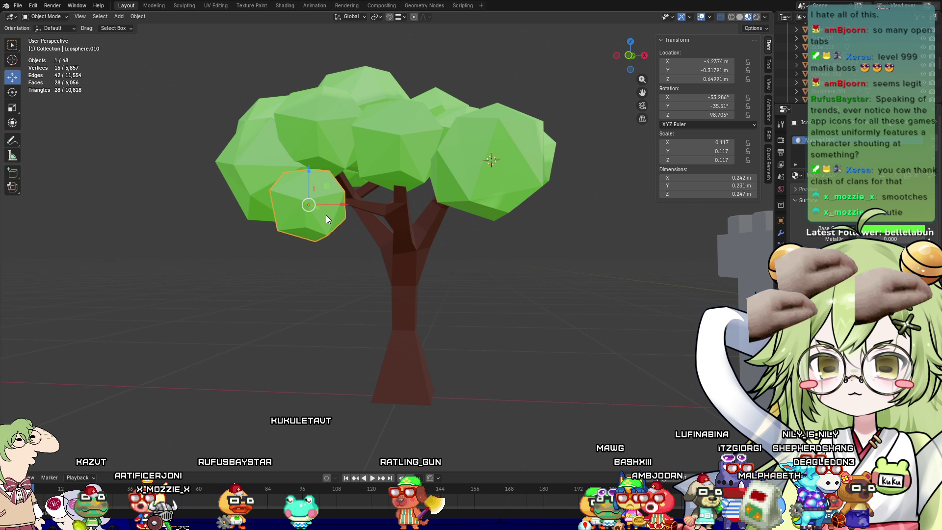
pyautogui.click(326, 215)
pyautogui.moveTo(338, 204); pyautogui.dragTo(349, 204)
pyautogui.moveTo(349, 204)
pyautogui.mouseDown(button='middle')
pyautogui.moveTo(395, 279)
pyautogui.moveTo(389, 232)
pyautogui.mouseUp(button='middle')
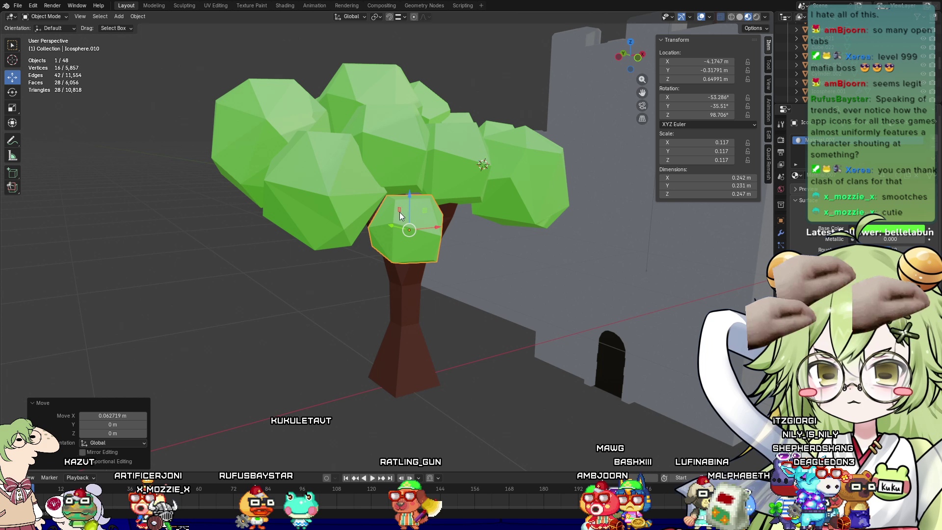
pyautogui.moveTo(413, 197); pyautogui.dragTo(412, 196)
pyautogui.click(505, 402)
pyautogui.moveTo(504, 402)
pyautogui.mouseDown(button='middle')
pyautogui.moveTo(541, 424)
pyautogui.moveTo(340, 435)
pyautogui.moveTo(329, 393)
pyautogui.moveTo(414, 325)
pyautogui.moveTo(501, 234)
pyautogui.mouseUp(button='middle')
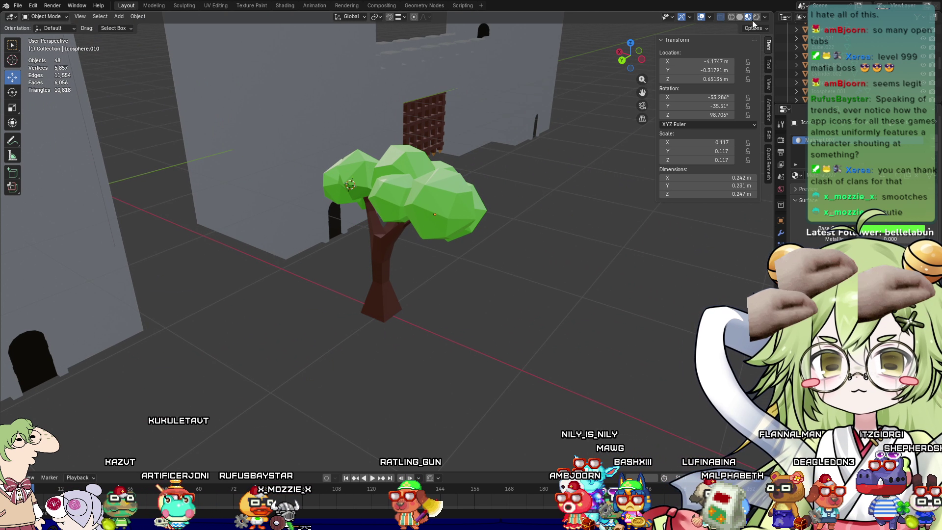
# Preview the tree in rendered shading and inspect it isolated in local view
pyautogui.press('z')
pyautogui.moveTo(672, 140); pyautogui.dragTo(394, 216, button='middle')
pyautogui.press('KP_Divide')
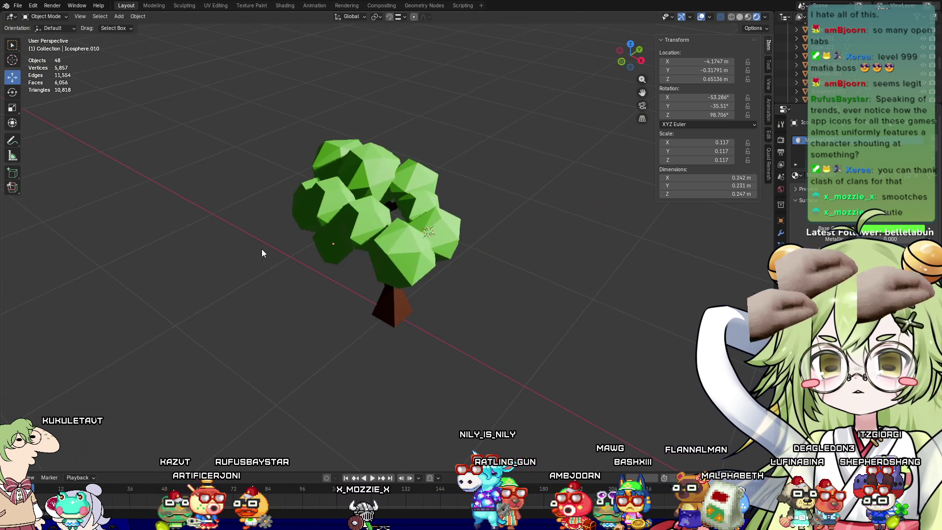
pyautogui.moveTo(263, 252); pyautogui.dragTo(237, 280, button='middle')
pyautogui.moveTo(326, 139); pyautogui.dragTo(326, 172, button='middle')
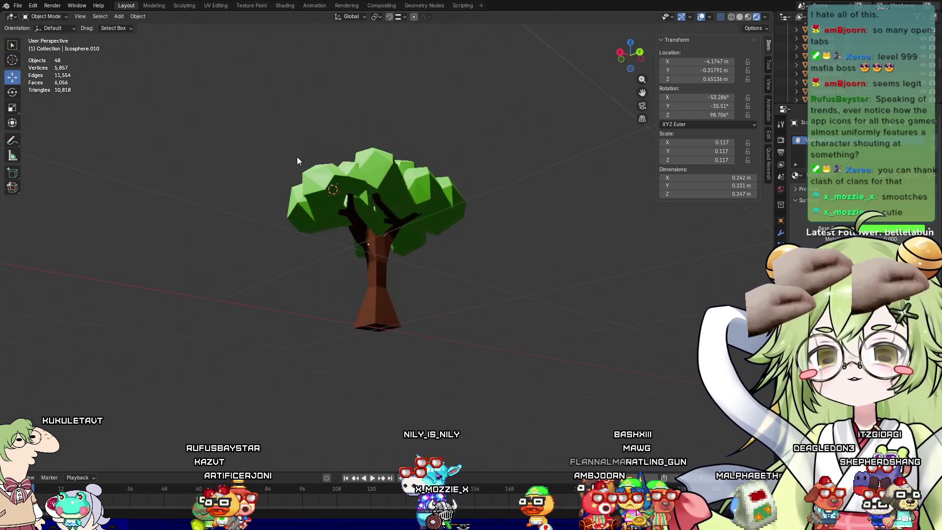
pyautogui.press('KP_Divide')
# Duplicate a top canopy sphere and place the copy in the crown
pyautogui.click(363, 166)
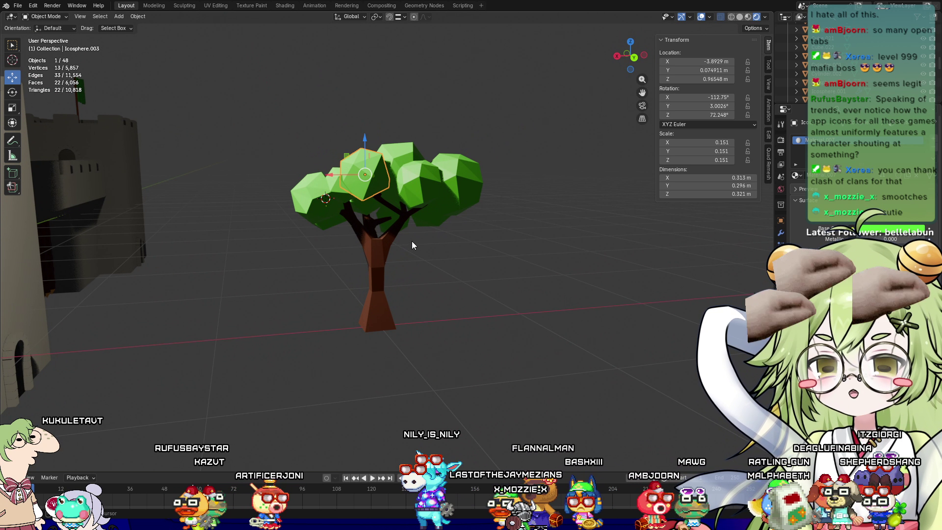
pyautogui.hotkey('shift', 'd')
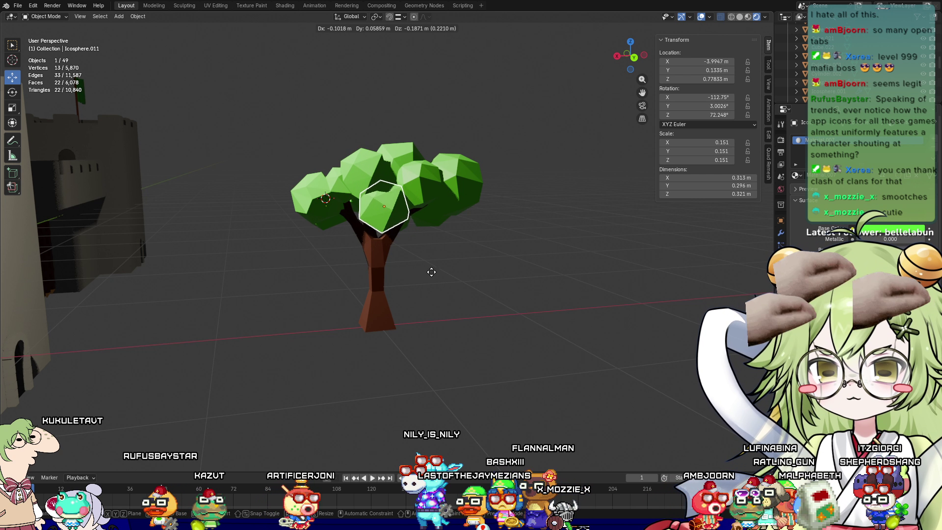
pyautogui.click(572, 322)
pyautogui.moveTo(570, 322); pyautogui.dragTo(599, 298, button='middle')
pyautogui.scroll(8, 549, 210)
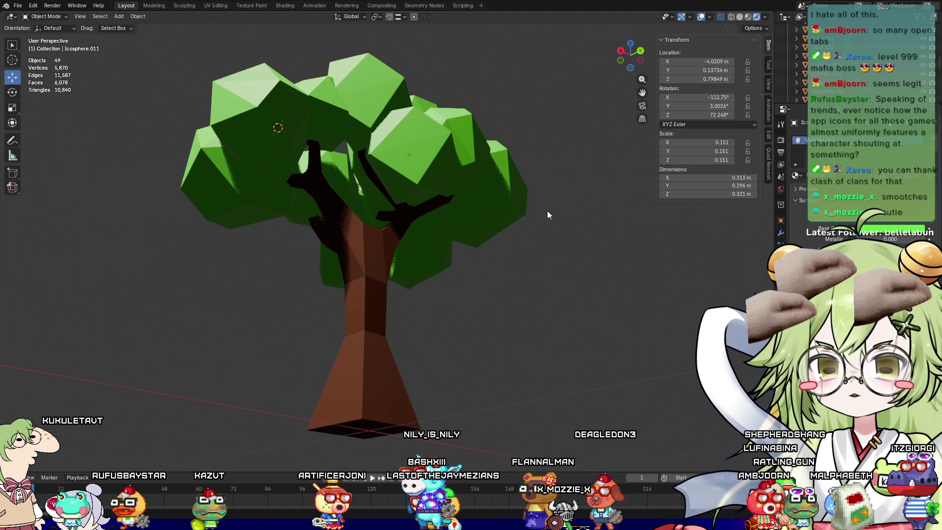
pyautogui.moveTo(514, 230)
pyautogui.mouseDown(button='middle')
pyautogui.moveTo(539, 273)
pyautogui.moveTo(361, 273)
pyautogui.mouseUp(button='middle')
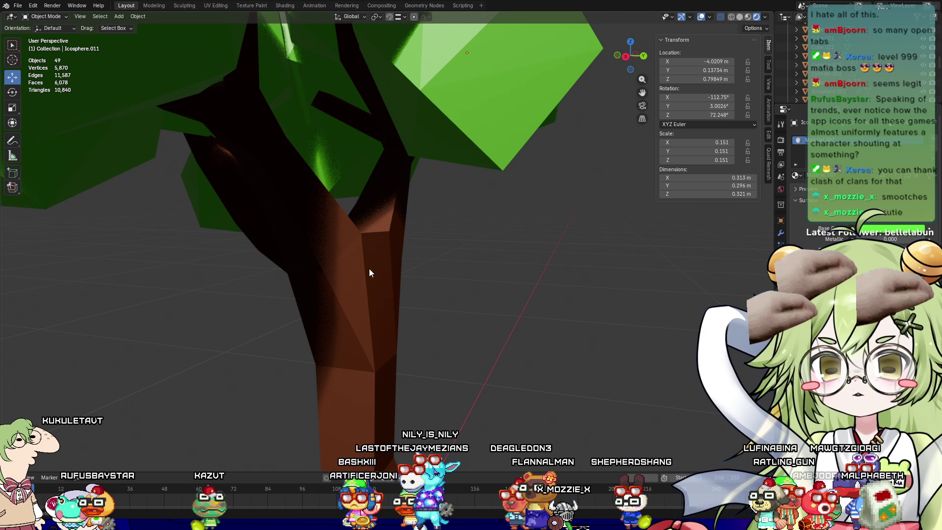
# Extrude a new branch vertex from near the trunk top into the leaves and thin its tip
pyautogui.click(361, 273)
pyautogui.press('Tab')
pyautogui.click(358, 298)
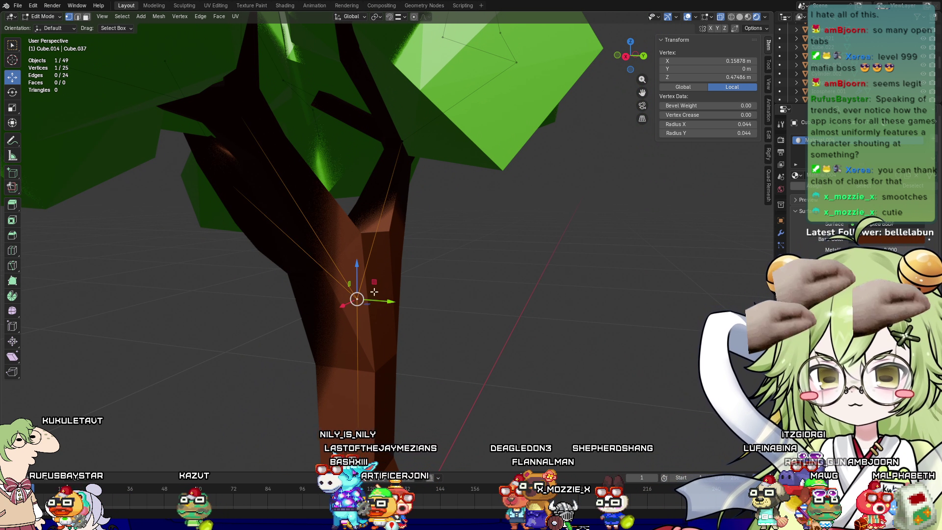
pyautogui.press('e')
pyautogui.click(491, 79)
pyautogui.press('s')
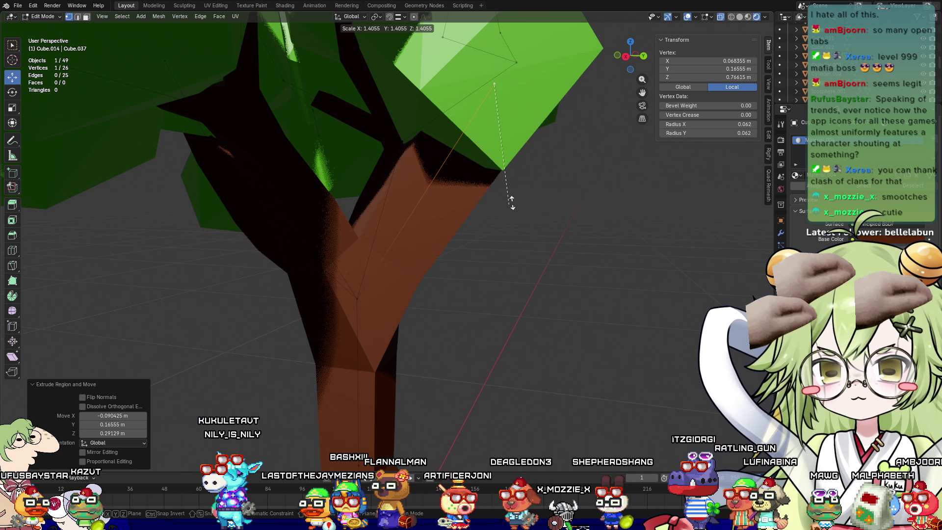
pyautogui.click(497, 83)
# Reposition the branch tip along Y and then X, and return to Object Mode
pyautogui.press('g')
pyautogui.press('y')
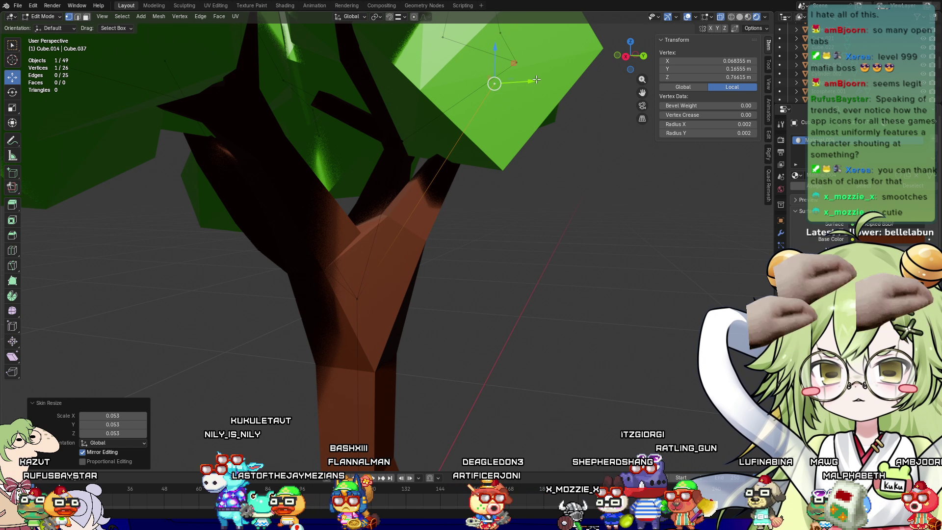
pyautogui.click(471, 89)
pyautogui.moveTo(471, 89)
pyautogui.mouseDown(button='middle')
pyautogui.moveTo(507, 217)
pyautogui.moveTo(446, 206)
pyautogui.mouseUp(button='middle')
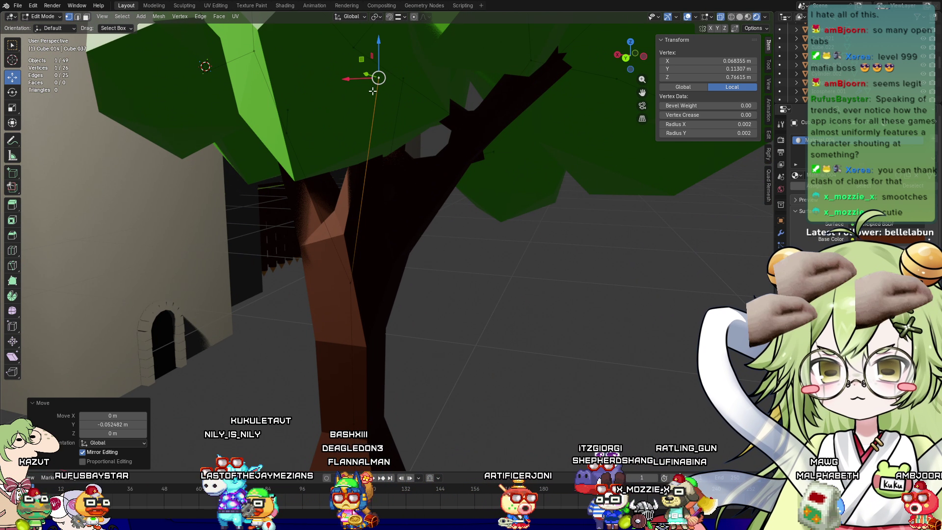
pyautogui.press('g')
pyautogui.press('x')
pyautogui.click(520, 288)
pyautogui.press('Tab')
pyautogui.scroll(-8, 519, 288)
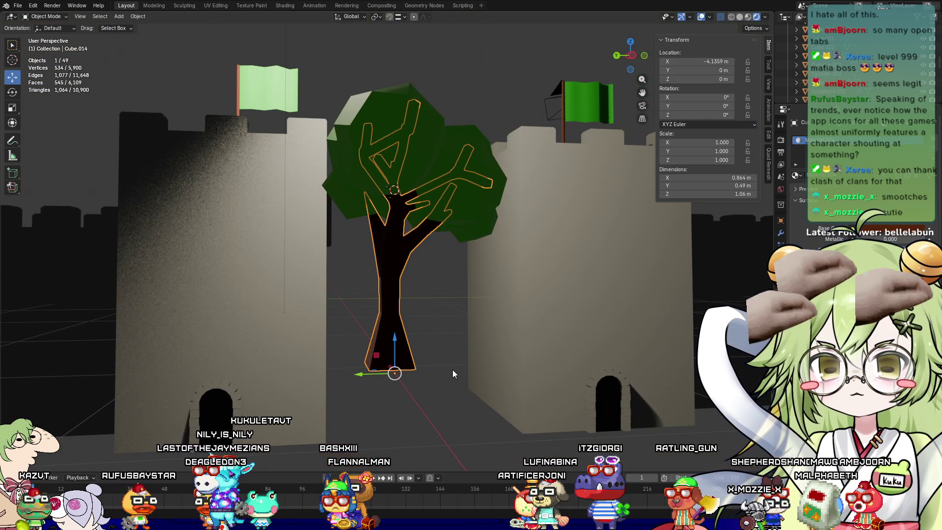
pyautogui.moveTo(453, 370)
pyautogui.mouseDown(button='middle')
pyautogui.moveTo(570, 416)
pyautogui.moveTo(561, 342)
pyautogui.moveTo(639, 288)
pyautogui.moveTo(576, 381)
pyautogui.moveTo(371, 313)
pyautogui.mouseUp(button='middle')
pyautogui.click(569, 416)
pyautogui.scroll(-5, 371, 318)
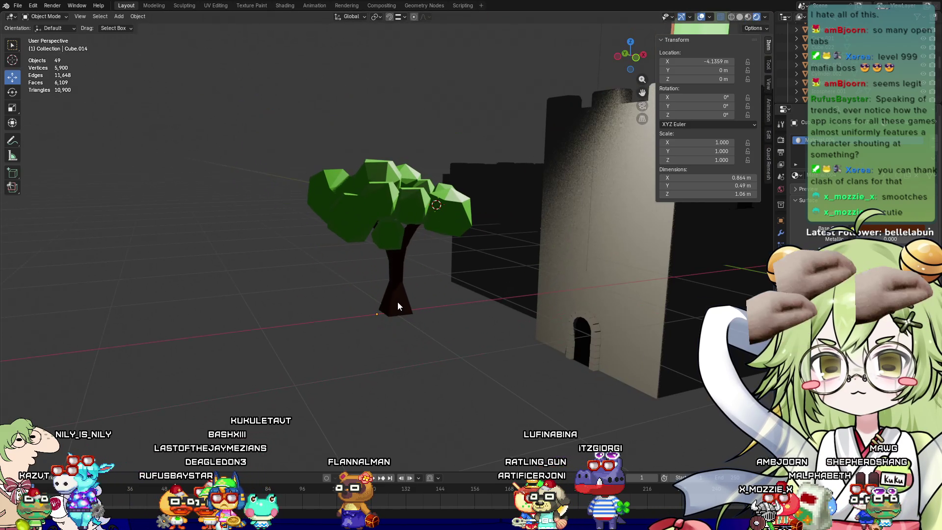
pyautogui.moveTo(311, 147); pyautogui.dragTo(505, 419)
pyautogui.moveTo(506, 419); pyautogui.dragTo(475, 358, button='middle')
pyautogui.moveTo(295, 77); pyautogui.dragTo(491, 381)
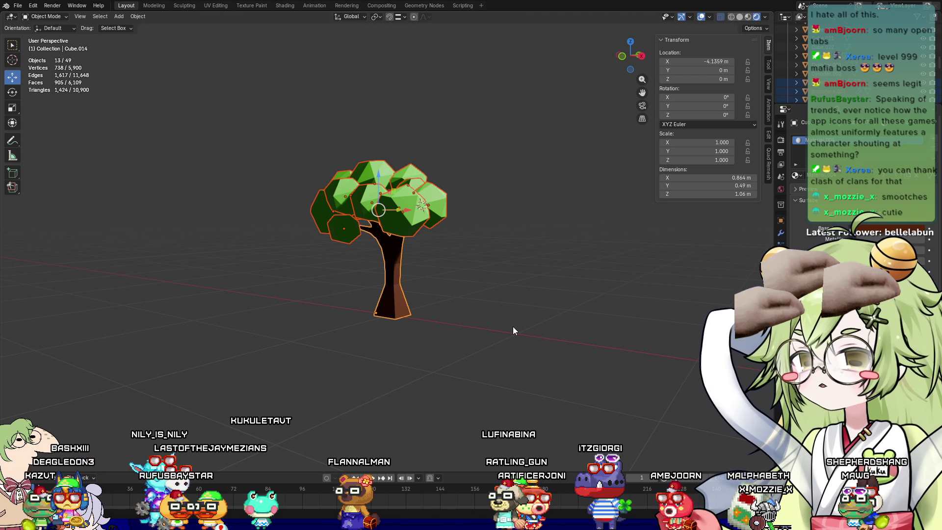
pyautogui.click(493, 293)
pyautogui.moveTo(493, 293)
pyautogui.mouseDown(button='middle')
pyautogui.moveTo(617, 351)
pyautogui.moveTo(743, 284)
pyautogui.moveTo(641, 317)
pyautogui.moveTo(465, 324)
pyautogui.moveTo(470, 298)
pyautogui.moveTo(467, 317)
pyautogui.mouseUp(button='middle')
pyautogui.moveTo(316, 88); pyautogui.dragTo(416, 260)
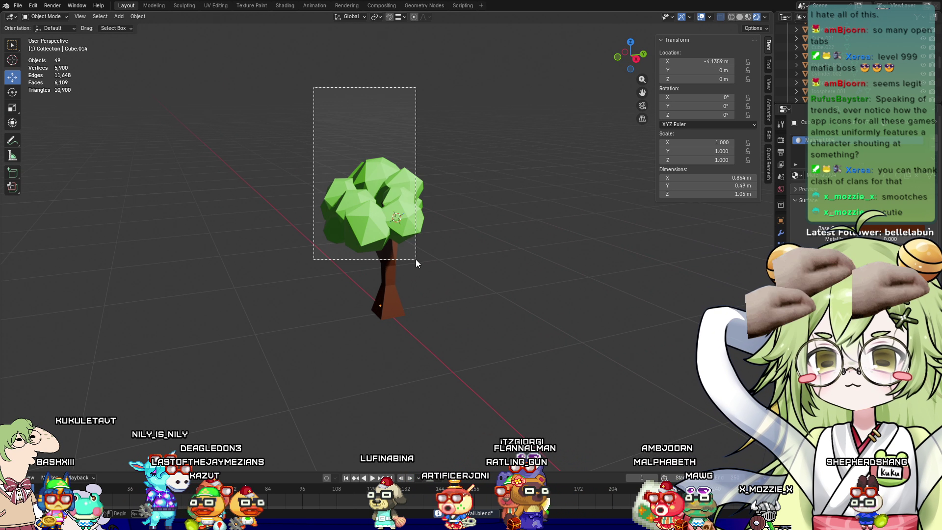
pyautogui.scroll(3, 470, 344)
pyautogui.moveTo(457, 355)
pyautogui.mouseDown(button='middle')
pyautogui.moveTo(546, 322)
pyautogui.moveTo(524, 332)
pyautogui.mouseUp(button='middle')
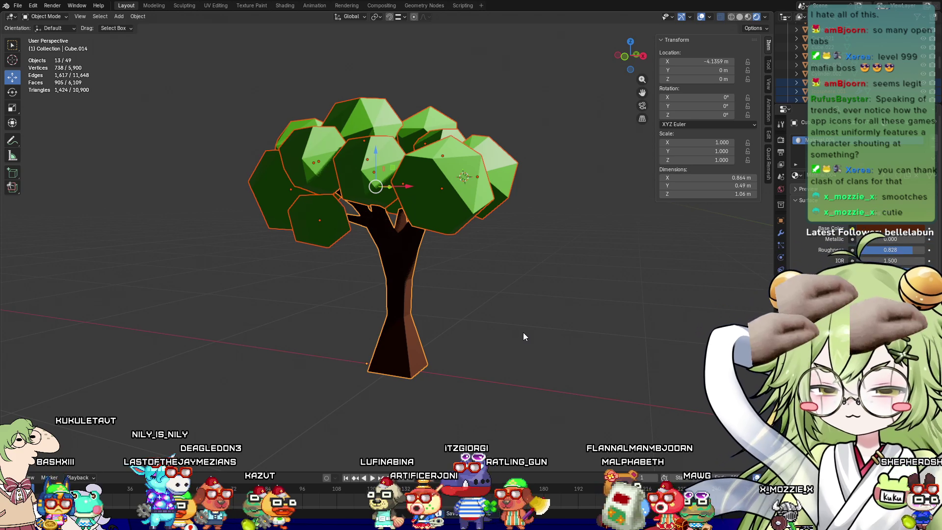
pyautogui.hotkey('ctrl', 'z')
pyautogui.scroll(-2, 570, 314)
pyautogui.hotkey('ctrl', 'shift', 'z')
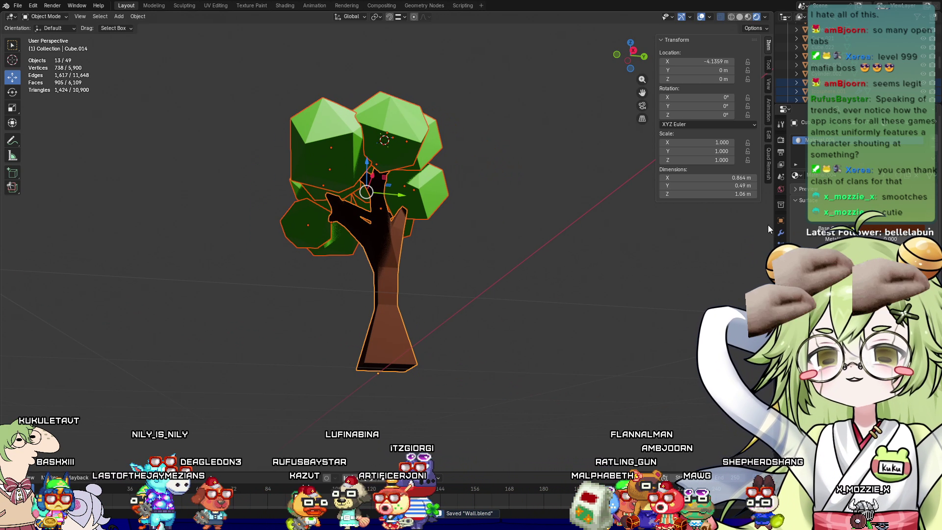
pyautogui.click(780, 232)
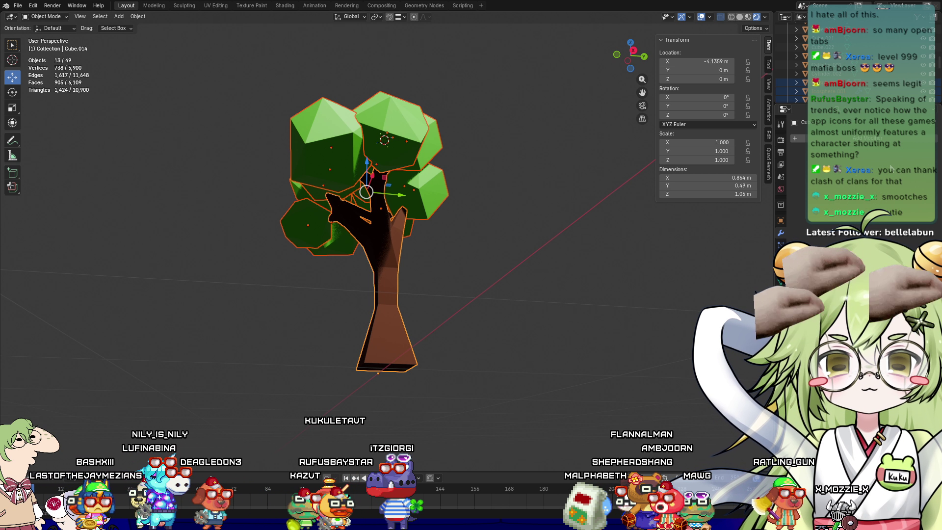
pyautogui.moveTo(432, 309)
pyautogui.mouseDown(button='middle')
pyautogui.moveTo(404, 316)
pyautogui.moveTo(387, 340)
pyautogui.mouseUp(button='middle')
pyautogui.click(258, 75)
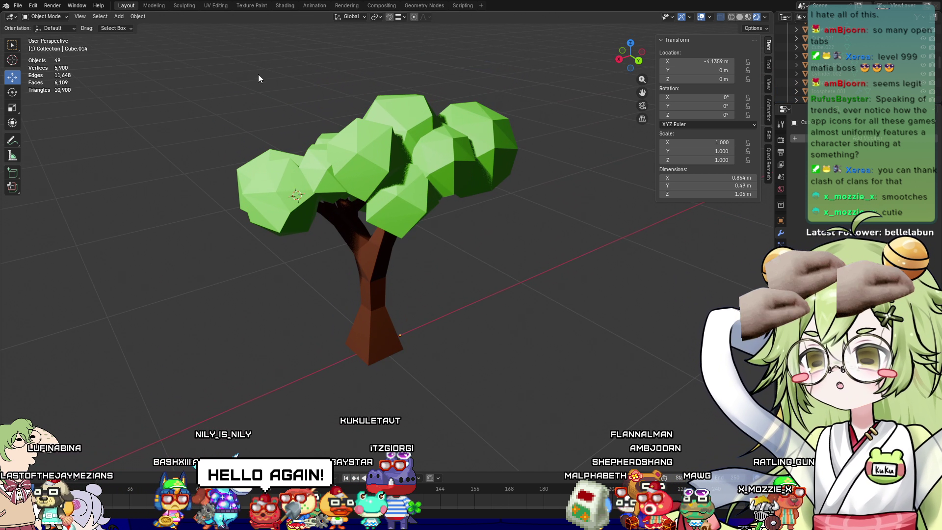
pyautogui.moveTo(246, 36)
pyautogui.mouseDown()
pyautogui.moveTo(554, 261)
pyautogui.moveTo(572, 443)
pyautogui.mouseUp()
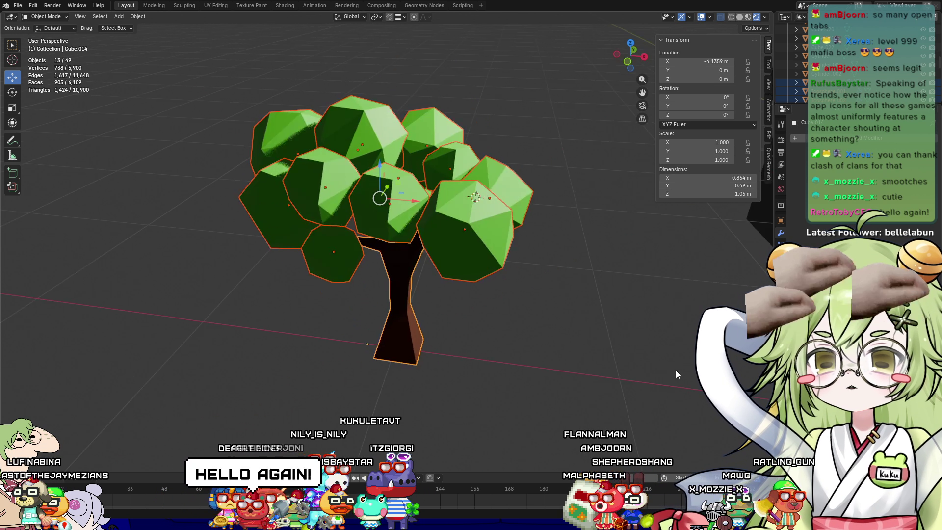
pyautogui.scroll(-4, 676, 370)
pyautogui.press('KP_Divide')
pyautogui.press('KP_Divide')
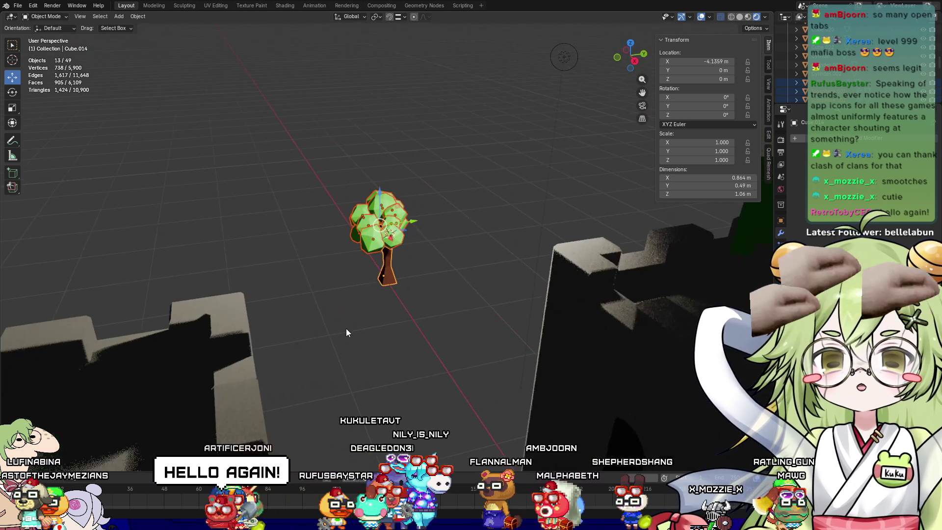
pyautogui.press('KP_Divide')
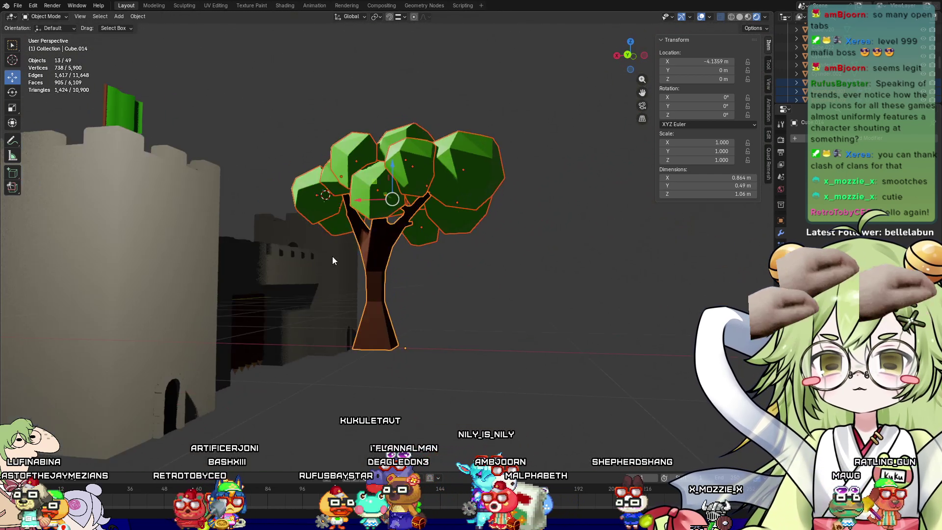
# Scale one crown ico-sphere up by 1.364
pyautogui.moveTo(332, 256)
pyautogui.mouseDown(button='middle')
pyautogui.moveTo(354, 282)
pyautogui.moveTo(373, 283)
pyautogui.mouseUp(button='middle')
pyautogui.click(388, 211)
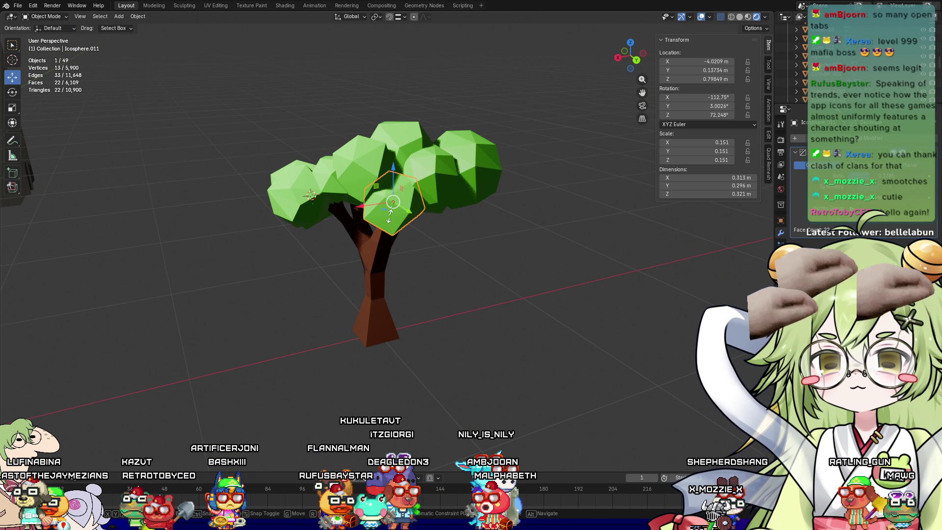
pyautogui.press('s')
pyautogui.click(404, 219)
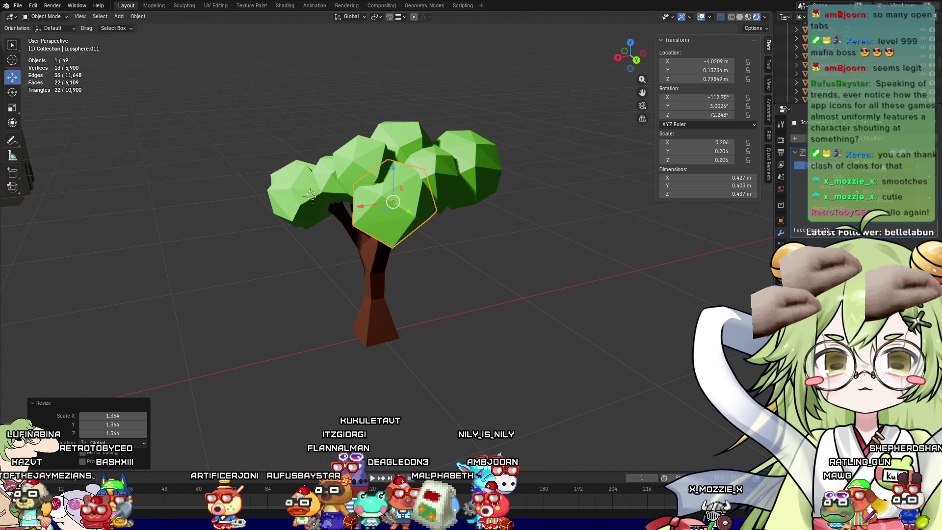
# Check the other canopy spheres one by one, then box-select the whole tree
pyautogui.click(431, 158)
pyautogui.moveTo(432, 158)
pyautogui.mouseDown(button='middle')
pyautogui.moveTo(519, 307)
pyautogui.moveTo(505, 344)
pyautogui.mouseUp(button='middle')
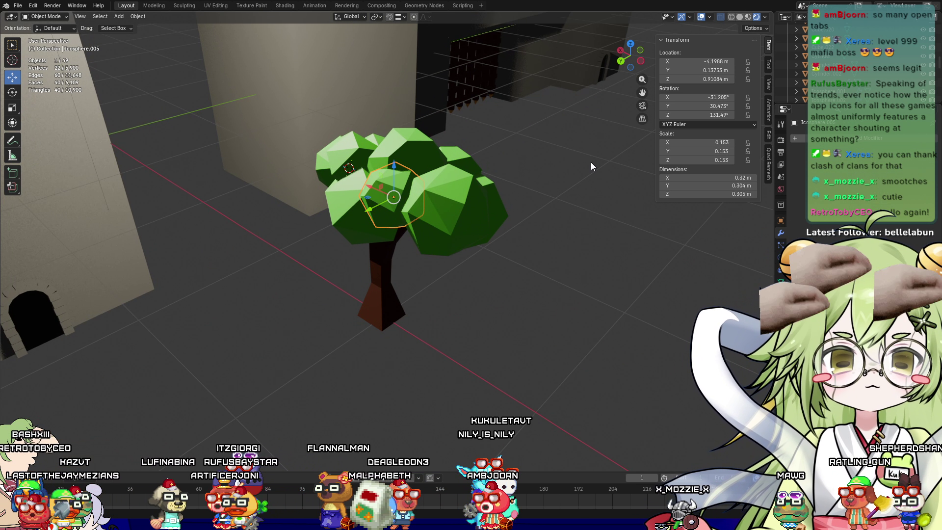
pyautogui.click(459, 203)
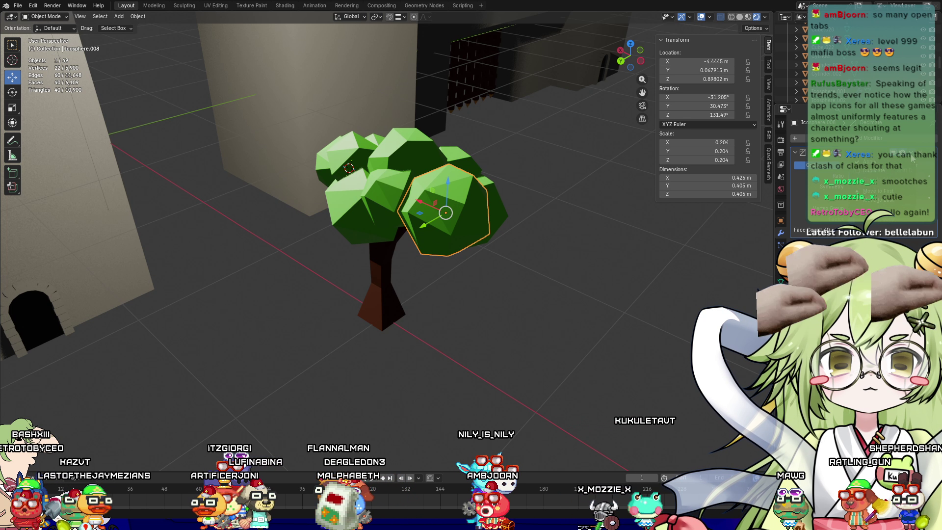
pyautogui.moveTo(471, 248)
pyautogui.mouseDown(button='middle')
pyautogui.moveTo(372, 251)
pyautogui.moveTo(402, 278)
pyautogui.mouseUp(button='middle')
pyautogui.click(372, 251)
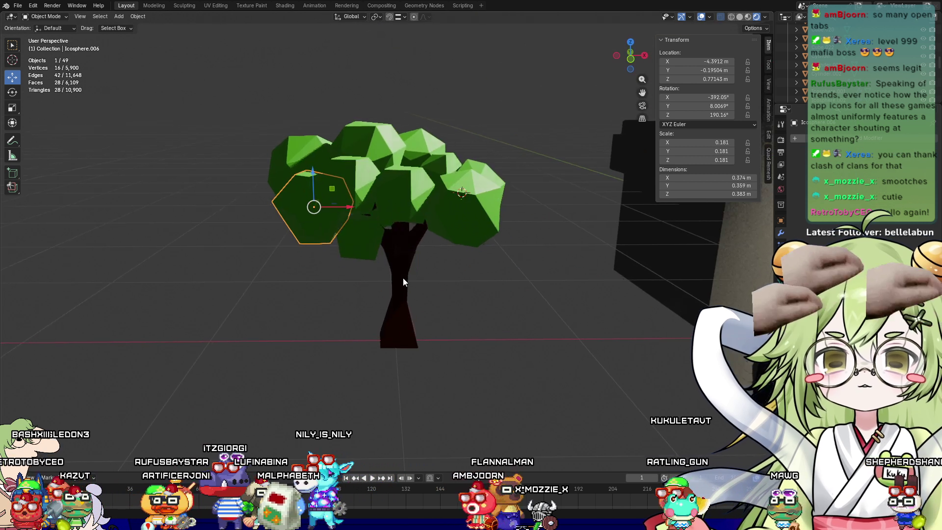
pyautogui.click(355, 235)
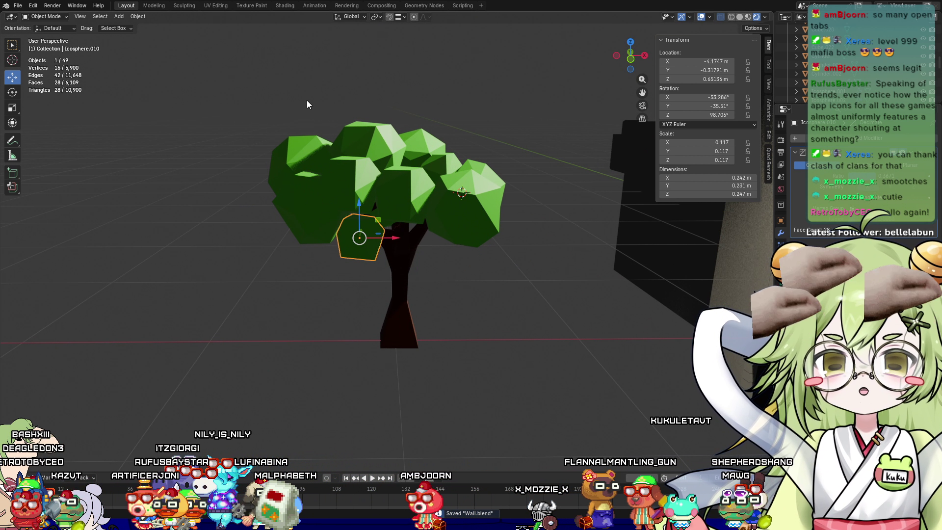
pyautogui.moveTo(225, 93)
pyautogui.mouseDown()
pyautogui.moveTo(485, 405)
pyautogui.moveTo(548, 417)
pyautogui.mouseUp()
pyautogui.moveTo(529, 172)
pyautogui.mouseDown(button='middle')
pyautogui.moveTo(503, 252)
pyautogui.moveTo(275, 94)
pyautogui.mouseUp(button='middle')
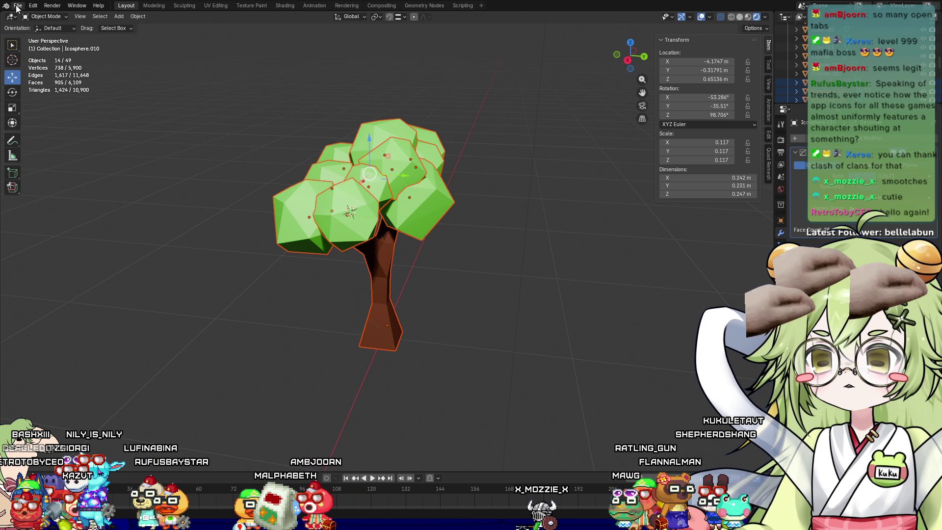
pyautogui.click(18, 5)
# Look over the File > Export format list, then orbit around the finished tree
pyautogui.moveTo(72, 141)
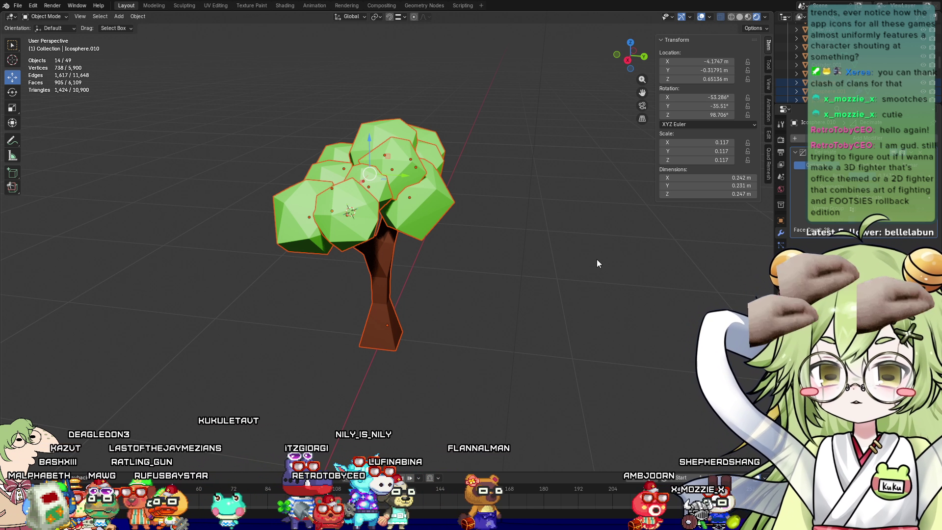
pyautogui.scroll(2, 638, 241)
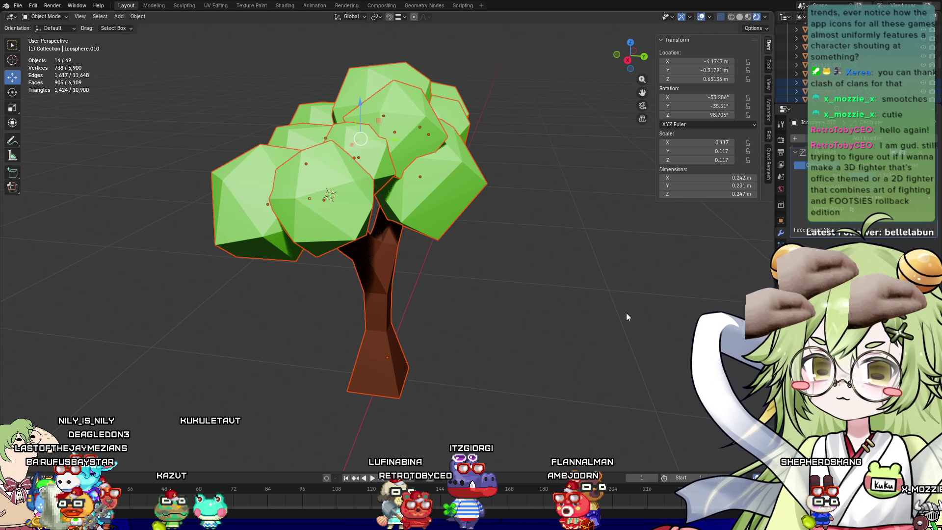
pyautogui.click(536, 305)
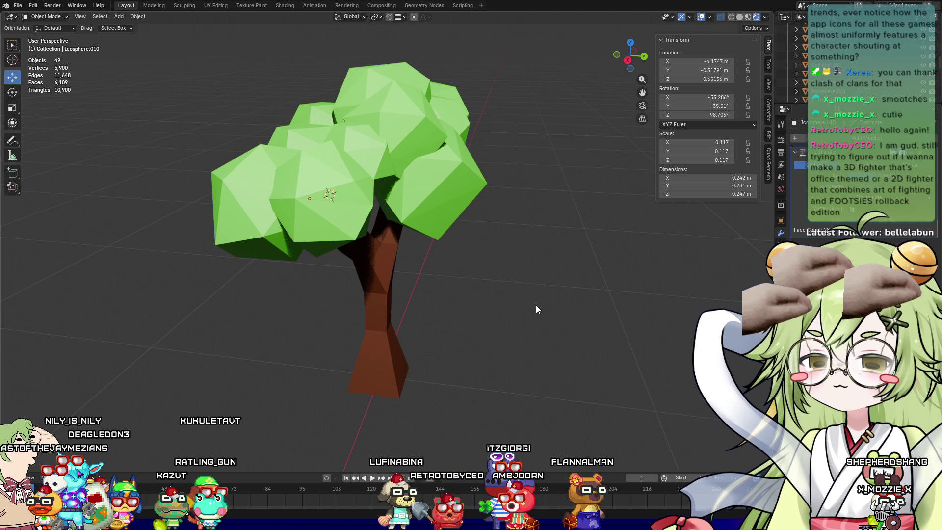
pyautogui.moveTo(536, 304)
pyautogui.mouseDown(button='middle')
pyautogui.moveTo(521, 271)
pyautogui.moveTo(425, 278)
pyautogui.moveTo(428, 324)
pyautogui.moveTo(305, 320)
pyautogui.moveTo(396, 312)
pyautogui.mouseUp(button='middle')
pyautogui.moveTo(437, 353)
pyautogui.mouseDown(button='middle')
pyautogui.moveTo(376, 320)
pyautogui.moveTo(385, 308)
pyautogui.moveTo(356, 347)
pyautogui.mouseUp(button='middle')
pyautogui.scroll(-6, 356, 346)
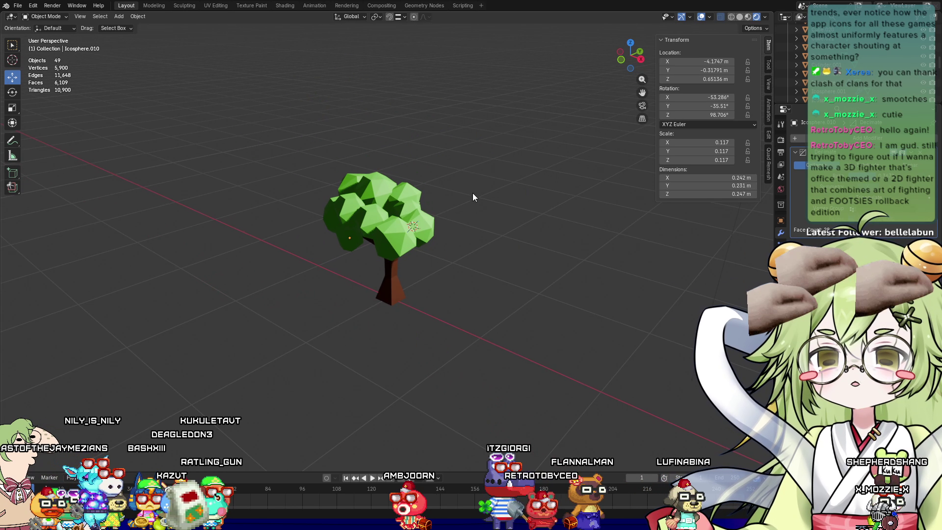
# Exit local view so the tree appears in the full castle courtyard
pyautogui.moveTo(491, 133); pyautogui.dragTo(342, 281)
pyautogui.click(250, 186)
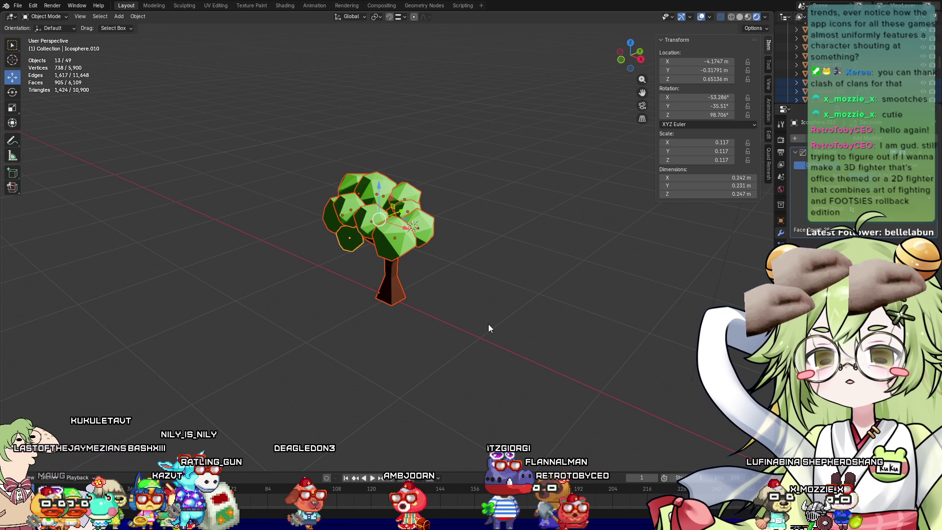
pyautogui.press('KP_Divide')
pyautogui.moveTo(305, 290)
pyautogui.mouseDown(button='middle')
pyautogui.moveTo(239, 284)
pyautogui.moveTo(257, 325)
pyautogui.moveTo(284, 323)
pyautogui.mouseUp(button='middle')
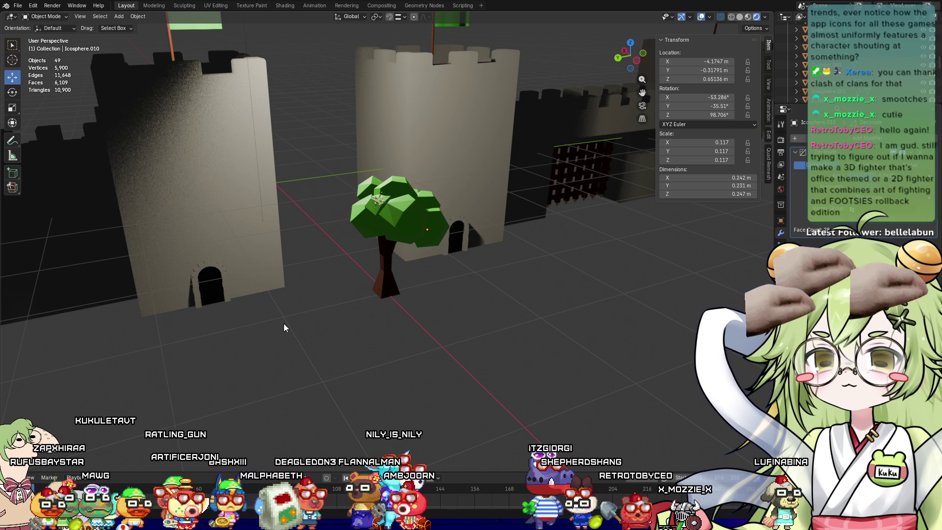
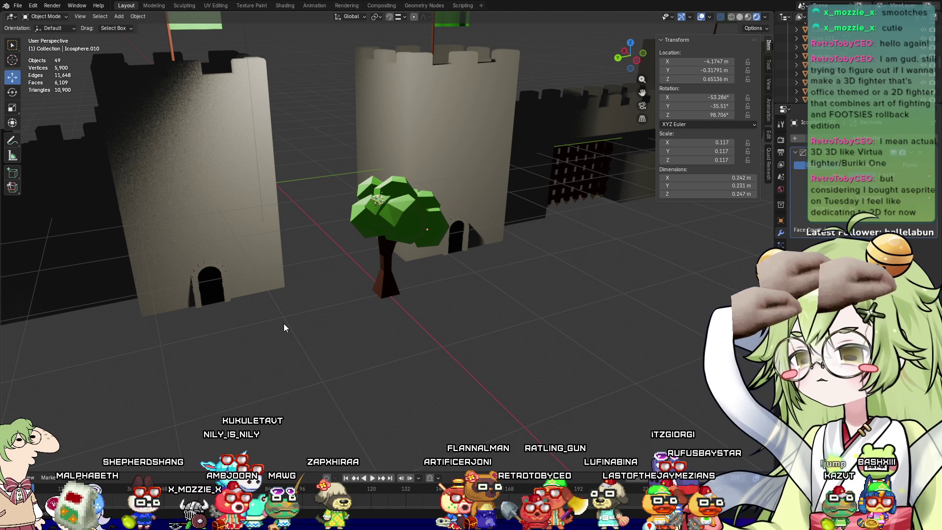
# In Godot's Main castle scene, add a MeshInstance3D child node under Node3D
pyautogui.hotkey('alt', 'Tab')
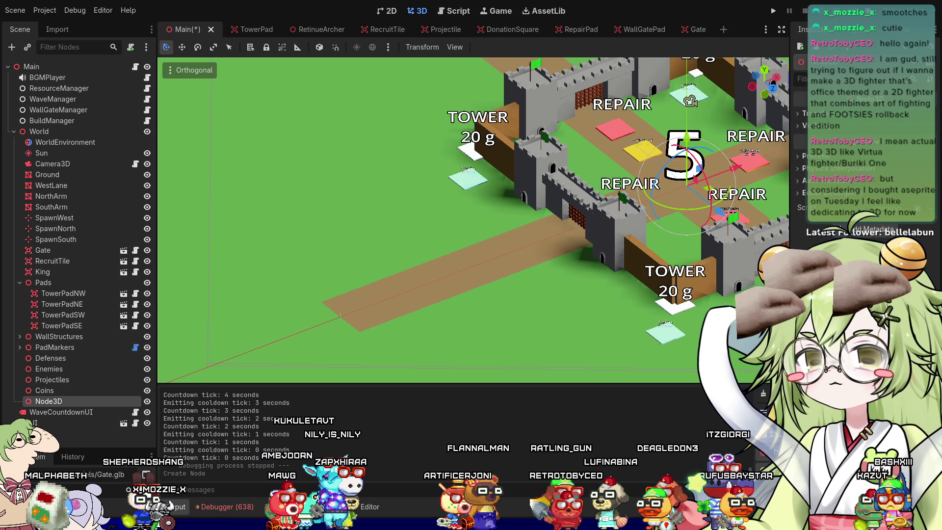
pyautogui.moveTo(388, 186)
pyautogui.mouseDown(button='middle')
pyautogui.moveTo(358, 290)
pyautogui.moveTo(387, 181)
pyautogui.moveTo(366, 280)
pyautogui.moveTo(448, 189)
pyautogui.moveTo(305, 280)
pyautogui.mouseUp(button='middle')
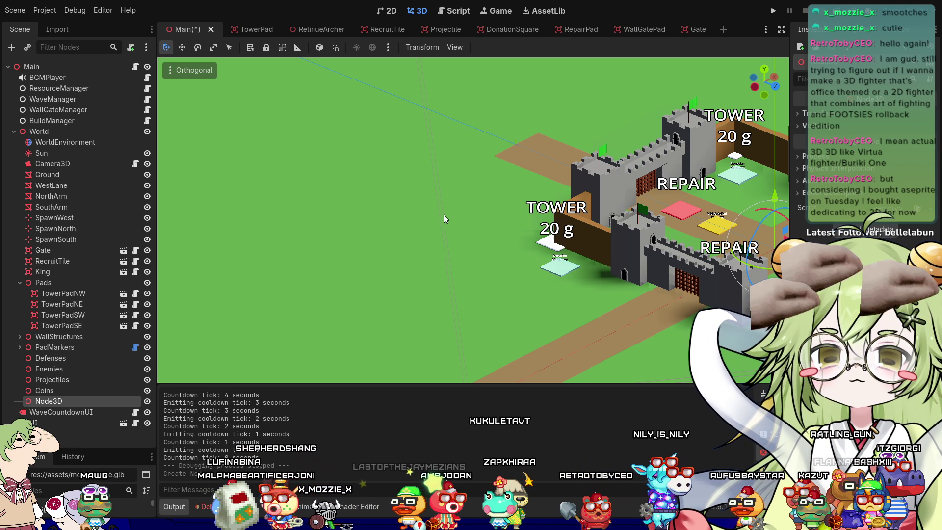
pyautogui.hotkey('ctrl', 'a')
pyautogui.press('Return')
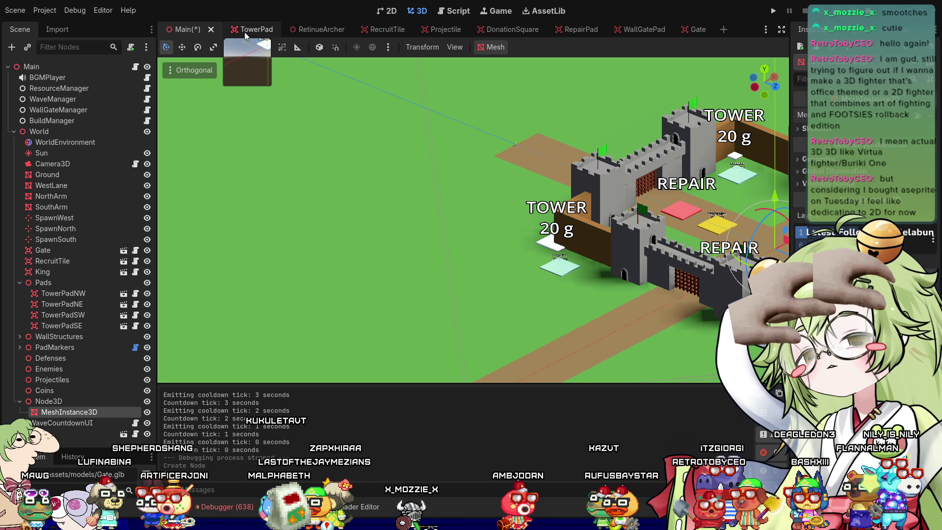
pyautogui.click(244, 31)
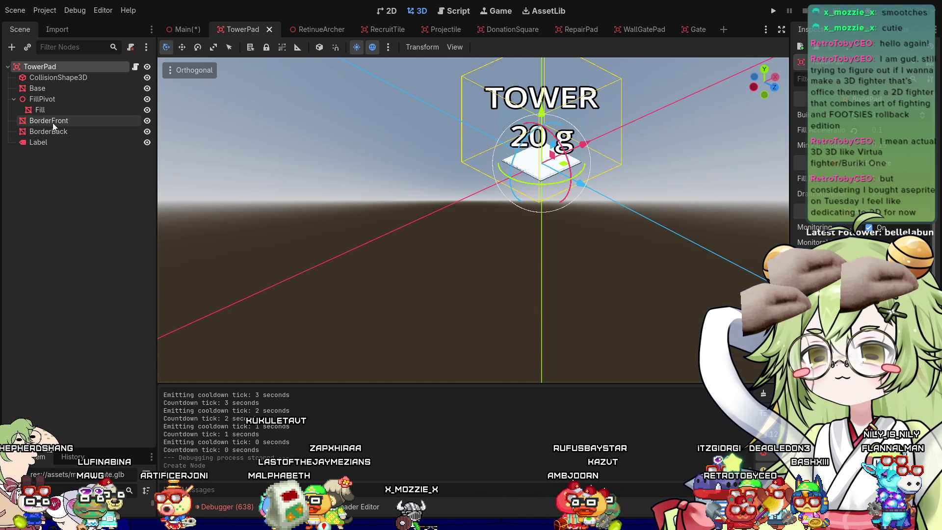
pyautogui.click(54, 89)
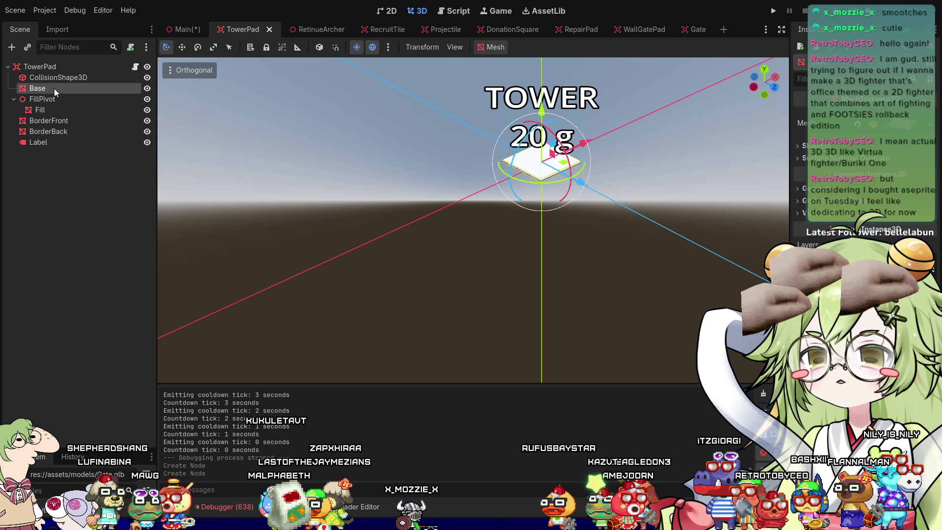
pyautogui.click(186, 30)
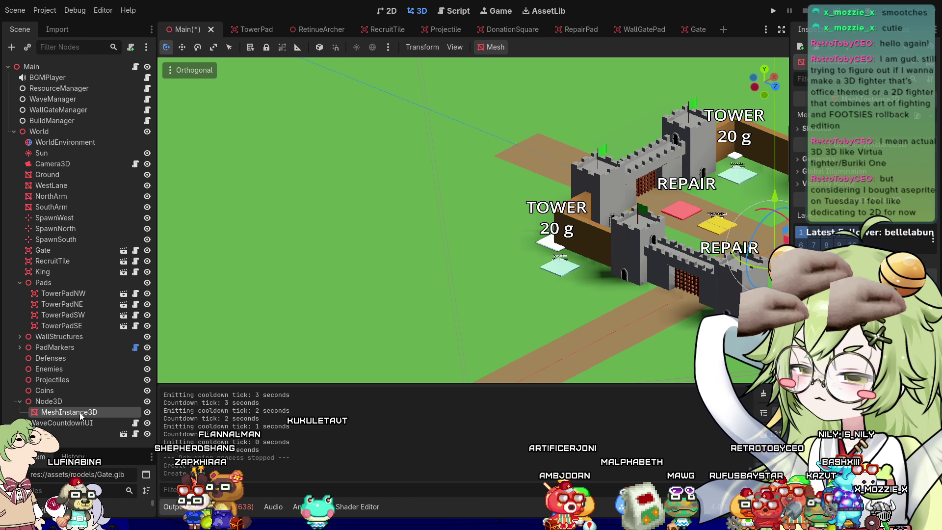
# Save the Main scene in Godot and return to Blender's castle-and-tree scene
pyautogui.moveTo(515, 273)
pyautogui.mouseDown(button='middle')
pyautogui.moveTo(460, 246)
pyautogui.moveTo(384, 257)
pyautogui.moveTo(373, 249)
pyautogui.moveTo(388, 219)
pyautogui.moveTo(506, 213)
pyautogui.moveTo(375, 213)
pyautogui.moveTo(436, 238)
pyautogui.moveTo(428, 190)
pyautogui.moveTo(524, 198)
pyautogui.mouseUp(button='middle')
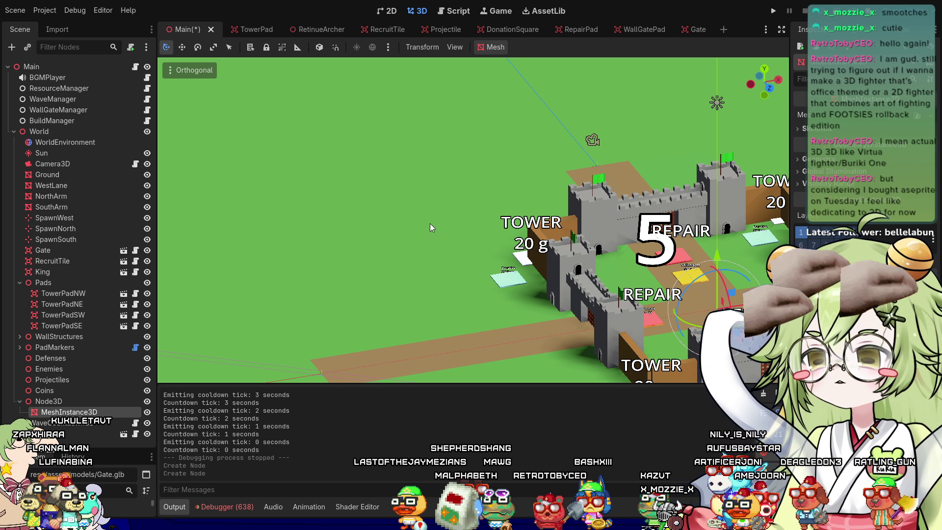
pyautogui.hotkey('ctrl', 's')
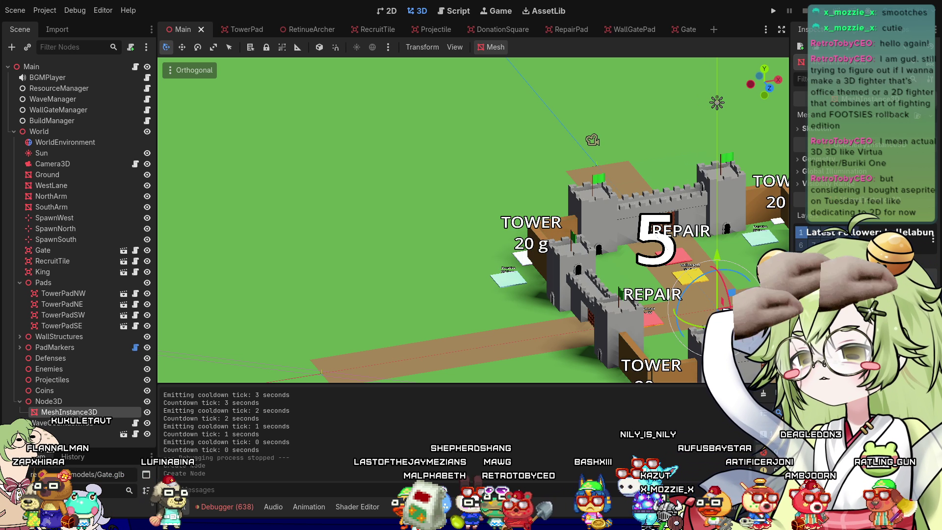
pyautogui.hotkey('alt', 'Tab')
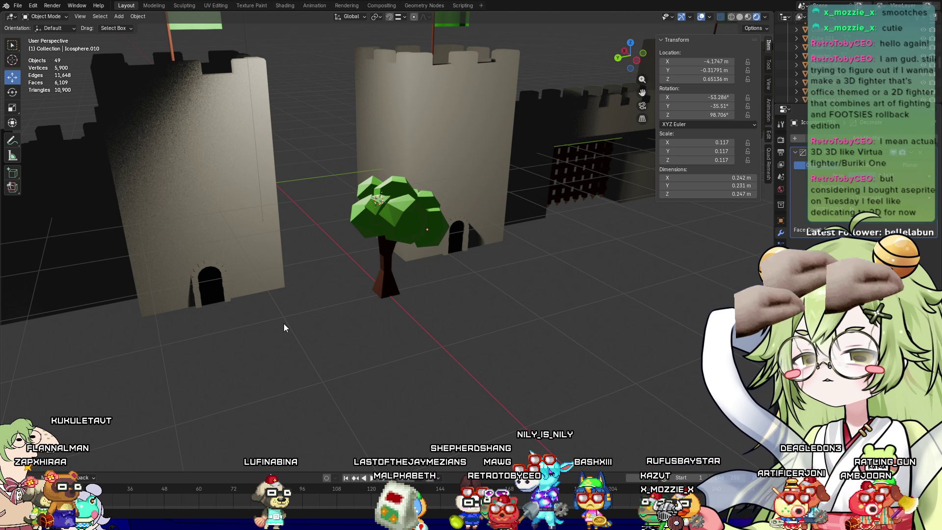
# Orbit the Blender viewport closer to the low-poly tree
pyautogui.moveTo(284, 328)
pyautogui.mouseDown(button='middle')
pyautogui.moveTo(522, 330)
pyautogui.moveTo(501, 359)
pyautogui.moveTo(384, 308)
pyautogui.moveTo(287, 290)
pyautogui.moveTo(363, 324)
pyautogui.moveTo(395, 317)
pyautogui.moveTo(317, 362)
pyautogui.mouseUp(button='middle')
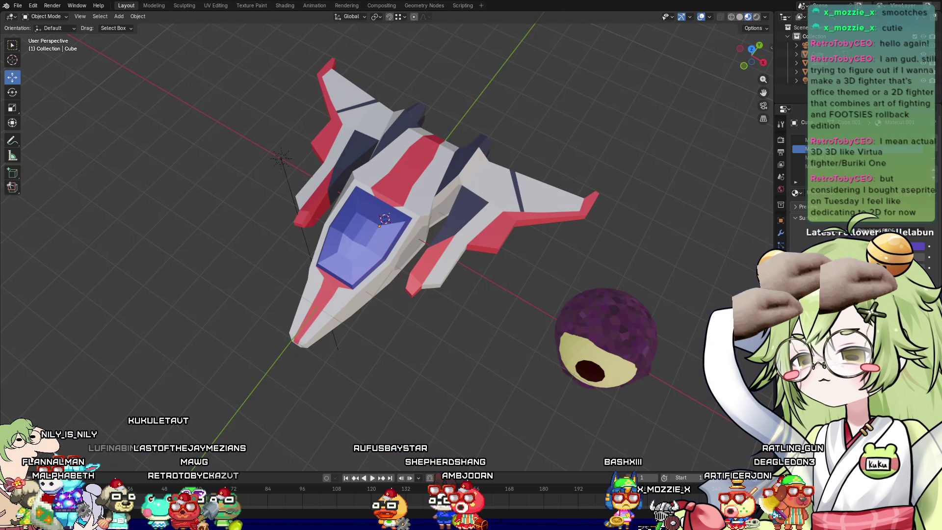
# View the starfighter from directly above in Top Orthographic
pyautogui.moveTo(432, 392)
pyautogui.mouseDown(button='middle')
pyautogui.moveTo(440, 352)
pyautogui.moveTo(530, 336)
pyautogui.moveTo(491, 362)
pyautogui.moveTo(383, 320)
pyautogui.moveTo(412, 373)
pyautogui.mouseUp(button='middle')
pyautogui.press('KP_7')
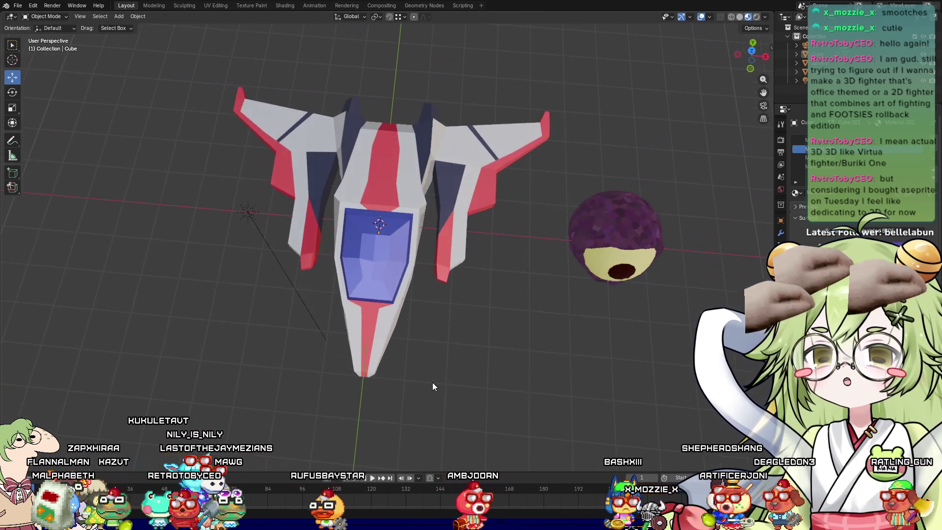
pyautogui.press('KP_5')
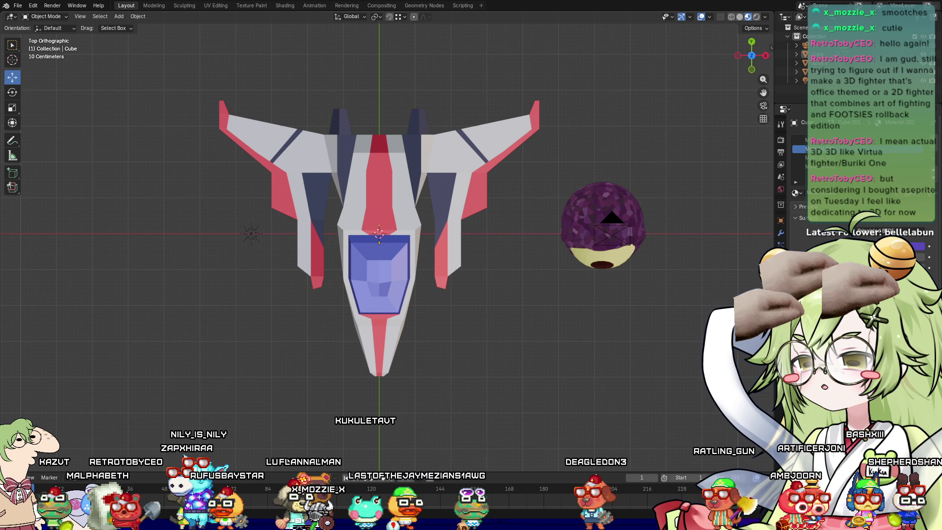
# Render an image of the scene, close it, and box-select the ship model
pyautogui.press('F12')
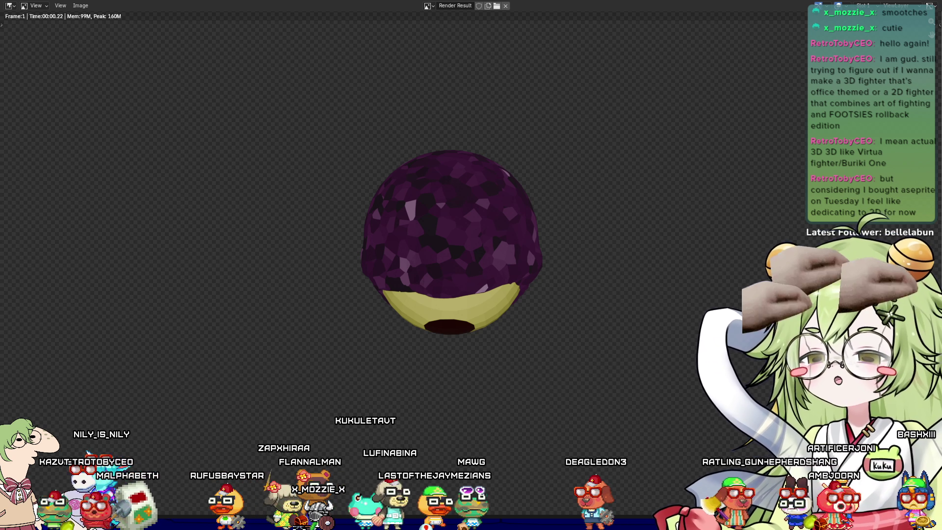
pyautogui.press('Escape')
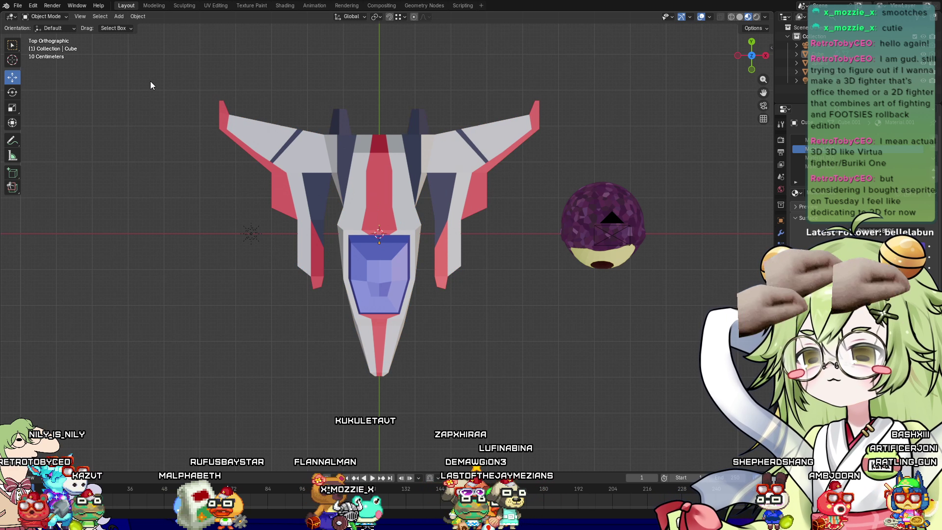
pyautogui.moveTo(150, 81); pyautogui.dragTo(515, 365)
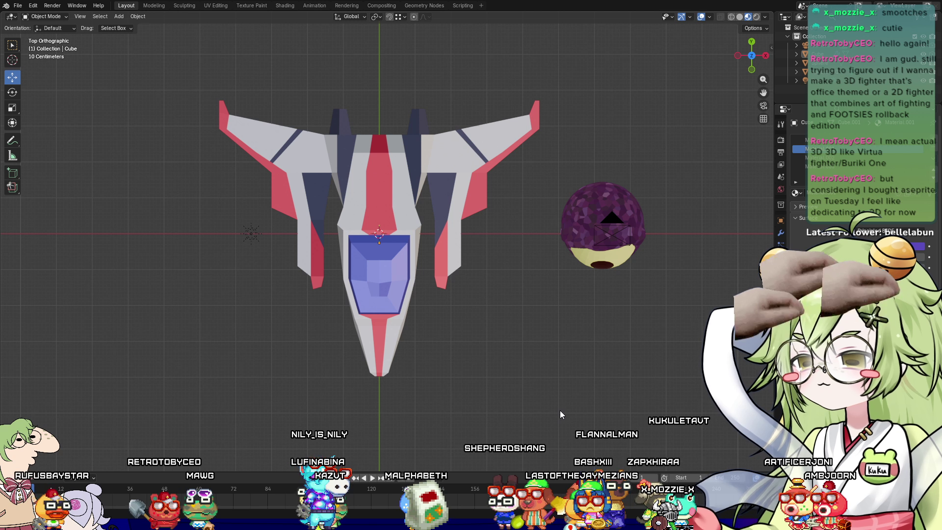
# Zoom and pan Godot's 2D canvas to inspect the pixel-art player ship, then return to Blender
pyautogui.hotkey('alt', 'Tab')
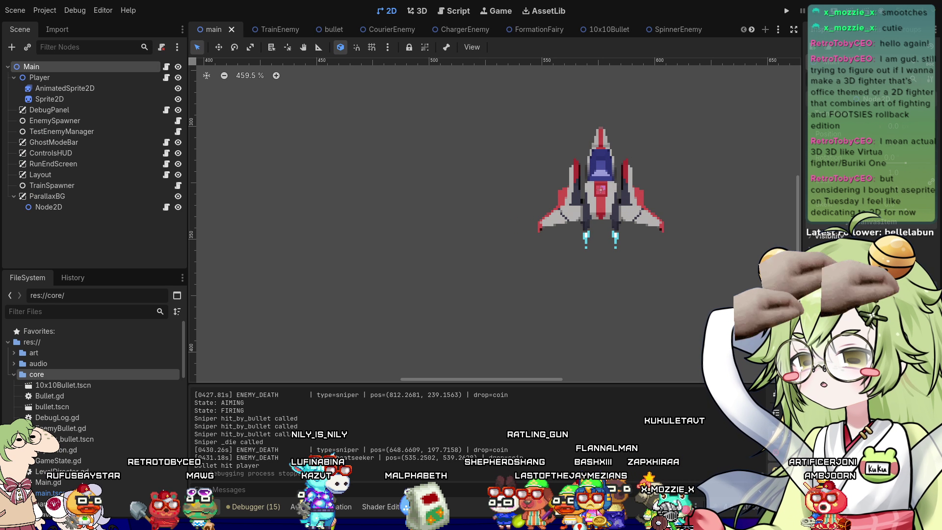
pyautogui.hotkey('alt', 'Tab')
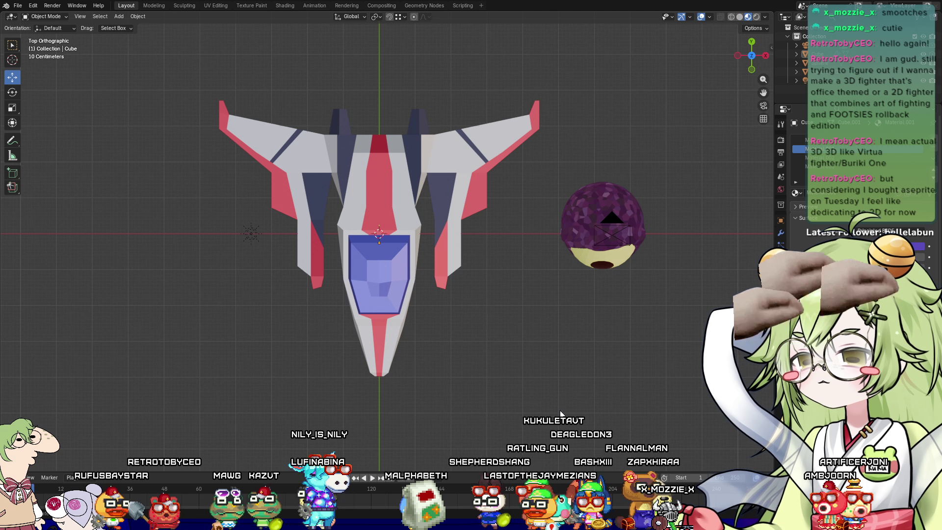
pyautogui.hotkey('alt', 'Tab')
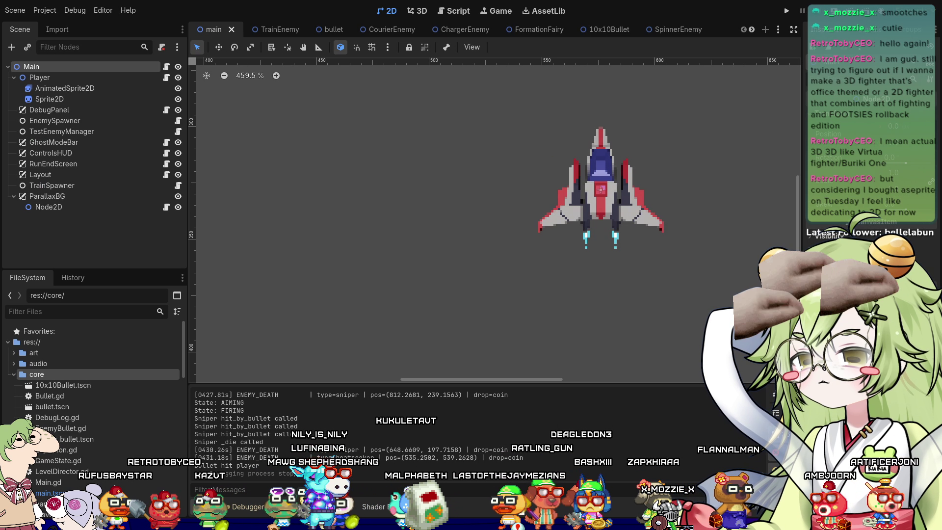
pyautogui.scroll(2, 364, 296)
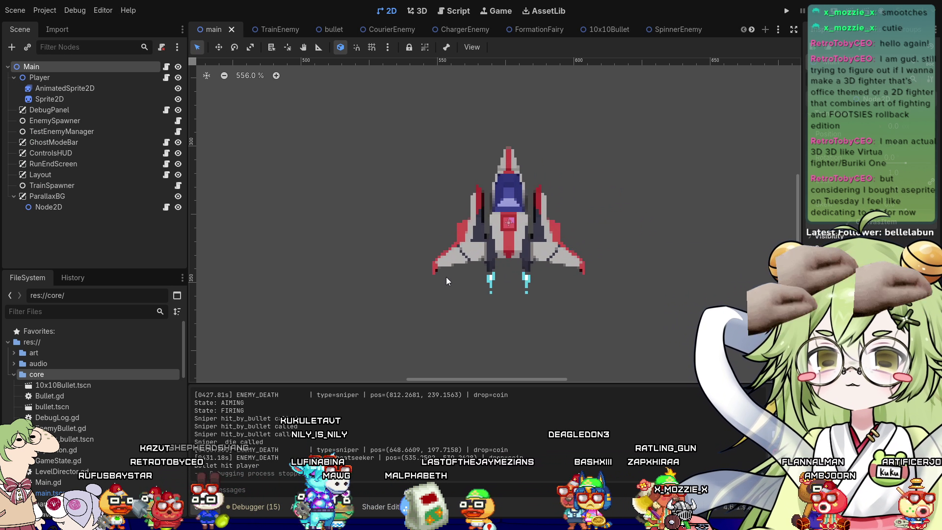
pyautogui.scroll(5, 520, 296)
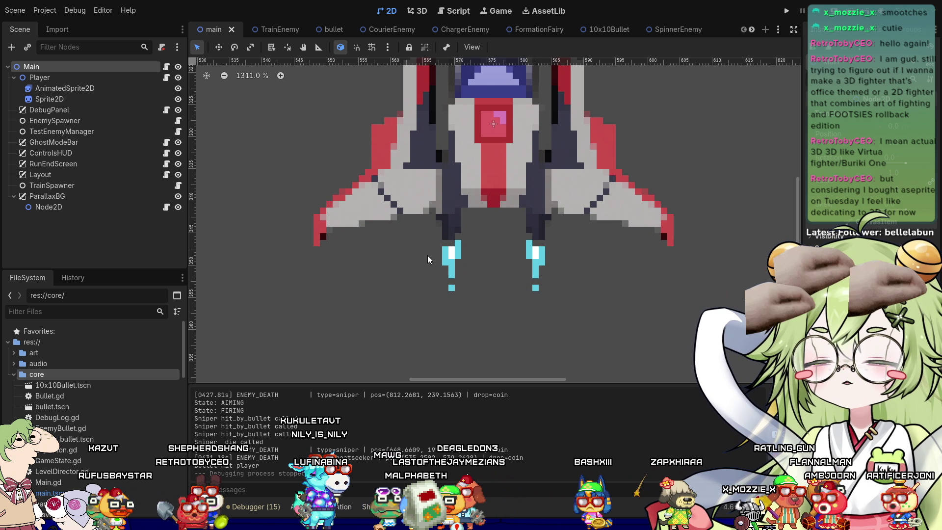
pyautogui.scroll(-4, 498, 270)
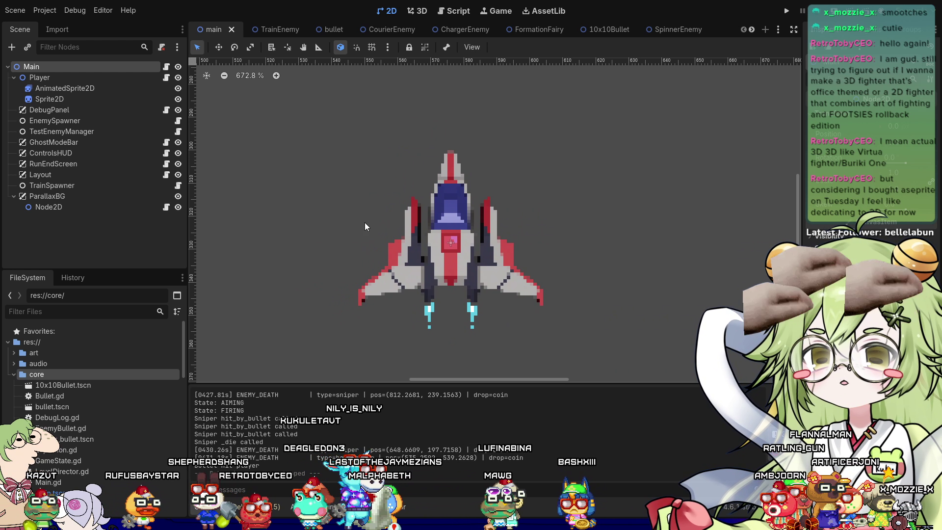
pyautogui.scroll(4, 501, 281)
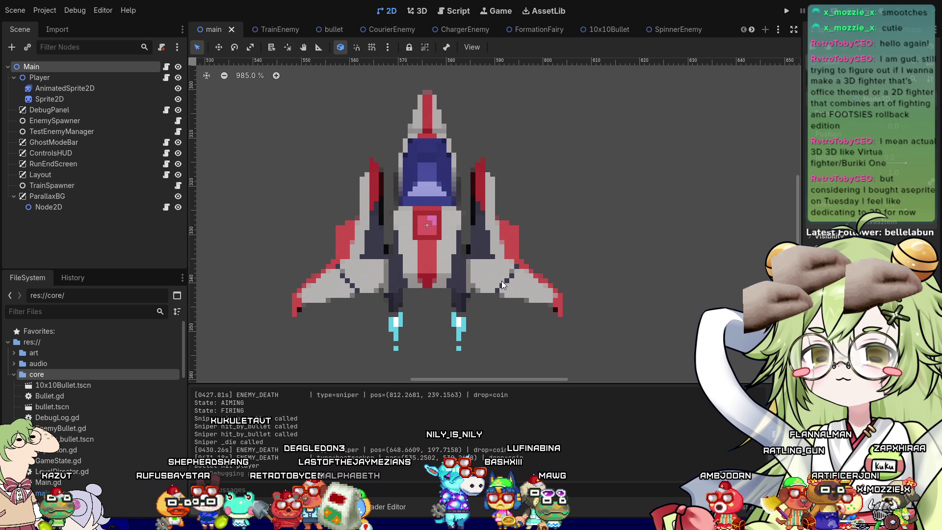
pyautogui.scroll(-2, 396, 261)
pyautogui.moveTo(328, 318); pyautogui.dragTo(357, 331, button='middle')
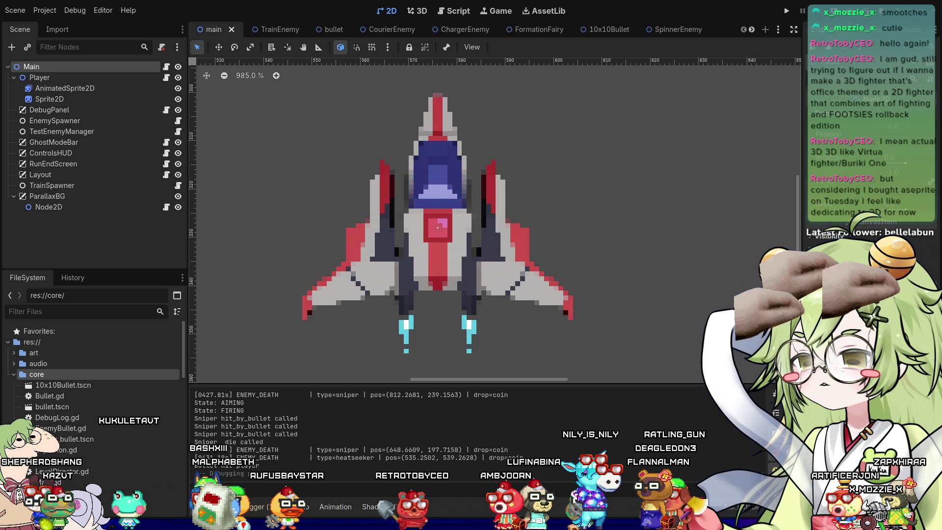
pyautogui.hotkey('alt', 'Tab')
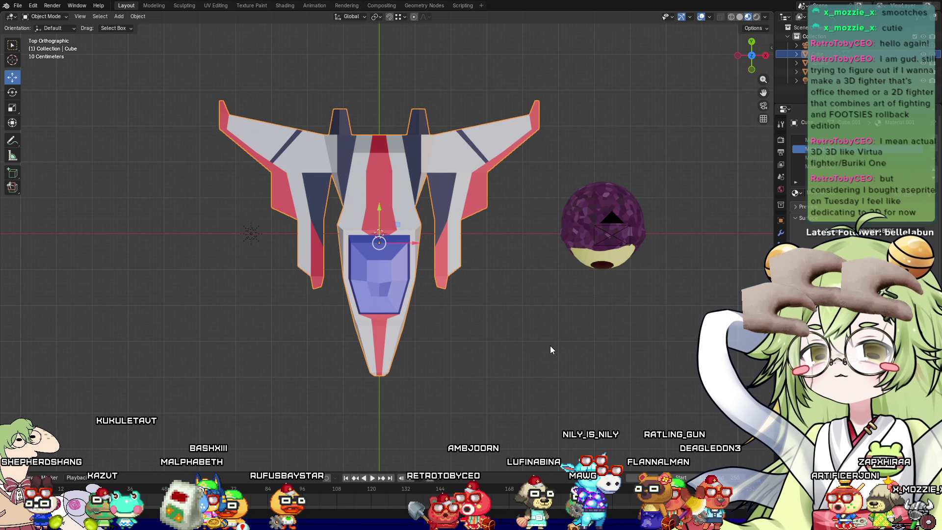
# Try rotating the ship on X, Z and Y from top view, then cancel to keep its orientation
pyautogui.moveTo(549, 345)
pyautogui.mouseDown(button='middle')
pyautogui.moveTo(520, 246)
pyautogui.moveTo(530, 253)
pyautogui.mouseUp(button='middle')
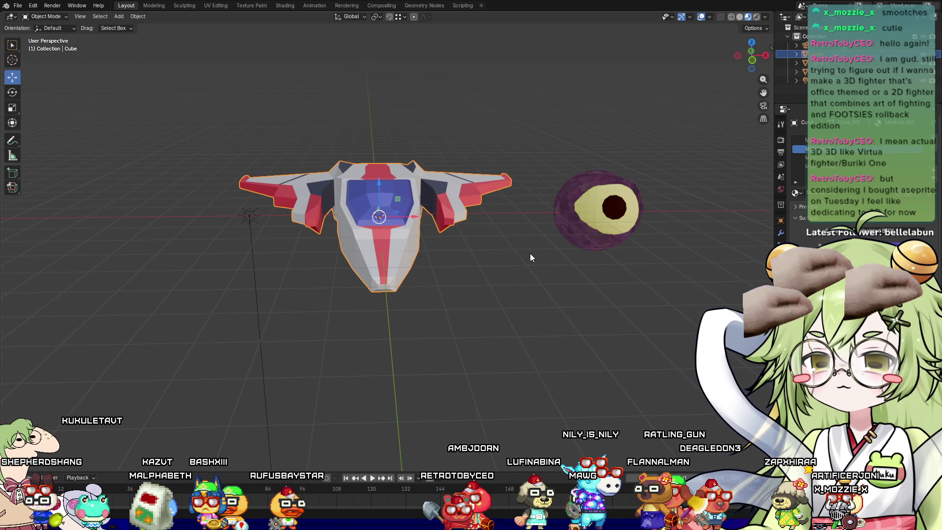
pyautogui.press('KP_7')
pyautogui.press('r')
pyautogui.press('x')
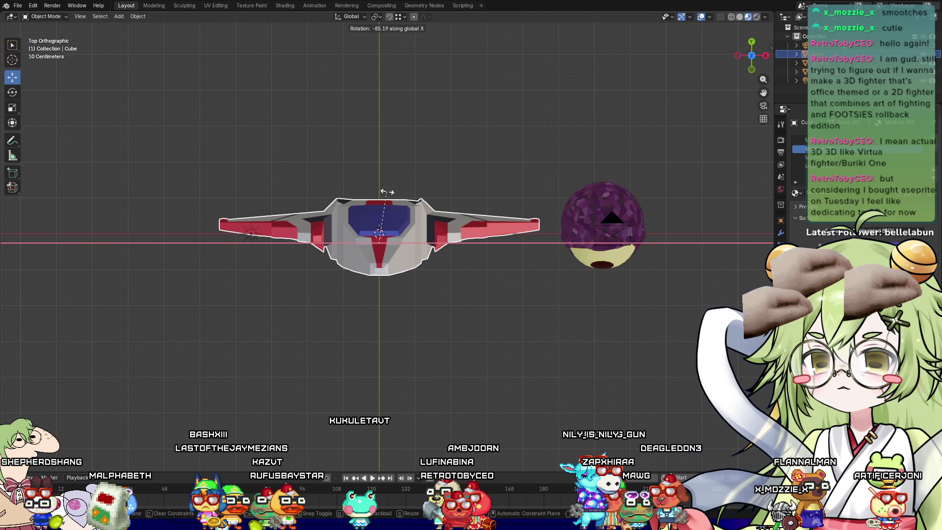
pyautogui.press('z')
pyautogui.press('y')
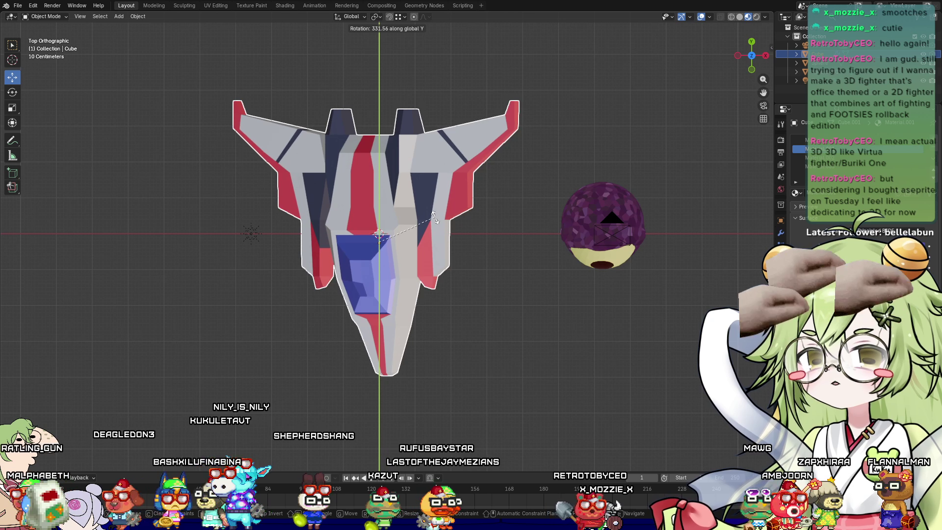
pyautogui.rightClick(460, 237)
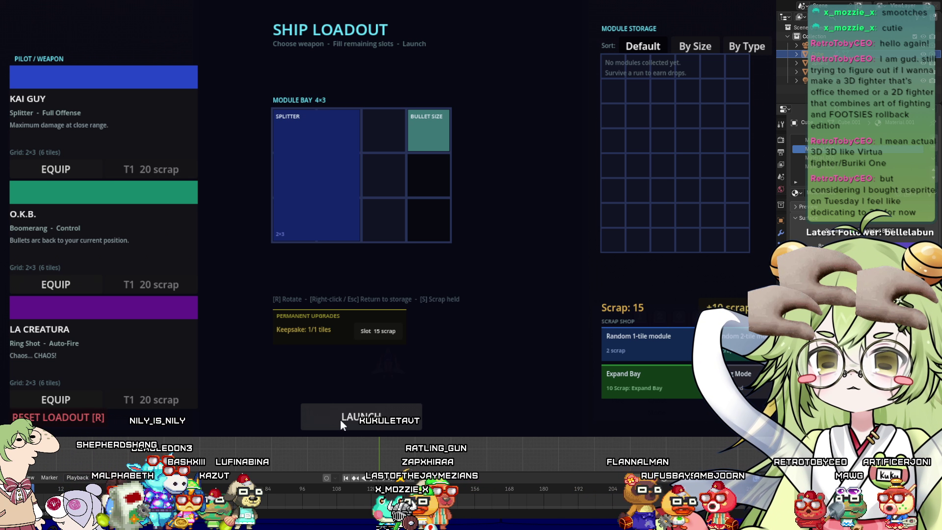
# Launch a run and fly up to collect the SHLD shield module
pyautogui.click(341, 421)
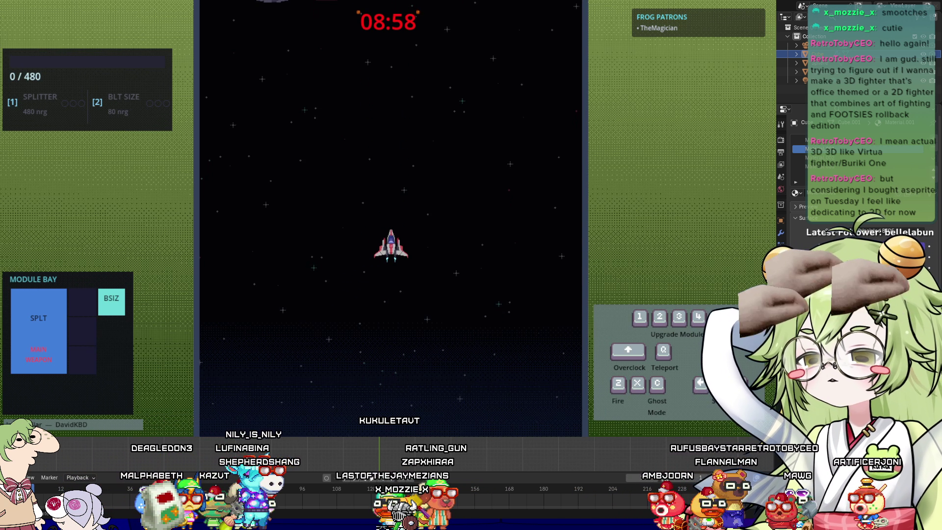
pyautogui.press('Right')
pyautogui.press('Up')
pyautogui.press('Left')
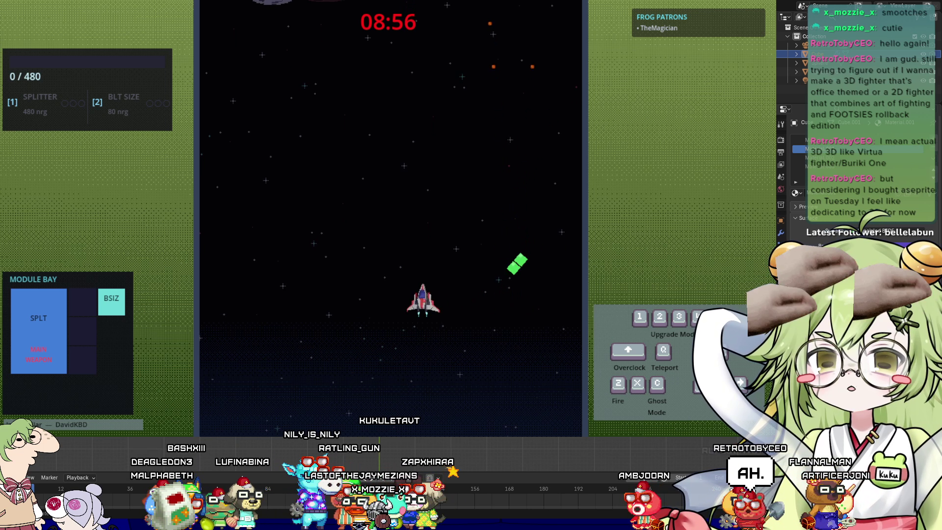
pyautogui.press('Right')
pyautogui.press('Right')
pyautogui.press('Up')
pyautogui.press('Right')
pyautogui.press('Down')
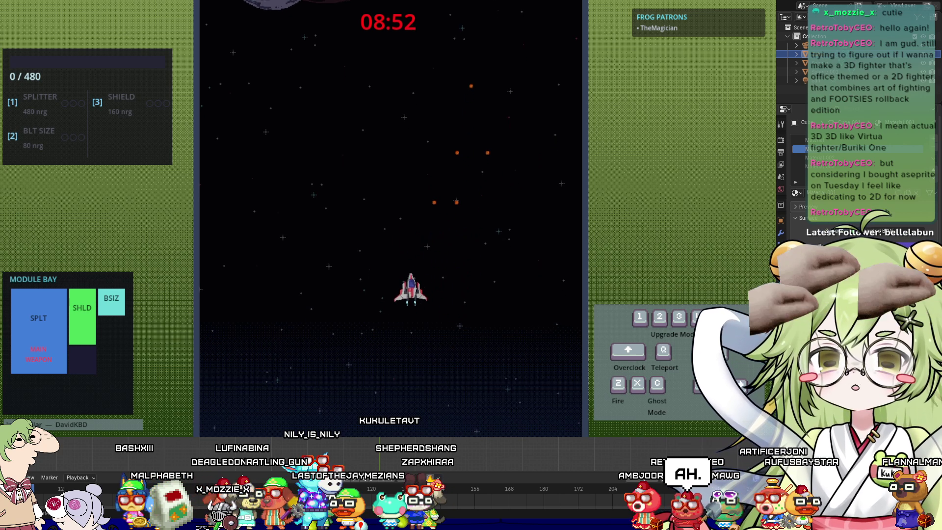
# Weave across the play field collecting energy and dodging enemy shots
pyautogui.press('Left')
pyautogui.press('Left')
pyautogui.press('Down')
pyautogui.press('Up')
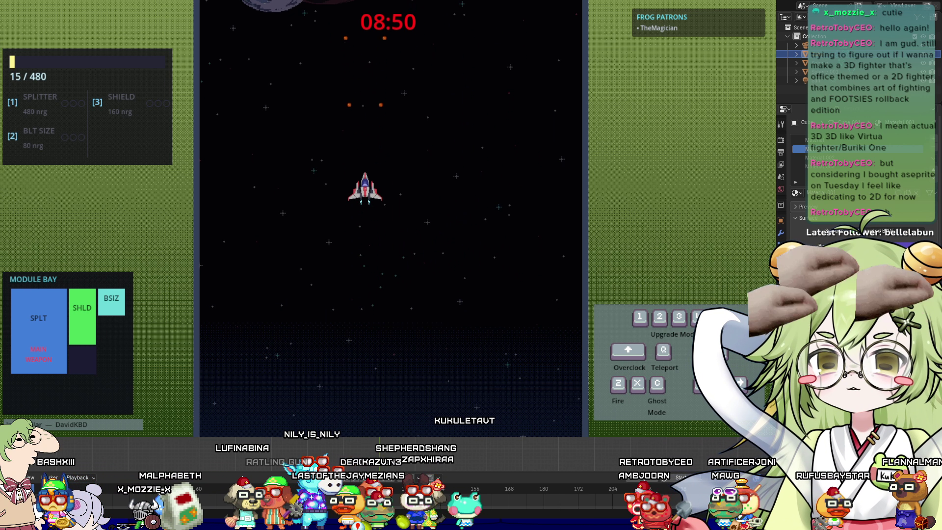
pyautogui.press('Left')
pyautogui.press('Down')
pyautogui.press('Left')
pyautogui.press('Down')
pyautogui.press('Up')
pyautogui.press('Right')
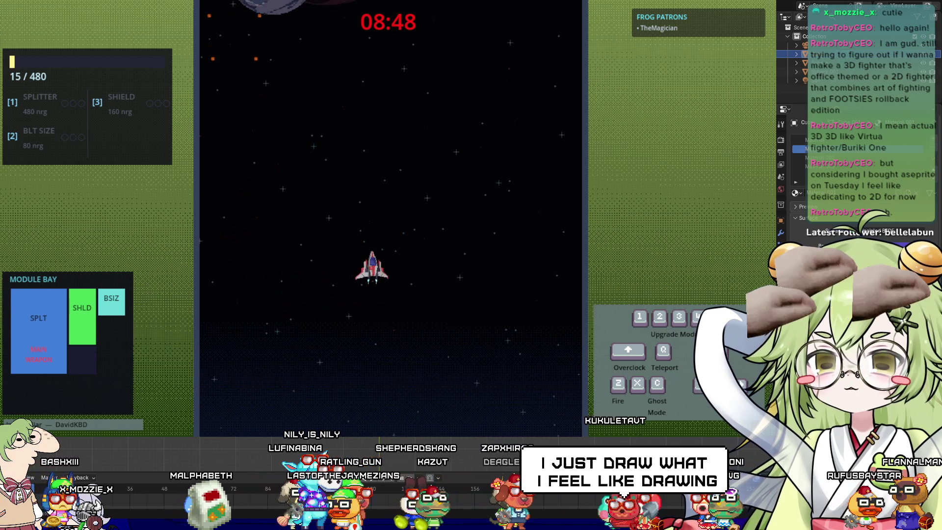
pyautogui.press('Left')
pyautogui.press('Left')
pyautogui.press('Down')
pyautogui.press('Down')
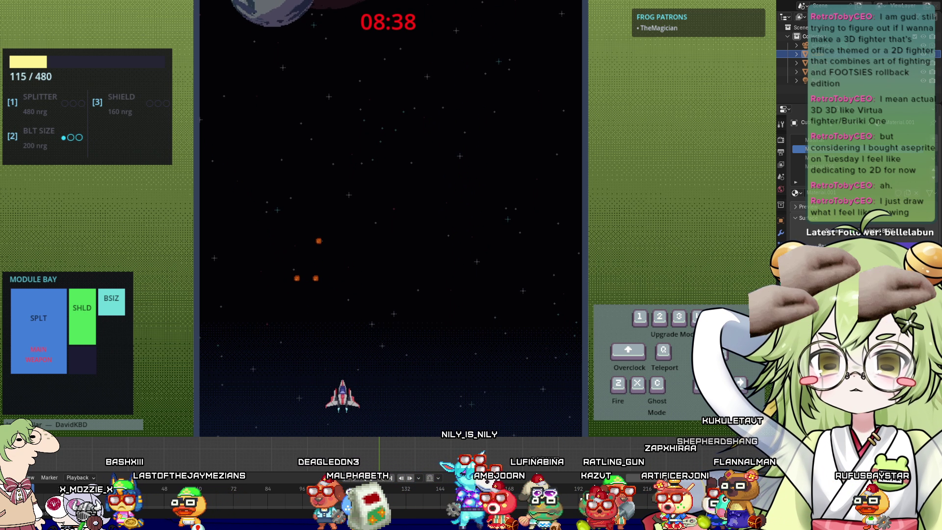
# Keep dodging until the run ends on the Game Over screen
pyautogui.press('Up')
pyautogui.press('Right')
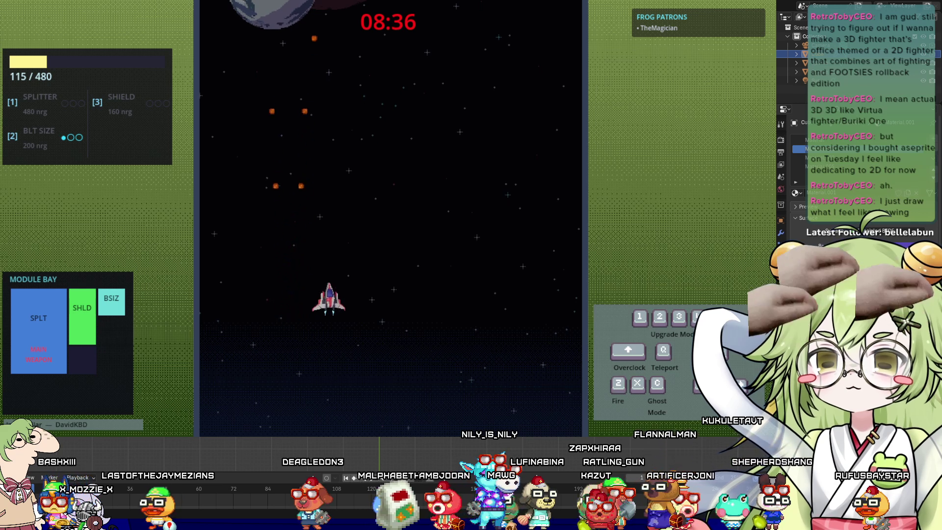
pyautogui.press('Left')
pyautogui.press('Right')
pyautogui.press('Down')
pyautogui.press('Down')
pyautogui.press('Left')
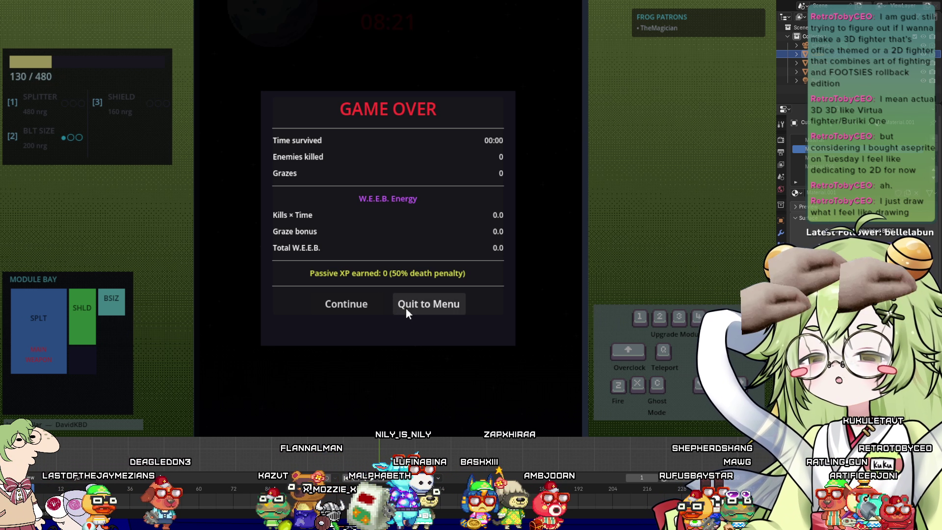
# Back at the loadout, equip the O.K.B. Boomerang and place GHOST MODE in the bay
pyautogui.click(406, 307)
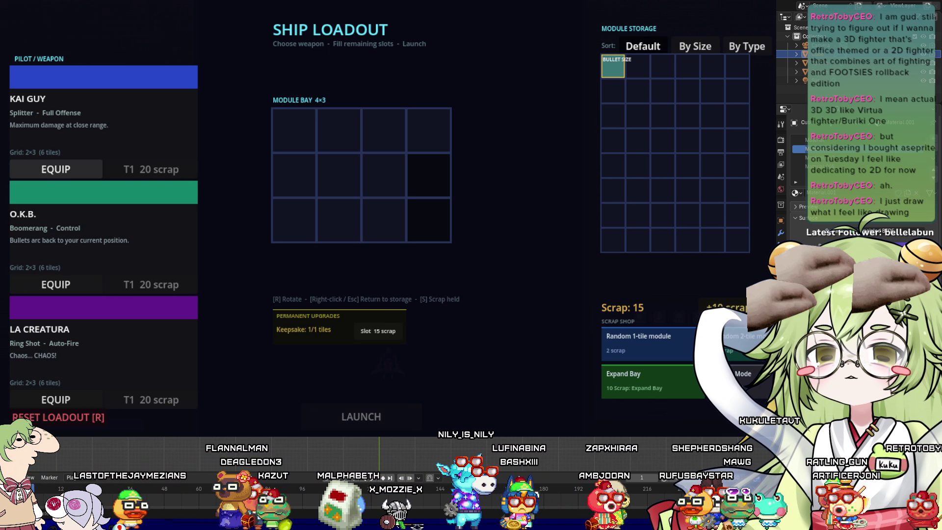
pyautogui.click(40, 286)
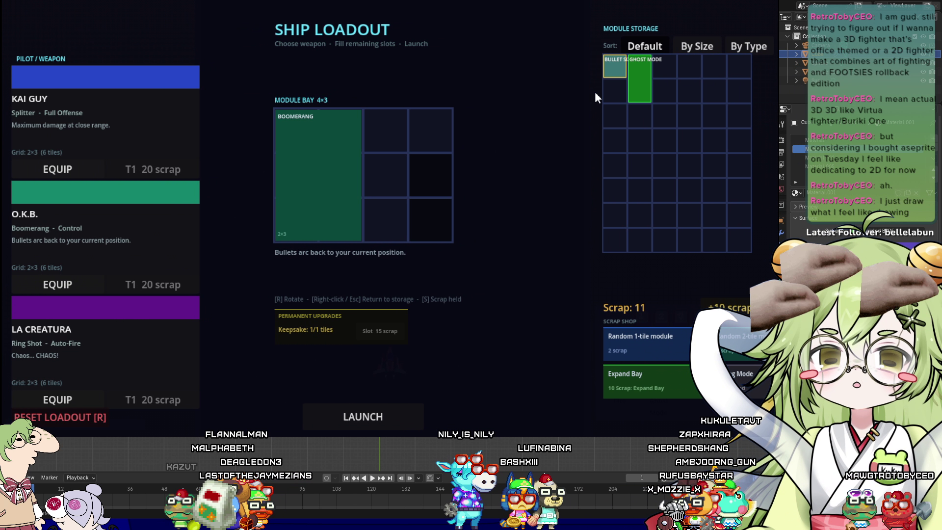
pyautogui.click(638, 81)
pyautogui.click(393, 137)
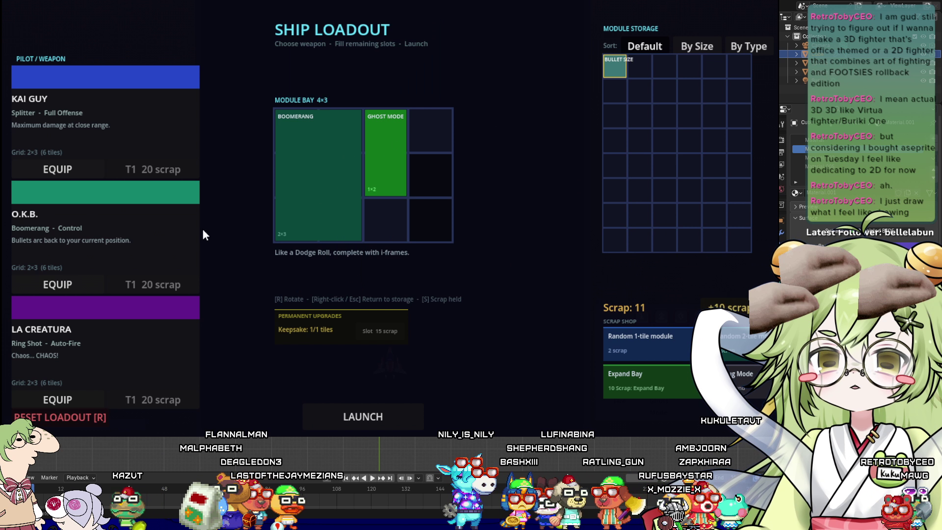
# Launch a new run and trash the incoming shield pickup for scrap
pyautogui.click(338, 412)
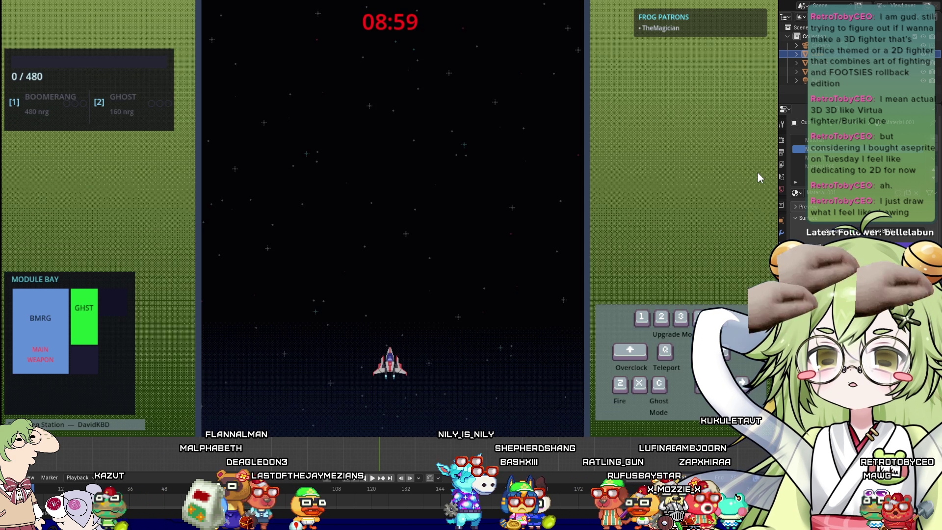
pyautogui.press('Up')
pyautogui.press('Left')
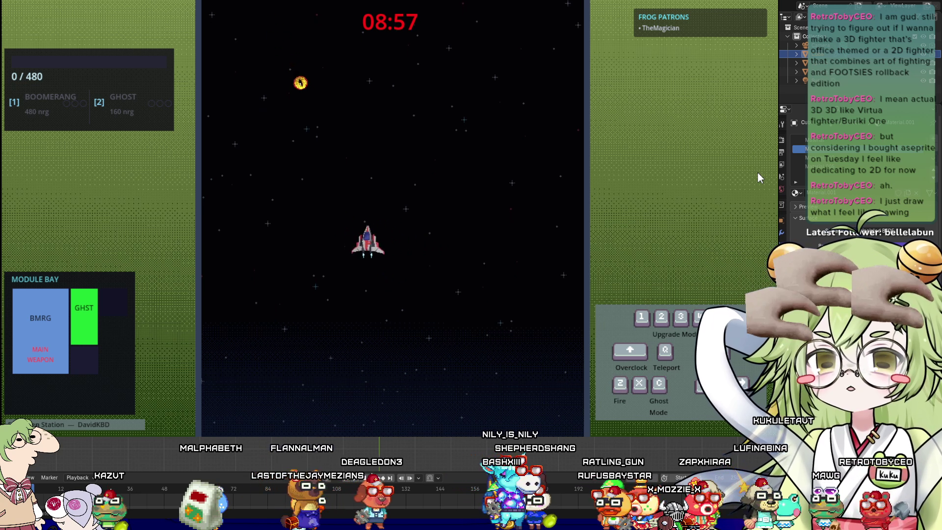
pyautogui.press('Down')
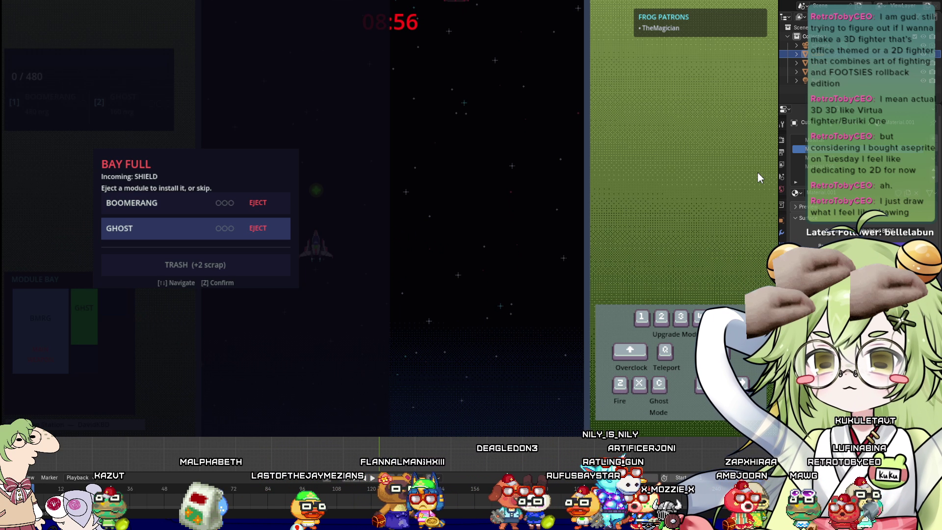
pyautogui.press('Down')
pyautogui.press('Return')
# Steer the ship around the field, lining up on enemies and firing upward
pyautogui.press('Right')
pyautogui.press('Down')
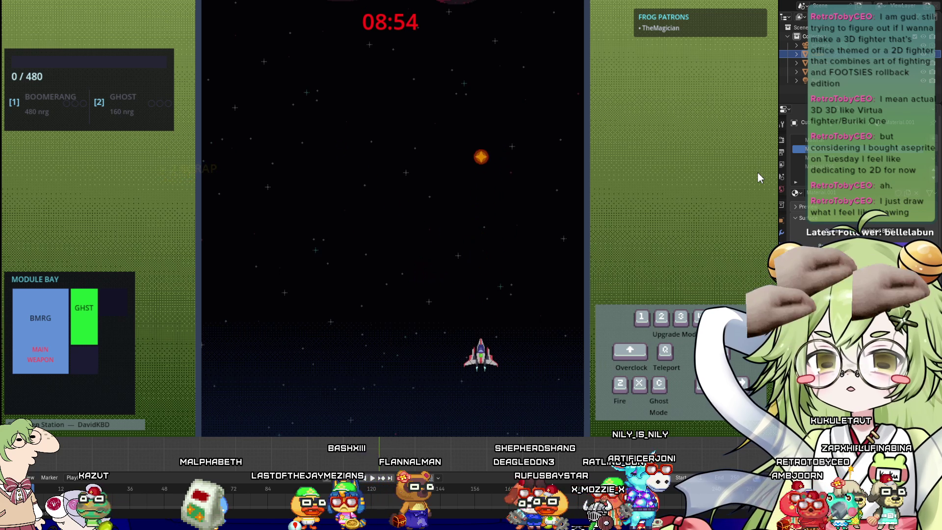
pyautogui.press('Up')
pyautogui.press('Left')
pyautogui.press('Down')
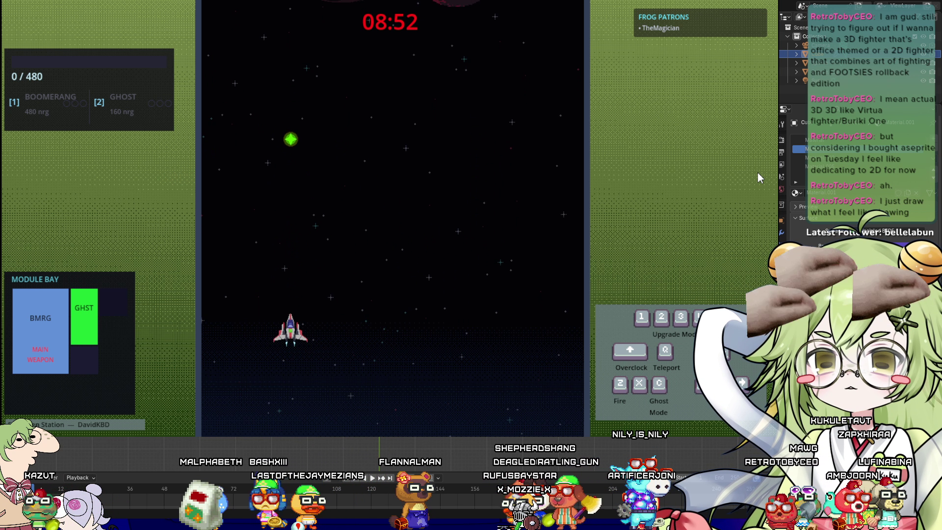
pyautogui.press('Left')
pyautogui.press('Up')
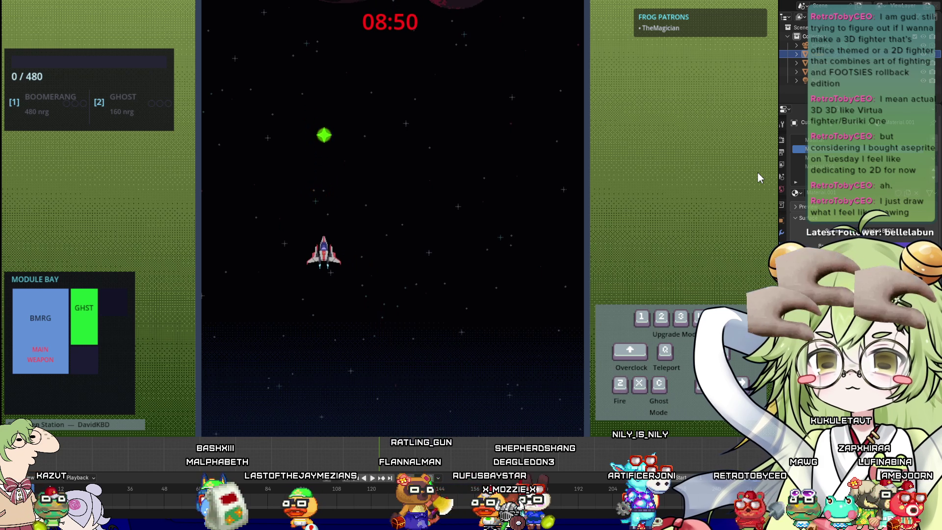
pyautogui.press('Right')
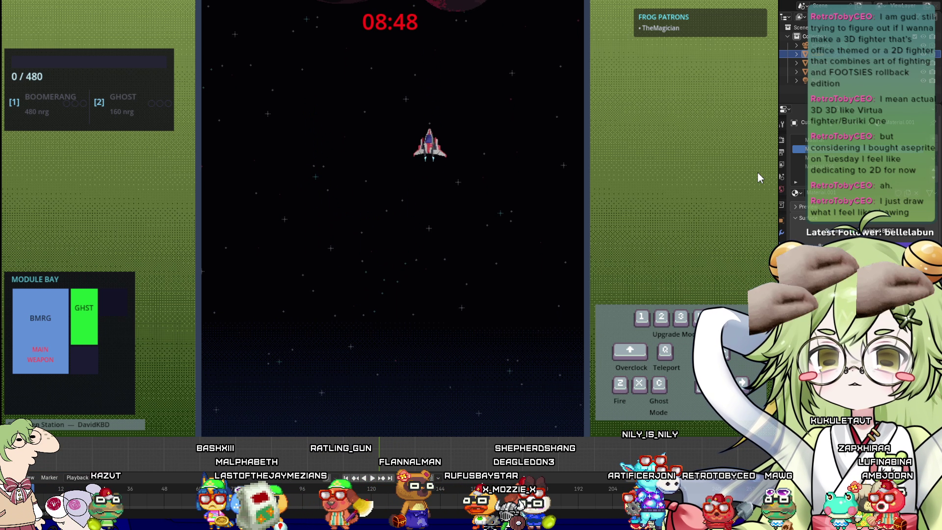
pyautogui.press('Left')
pyautogui.press('Down')
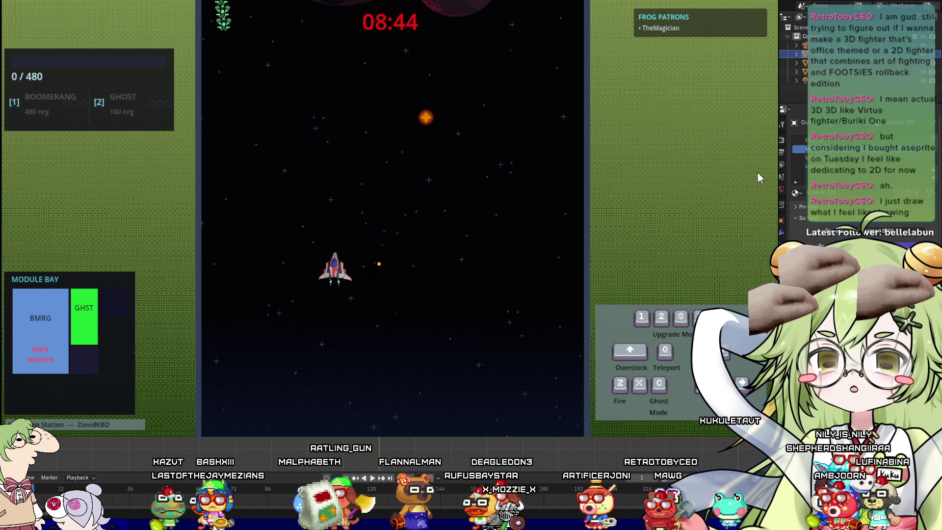
# Shoot down the green enemy column, collect energy, and trigger Ghost mode to dodge
pyautogui.press('Right')
pyautogui.press('Down')
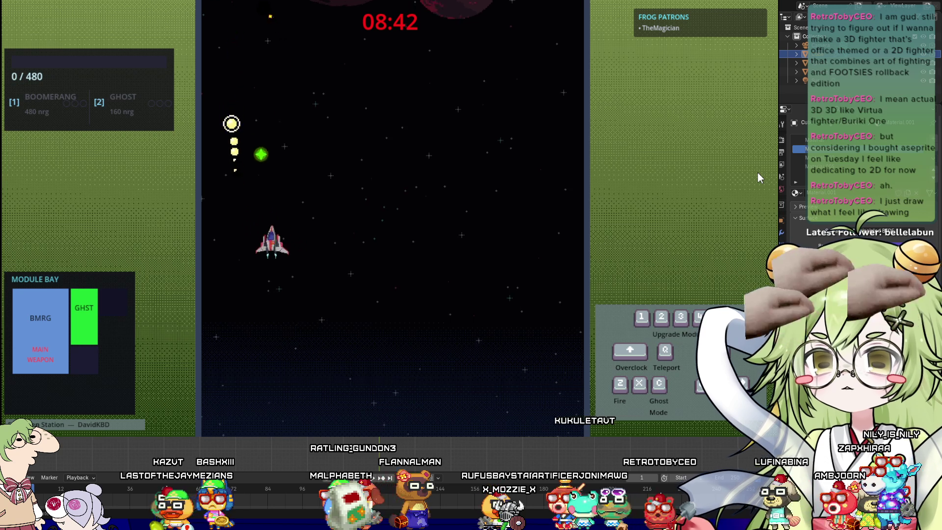
pyautogui.press('Right')
pyautogui.press('Right')
pyautogui.press('Down')
pyautogui.press('c')
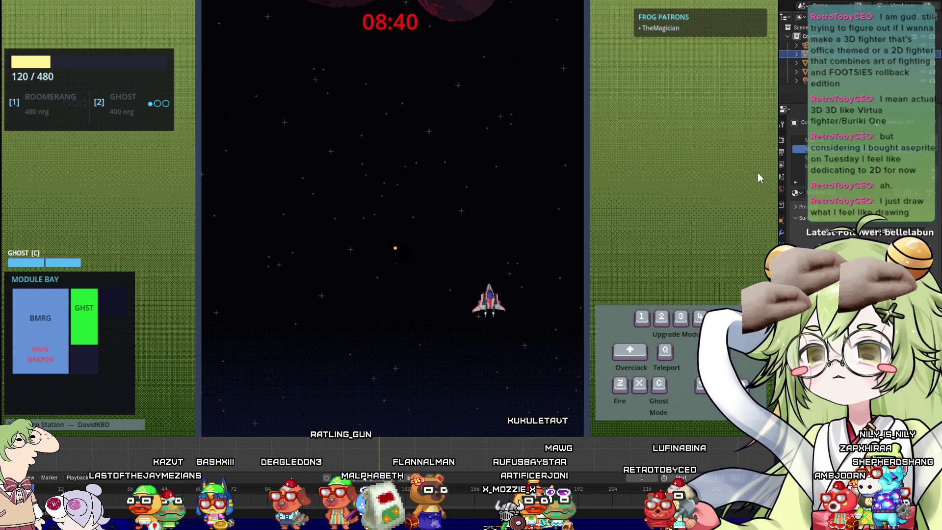
pyautogui.press('Left')
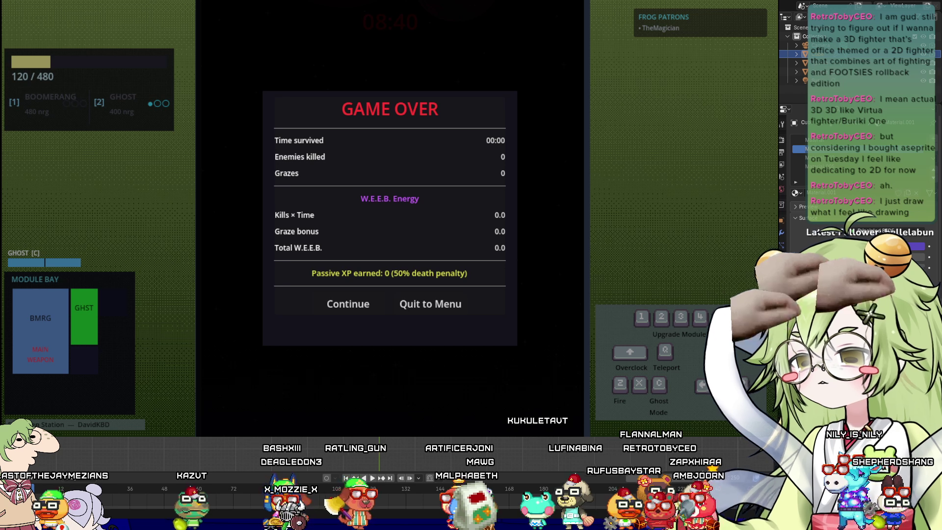
# Close the shmup game, then zoom and orbit Blender's viewport to view the ship from the side
pyautogui.press('Escape')
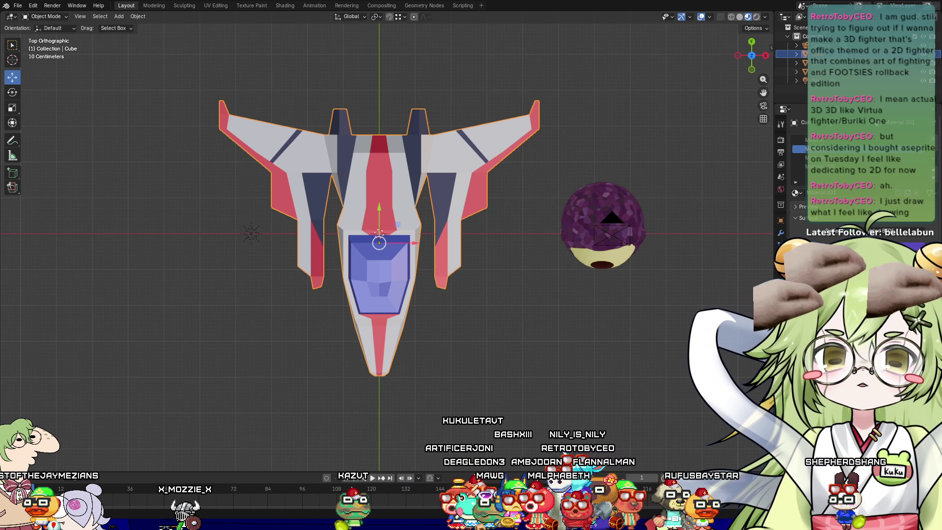
pyautogui.scroll(-3, 491, 339)
pyautogui.hscroll(-3, 376, 347)
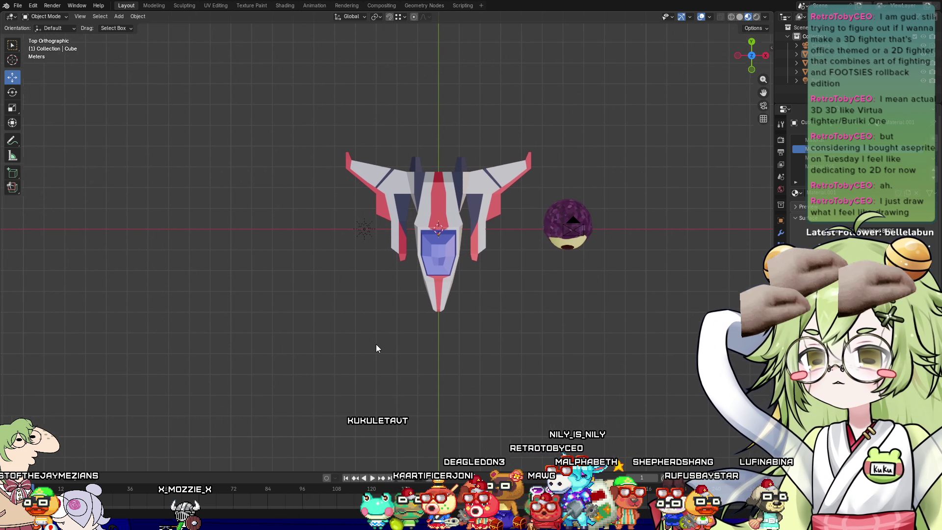
pyautogui.scroll(4, 375, 351)
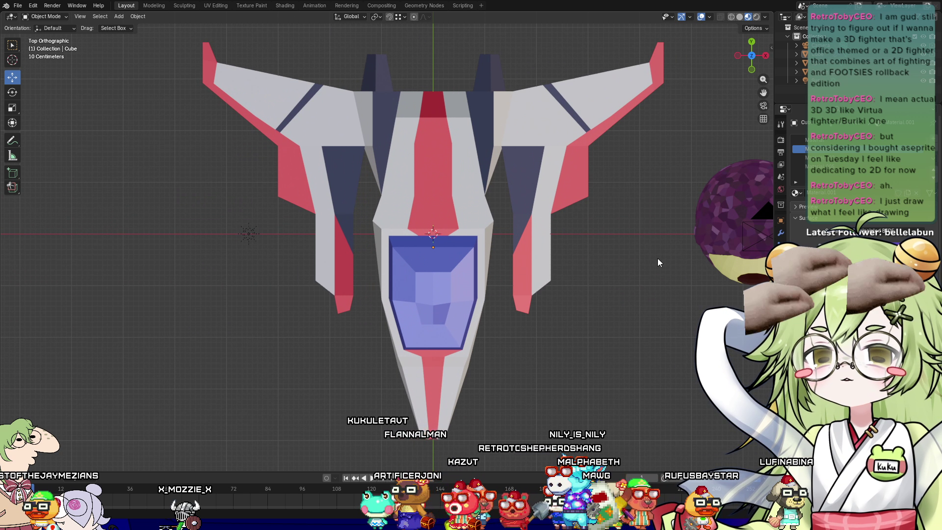
pyautogui.moveTo(659, 260)
pyautogui.keyDown('shift'); pyautogui.mouseDown(button='middle')
pyautogui.moveTo(448, 353)
pyautogui.moveTo(553, 317)
pyautogui.moveTo(540, 263)
pyautogui.moveTo(508, 233)
pyautogui.moveTo(509, 247)
pyautogui.moveTo(591, 272)
pyautogui.moveTo(703, 259)
pyautogui.moveTo(741, 243)
pyautogui.moveTo(755, 195)
pyautogui.moveTo(756, 277)
pyautogui.mouseUp(button='middle'); pyautogui.keyUp('shift')
pyautogui.moveTo(700, 314)
pyautogui.mouseDown(button='middle')
pyautogui.moveTo(572, 353)
pyautogui.moveTo(593, 341)
pyautogui.mouseUp(button='middle')
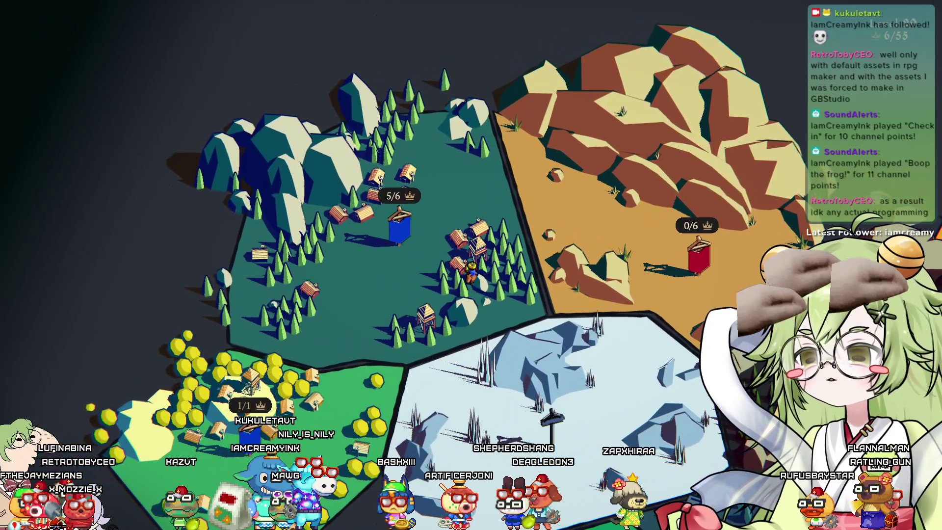
# Raise Thronefall's Master volume from zero in the audio settings and resume
pyautogui.press('Escape')
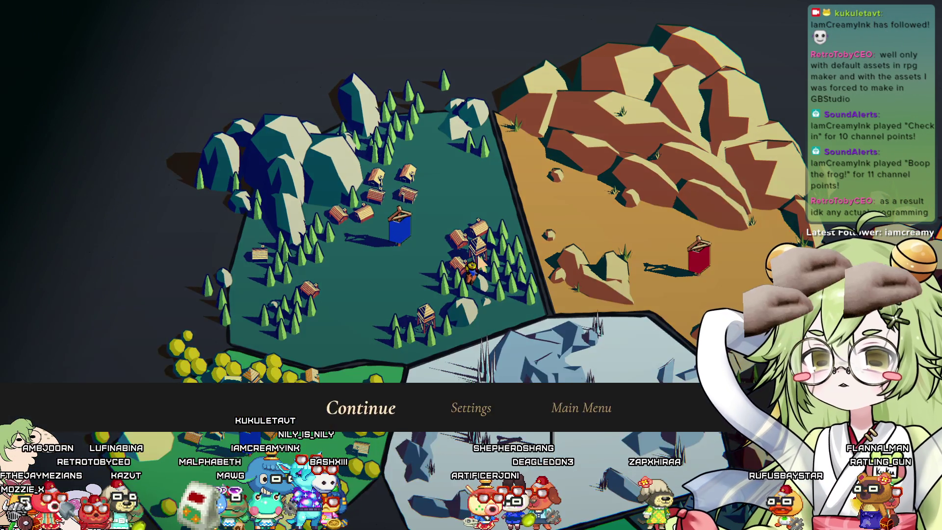
pyautogui.click(469, 400)
pyautogui.click(380, 142)
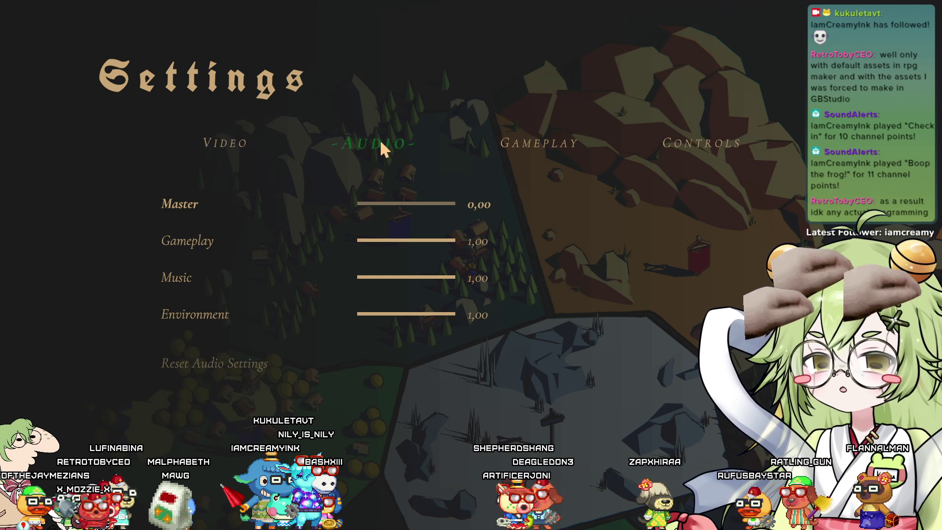
pyautogui.moveTo(421, 201); pyautogui.dragTo(407, 204)
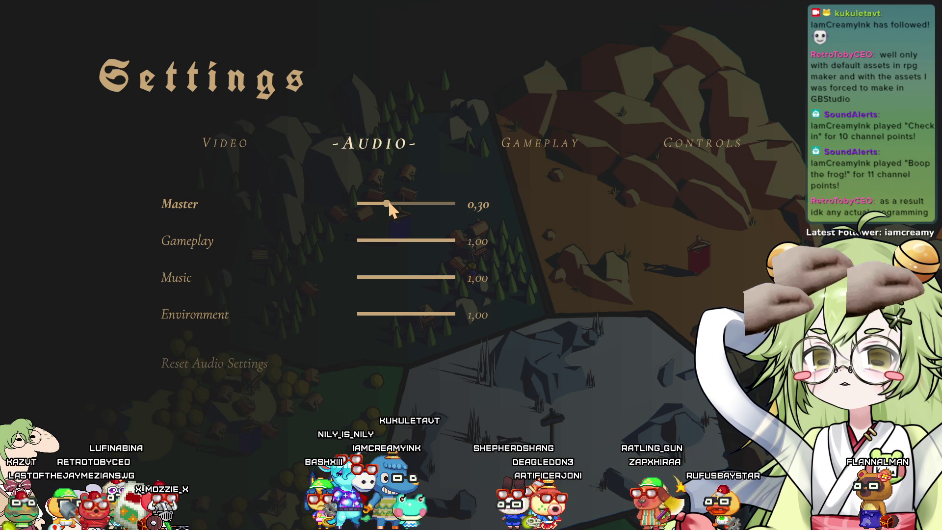
pyautogui.press('Escape')
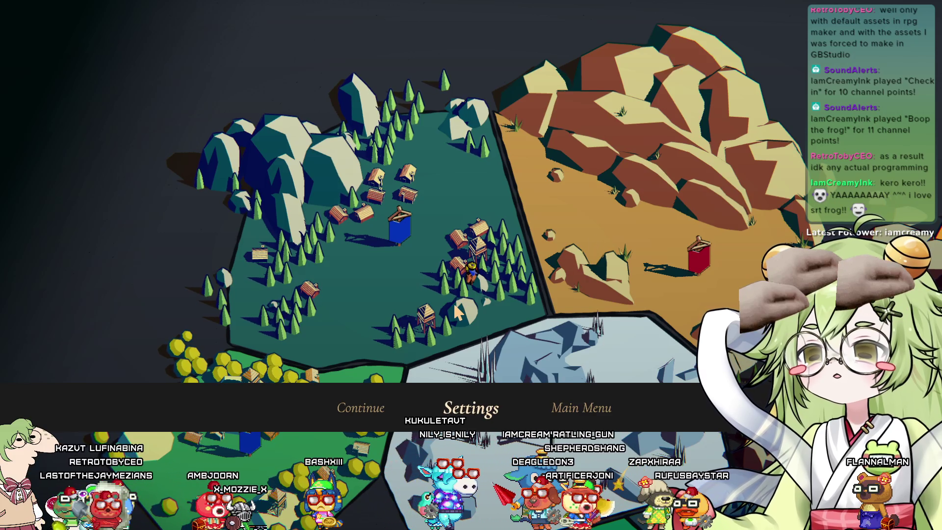
pyautogui.press('Escape')
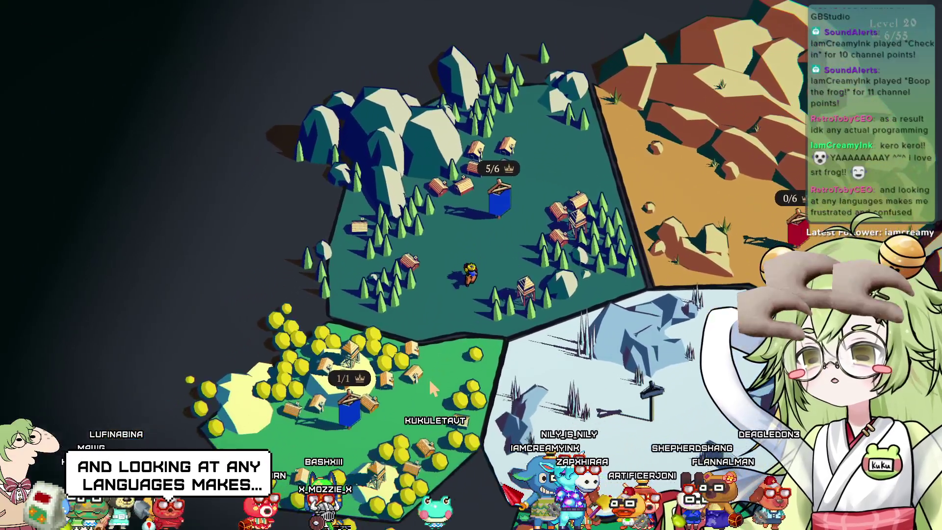
# Ride across the map past the desert level to Nordfels and open its level menu
pyautogui.press('Down')
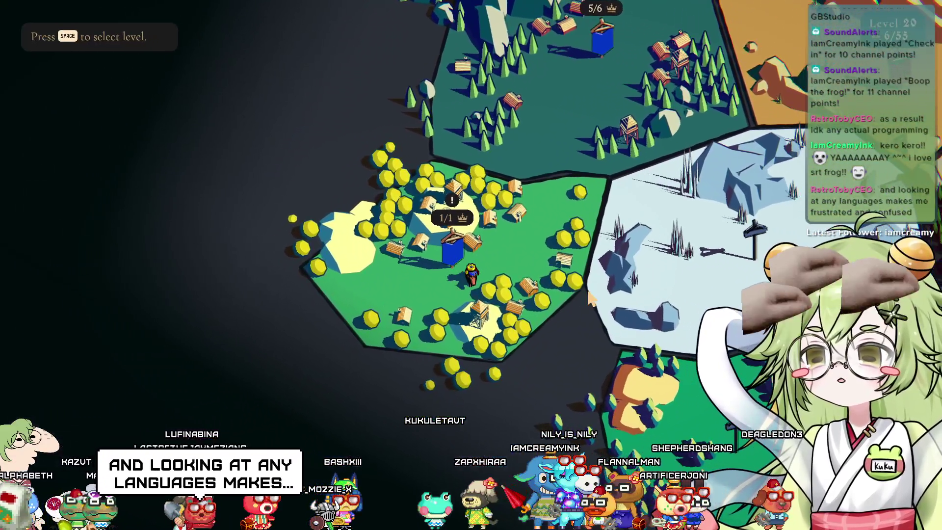
pyautogui.press('Up')
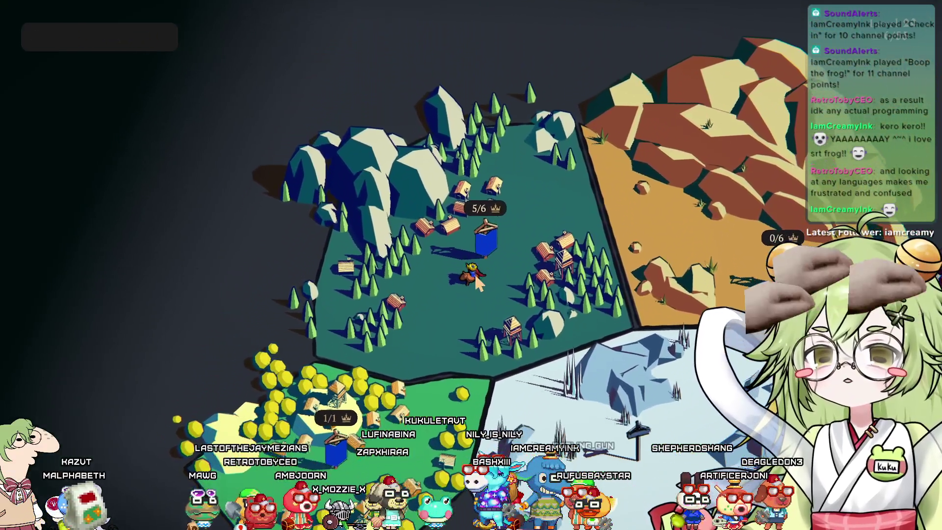
pyautogui.press('Right')
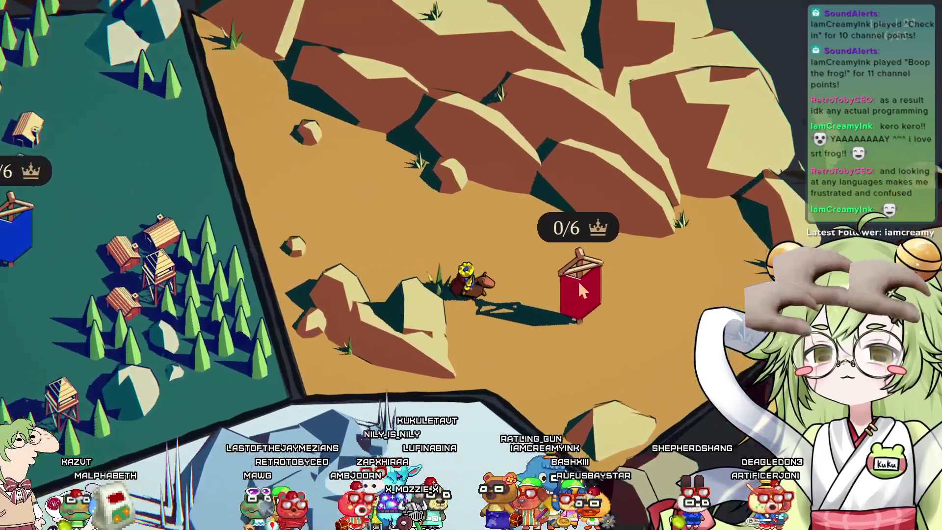
pyautogui.press('Left')
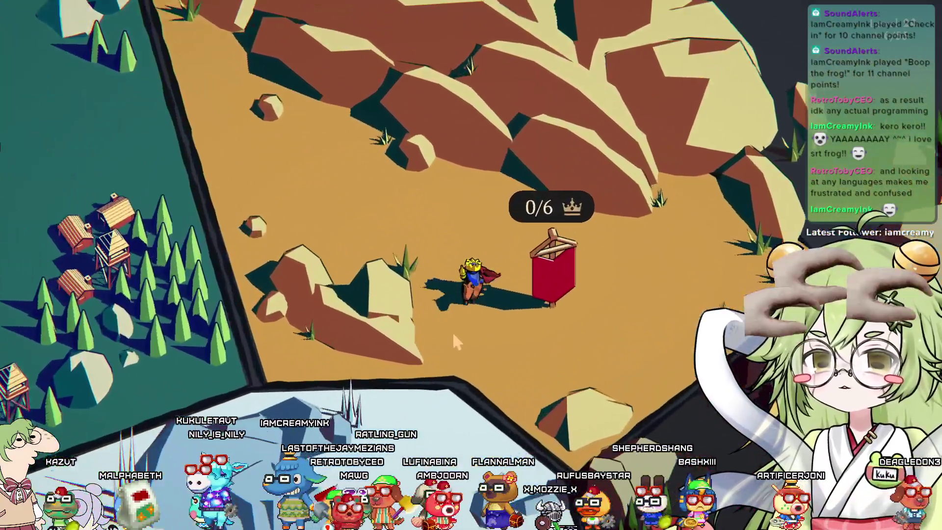
pyautogui.click(452, 341)
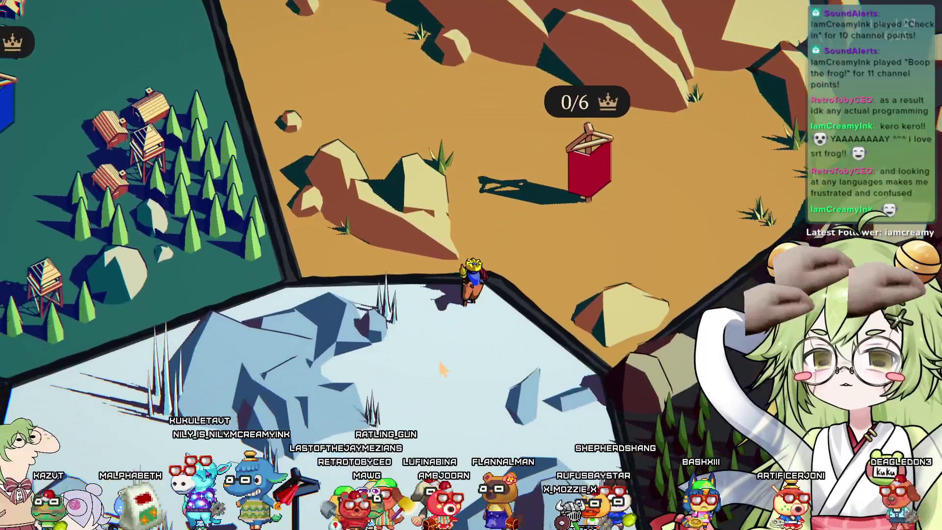
pyautogui.click(474, 193)
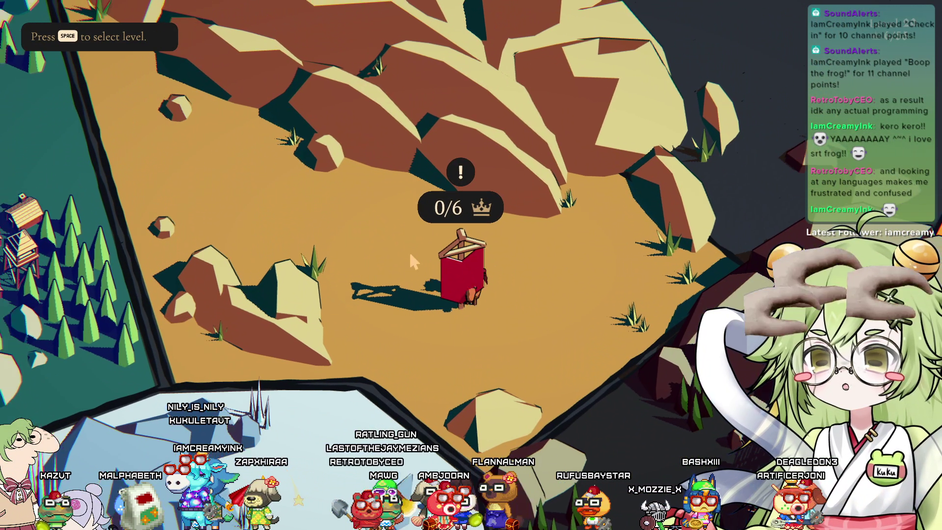
pyautogui.click(152, 176)
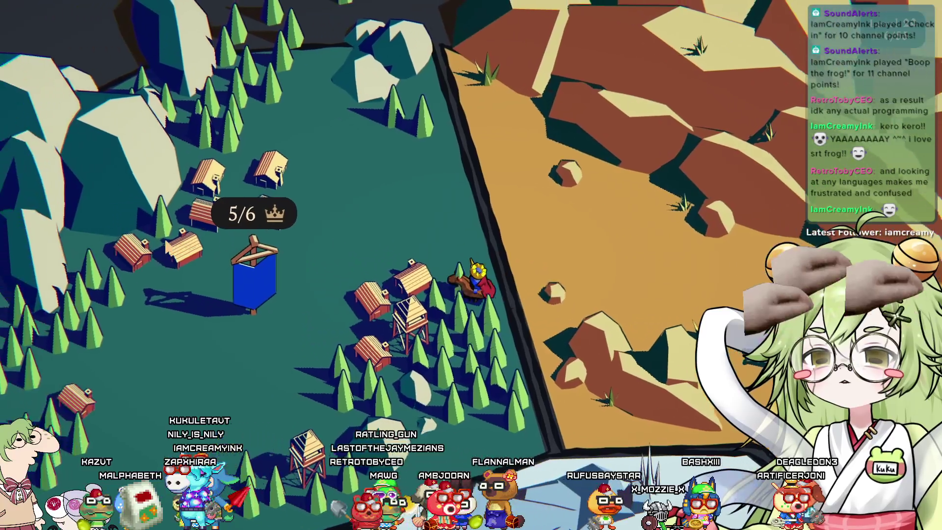
pyautogui.press('Escape')
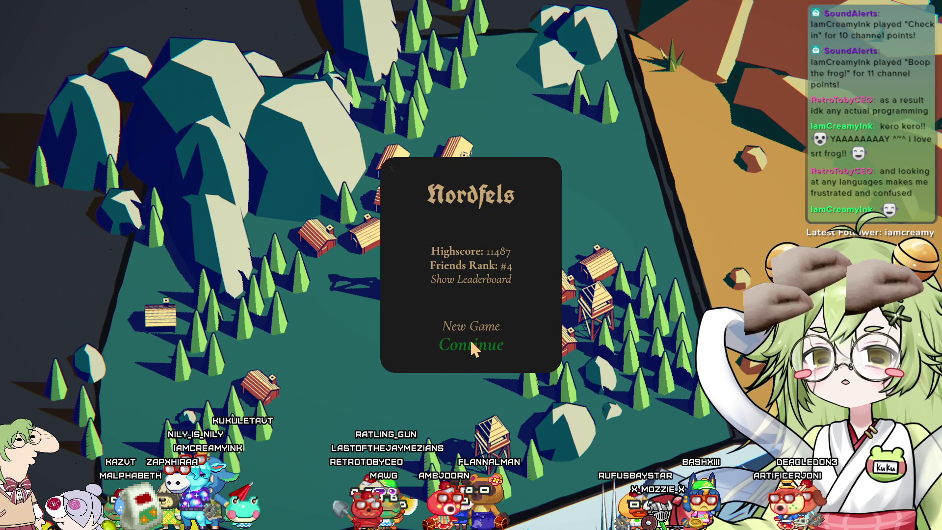
# Start a new Nordfels game with one mutator toggled for a different bonus score
pyautogui.click(484, 328)
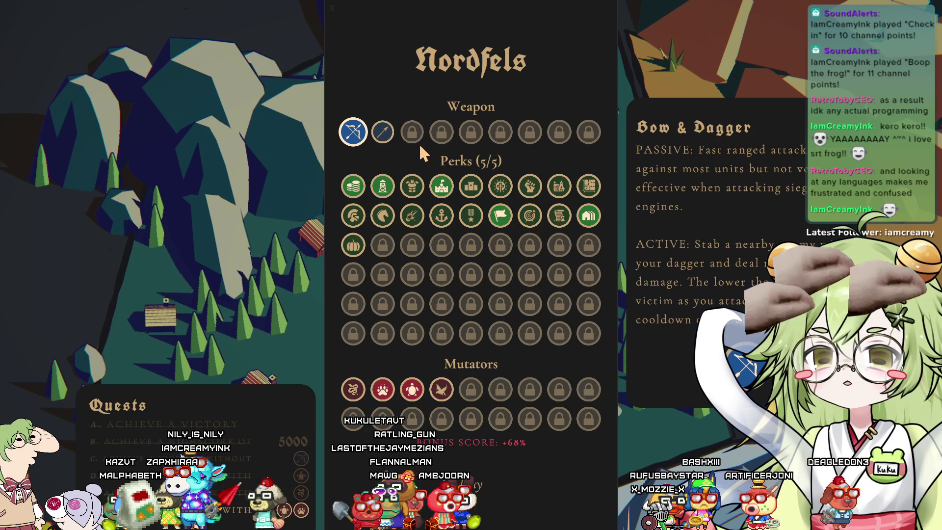
pyautogui.click(404, 391)
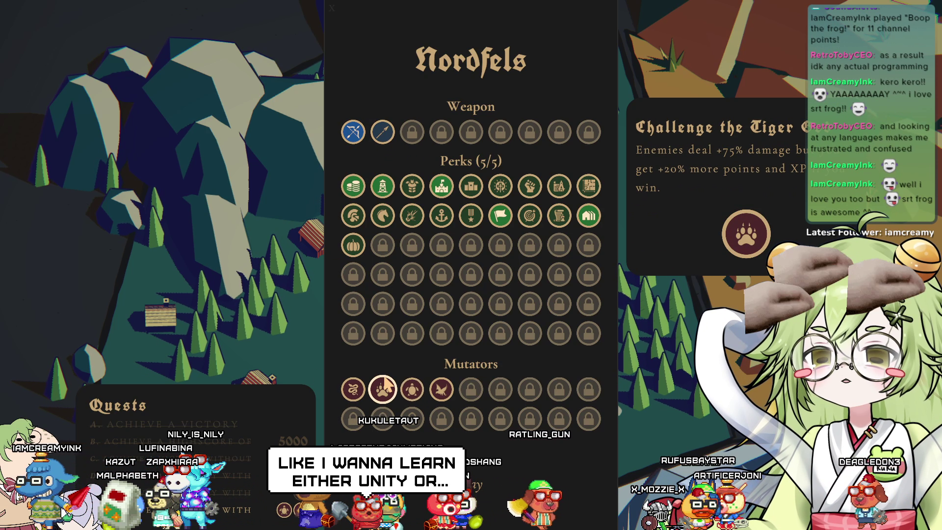
pyautogui.press('Return')
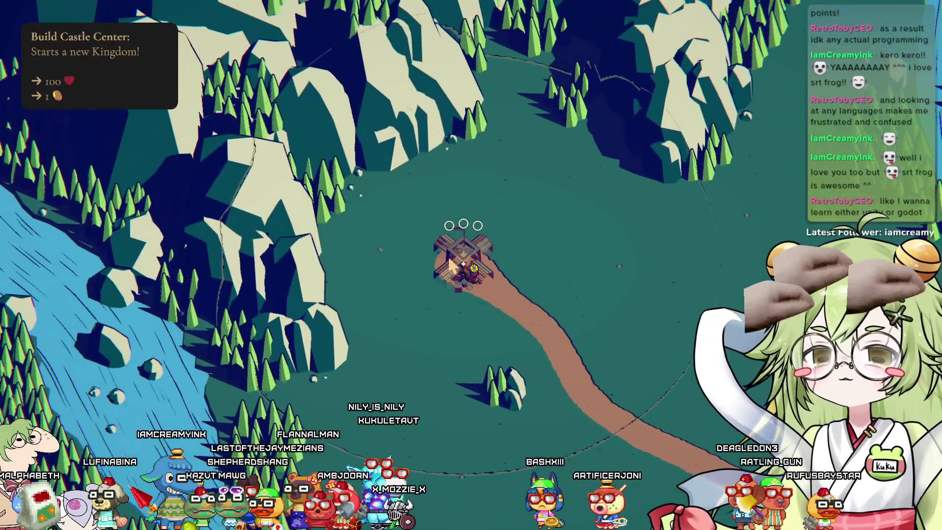
# Build the castle centre, then ride to the tower site and start paying for the defence tower
pyautogui.press('space')
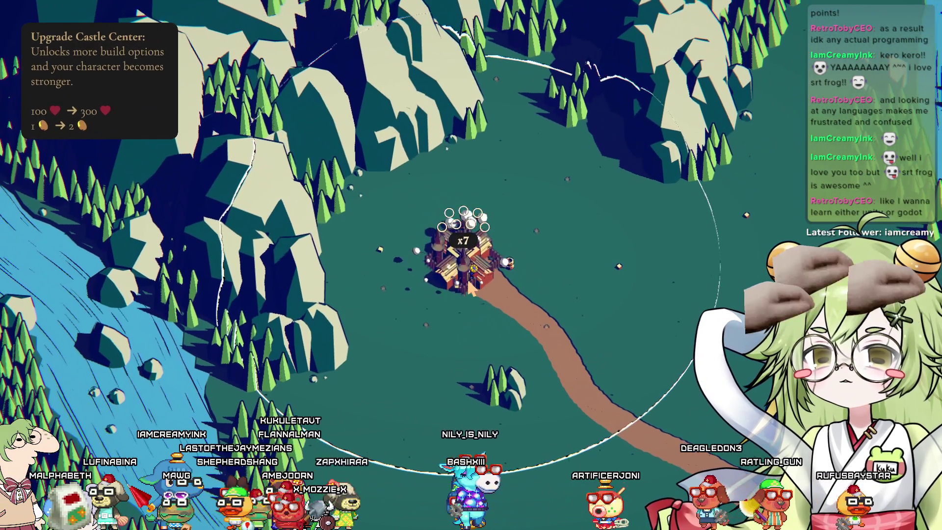
pyautogui.press('d')
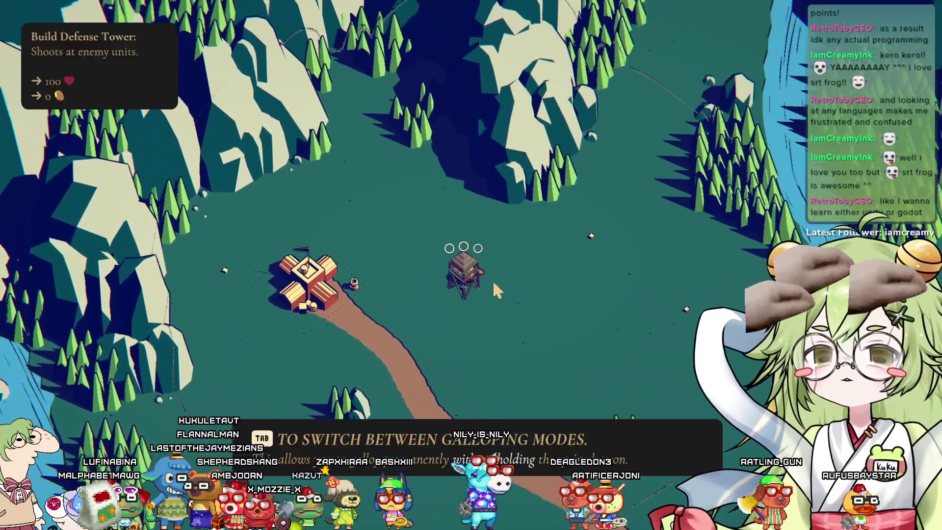
pyautogui.press('space')
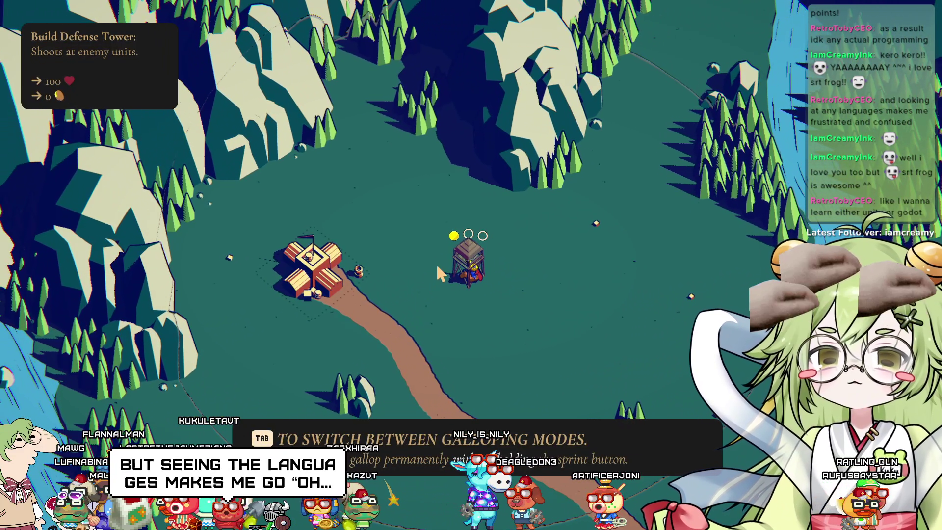
# Finish the tower, build the house, and ride down the road to bring on night
pyautogui.press('a')
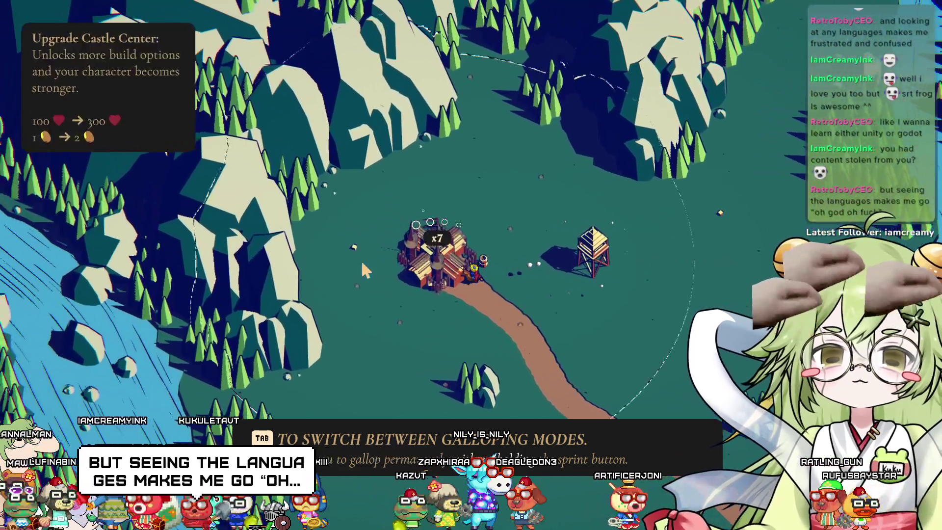
pyautogui.press('a')
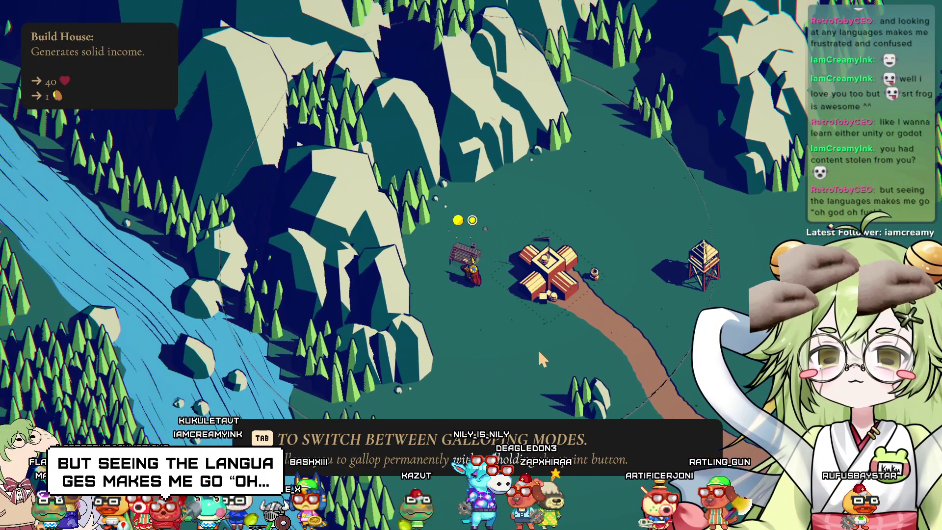
pyautogui.press('d')
pyautogui.press('s')
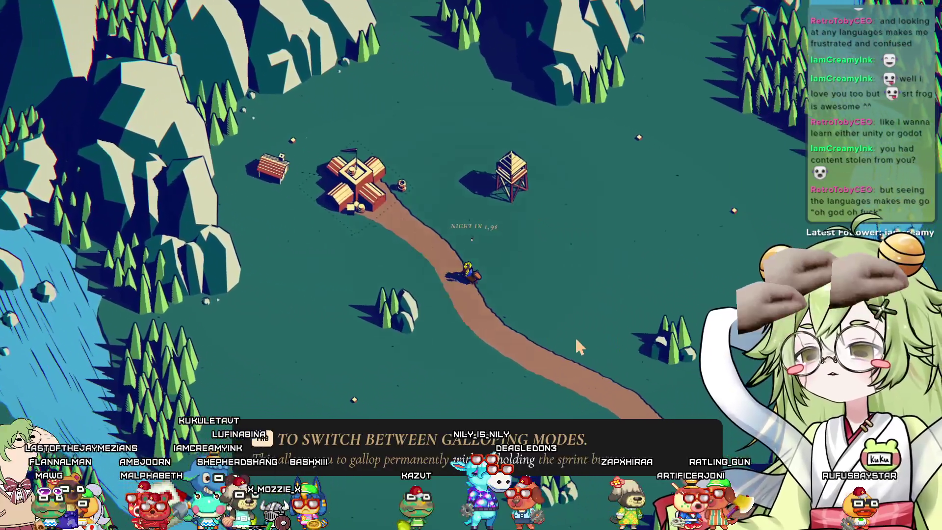
pyautogui.press('s')
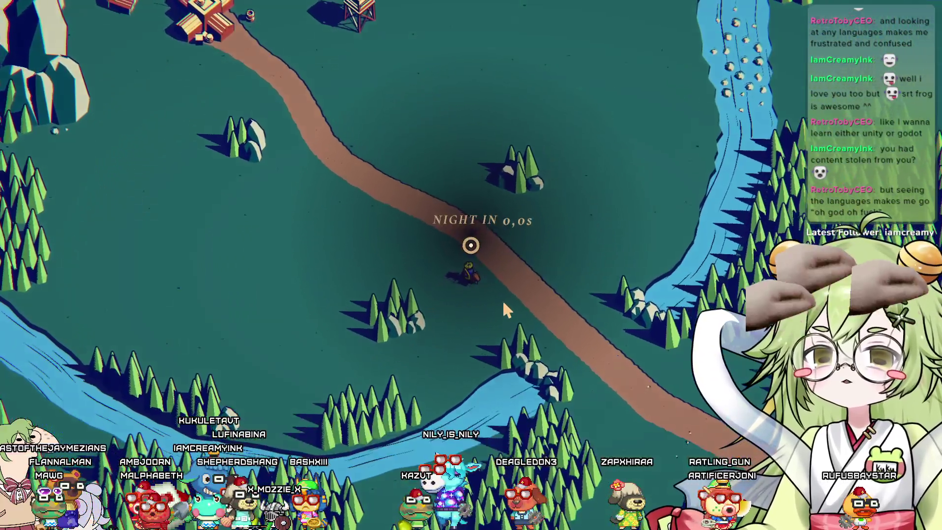
# Ride back and forth along the road to meet the first night's enemies
pyautogui.press('d')
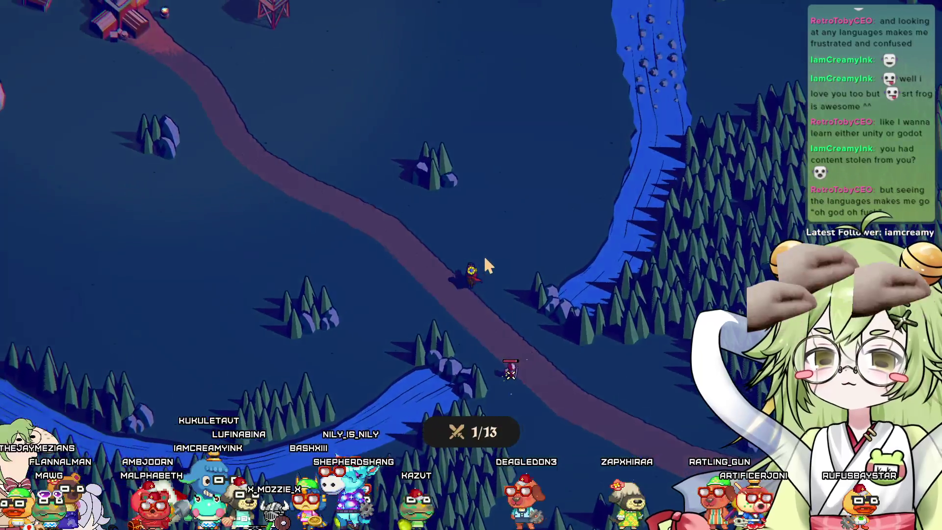
pyautogui.press('a')
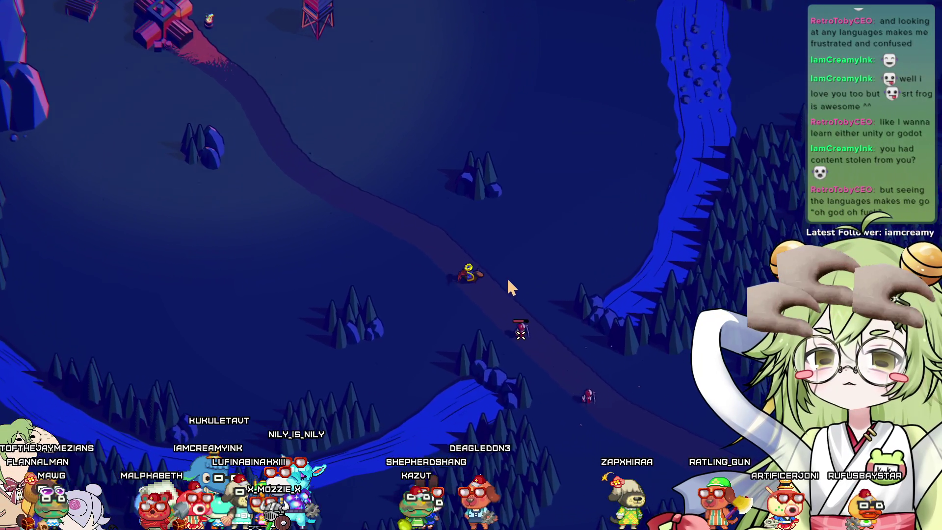
pyautogui.press('a')
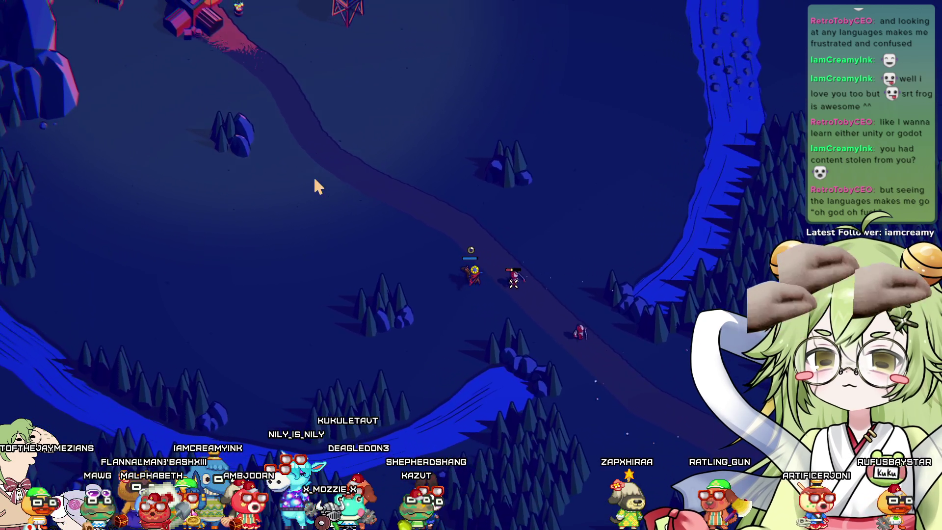
pyautogui.press('w')
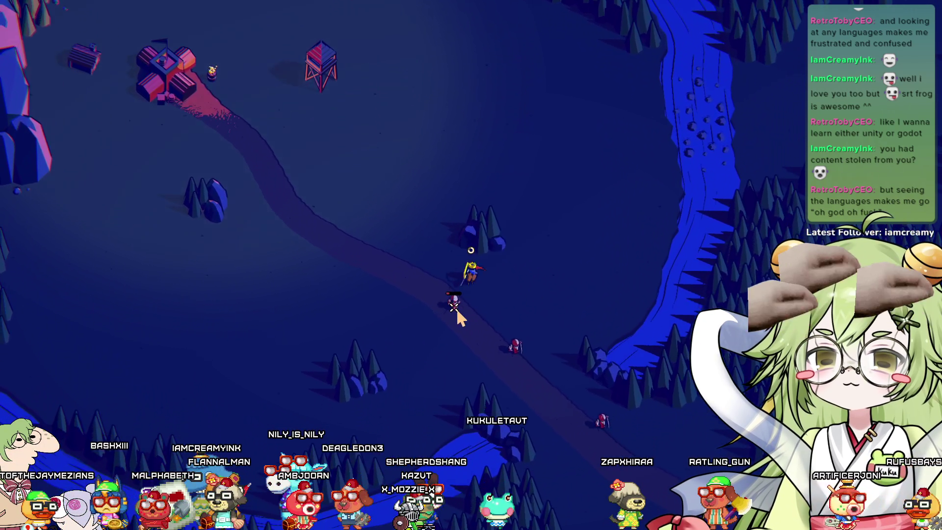
pyautogui.press('w')
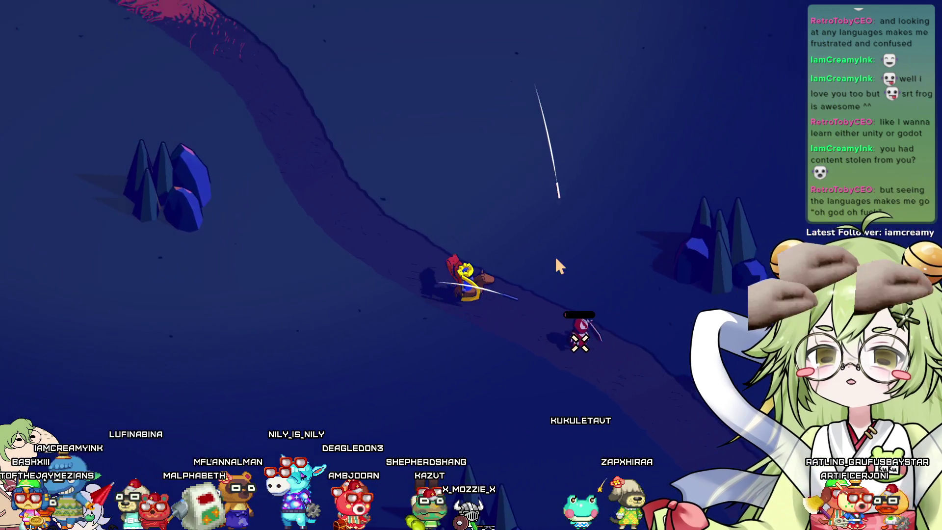
pyautogui.press('d')
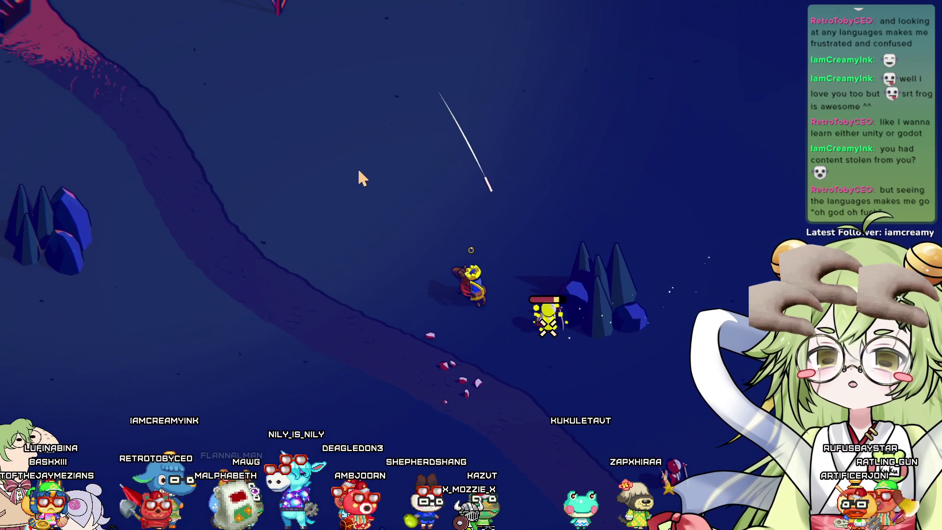
pyautogui.press('a')
# Strike down the remaining road attackers, zoom out, and ride back to the castle
pyautogui.click(465, 300)
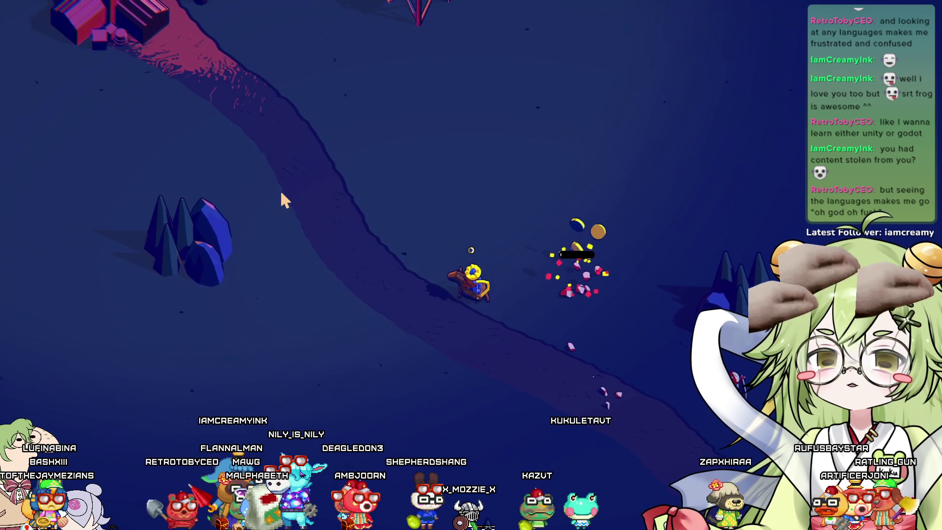
pyautogui.press('d')
pyautogui.click(600, 311)
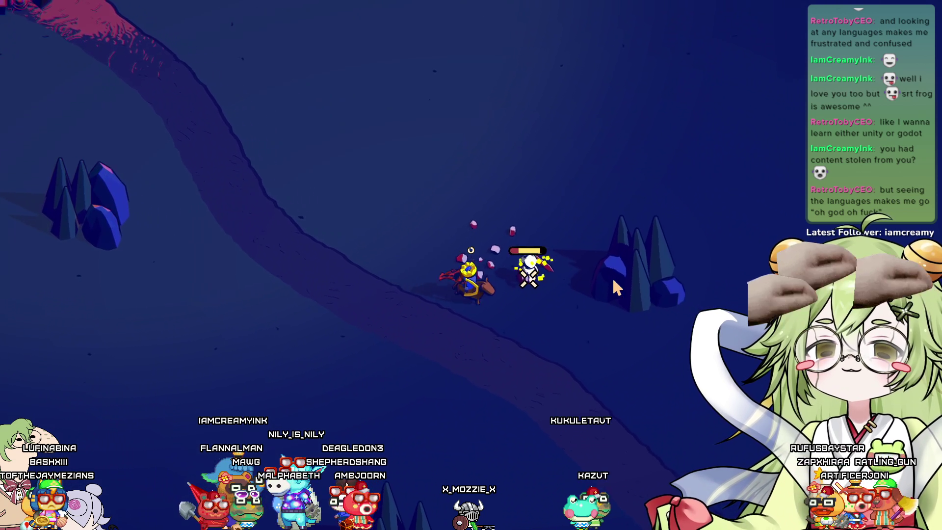
pyautogui.press('w')
pyautogui.click(539, 343)
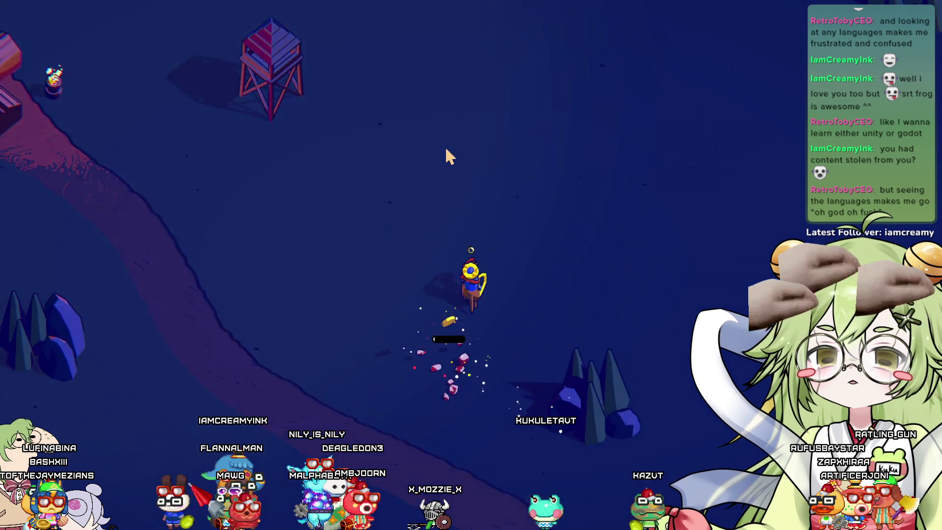
pyautogui.scroll(-5, 446, 149)
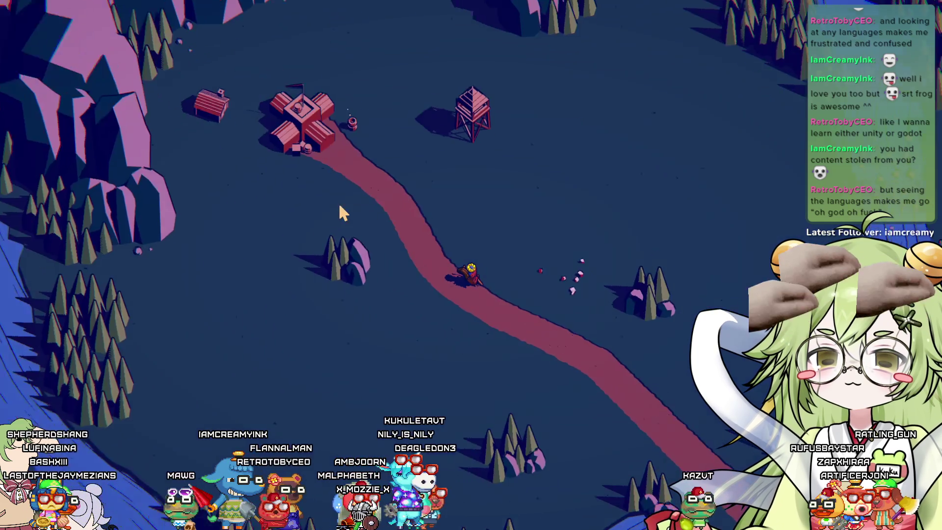
pyautogui.press('w')
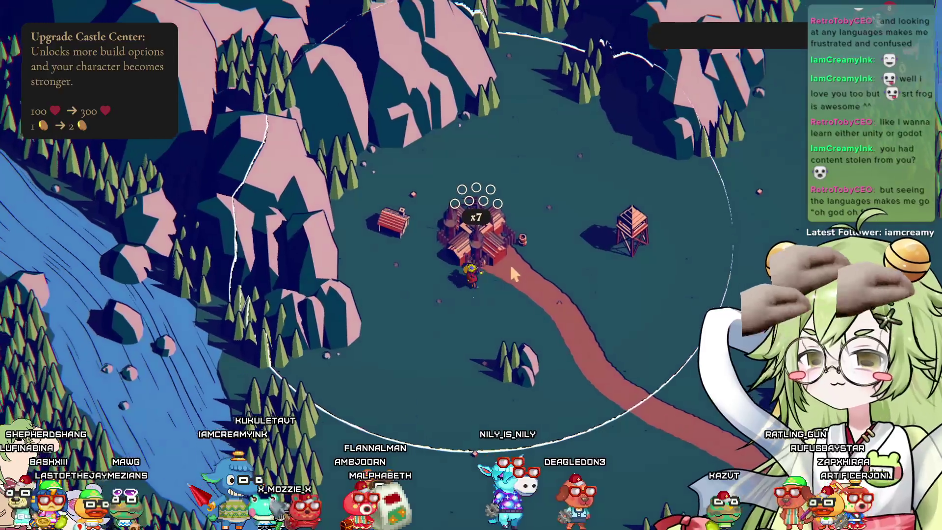
pyautogui.press('d')
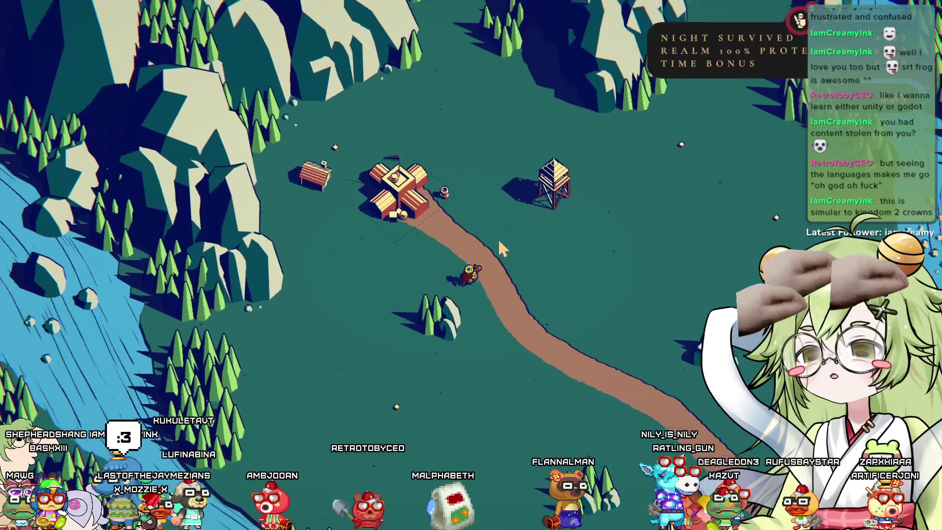
pyautogui.press('w')
pyautogui.press('s')
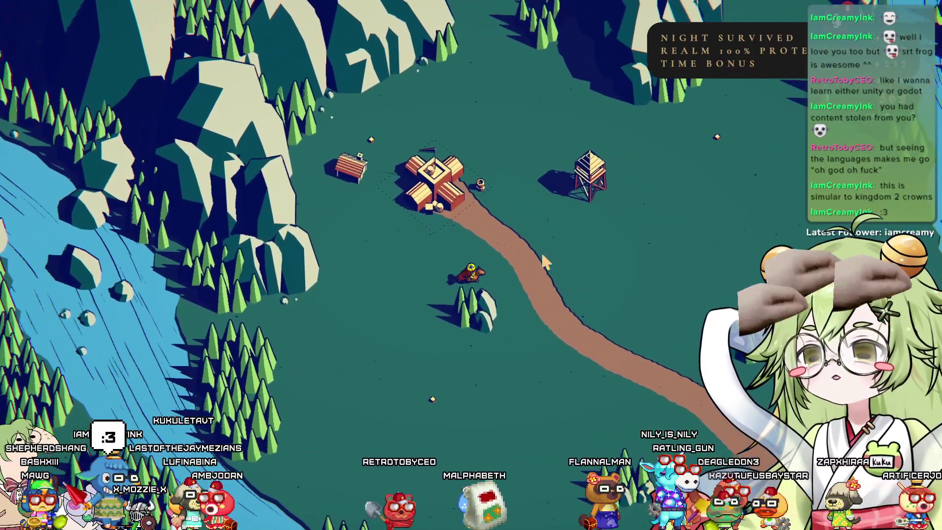
pyautogui.press('d')
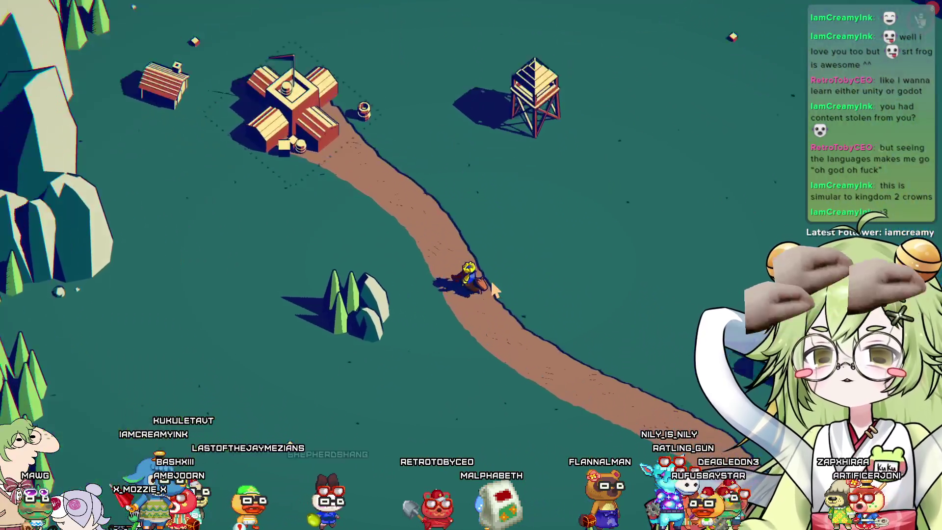
pyautogui.press('w')
pyautogui.press('d')
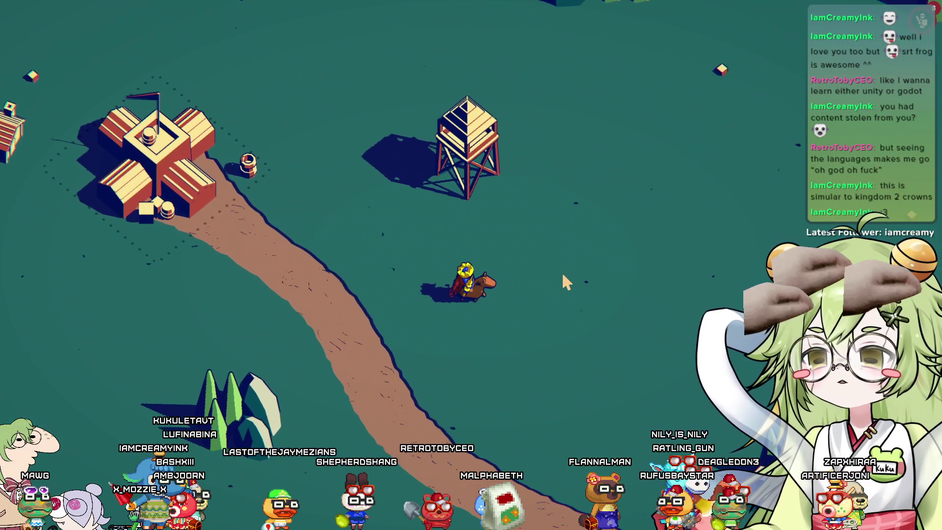
pyautogui.press('d')
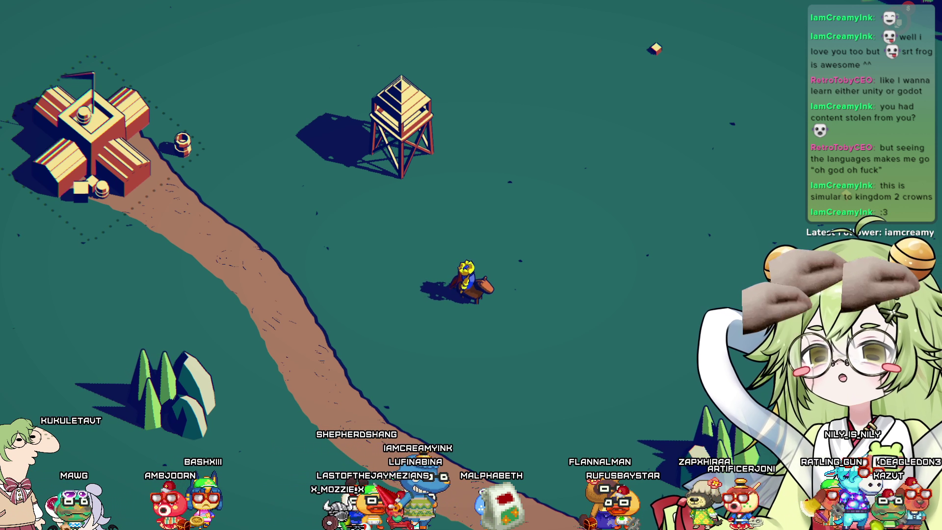
pyautogui.press('a')
pyautogui.press('w')
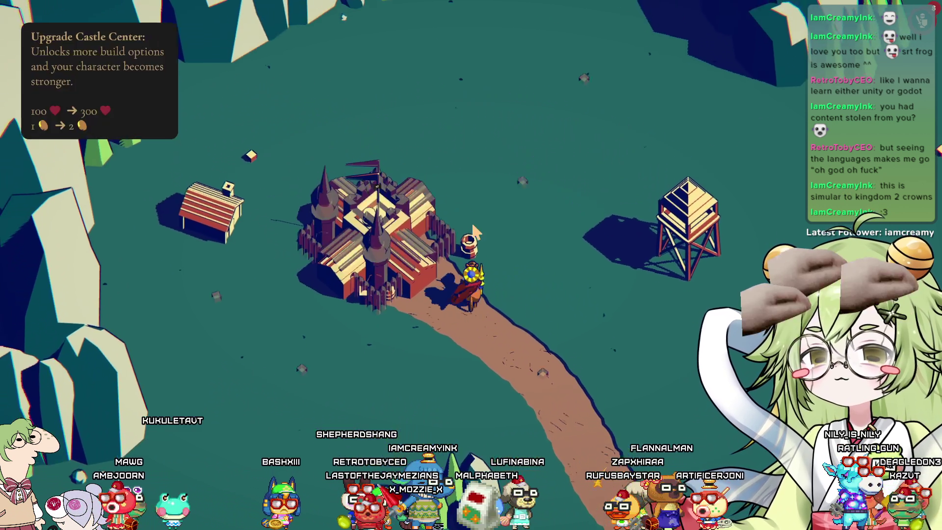
pyautogui.press('d')
pyautogui.press('s')
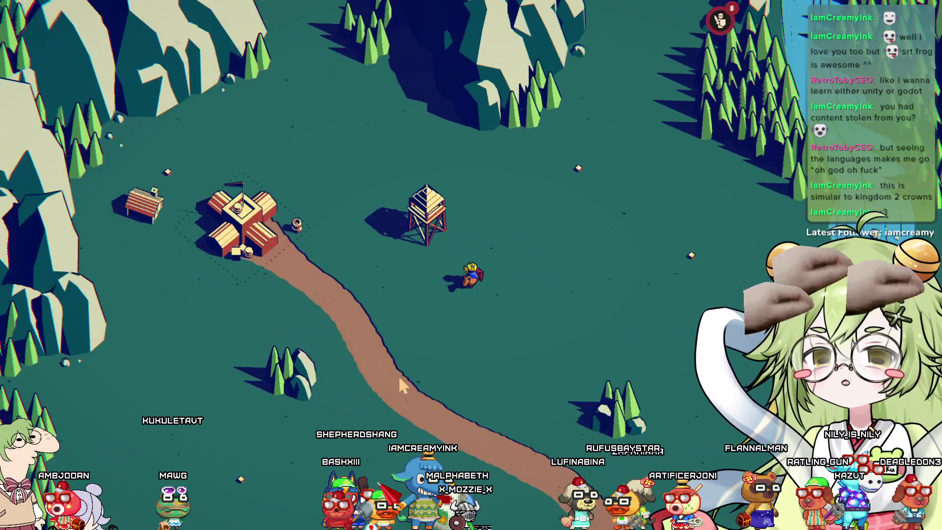
# Ride down toward the river and back past the castle to a house plot
pyautogui.press('s')
pyautogui.press('a')
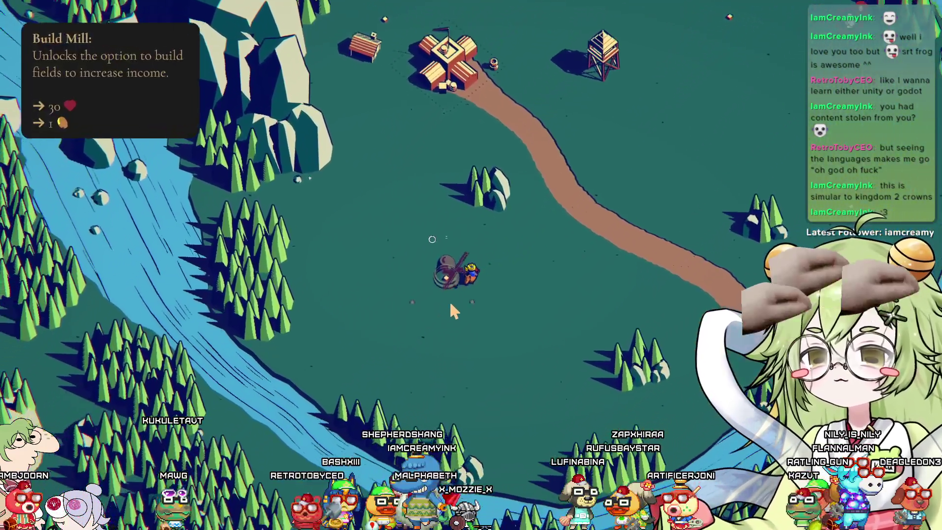
pyautogui.press('w')
pyautogui.press('d')
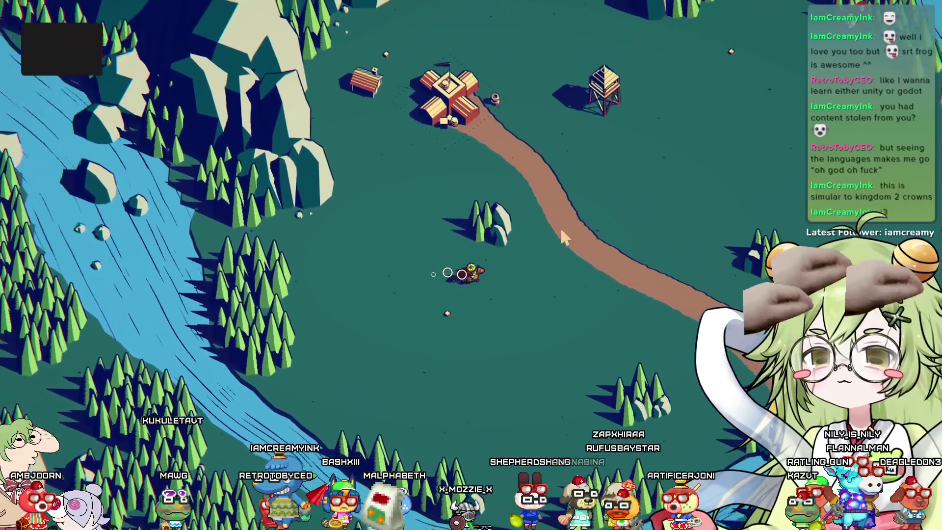
pyautogui.press('w')
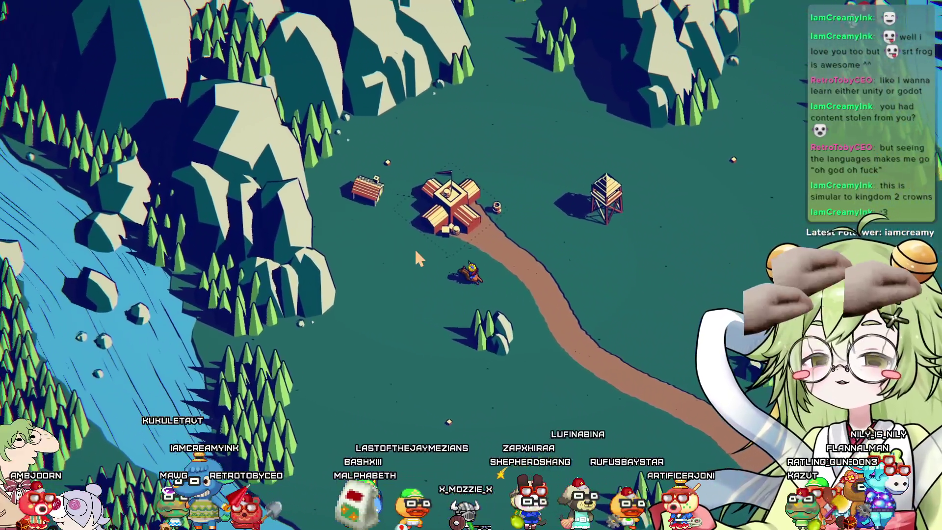
pyautogui.press('a')
pyautogui.press('w')
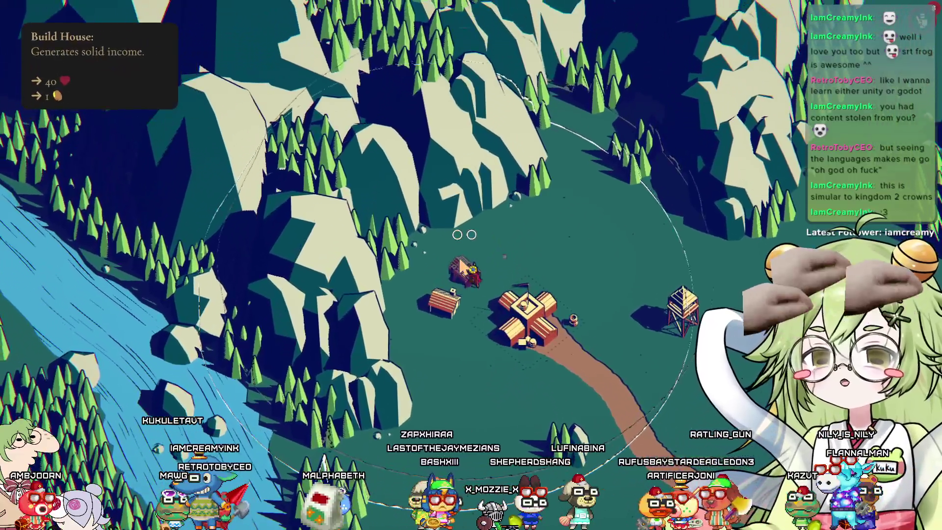
# Pay for the houses beside the castle, then ride down the path as night approaches
pyautogui.press('space')
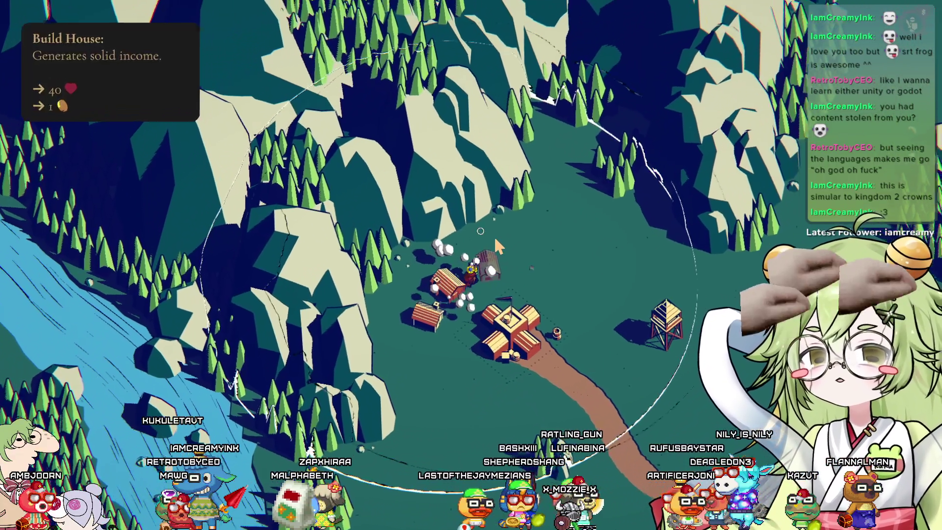
pyautogui.press('space')
pyautogui.press('d')
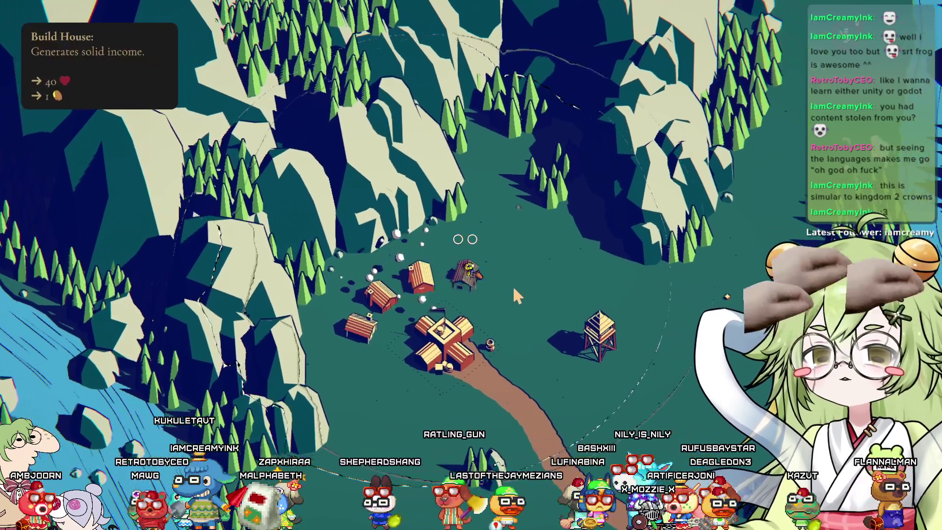
pyautogui.press('d')
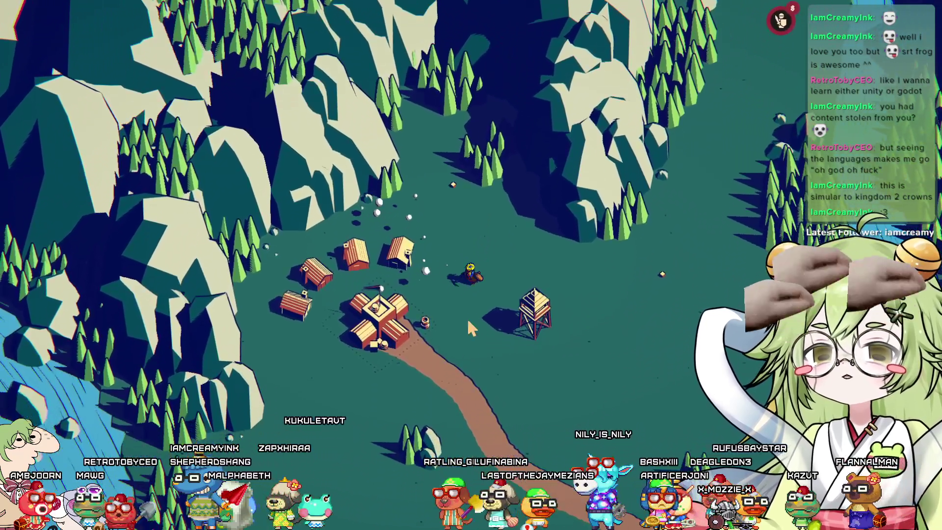
pyautogui.press('a')
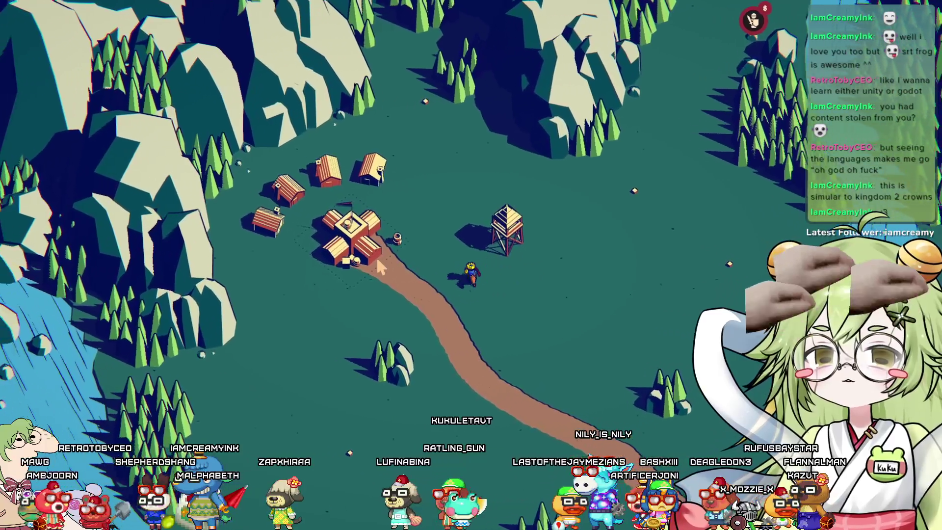
pyautogui.press('s')
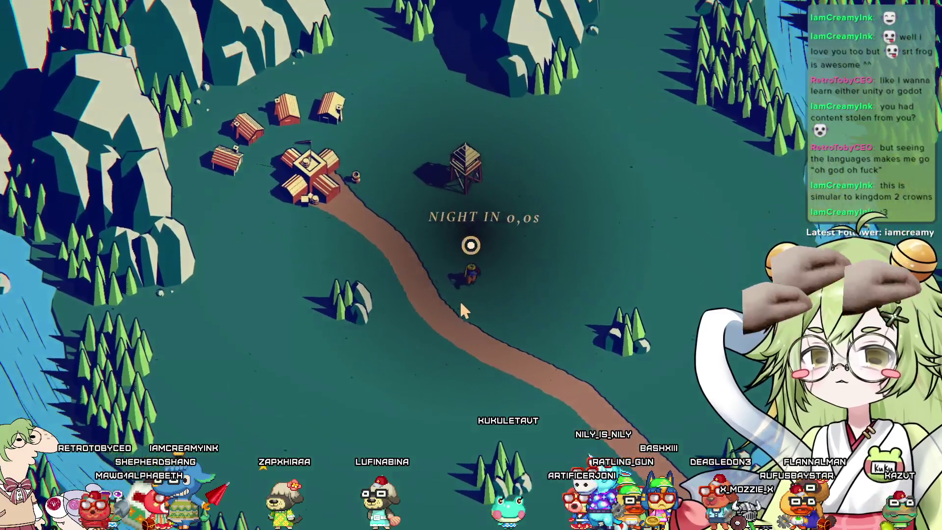
# Guard the watchtower, charge the enemies below the cliffs, and circle the tower while fighting
pyautogui.press('w')
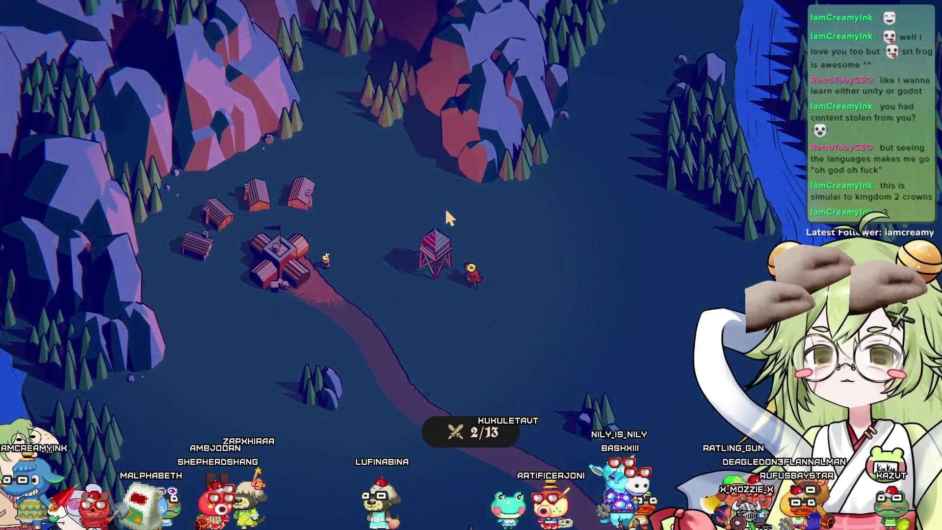
pyautogui.scroll(5, 443, 264)
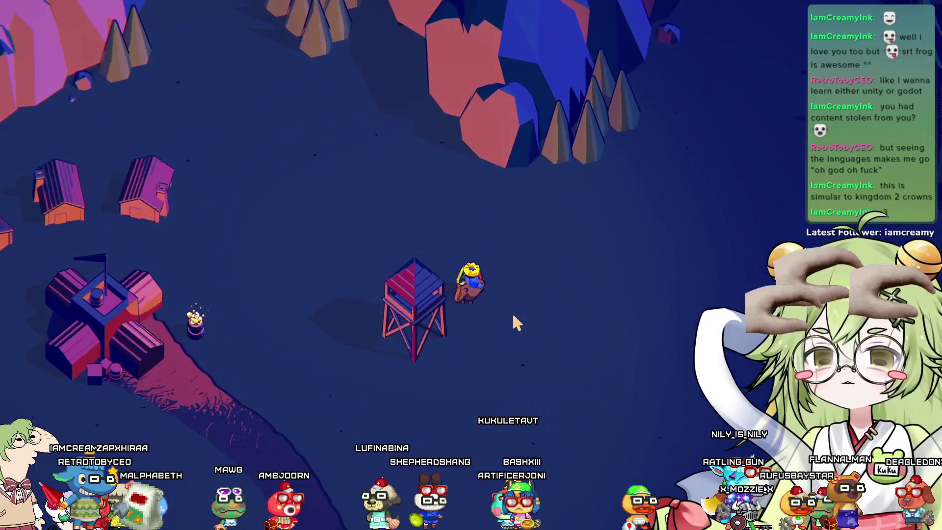
pyautogui.press('d')
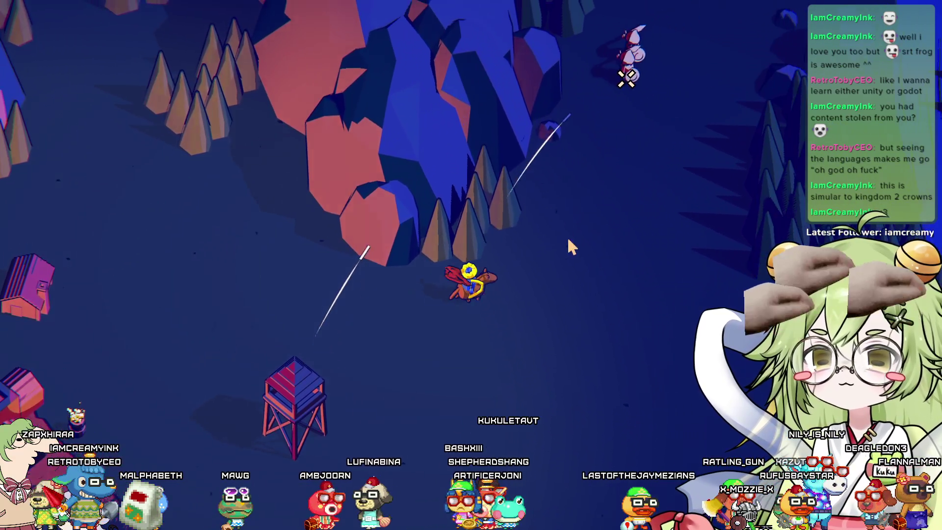
pyautogui.press('w')
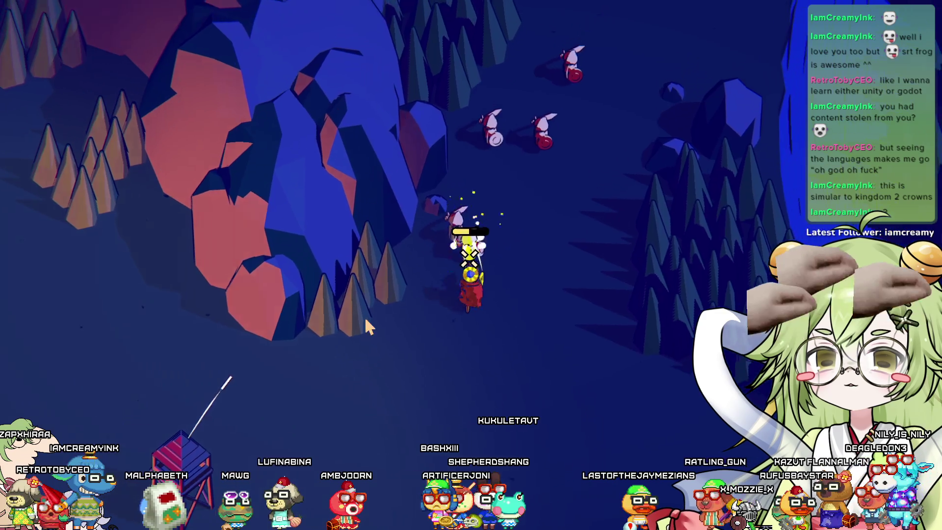
pyautogui.press('w')
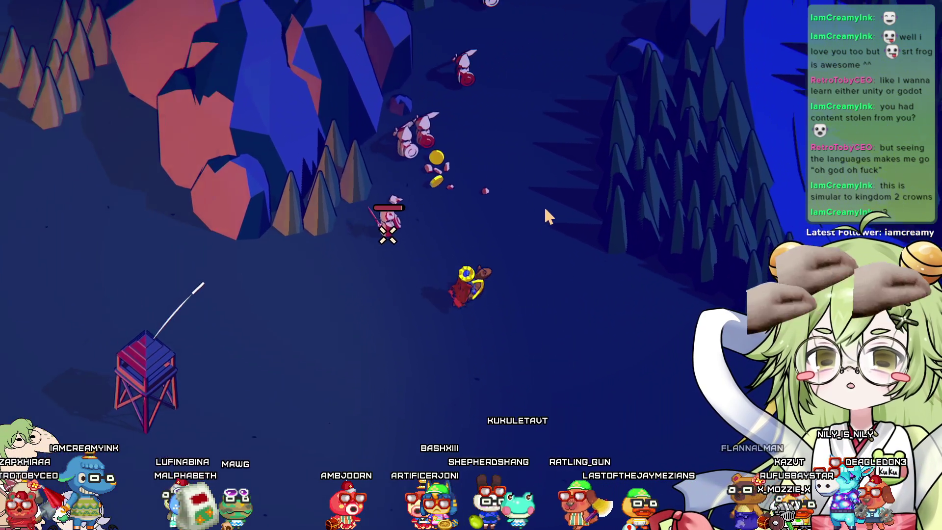
pyautogui.press('s')
pyautogui.press('a')
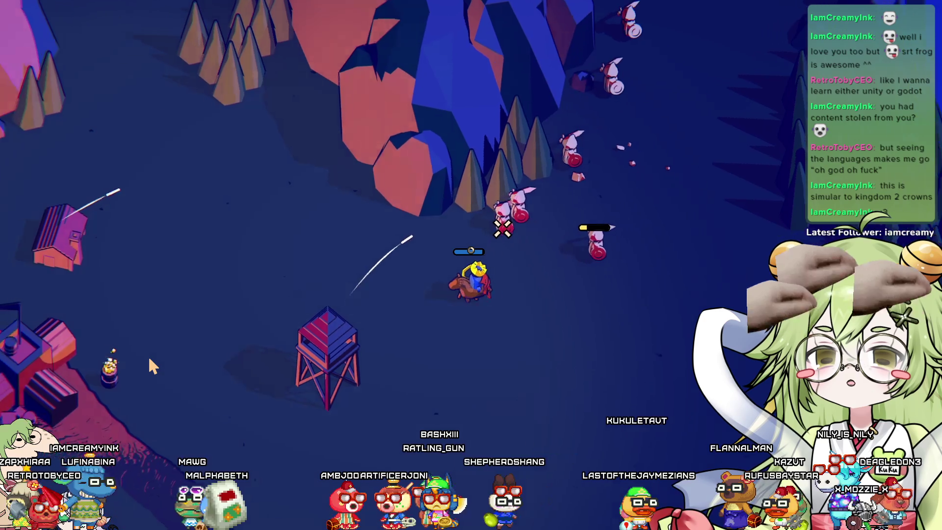
pyautogui.press('s')
pyautogui.press('d')
pyautogui.press('w')
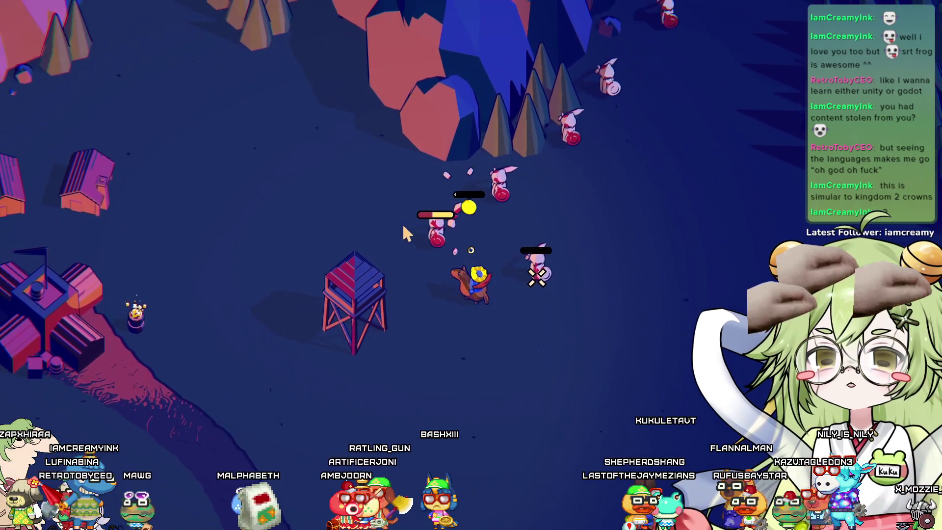
pyautogui.press('a')
# Keep swinging around the watchtower until the attackers are finished, then ride to the castle
pyautogui.press('s')
pyautogui.press('a')
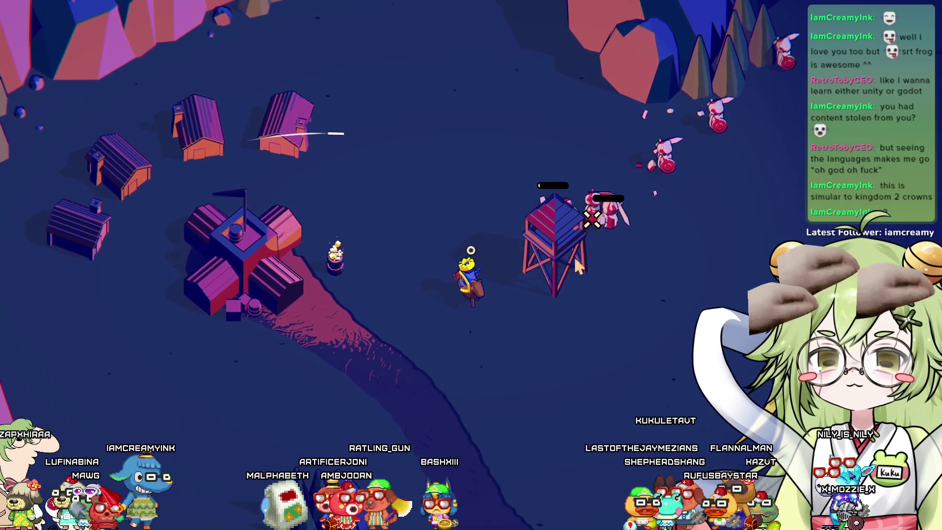
pyautogui.press('w')
pyautogui.press('d')
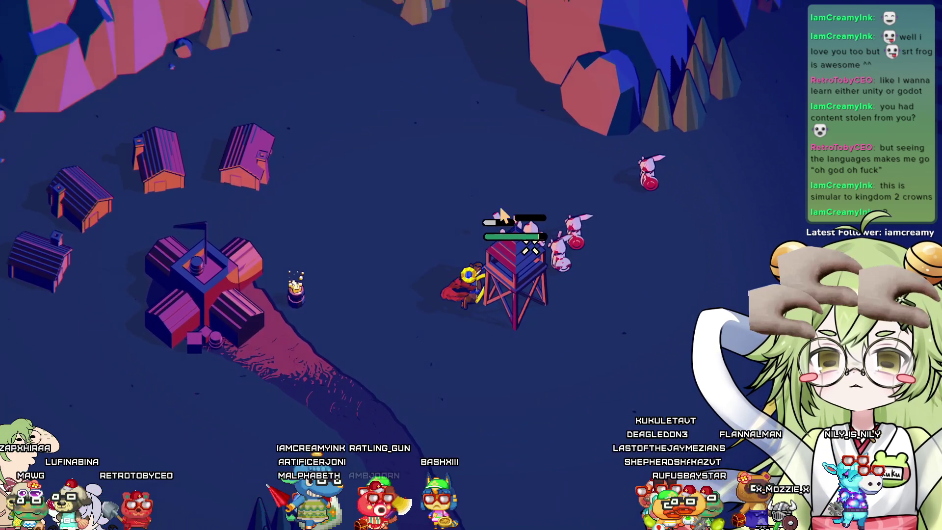
pyautogui.press('s')
pyautogui.press('a')
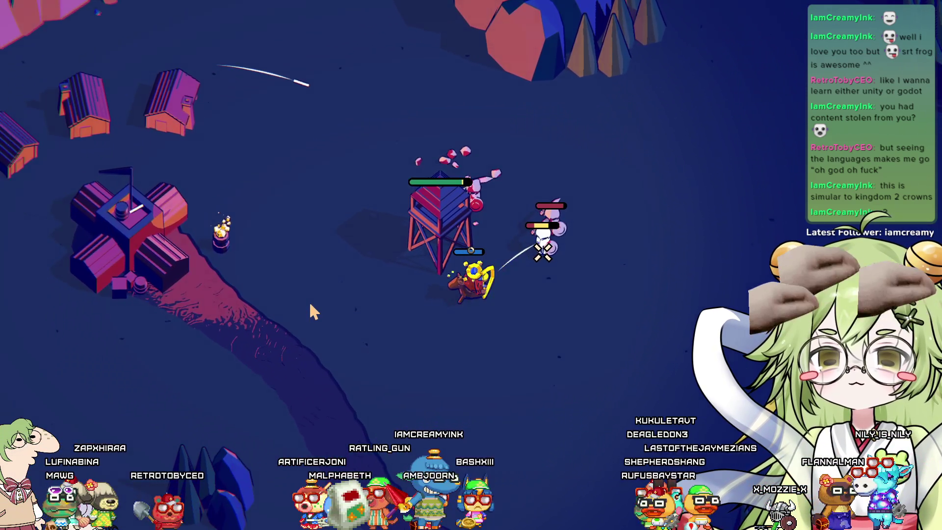
pyautogui.press('w')
pyautogui.press('d')
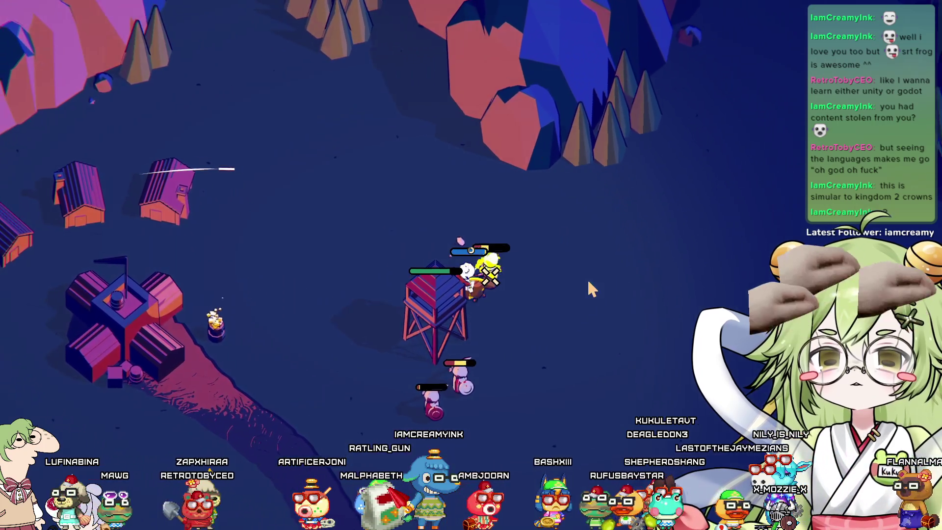
pyautogui.press('s')
pyautogui.press('a')
pyautogui.press('w')
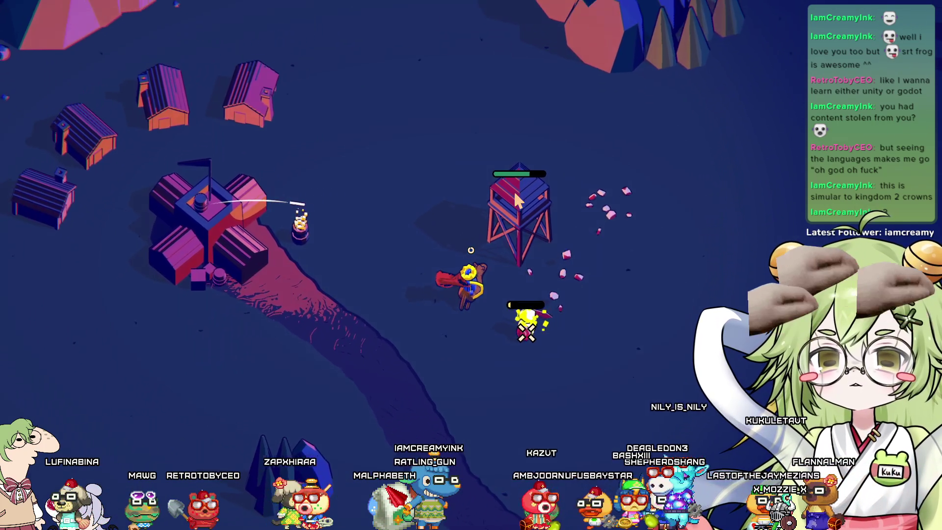
pyautogui.press('d')
pyautogui.press('a')
pyautogui.press('w')
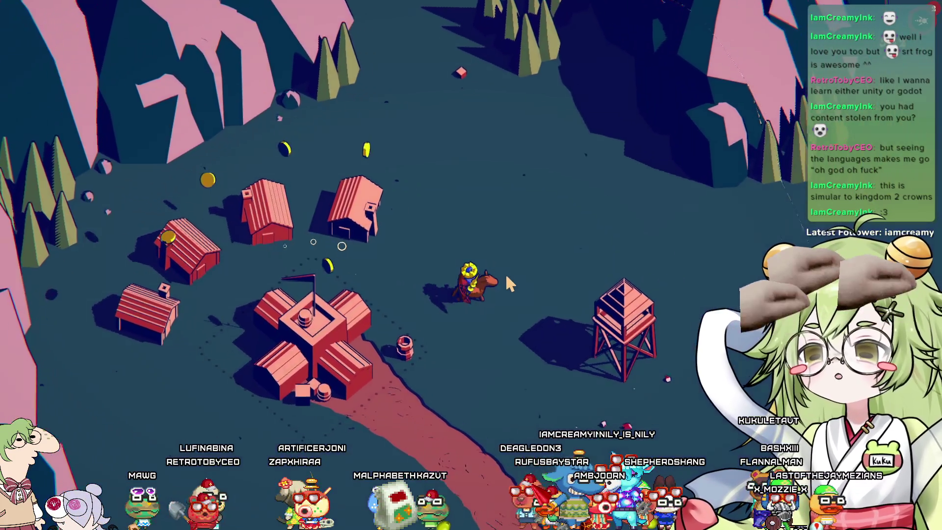
# Pay for the castle centre upgrade, choose the Builder's Guild perk, and ride north
pyautogui.press('d')
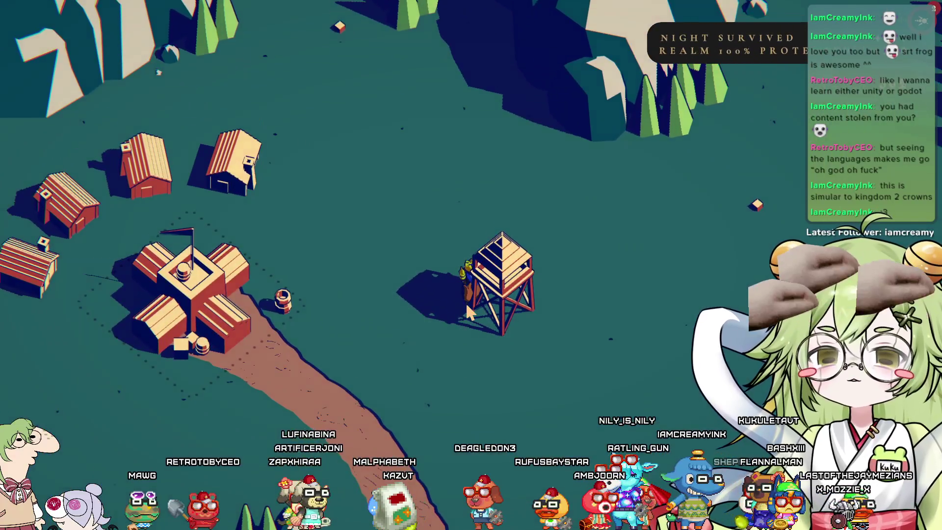
pyautogui.press('a')
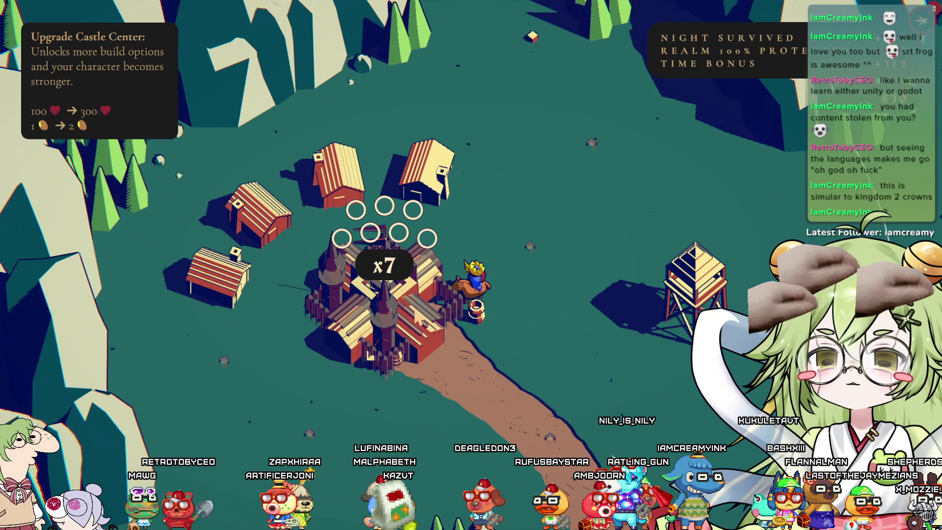
pyautogui.press('space')
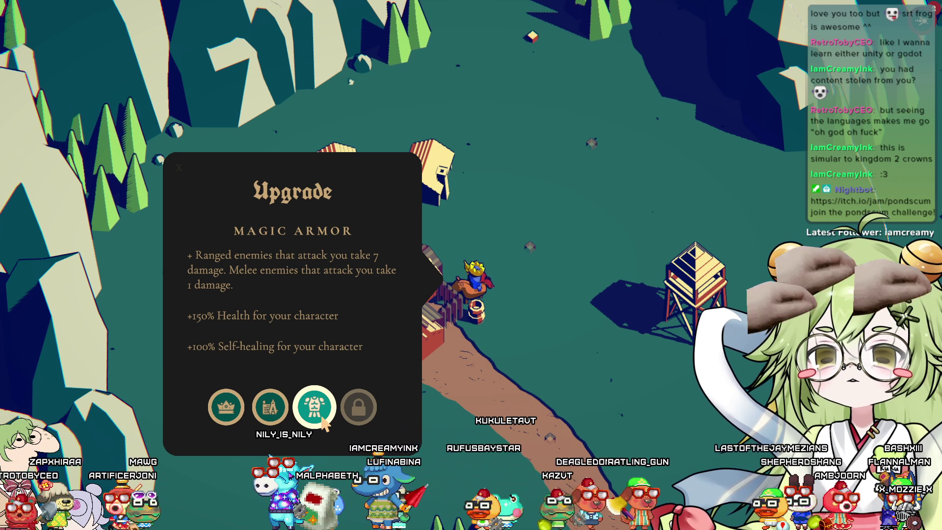
pyautogui.click(269, 407)
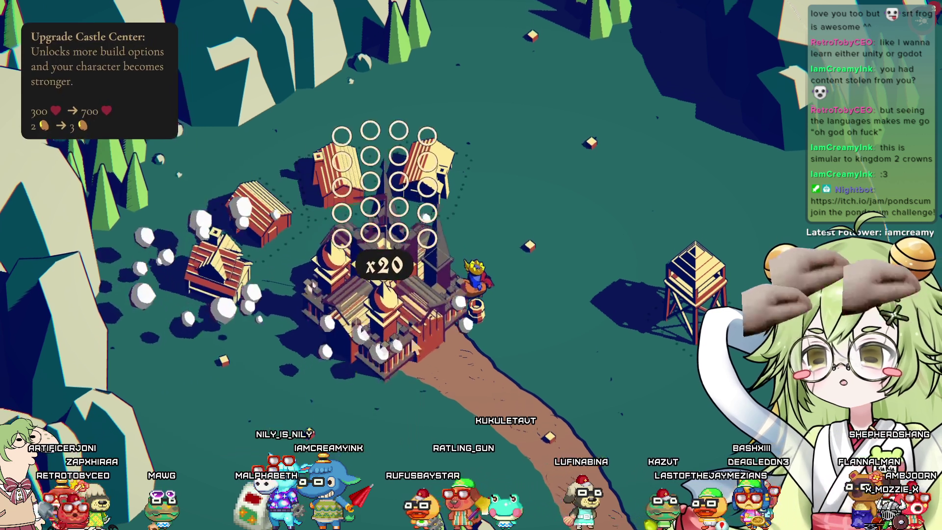
pyautogui.press('w')
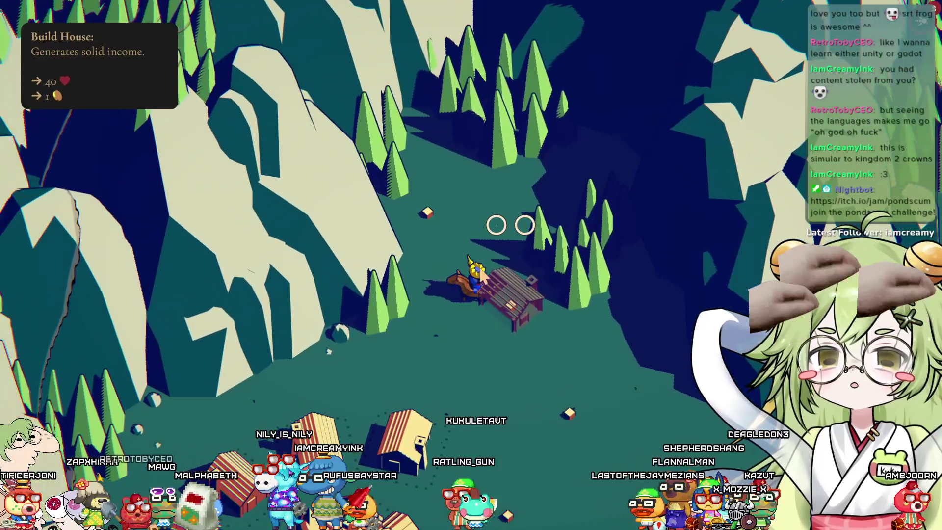
# Build a house on the northern plot and ride back south past the castle
pyautogui.press('space')
pyautogui.press('w')
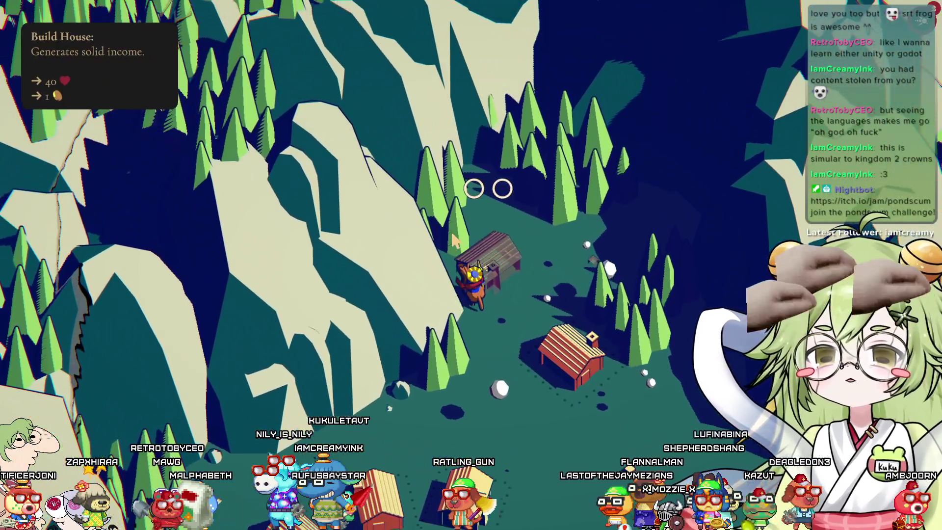
pyautogui.press('s')
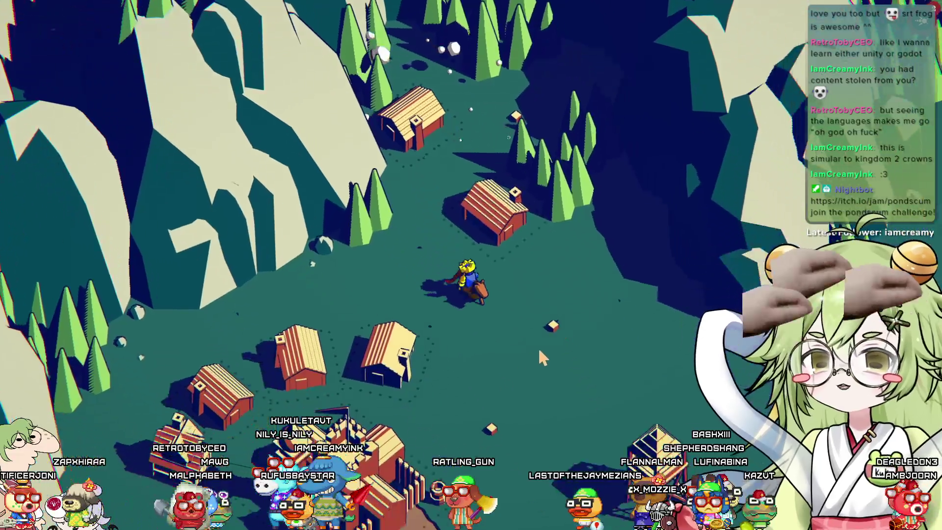
pyautogui.press('d')
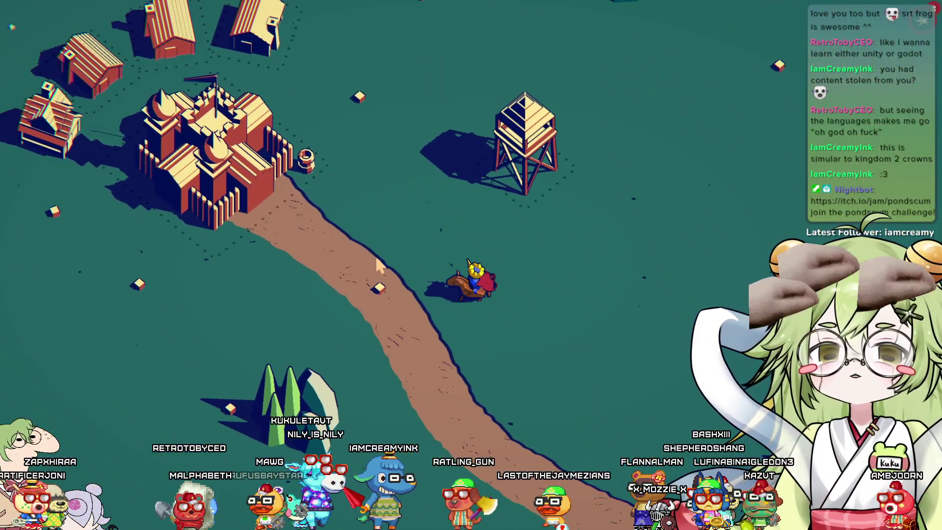
# Ride into the field at nightfall and patrol the watchtower, taking down the first enemy
pyautogui.press('d')
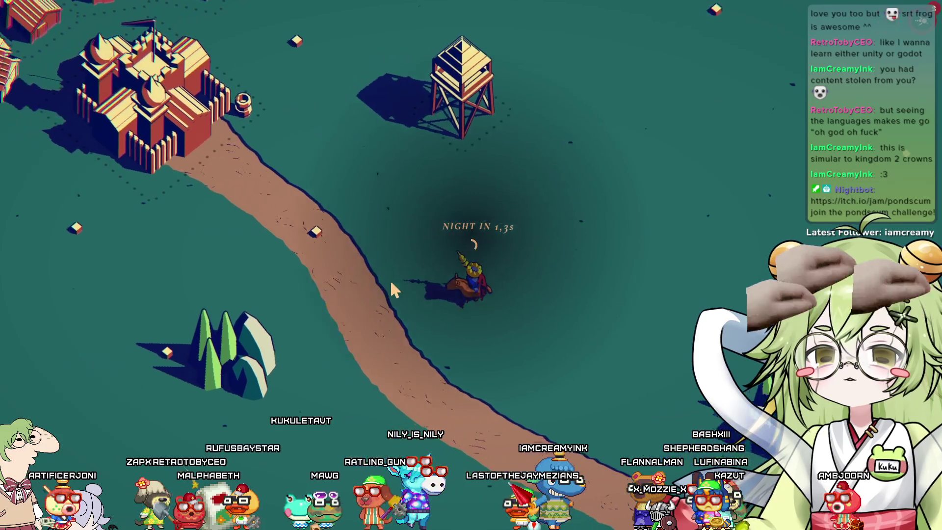
pyautogui.press('a')
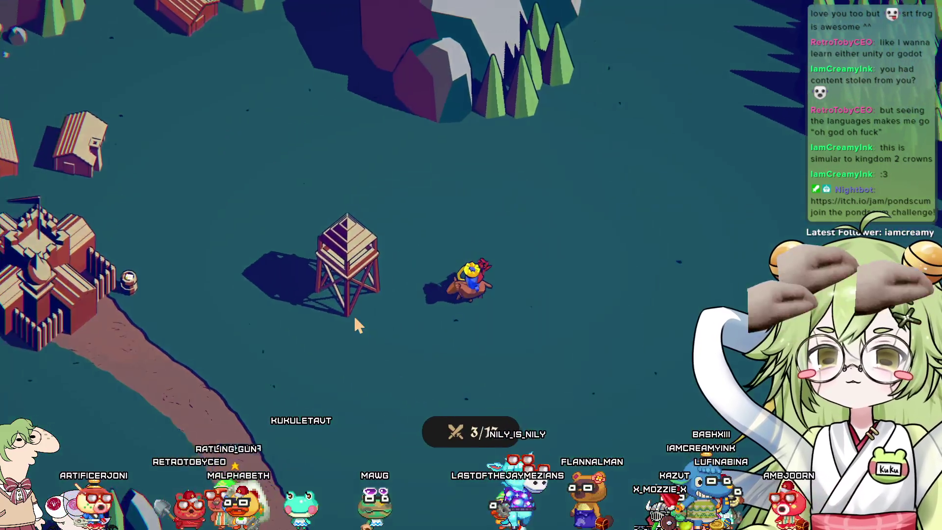
pyautogui.press('a')
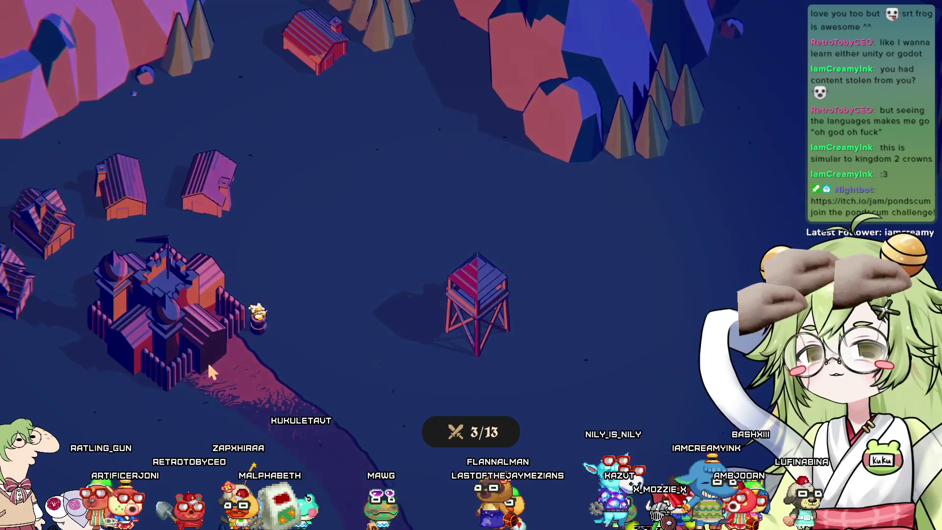
pyautogui.press('d')
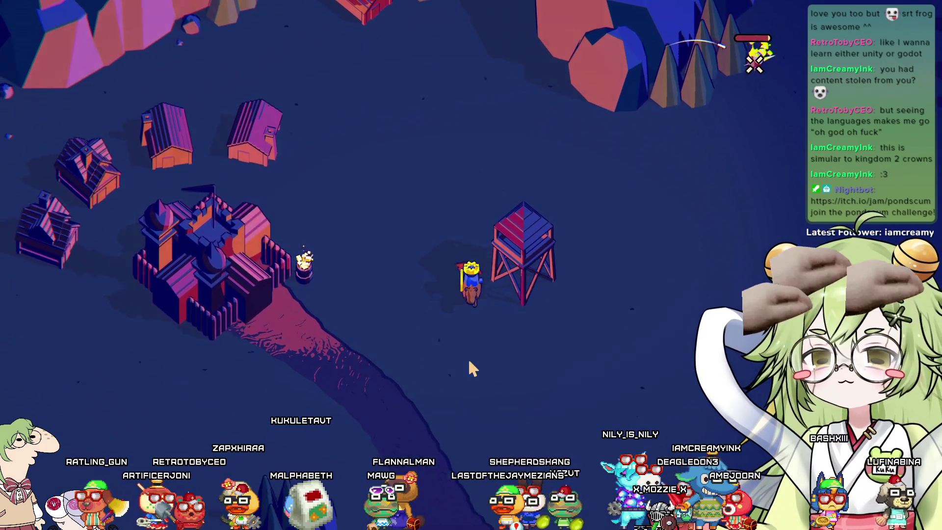
pyautogui.press('d')
pyautogui.press('a')
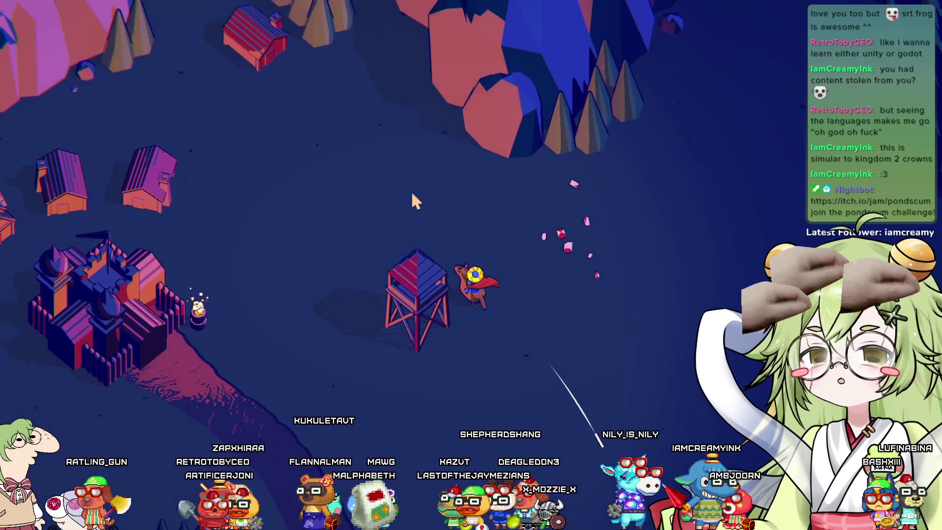
# Fight the enemies arriving from the southeast of the watchtower, then fall back west
pyautogui.press('s')
pyautogui.press('d')
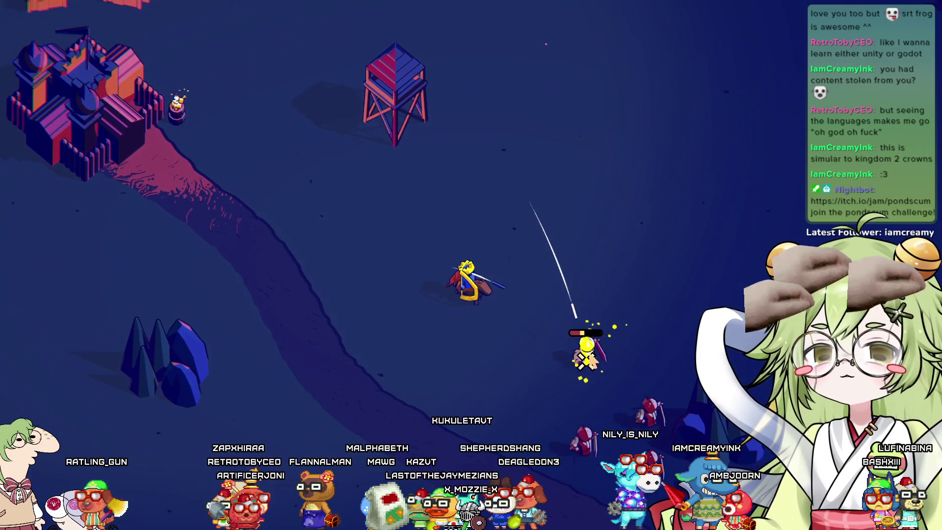
pyautogui.press('s')
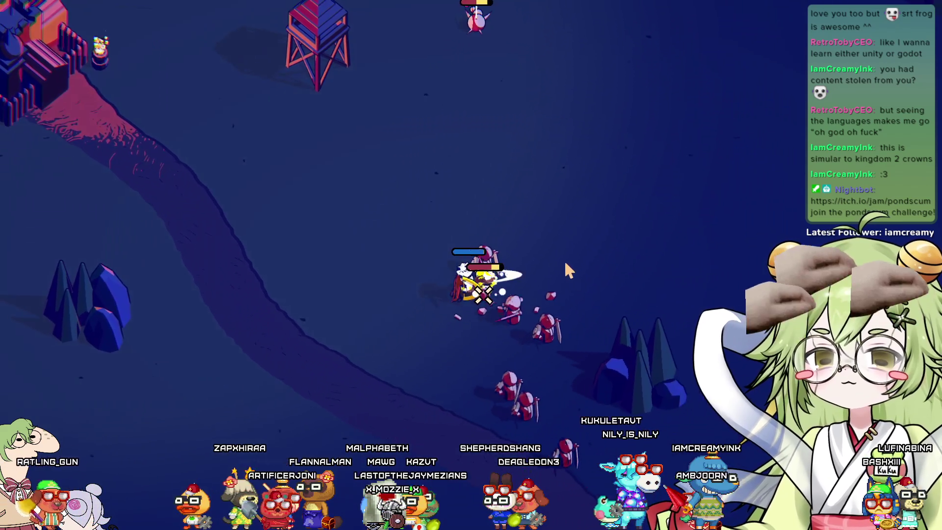
pyautogui.press('w')
pyautogui.press('w')
pyautogui.press('d')
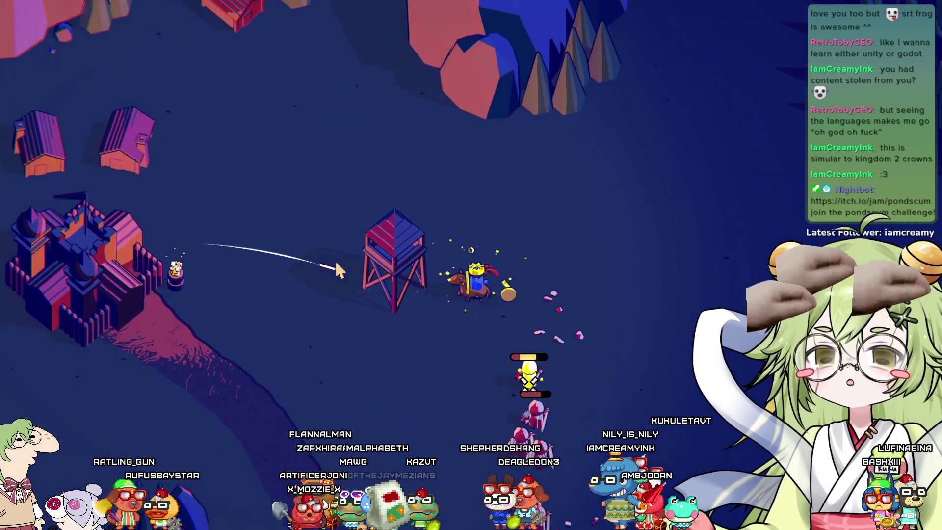
pyautogui.press('a')
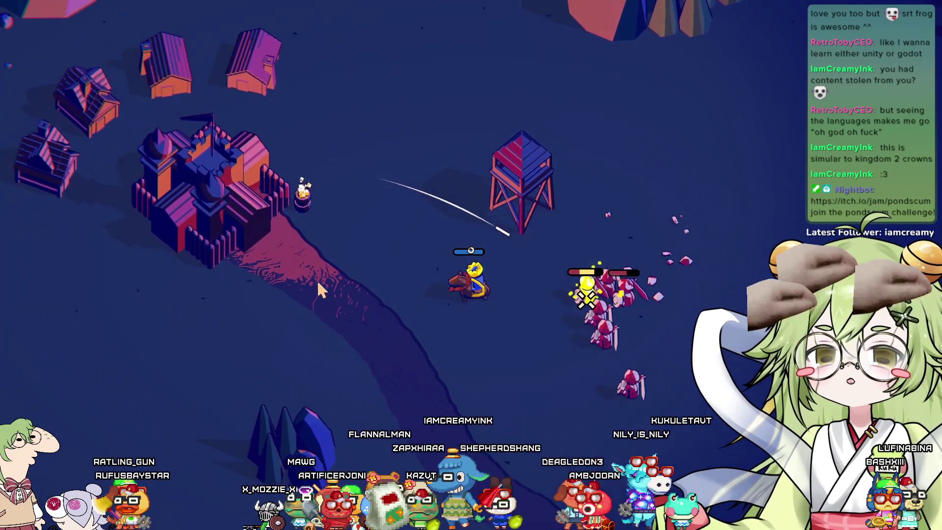
pyautogui.press('w')
# Charge and keep fighting the enemies at the watchtower until they fall
pyautogui.press('d')
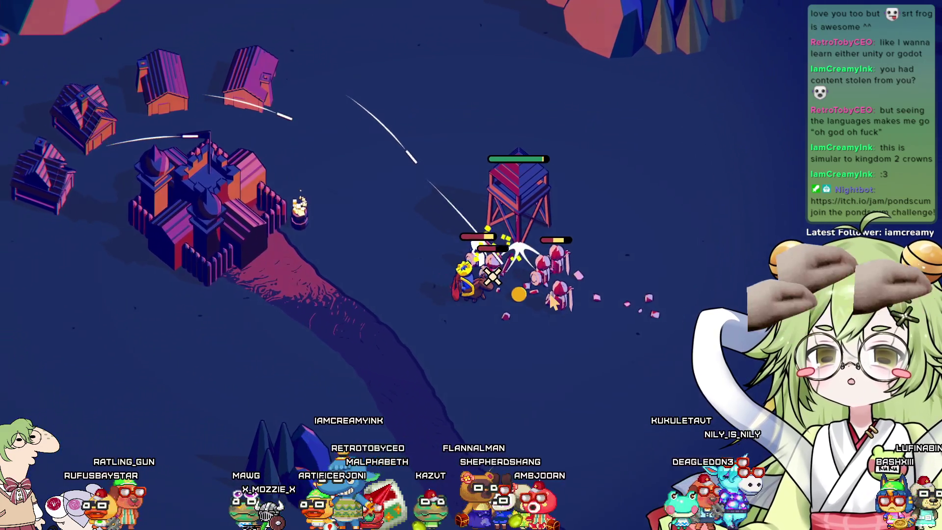
pyautogui.press('a')
pyautogui.press('d')
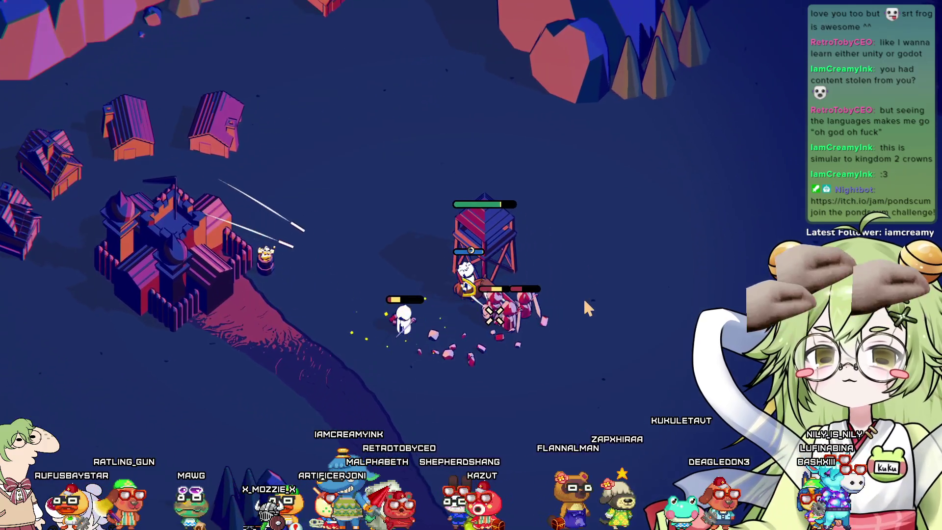
pyautogui.press('a')
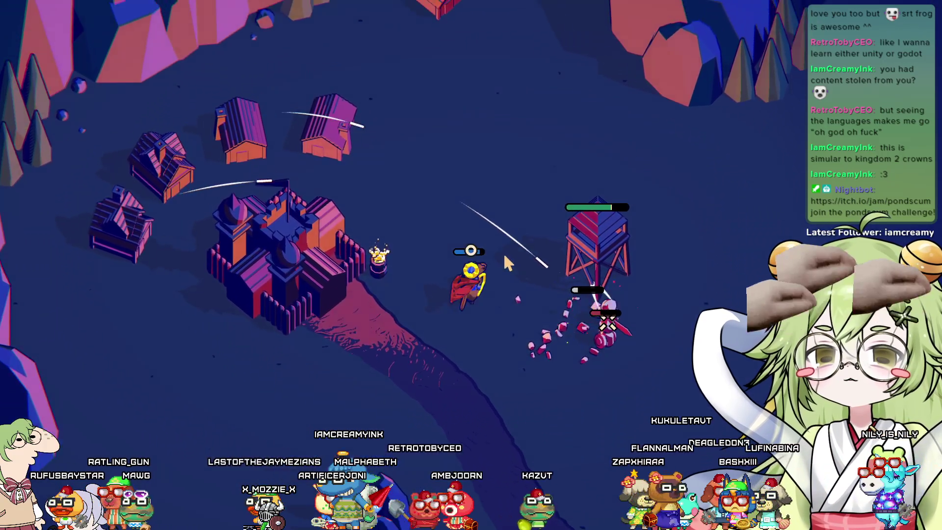
pyautogui.press('d')
pyautogui.press('a')
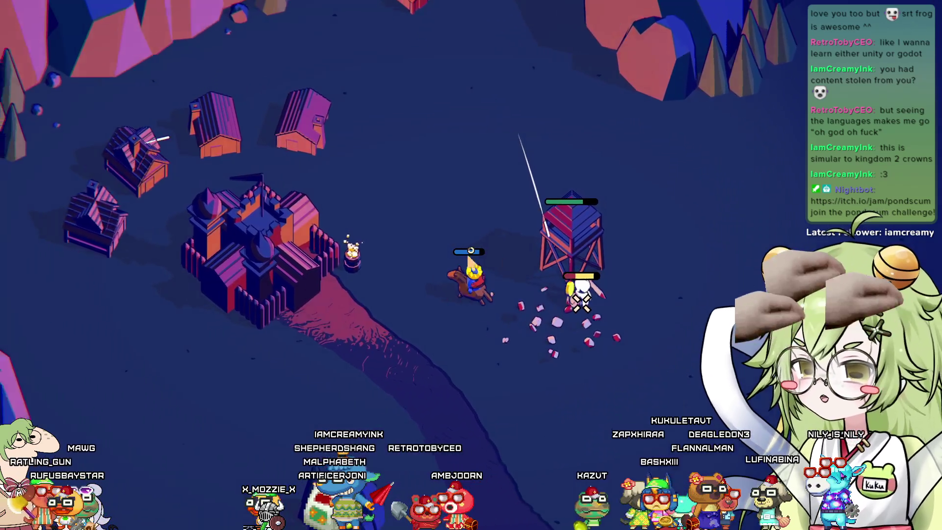
pyautogui.press('d')
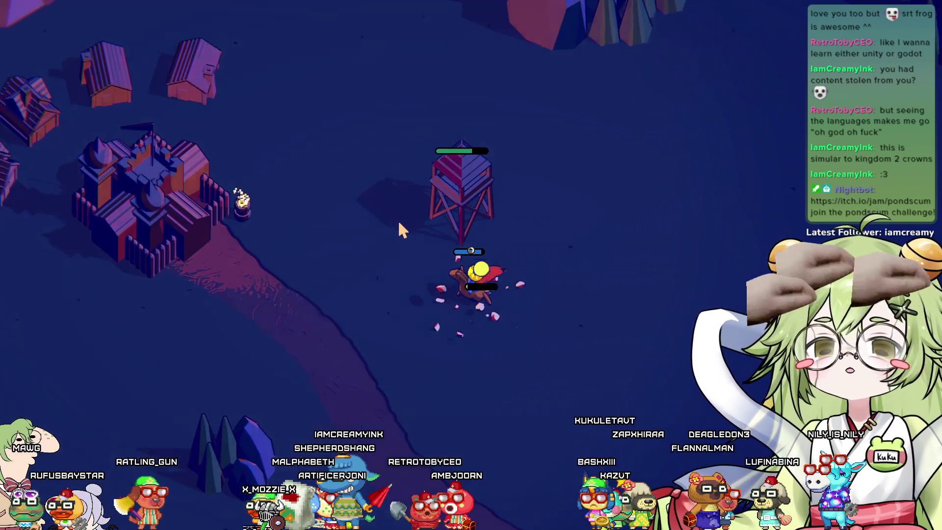
# Ride north through the village at dawn, then around to the tower site by the trees
pyautogui.press('w')
pyautogui.press('a')
pyautogui.press('w')
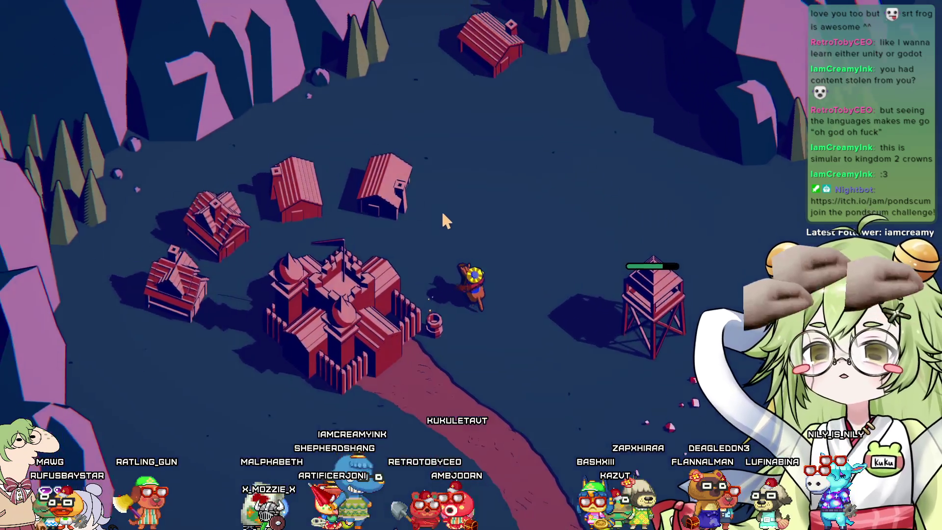
pyautogui.press('a')
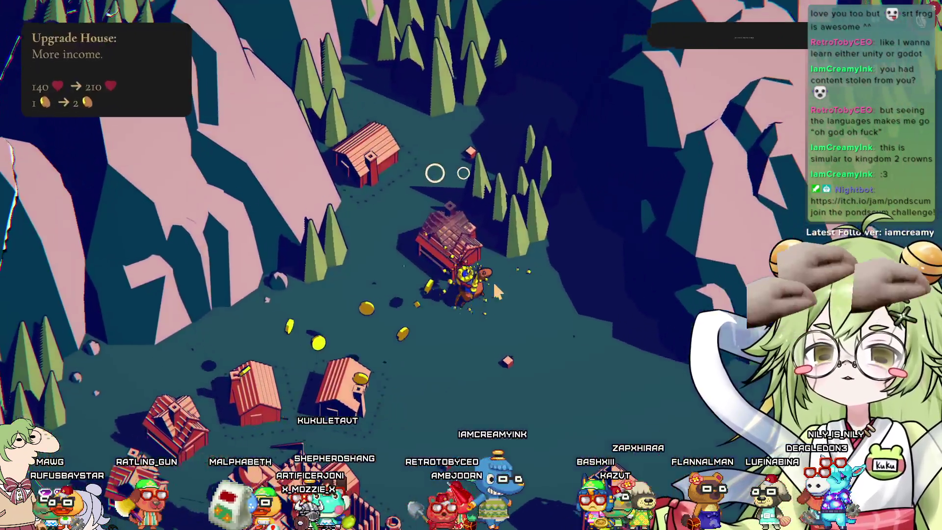
pyautogui.press('d')
pyautogui.press('w')
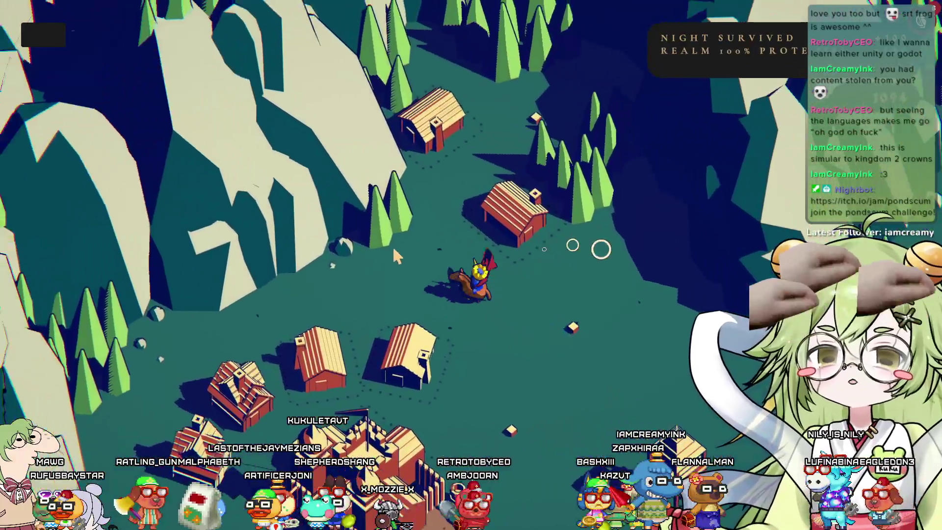
pyautogui.press('s')
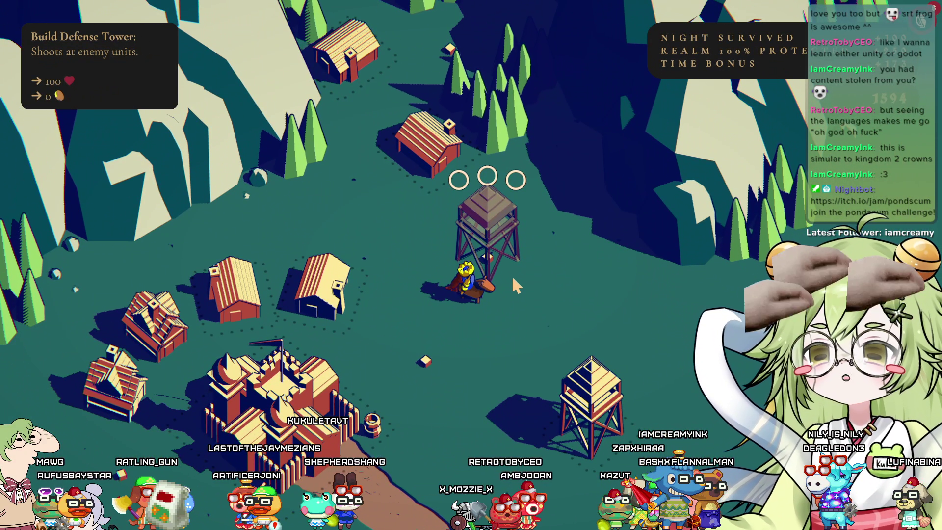
pyautogui.press('s')
pyautogui.press('d')
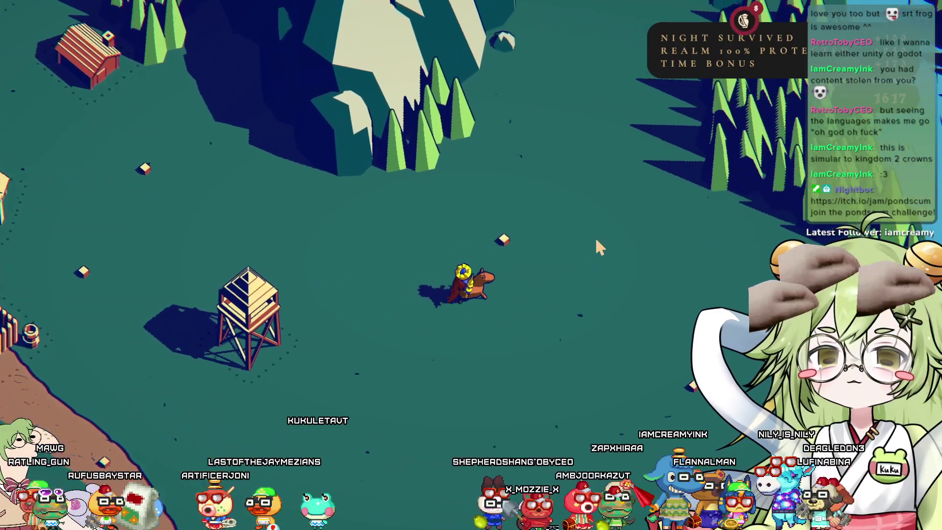
pyautogui.press('s')
pyautogui.press('a')
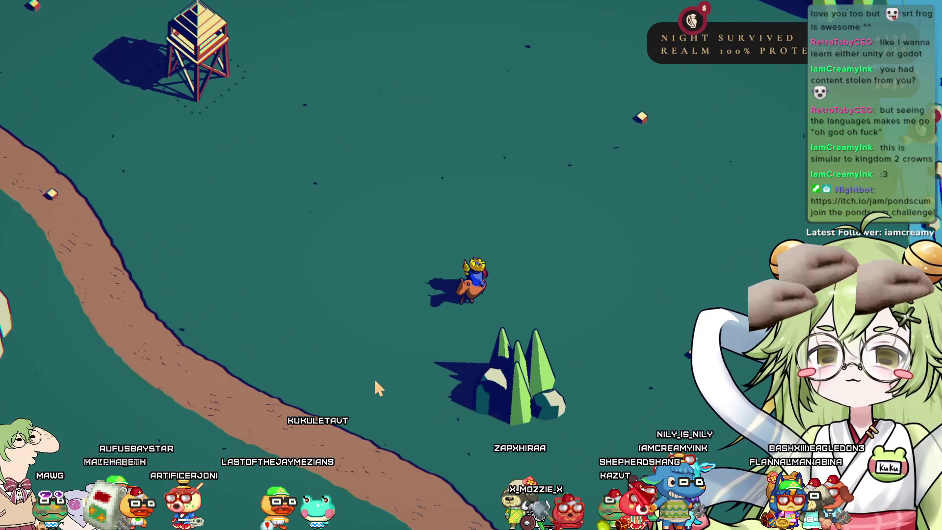
pyautogui.press('w')
pyautogui.press('a')
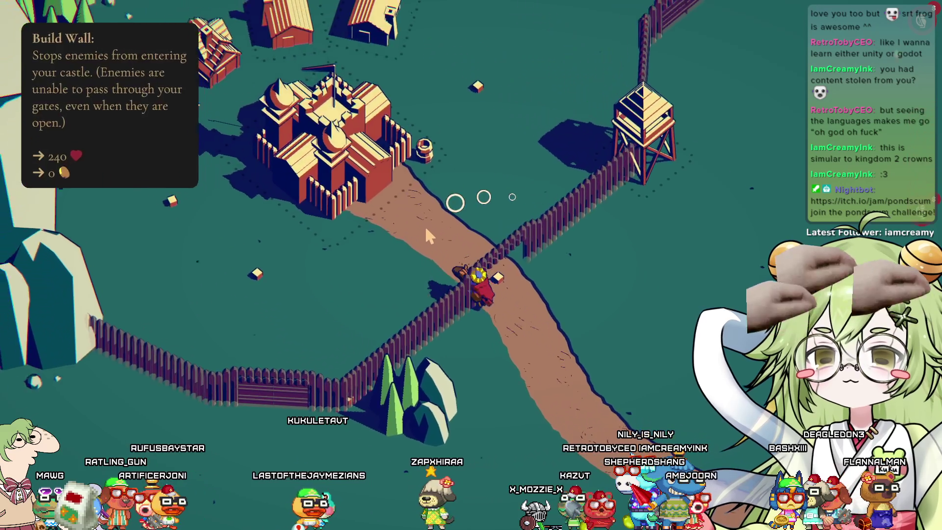
# Build the wall gate and upgrade the defense tower with the Sniper option
pyautogui.press('space')
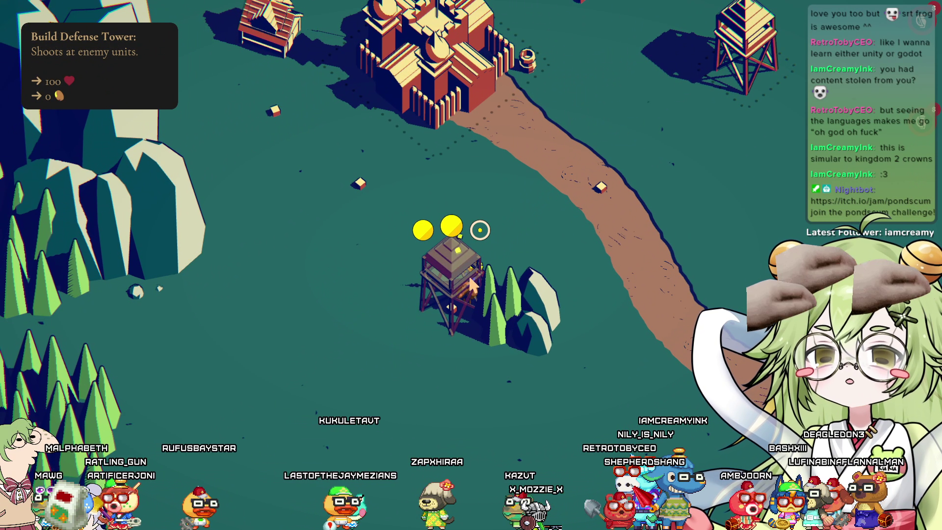
pyautogui.press('d')
pyautogui.press('space')
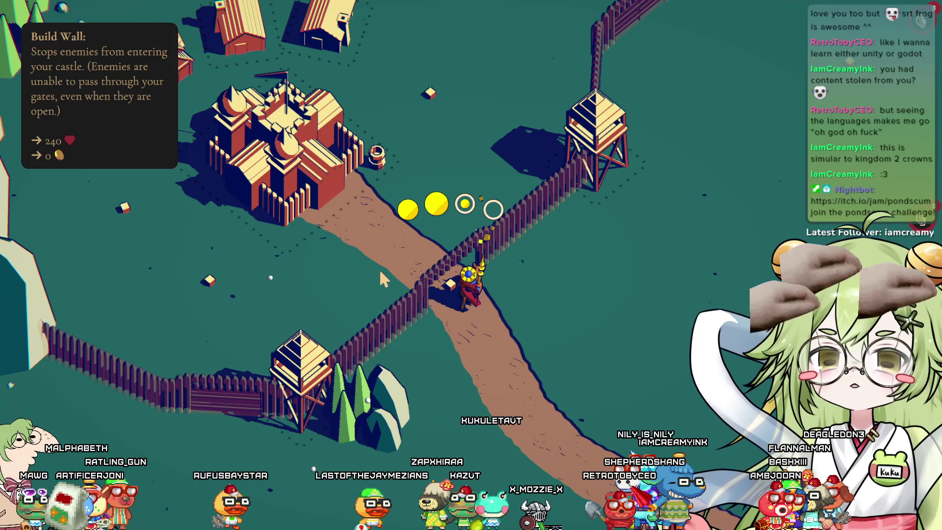
pyautogui.press('a')
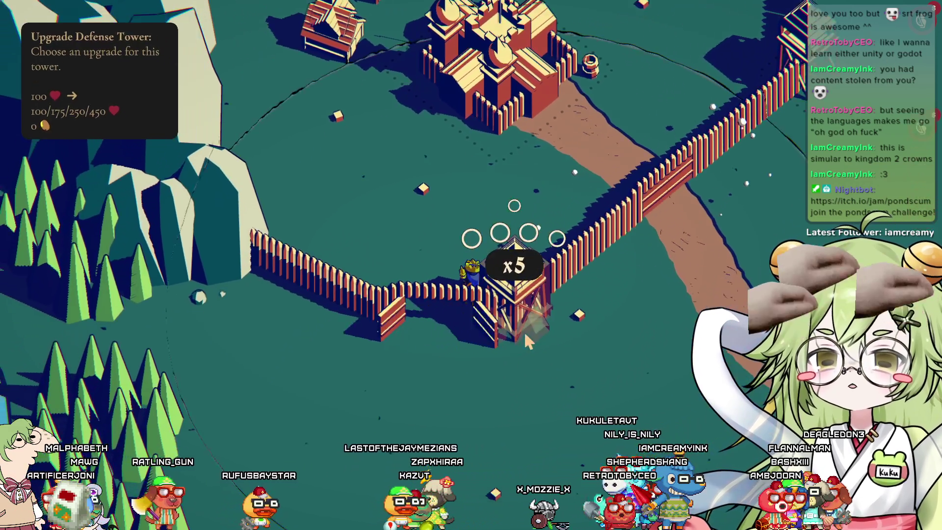
pyautogui.press('space')
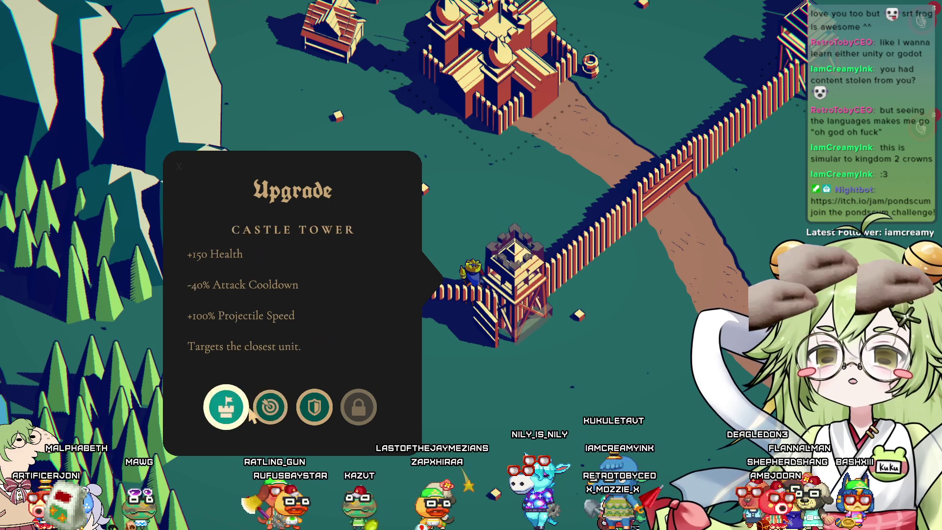
pyautogui.click(271, 397)
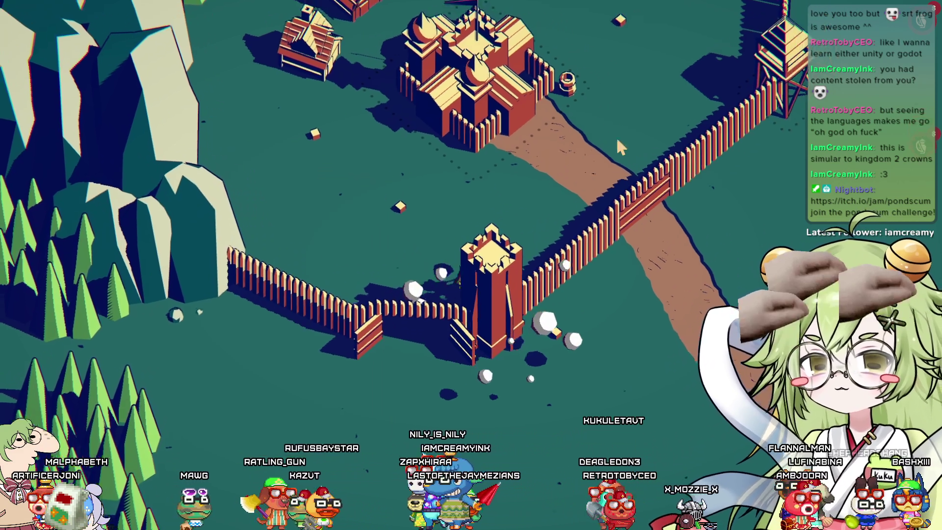
pyautogui.hotkey('w', 'd')
# Ride from the castle down the path and out through the wall gate to start night
pyautogui.press('a')
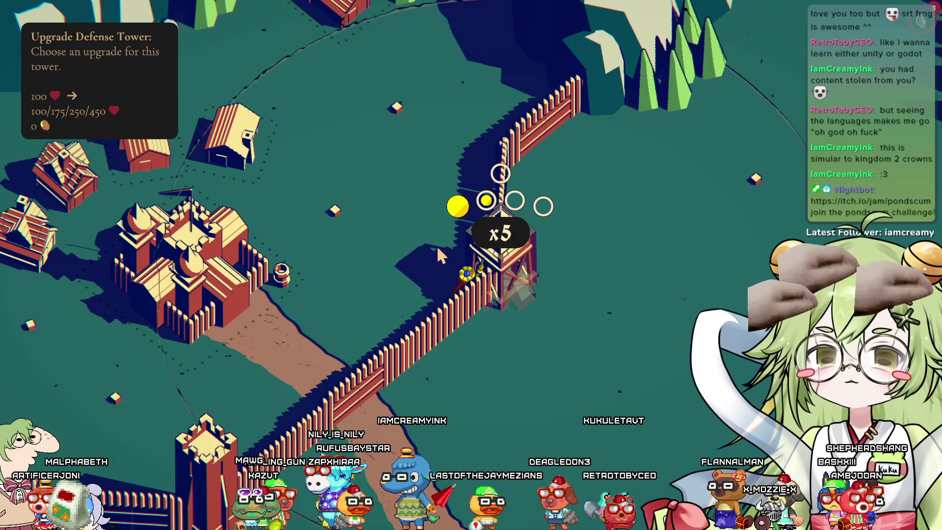
pyautogui.press('a')
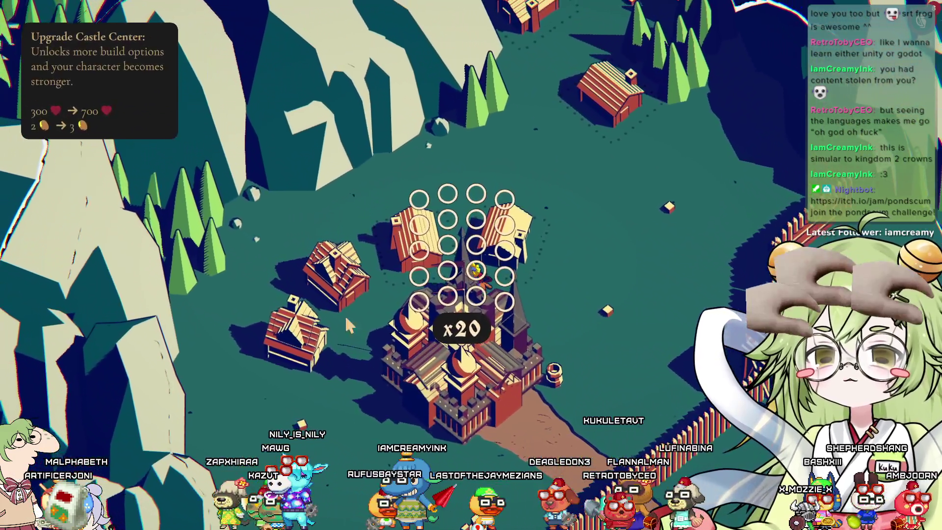
pyautogui.press('d')
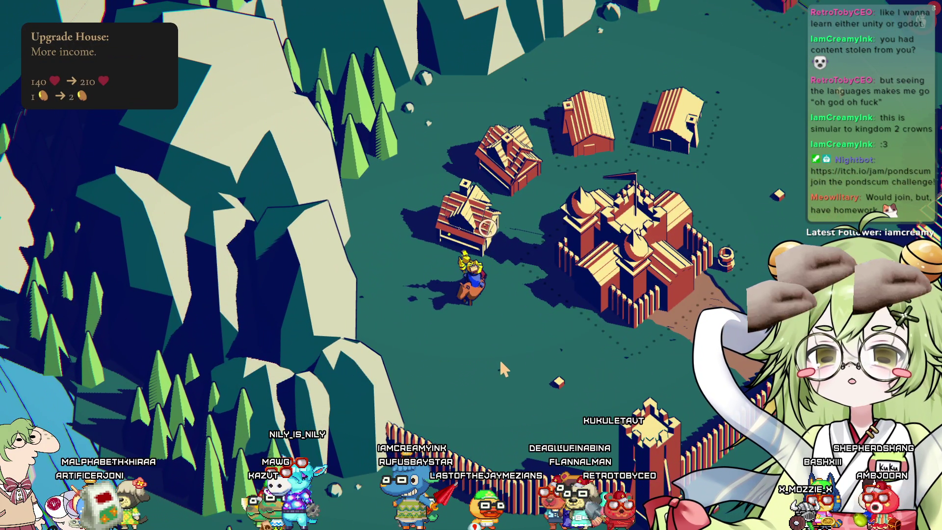
pyautogui.press('d')
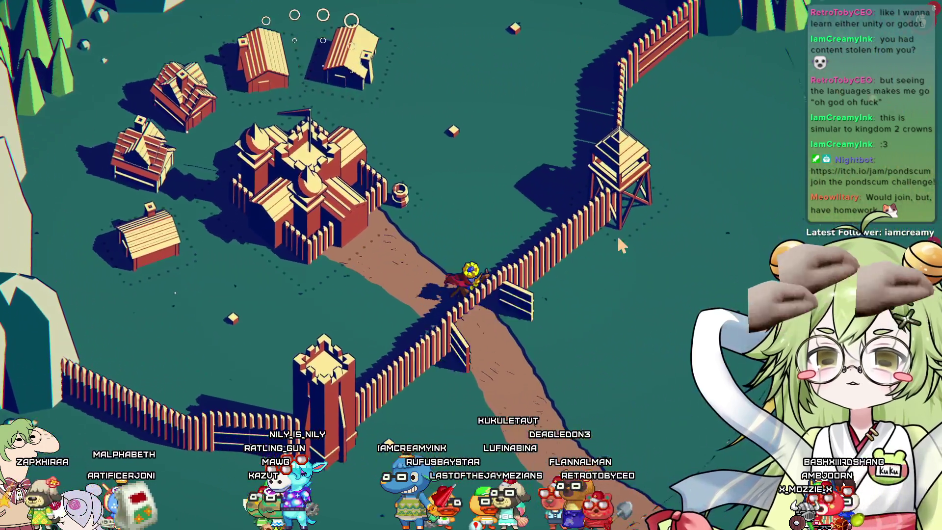
pyautogui.press('d')
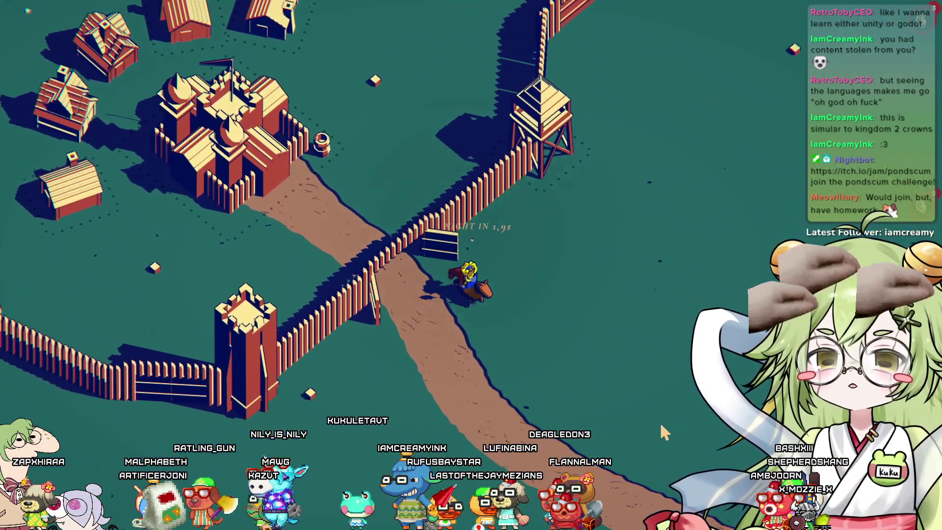
pyautogui.press('w')
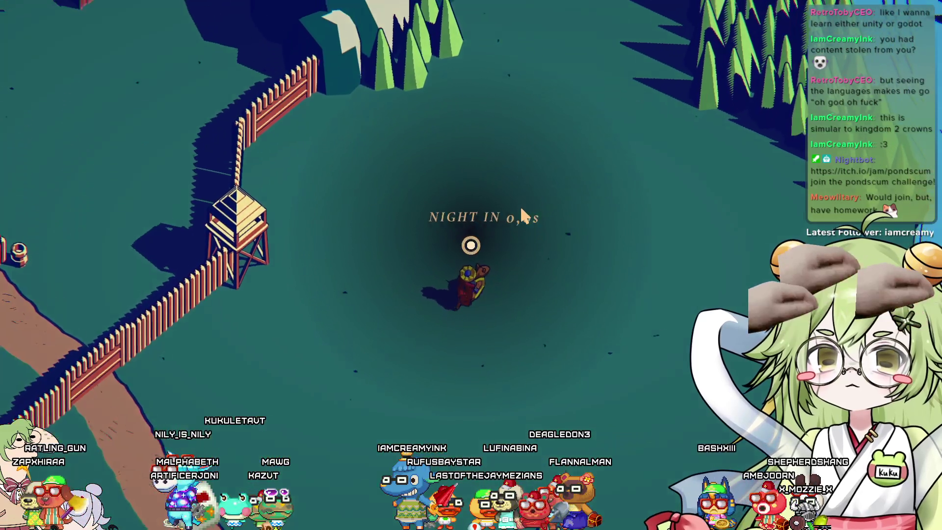
# Zoom out and ride up and down the valley chasing the approaching enemies
pyautogui.scroll(-5, 499, 210)
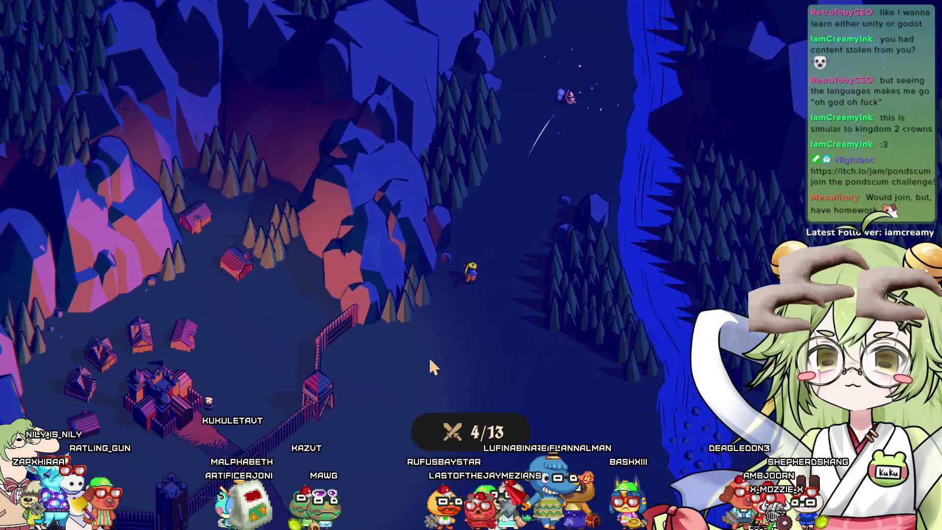
pyautogui.press('s')
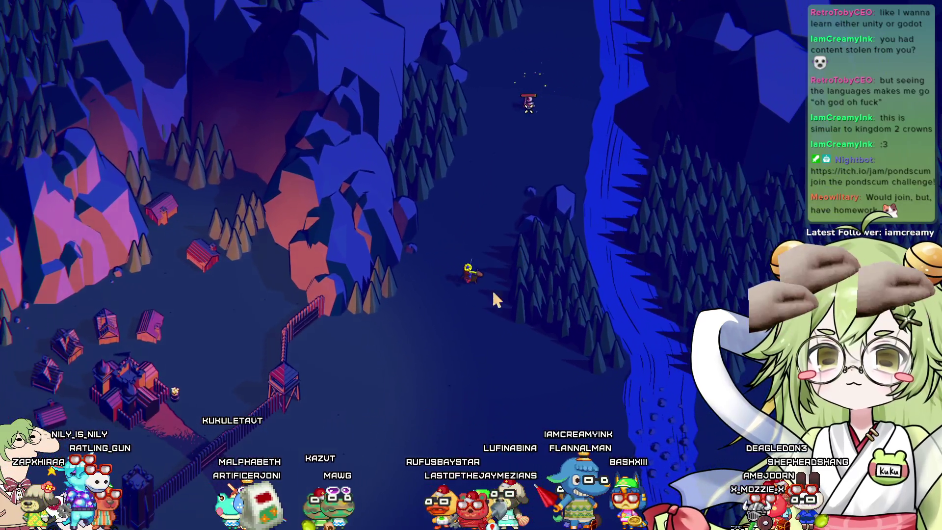
pyautogui.press('w')
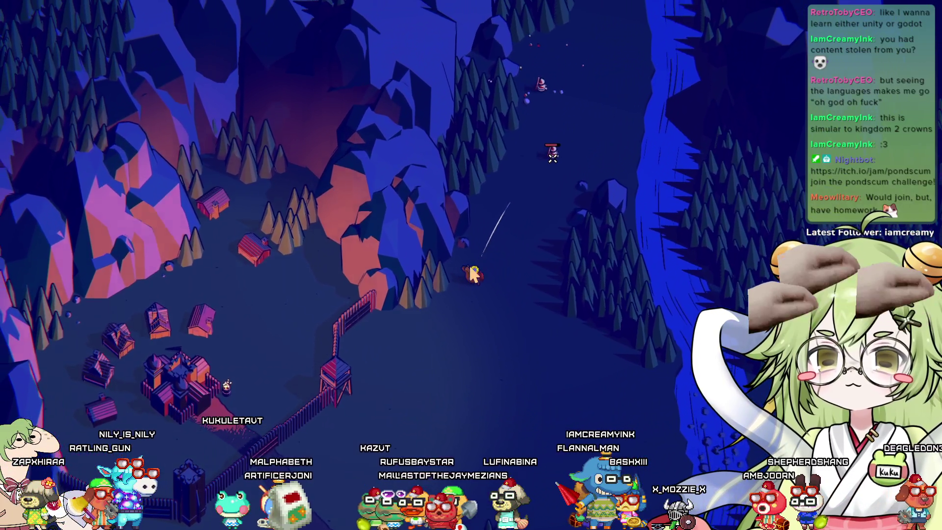
pyautogui.press('s')
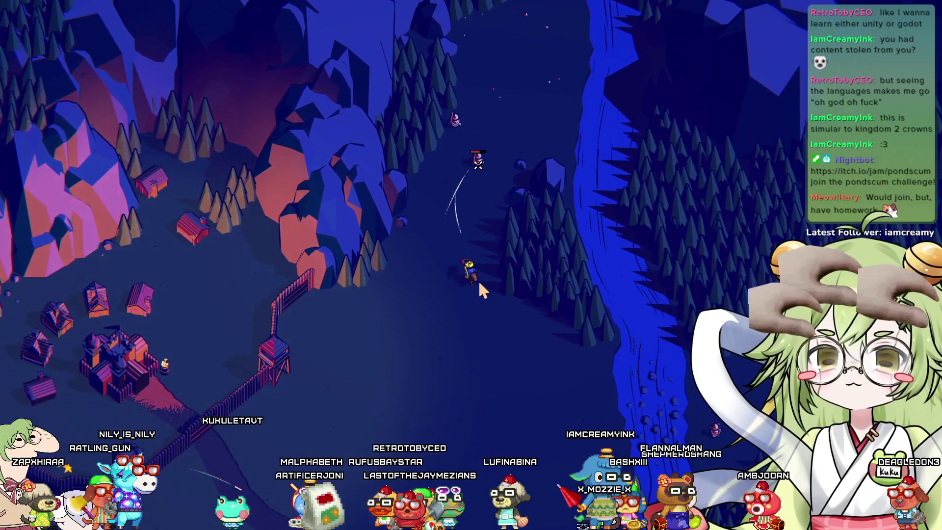
pyautogui.press('s')
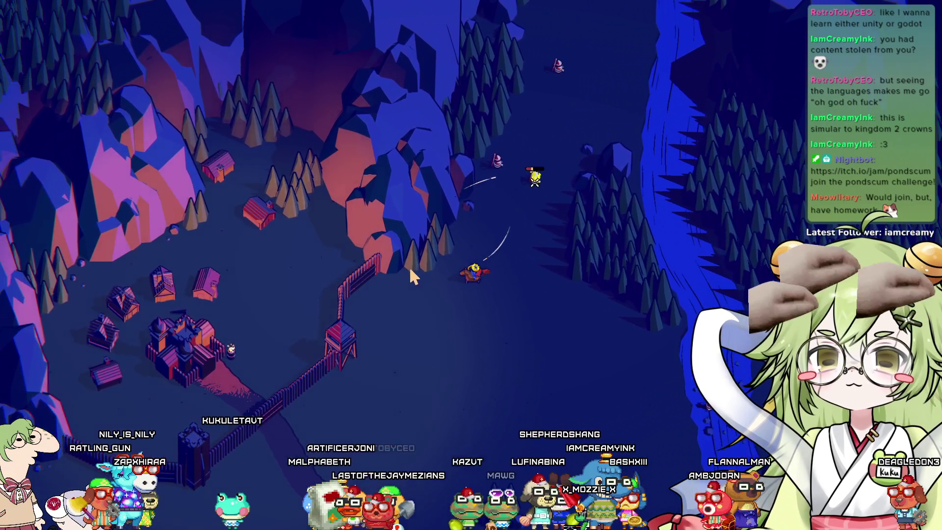
pyautogui.press('s')
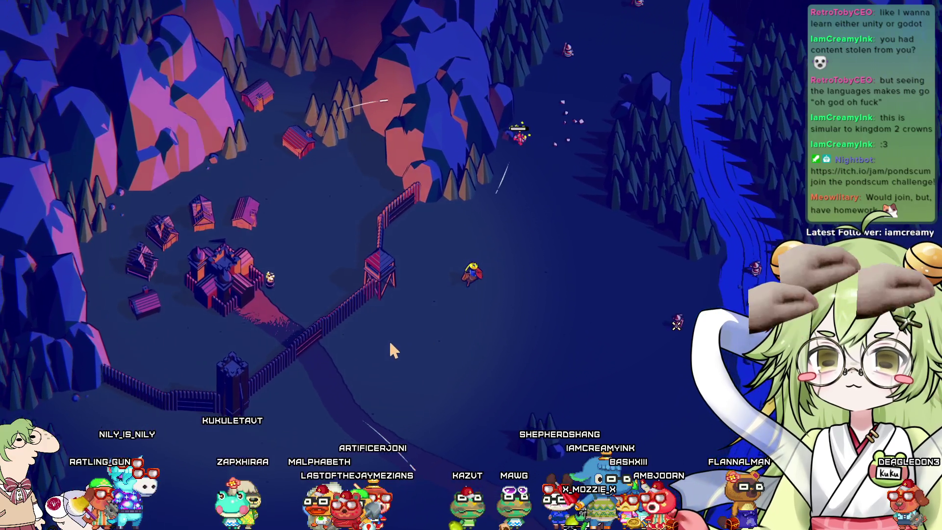
pyautogui.press('s')
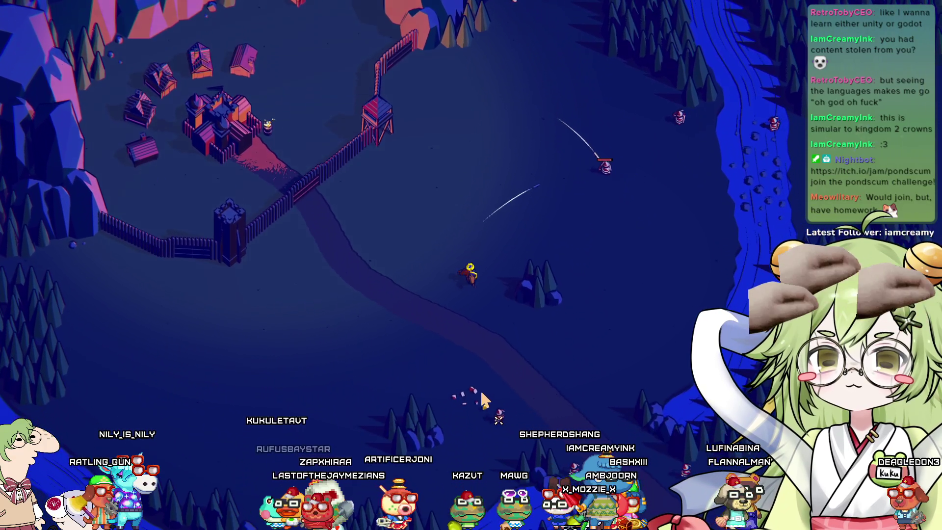
pyautogui.press('w')
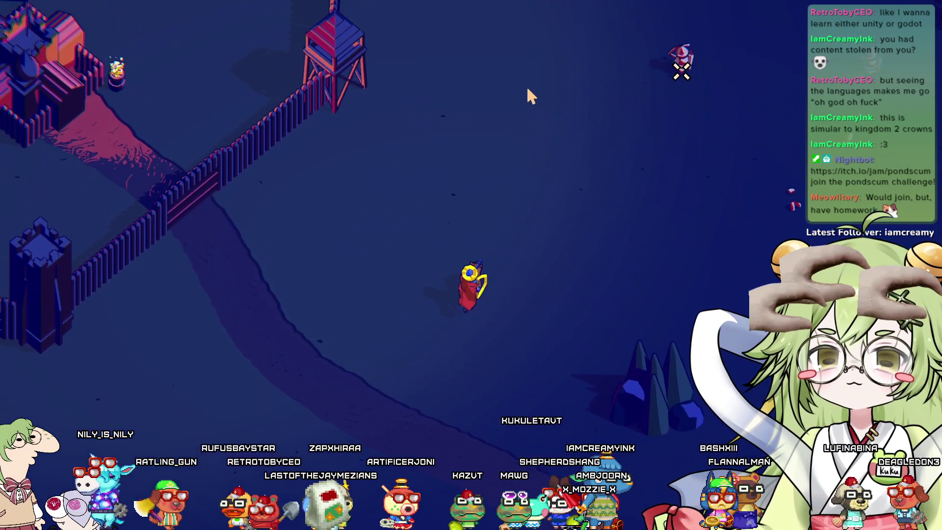
pyautogui.press('w')
# Shoot arrows at the enemies while dodging around them until the night is survived
pyautogui.click(528, 113)
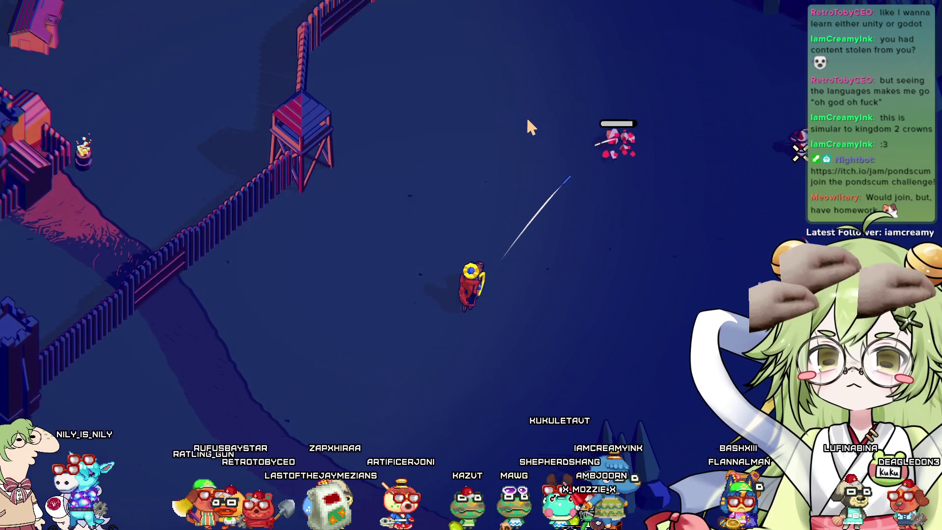
pyautogui.click(545, 242)
pyautogui.press('a')
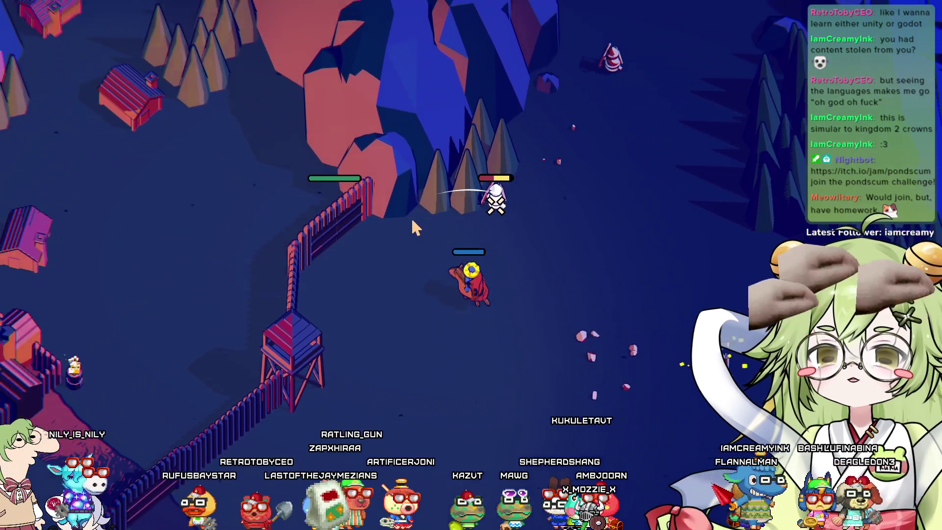
pyautogui.press('d')
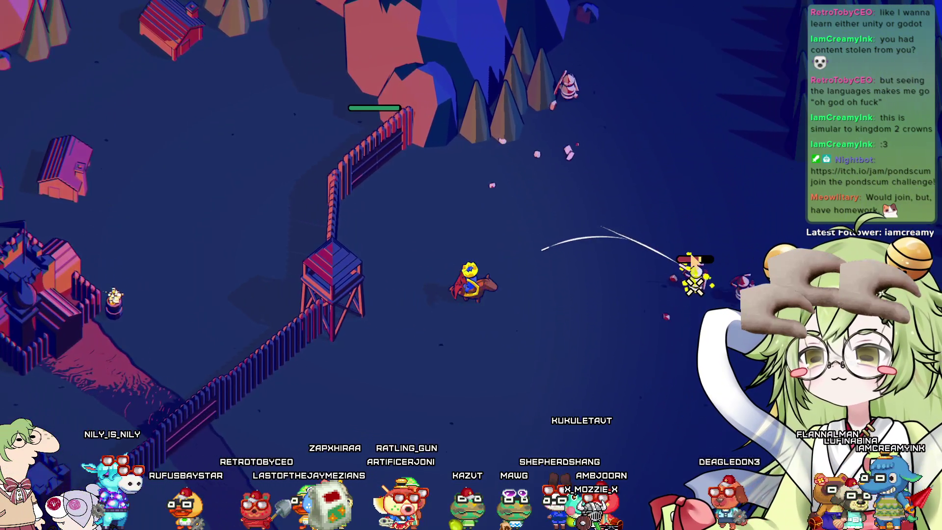
pyautogui.click(482, 240)
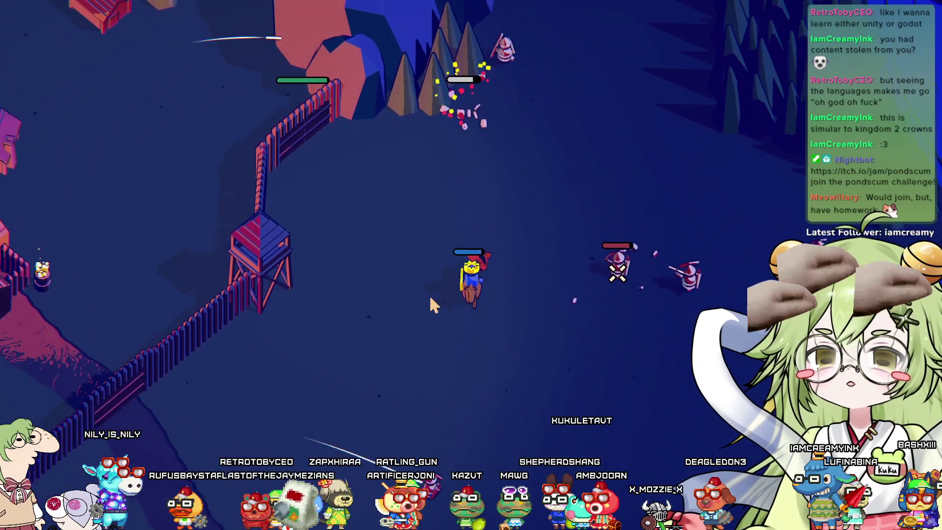
pyautogui.press('w')
pyautogui.press('a')
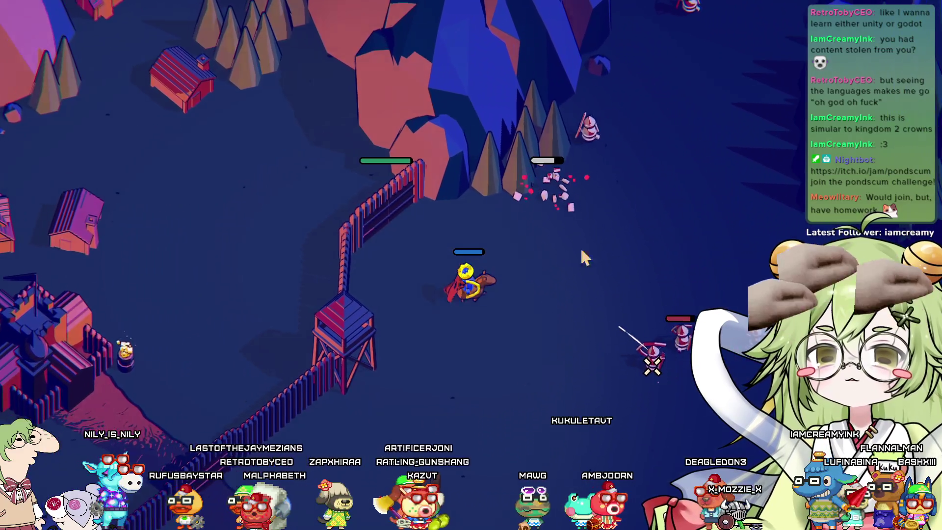
pyautogui.press('s')
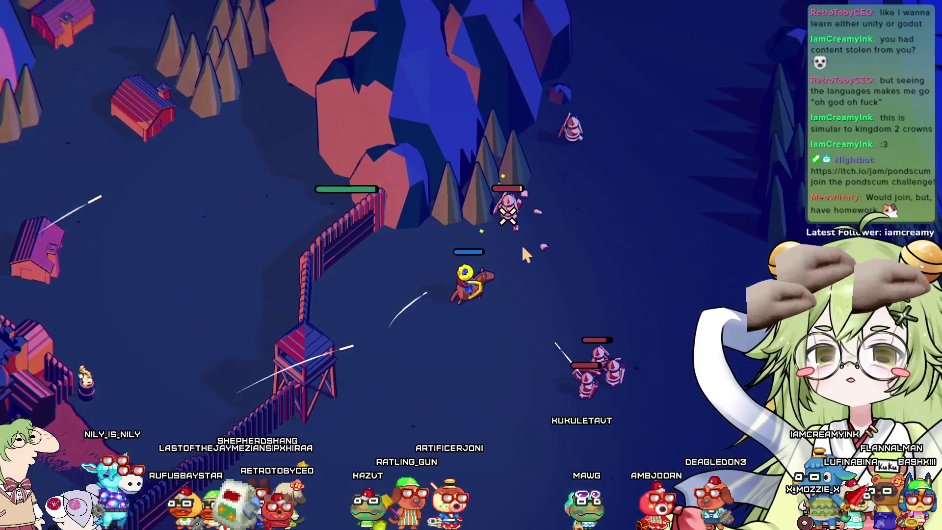
pyautogui.press('s')
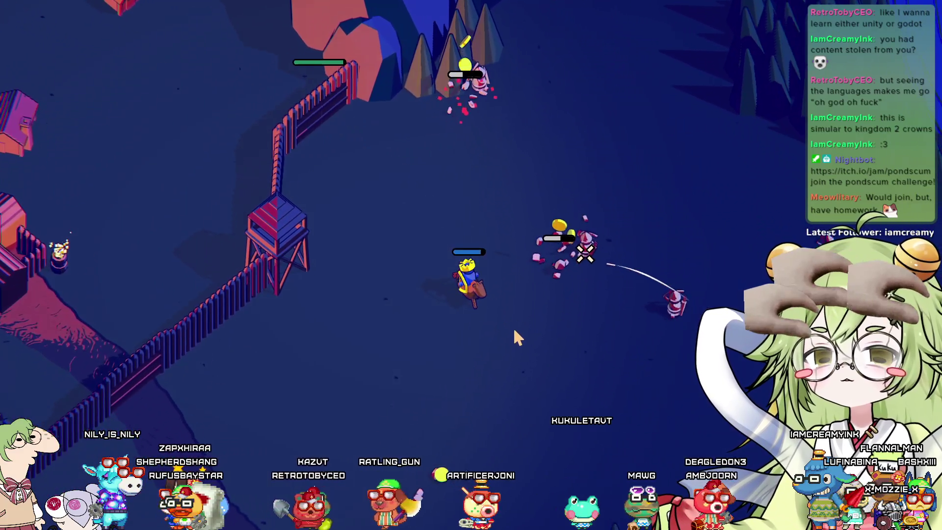
pyautogui.press('s')
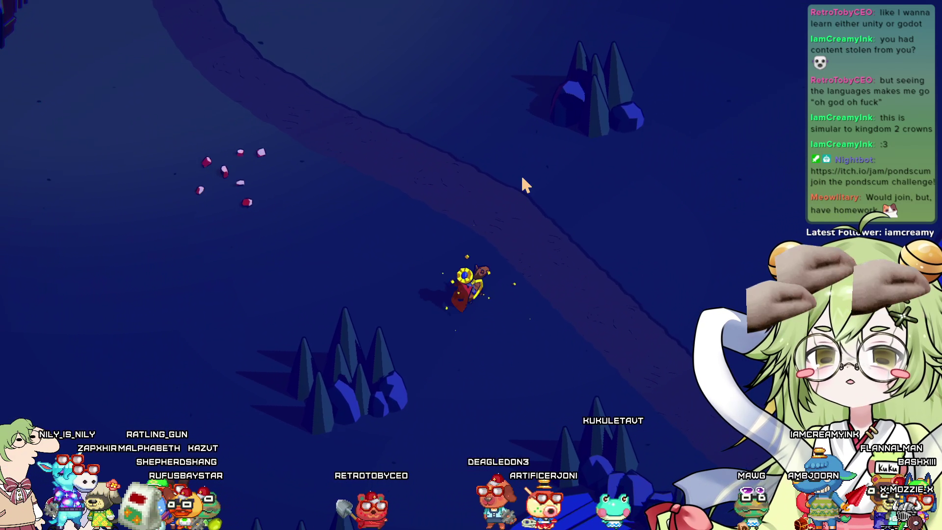
pyautogui.press('w')
pyautogui.press('w')
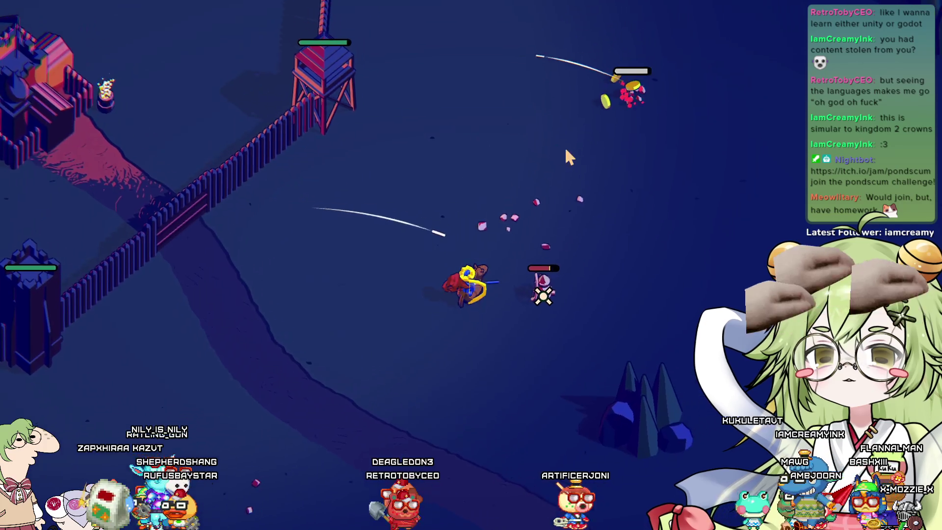
# Ride along the fence to the gate watchtower and upgrade it into a castle tower
pyautogui.press('s')
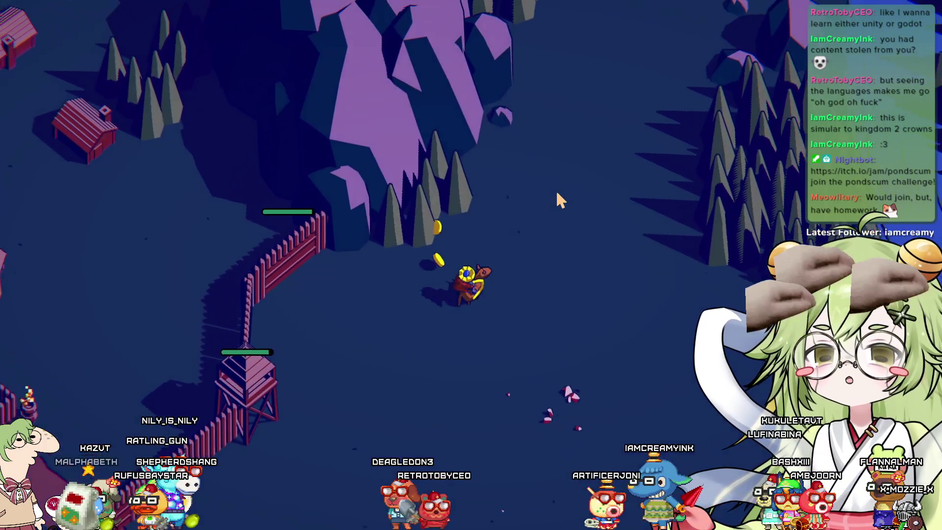
pyautogui.press('a')
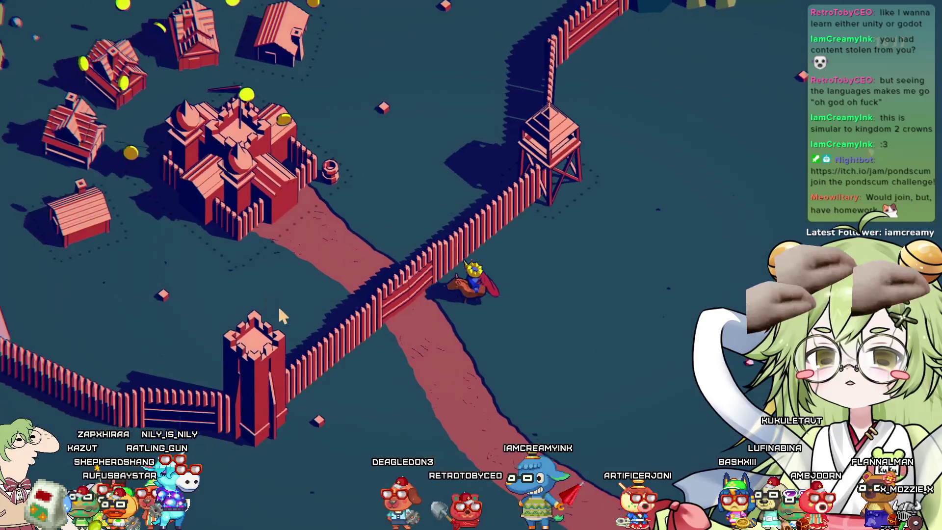
pyautogui.press('w')
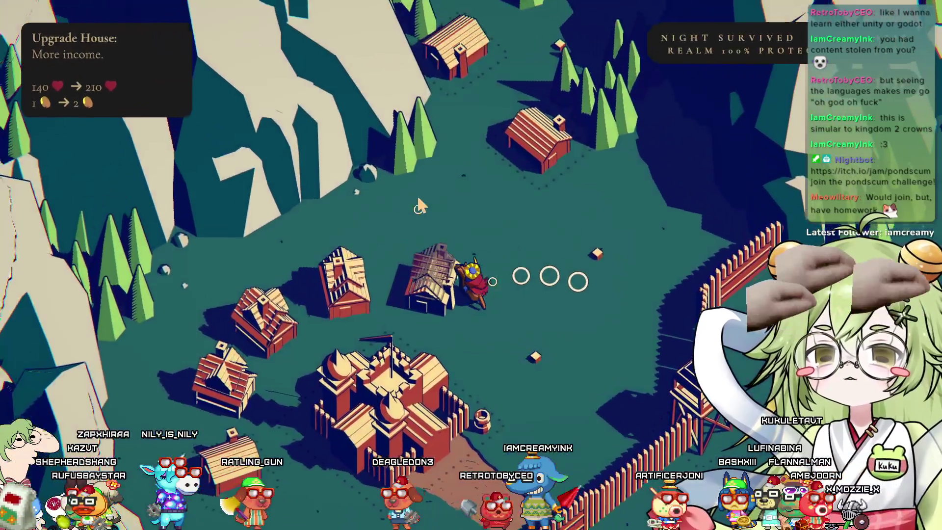
pyautogui.press('s')
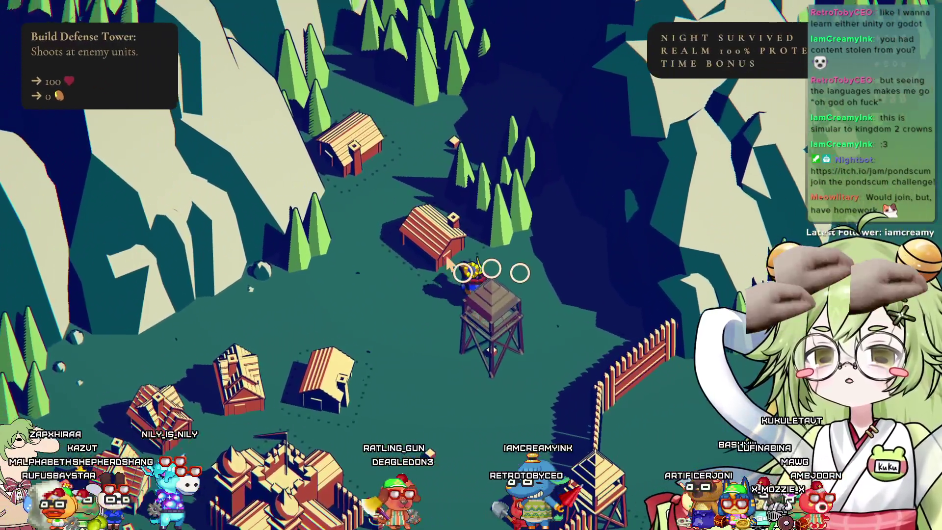
pyautogui.press('a')
pyautogui.press('s')
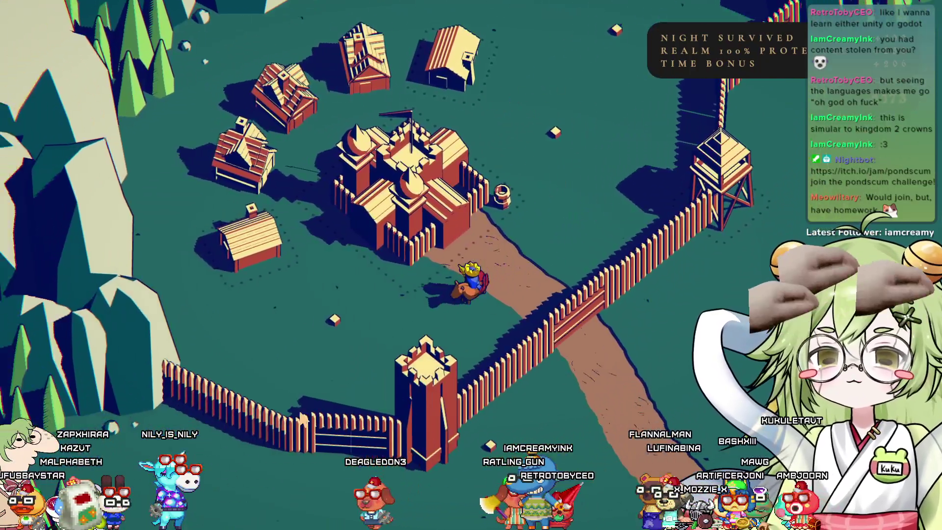
pyautogui.press('d')
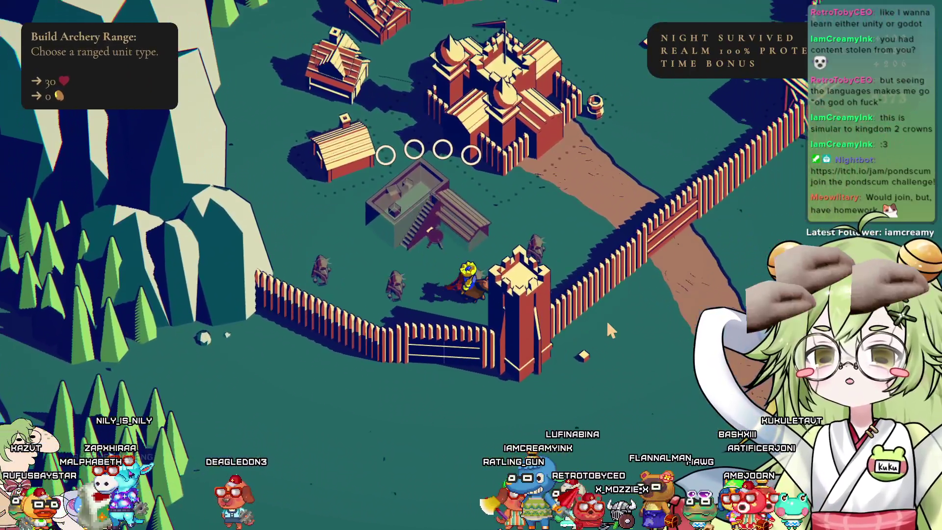
pyautogui.press('w')
pyautogui.press('d')
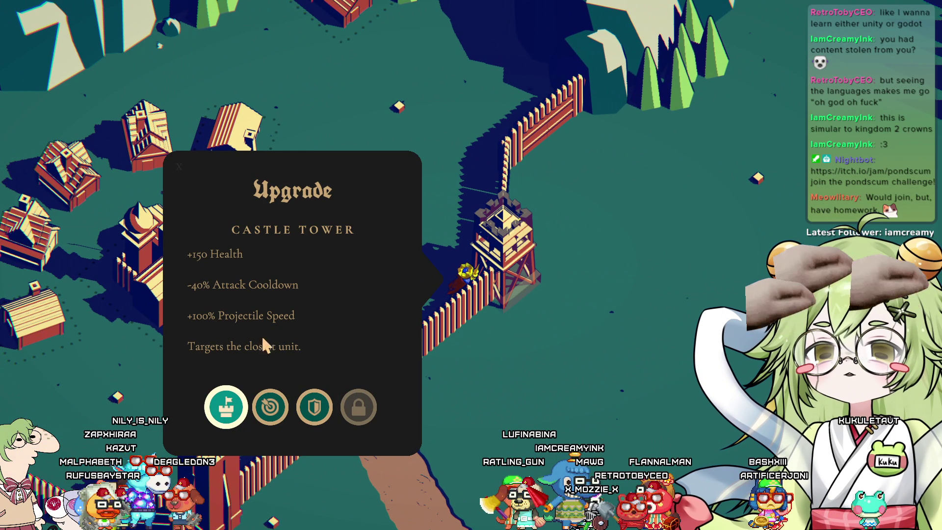
pyautogui.click(219, 406)
# Pay coins to build a defense tower inside the village
pyautogui.press('w')
pyautogui.press('a')
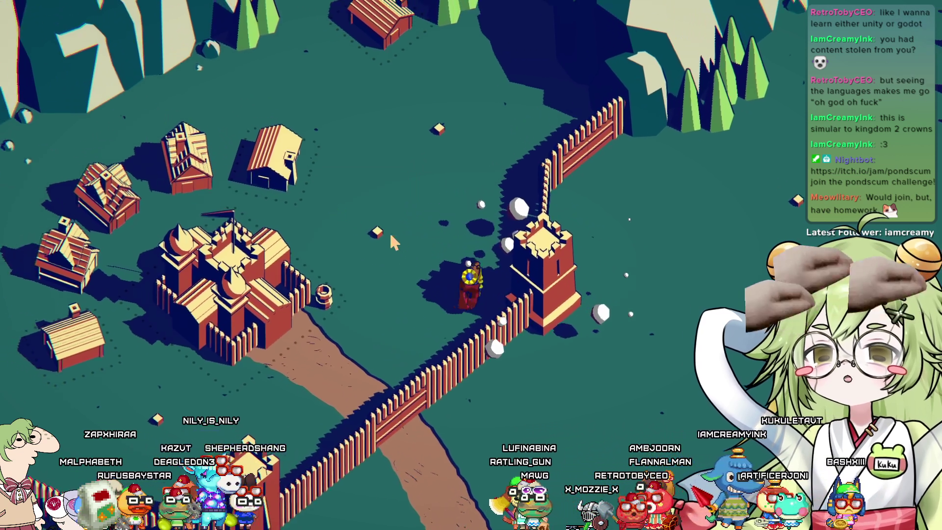
pyautogui.press('d')
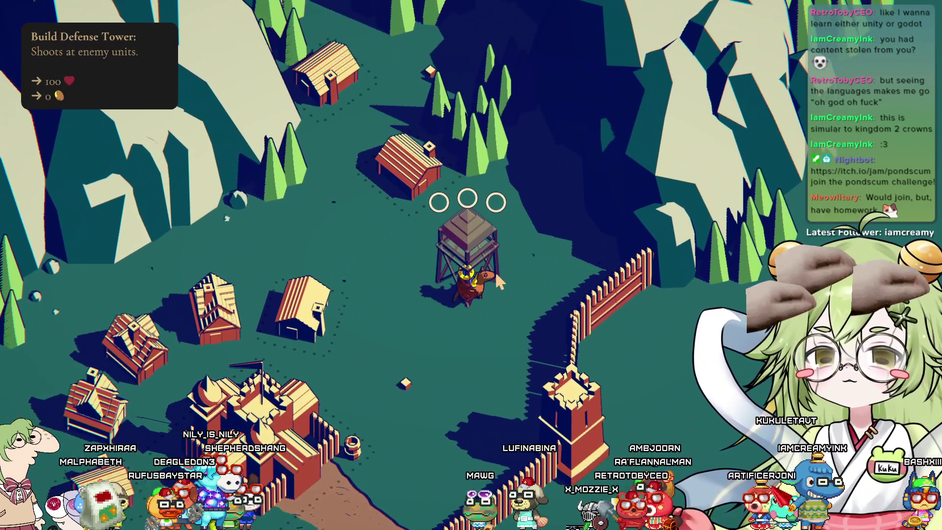
pyautogui.press('s')
pyautogui.press('s')
# Finish paying for the archery range and pick crossbowmen as its ranged unit
pyautogui.press('a')
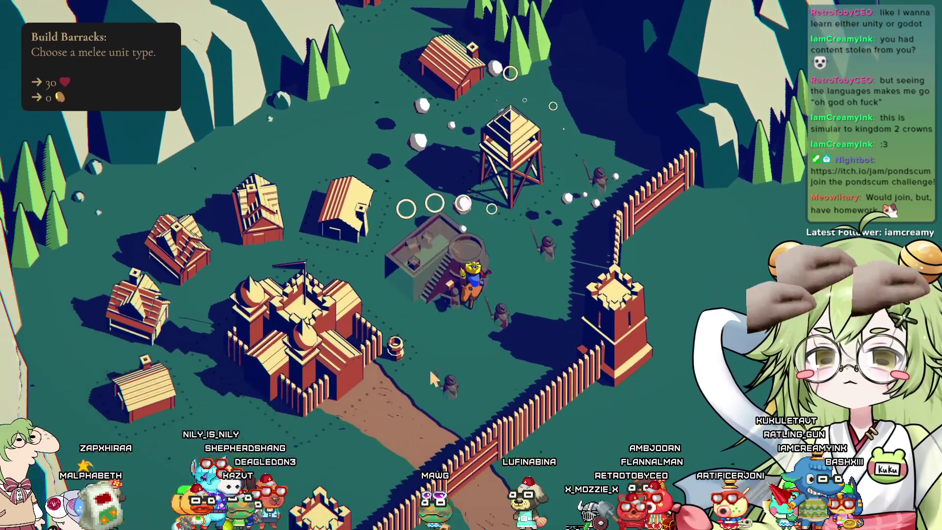
pyautogui.press('space')
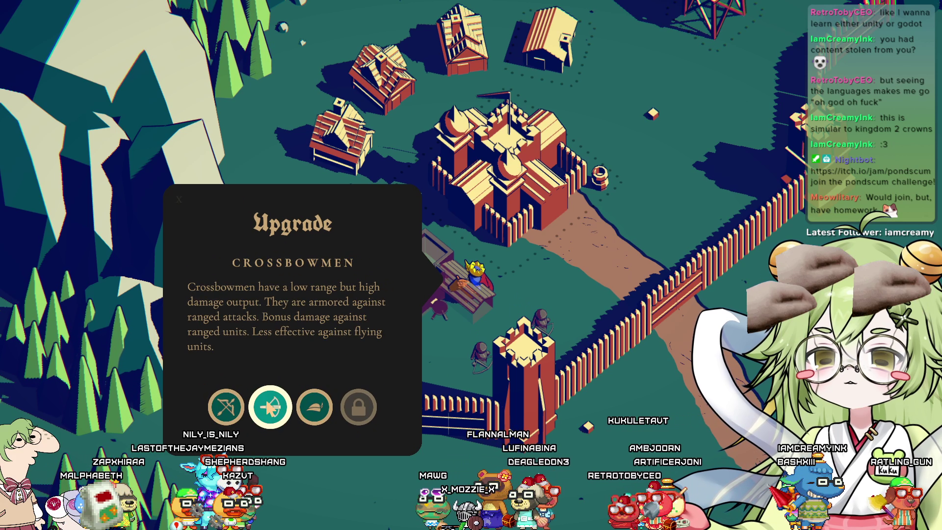
pyautogui.click(228, 407)
# Ride toward the barracks site and pay coins for a new house
pyautogui.press('d')
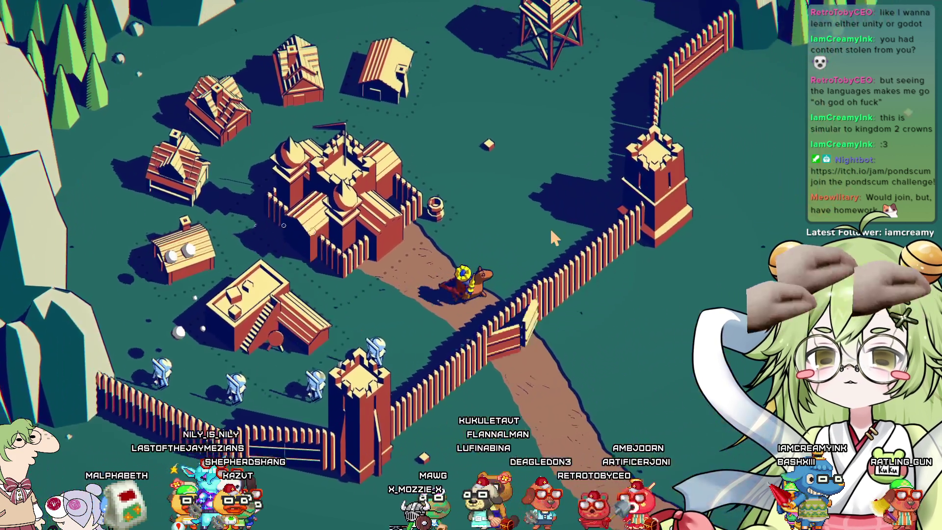
pyautogui.press('w')
pyautogui.press('w')
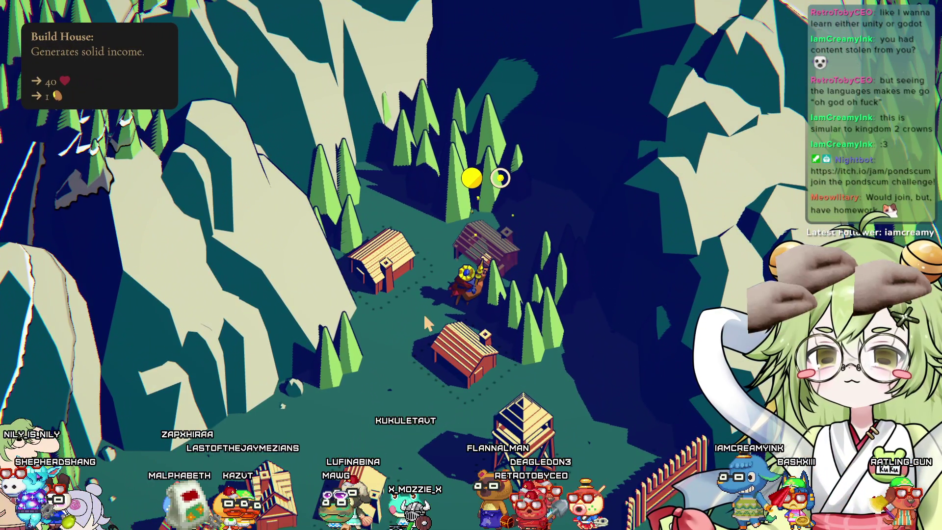
pyautogui.press('space')
pyautogui.press('s')
pyautogui.press('s')
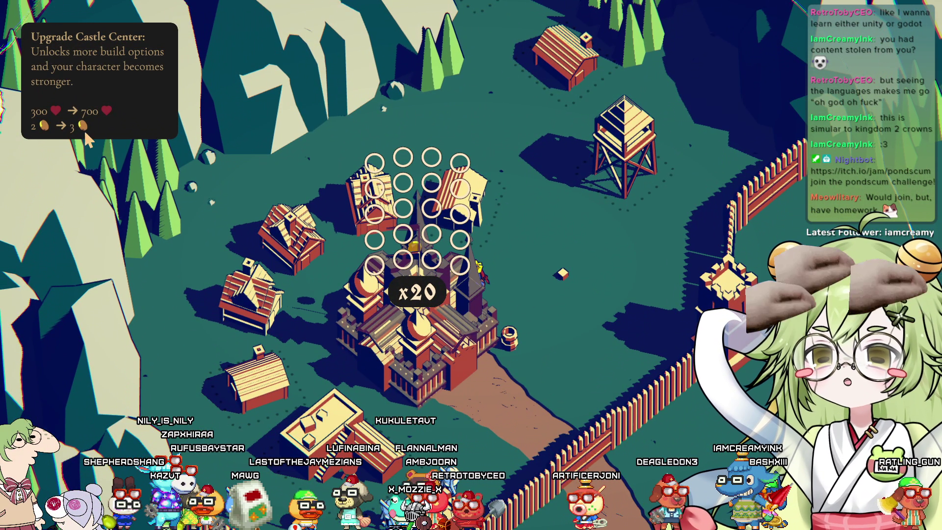
# Return to the barracks, pay the remaining coins and choose Knights as its unit
pyautogui.press('s')
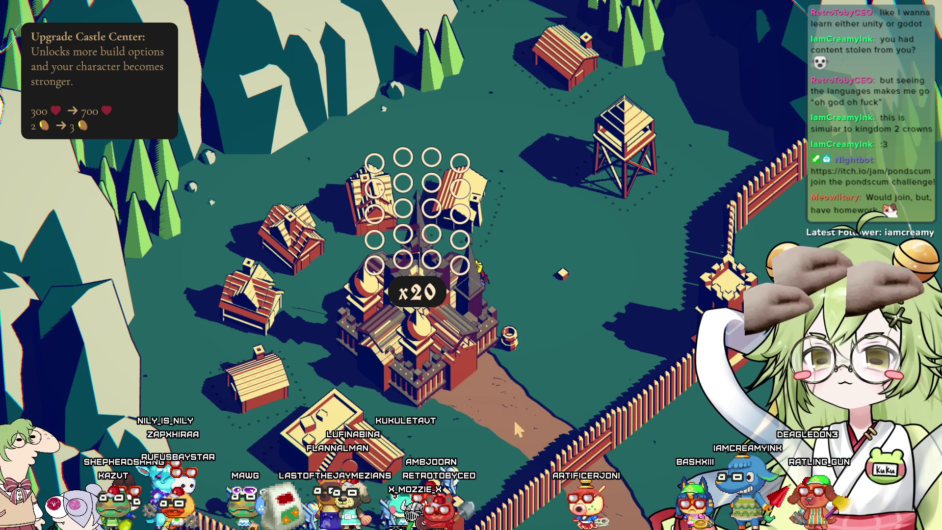
pyautogui.press('s')
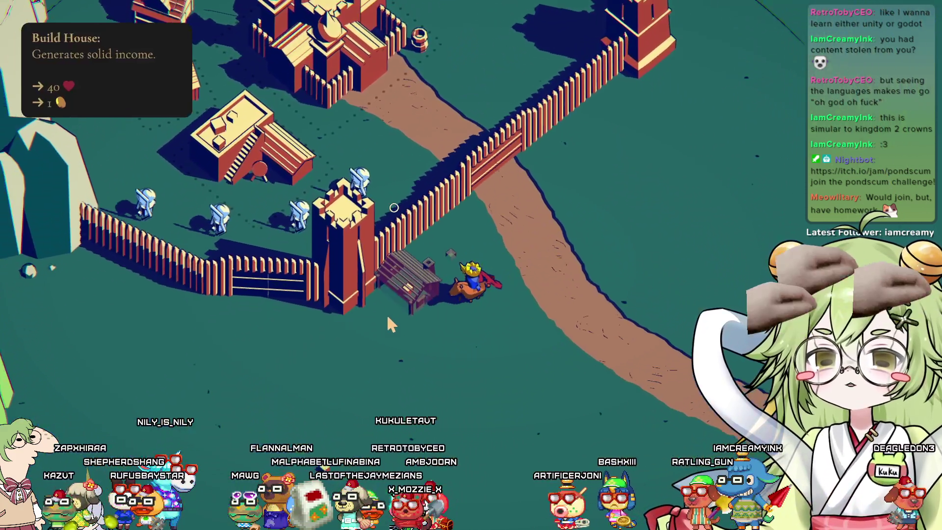
pyautogui.press('d')
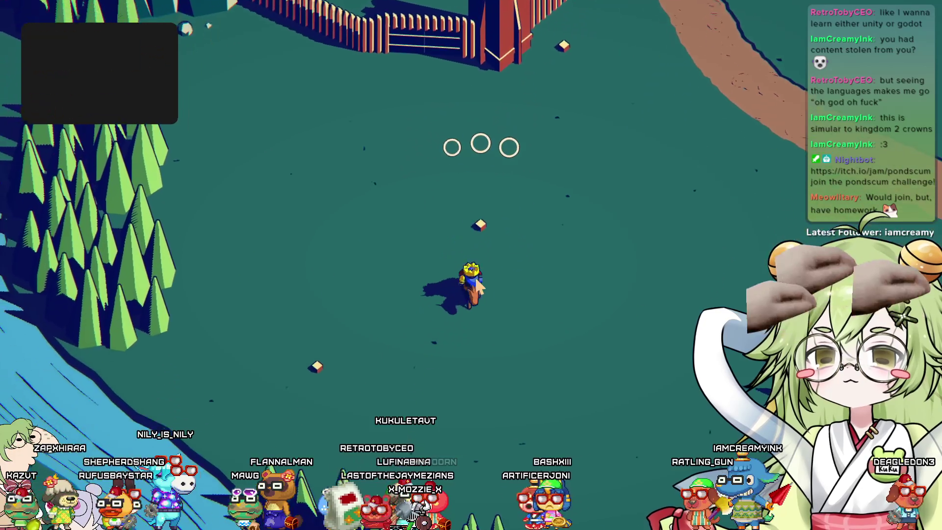
pyautogui.press('d')
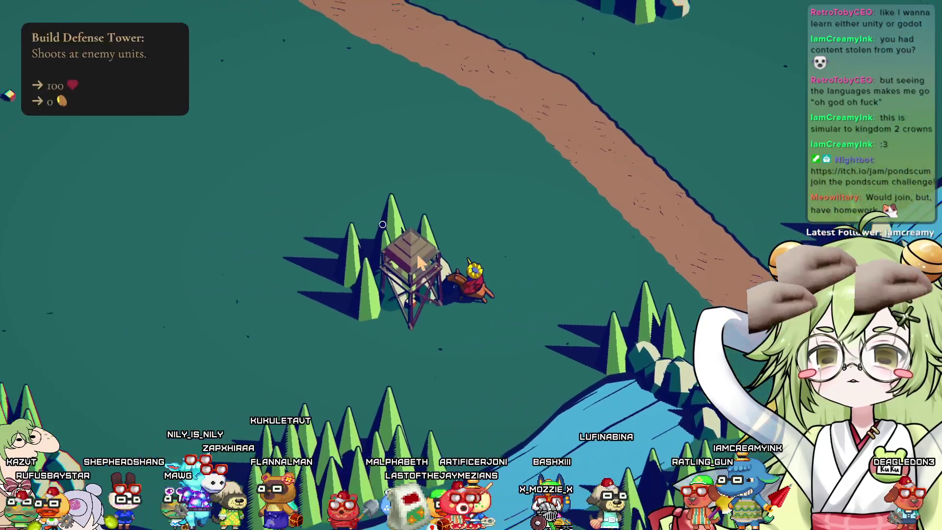
pyautogui.press('w')
pyautogui.press('a')
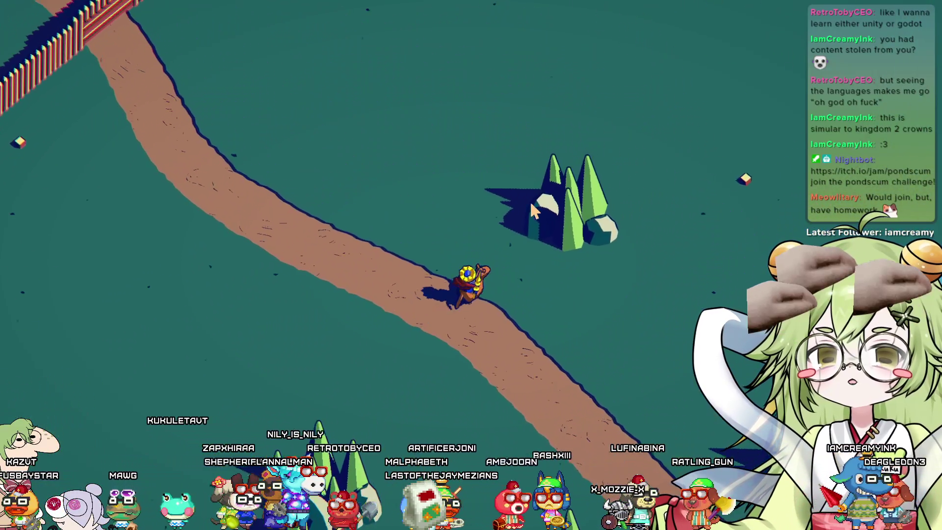
pyautogui.press('w')
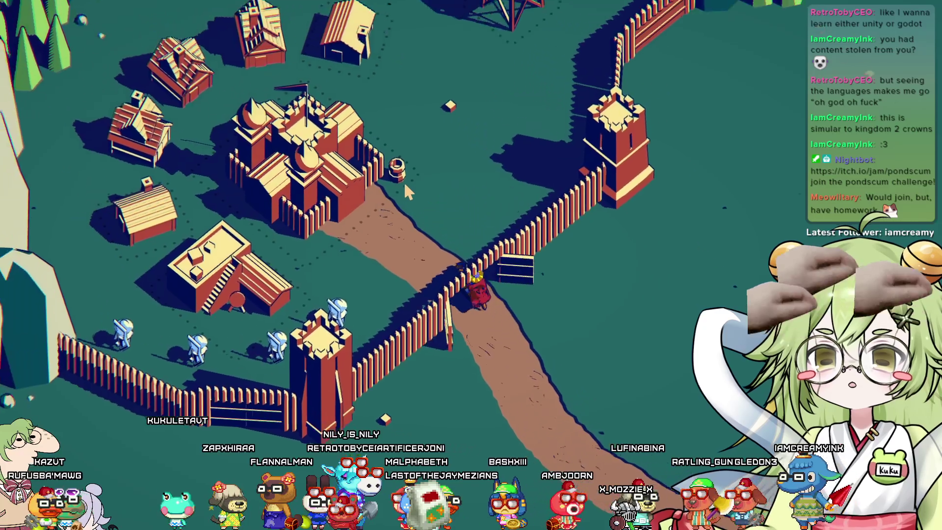
pyautogui.press('space')
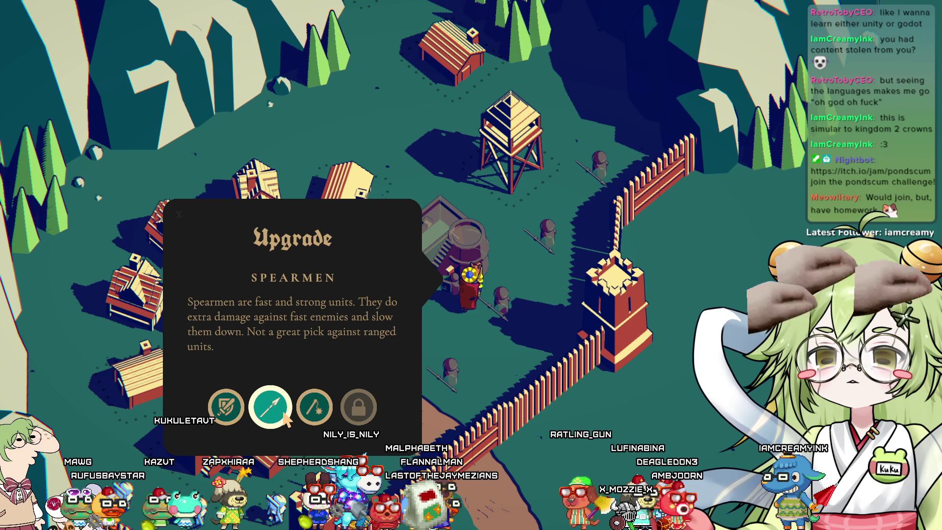
pyautogui.click(226, 407)
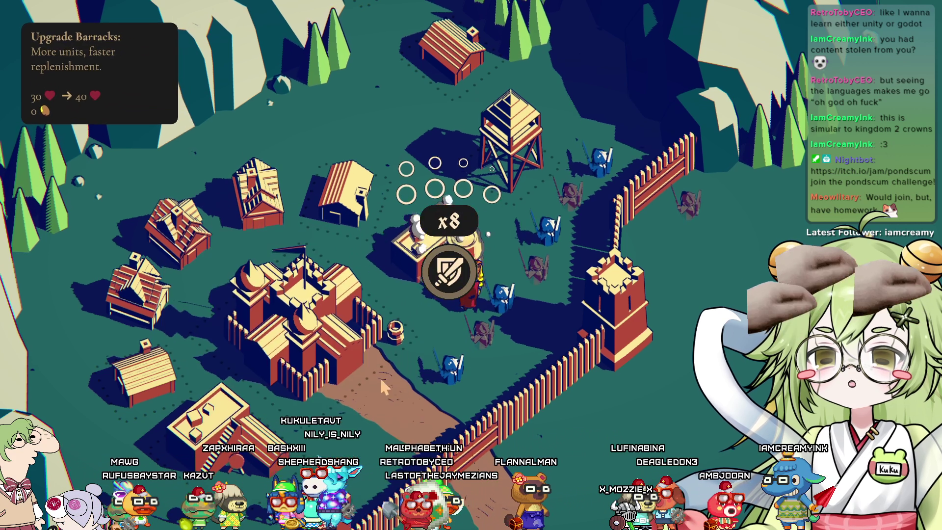
# Ride out through the palisade gate and pay for a defense tower in the field
pyautogui.press('a')
pyautogui.press('w')
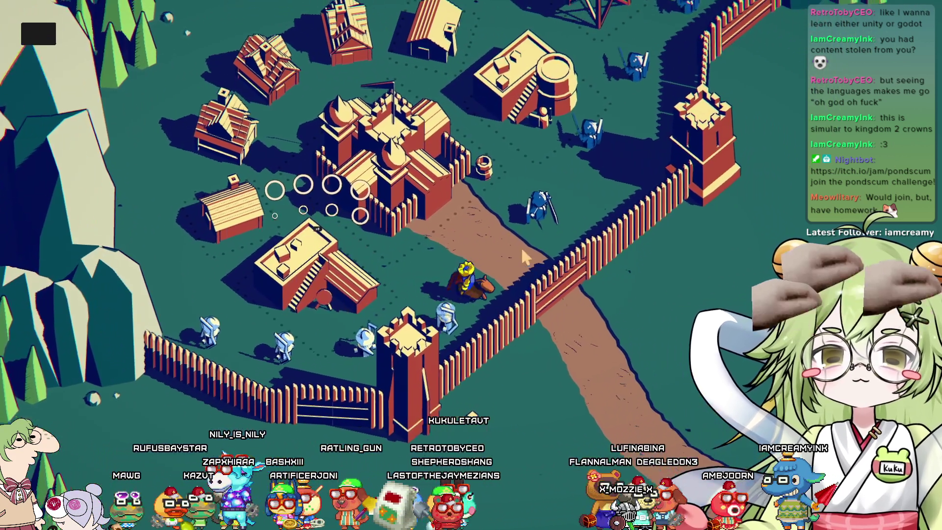
pyautogui.press('d')
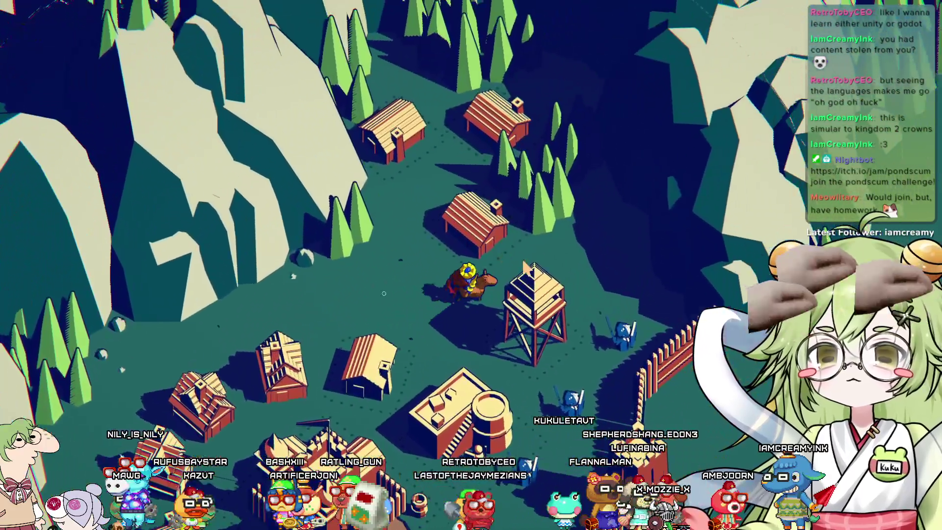
pyautogui.press('s')
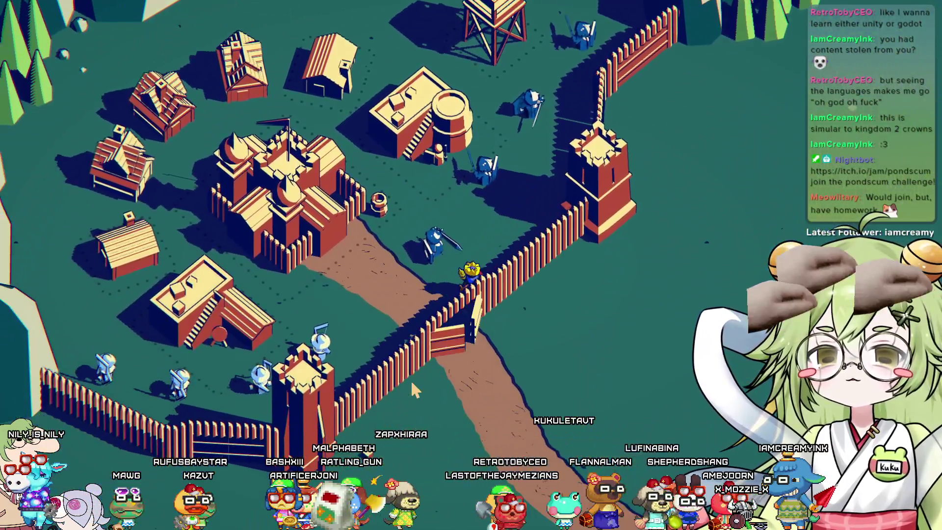
pyautogui.press('d')
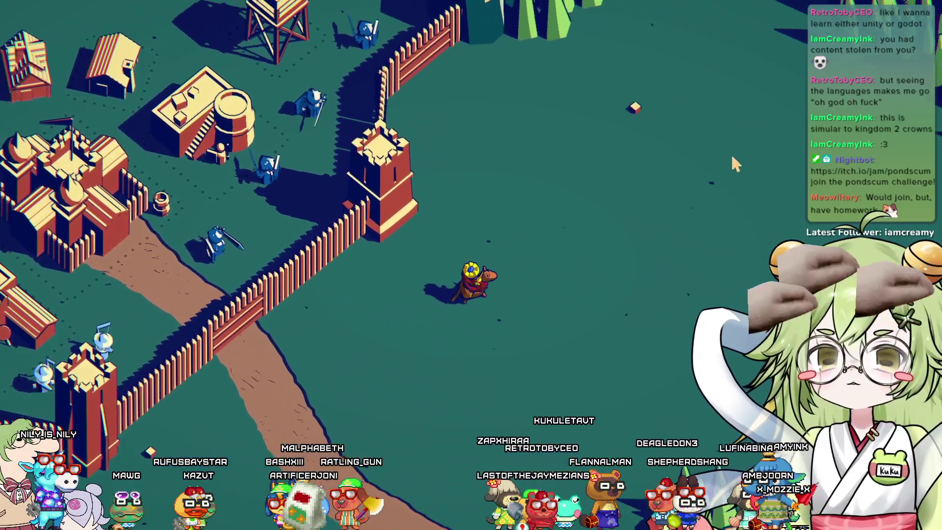
pyautogui.press('d')
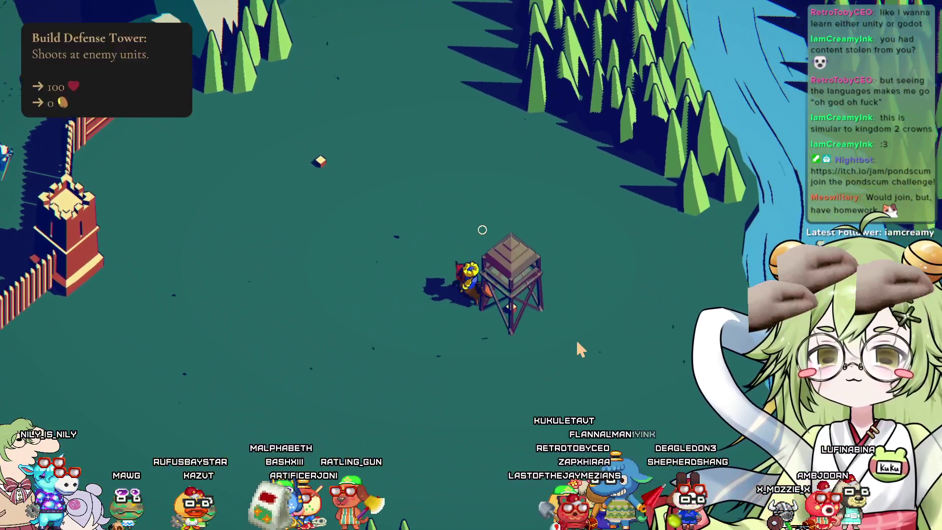
pyautogui.press('s')
pyautogui.press('a')
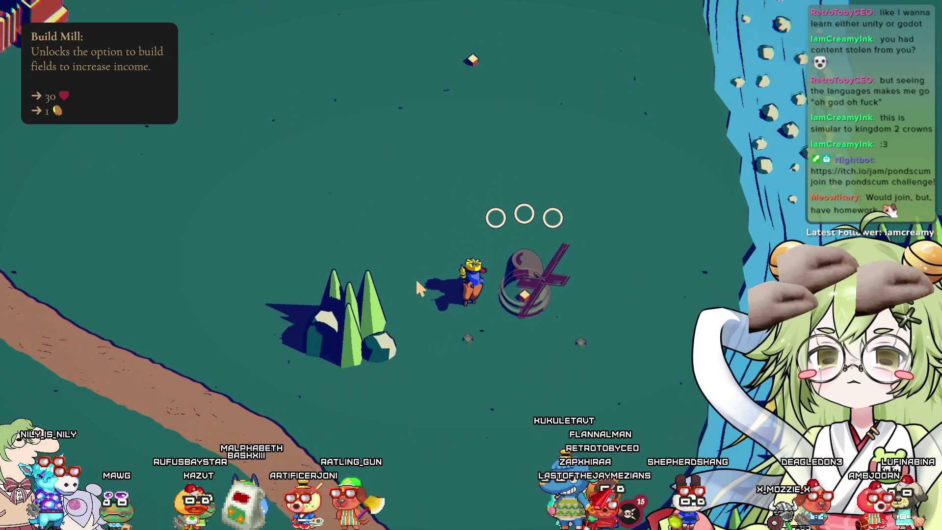
pyautogui.press('w')
pyautogui.press('space')
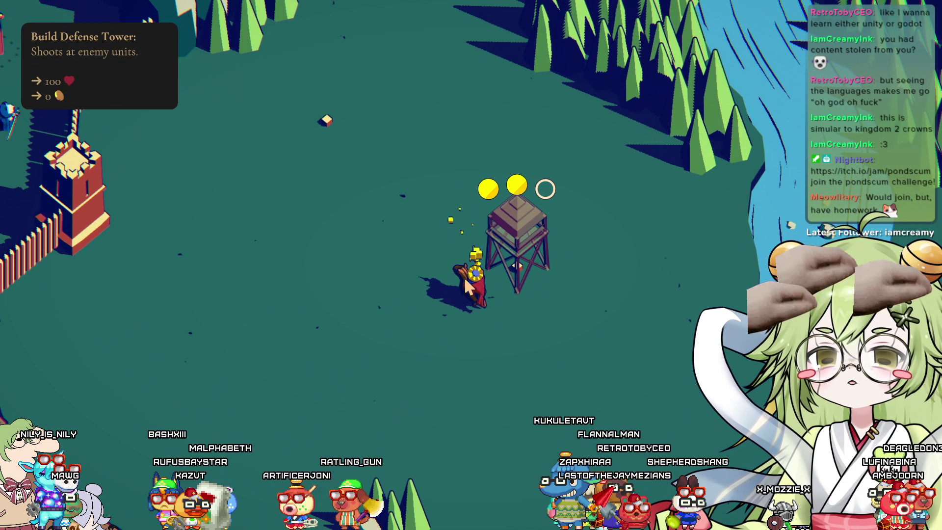
# Ride out on the road, rally the troops around the king and lead them to the gate
pyautogui.press('a')
pyautogui.press('a')
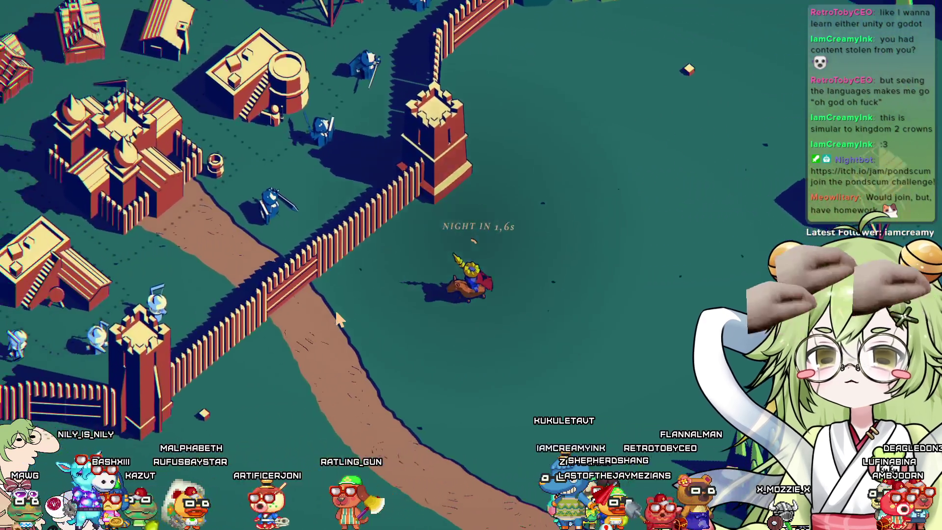
pyautogui.press('a')
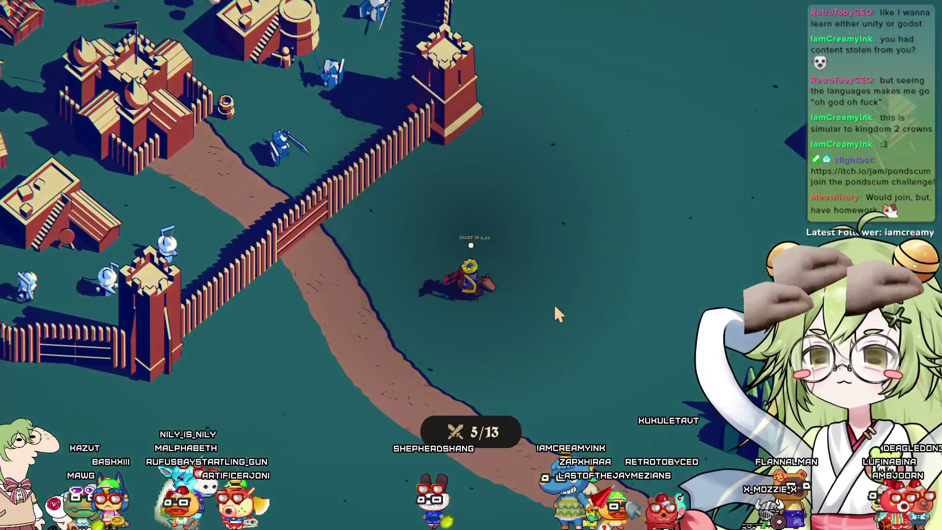
pyautogui.press('d')
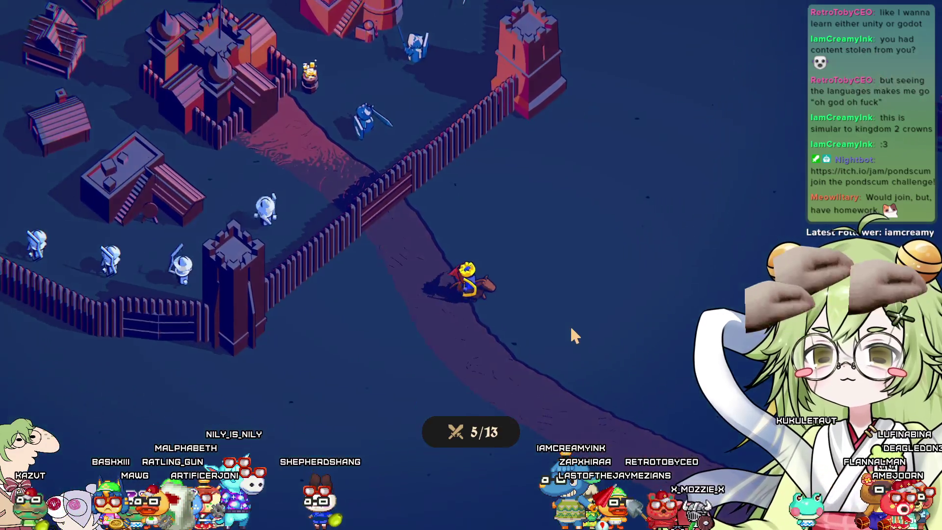
pyautogui.scroll(-5, 567, 201)
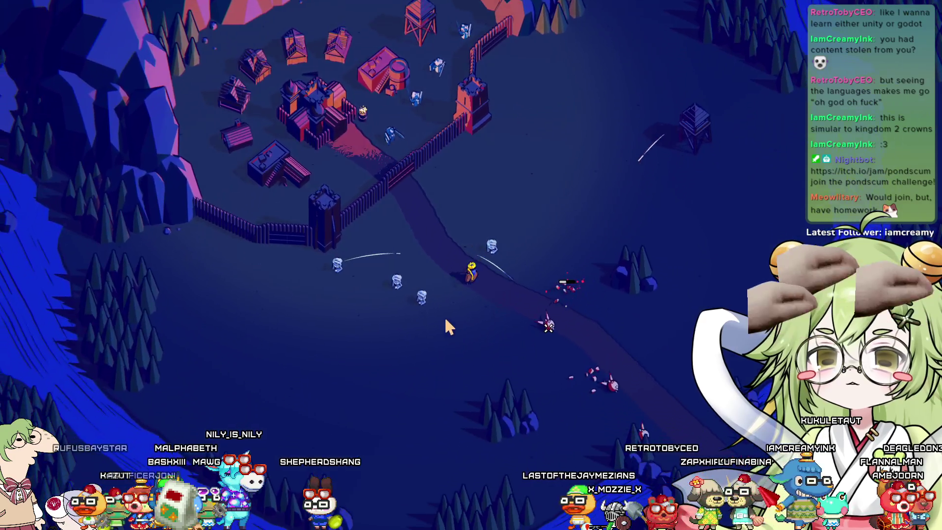
pyautogui.press('w')
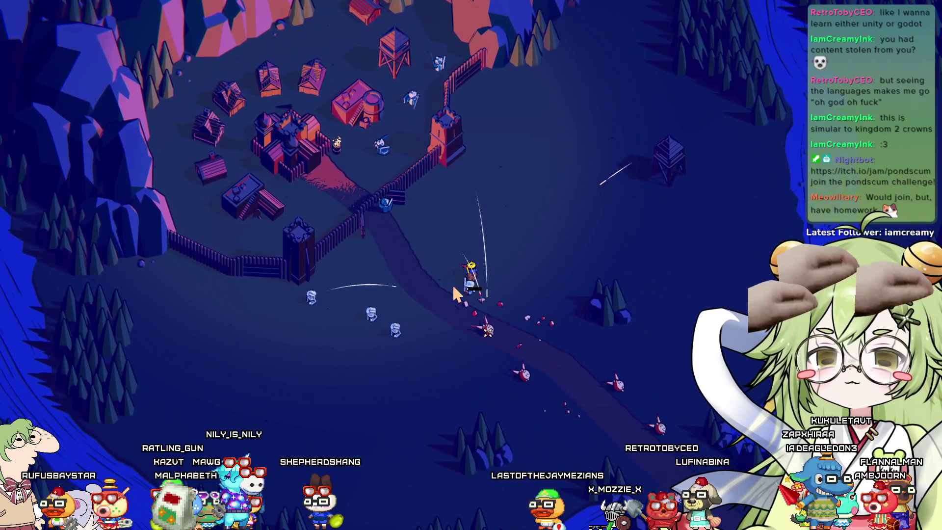
pyautogui.press('space')
pyautogui.press('d')
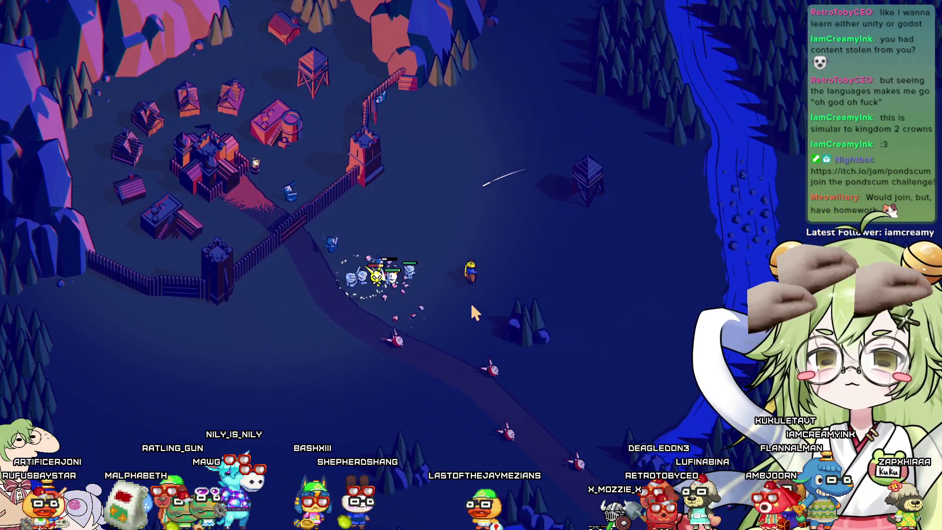
# Keep the king among the troops fighting the last enemies at the gate
pyautogui.press('a')
pyautogui.press('d')
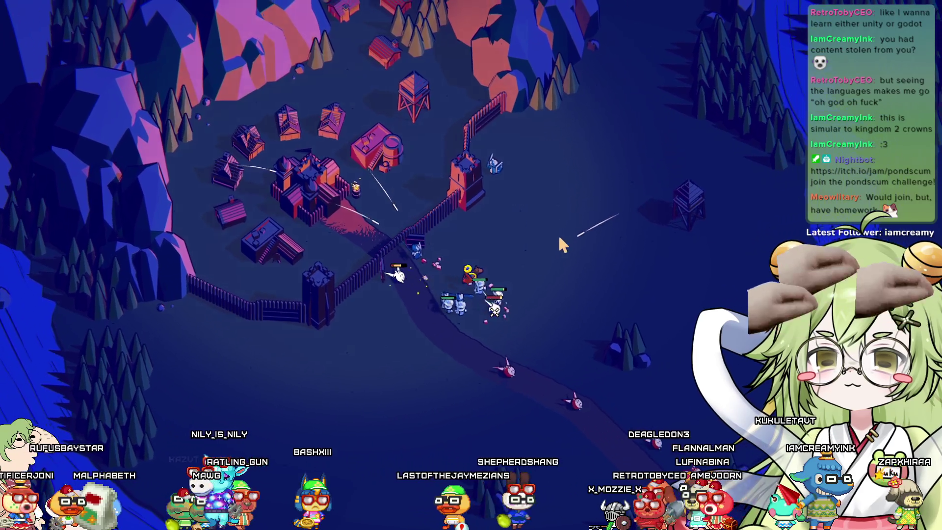
pyautogui.press('d')
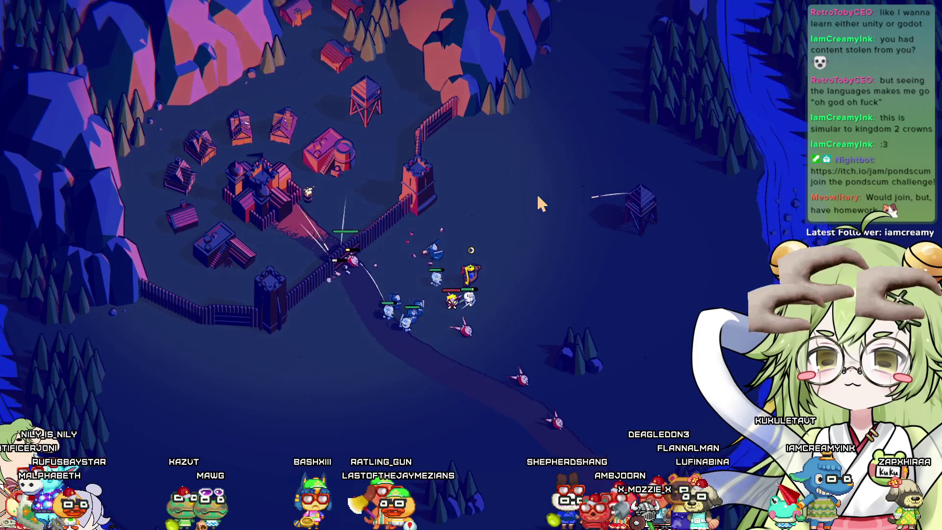
pyautogui.press('a')
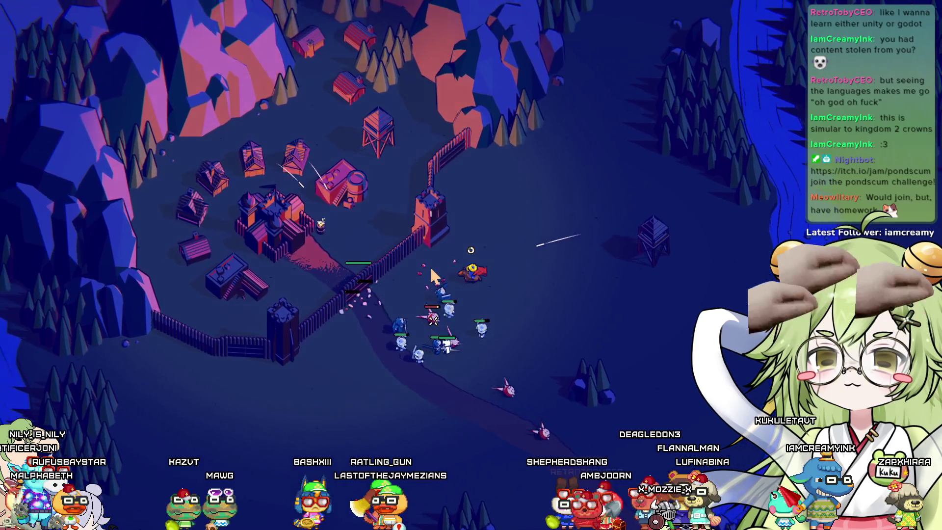
pyautogui.press('a')
pyautogui.press('s')
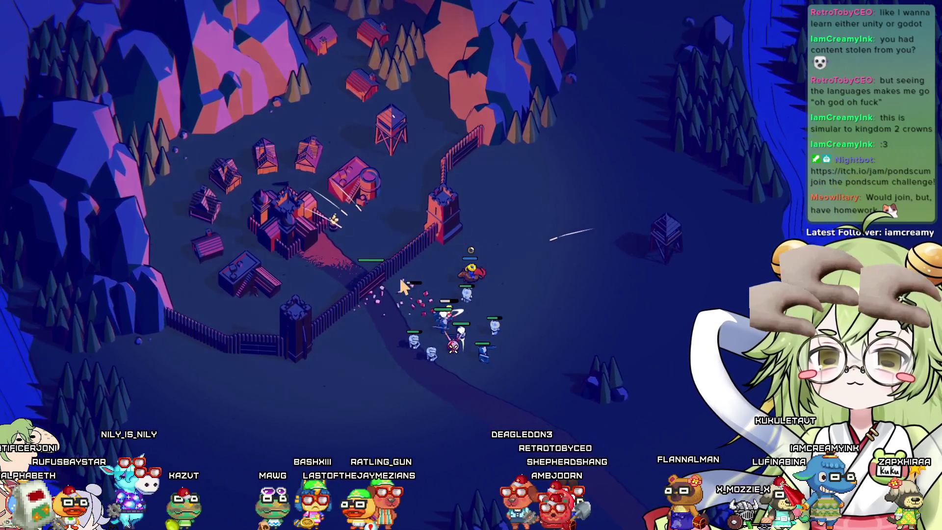
pyautogui.press('w')
pyautogui.press('a')
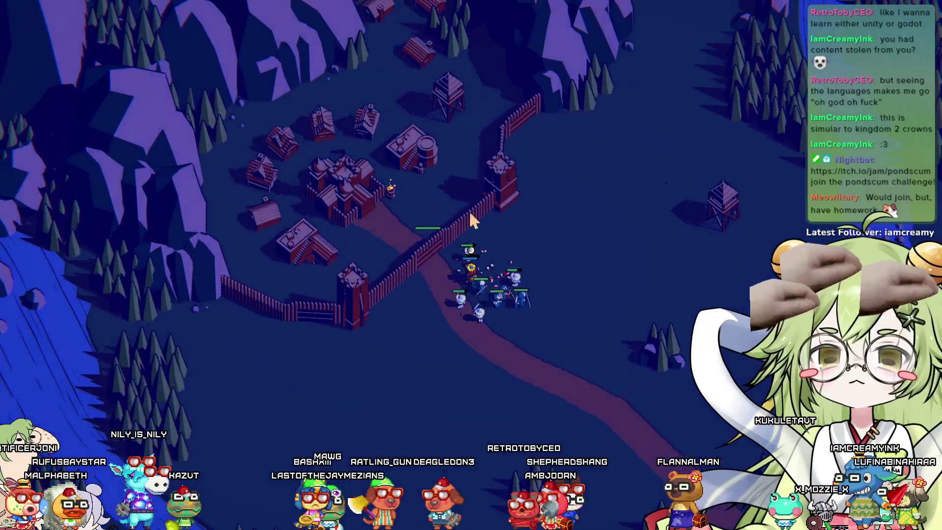
# Build the mill on the plot south of the wall and choose the Improved Plow option
pyautogui.press('a')
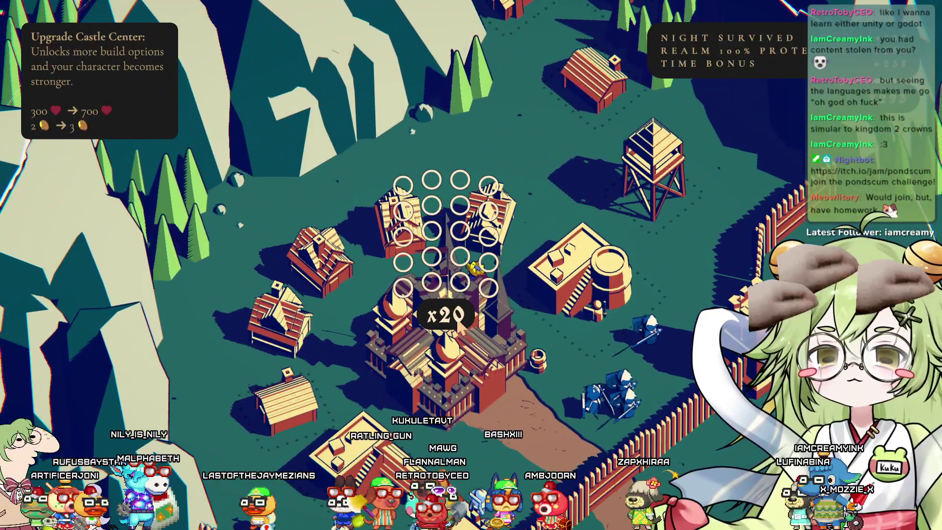
pyautogui.press('w')
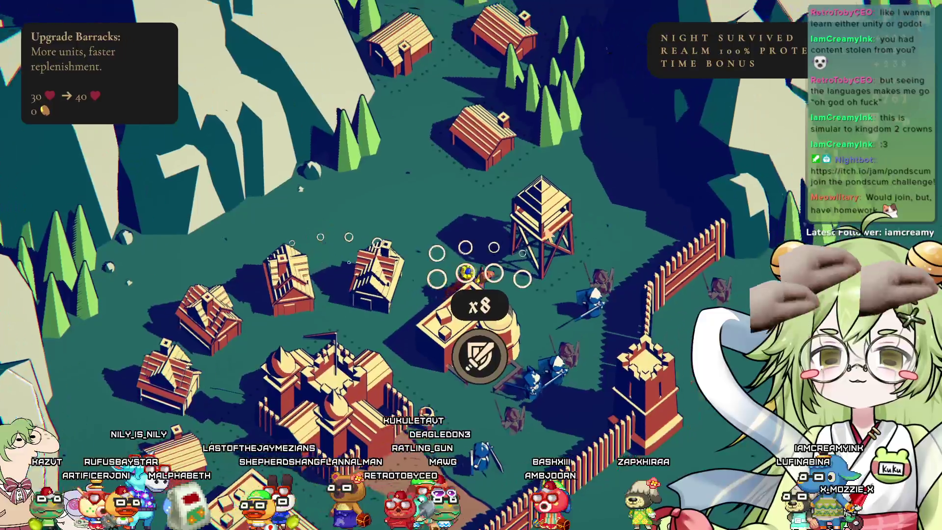
pyautogui.press('s')
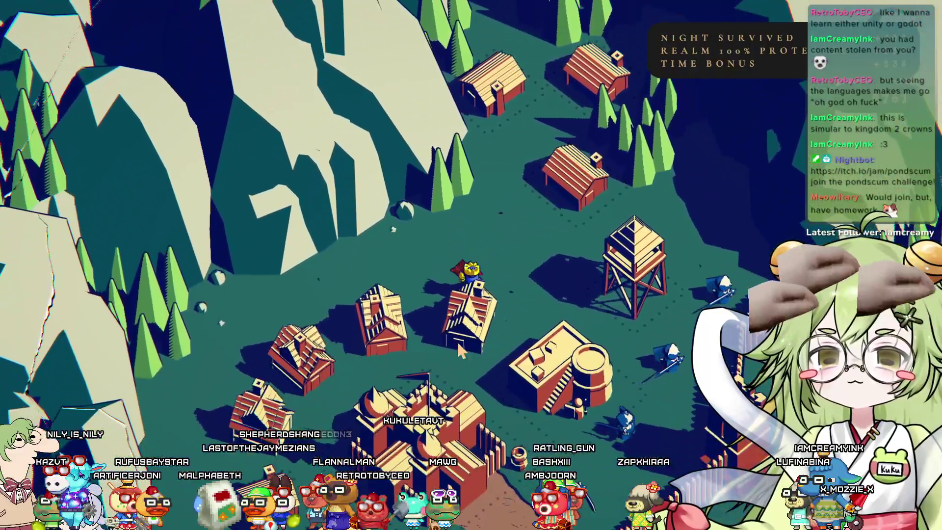
pyautogui.press('s')
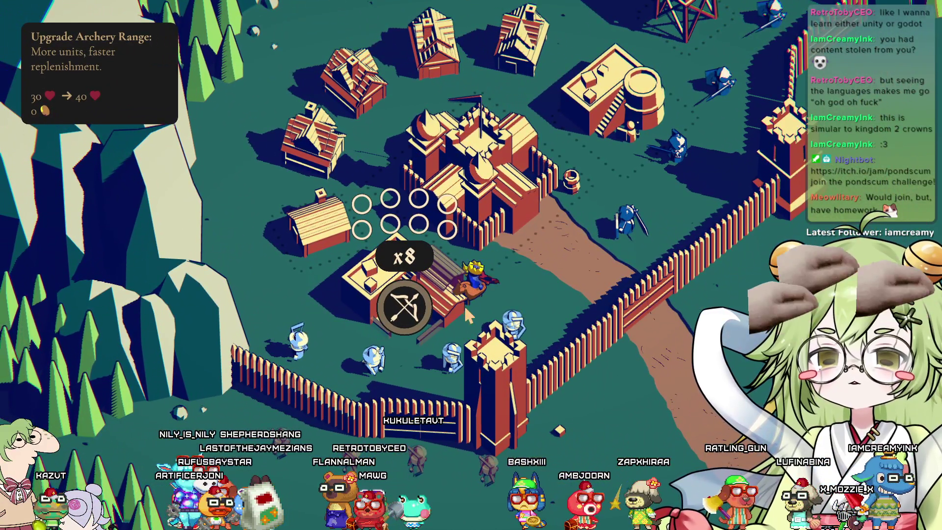
pyautogui.press('s')
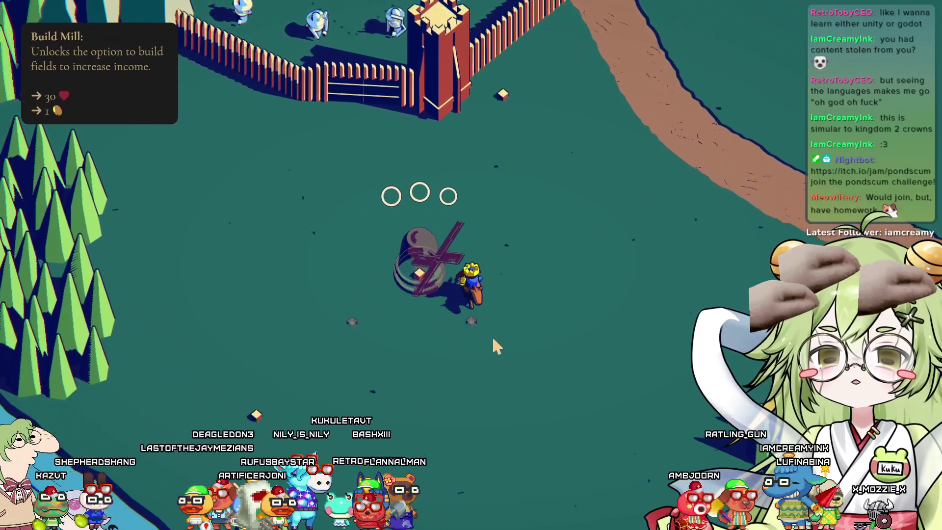
pyautogui.press('w')
pyautogui.press('s')
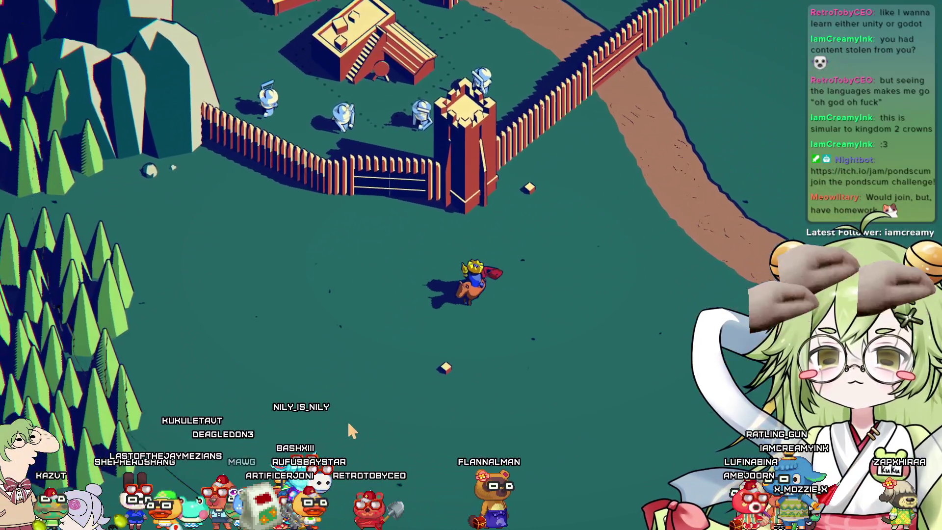
pyautogui.press('a')
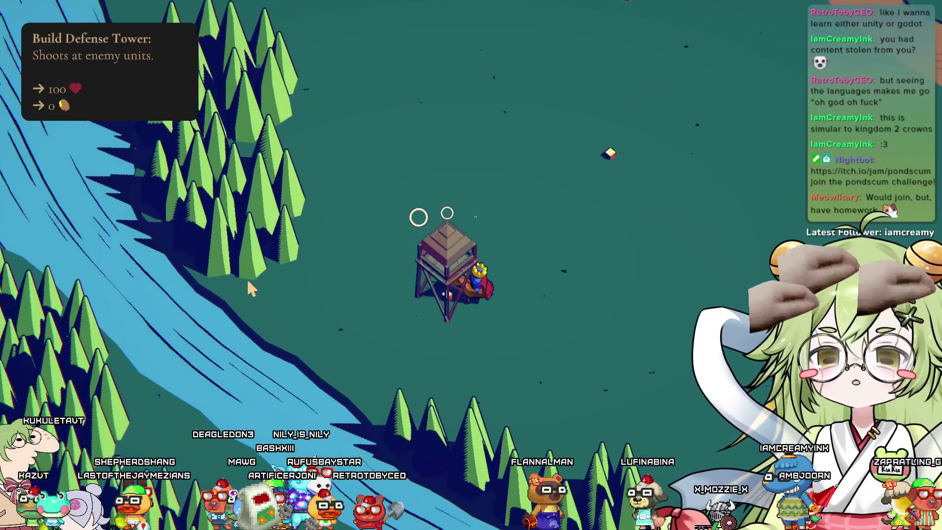
pyautogui.press('w')
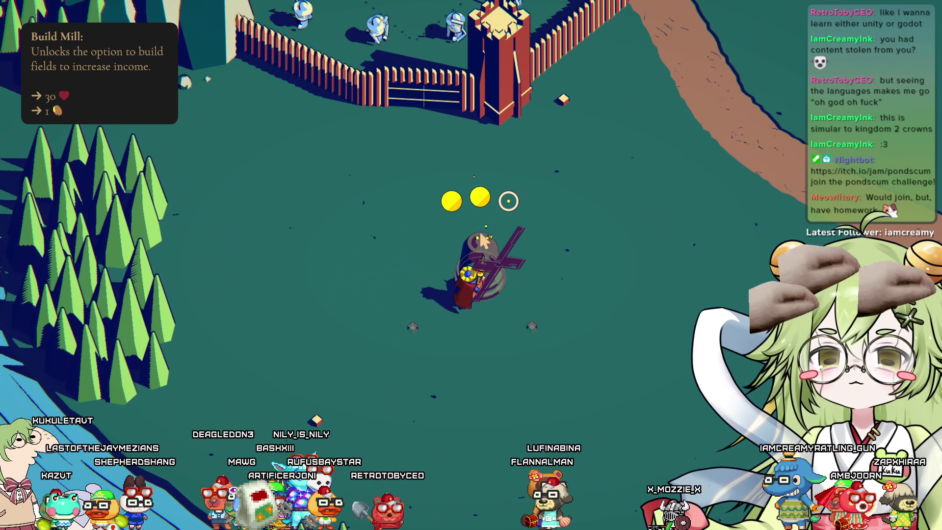
pyautogui.click(479, 231)
pyautogui.click(212, 409)
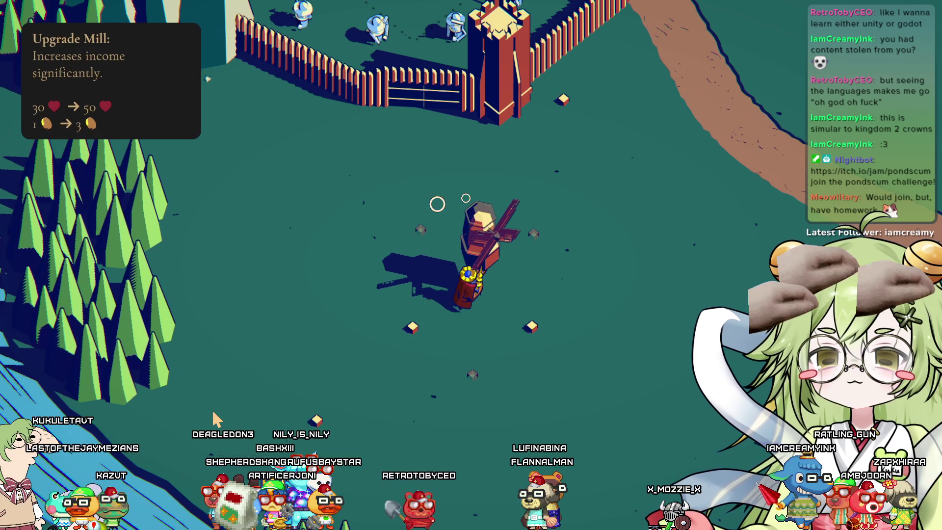
# Add a field beside the new mill
pyautogui.press('a')
pyautogui.press('d')
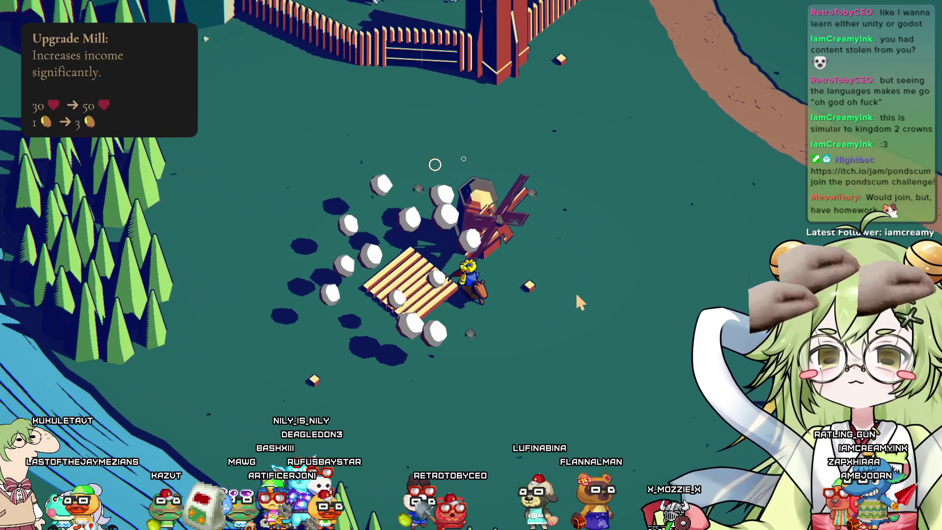
pyautogui.press('w')
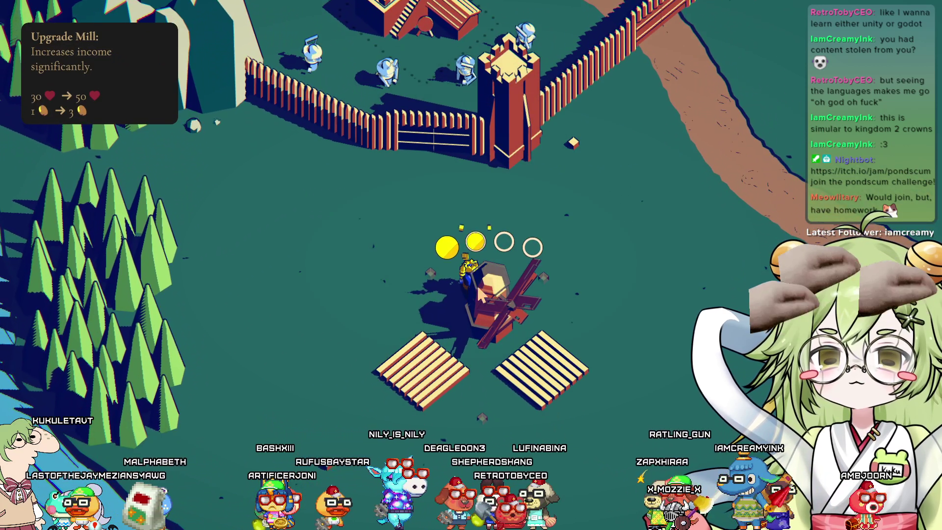
pyautogui.press('w')
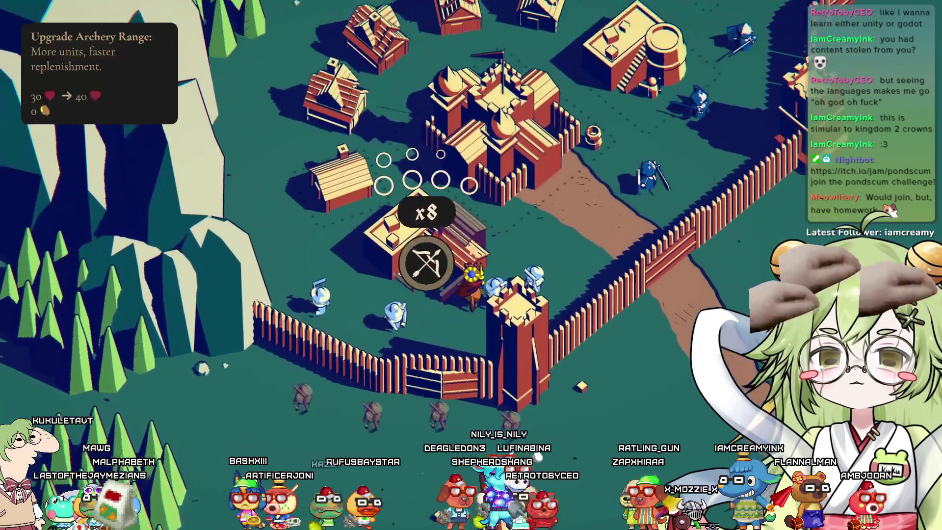
pyautogui.press('s')
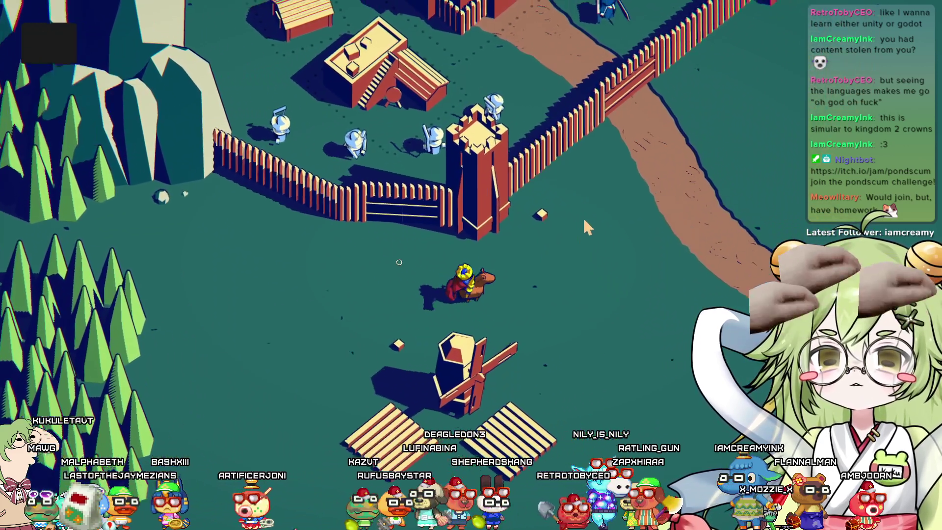
pyautogui.press('d')
pyautogui.press('a')
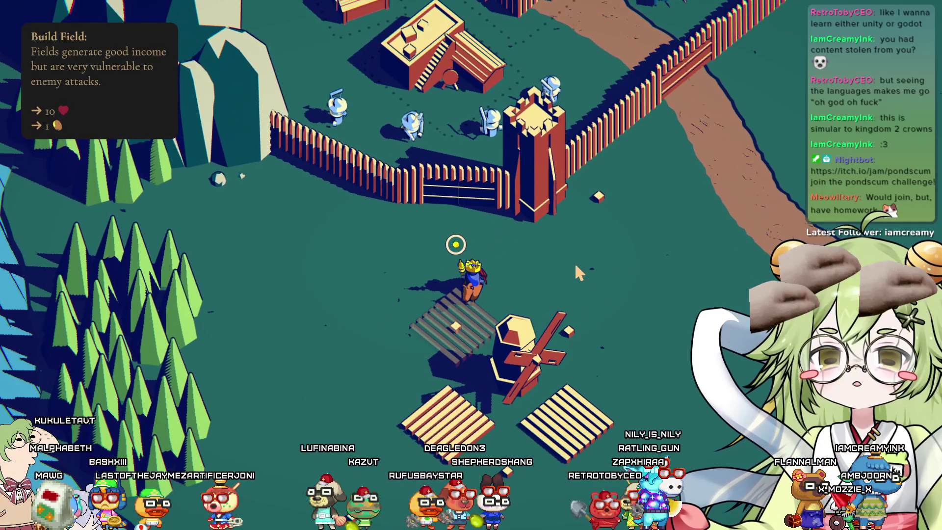
# Build a house beside the gate tower and upgrade the house near the archery range
pyautogui.press('w')
pyautogui.press('d')
pyautogui.press('space')
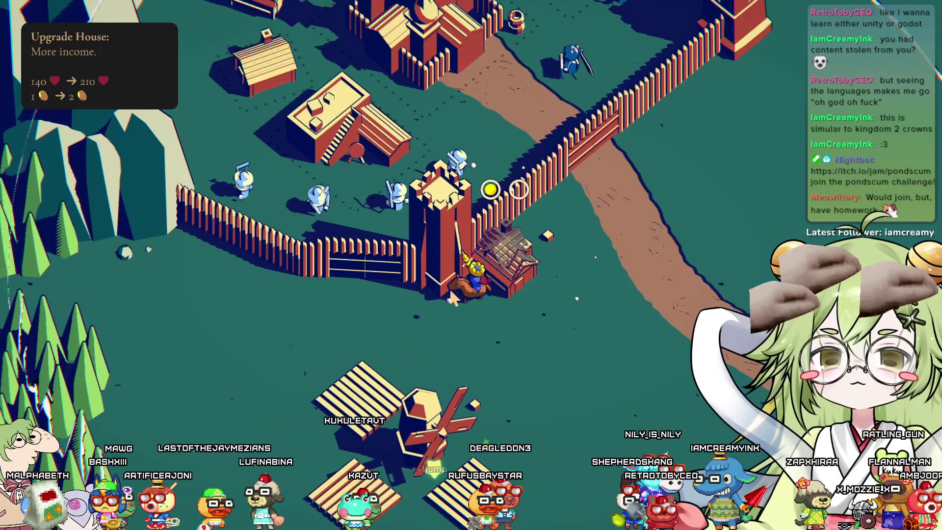
pyautogui.press('a')
pyautogui.press('w')
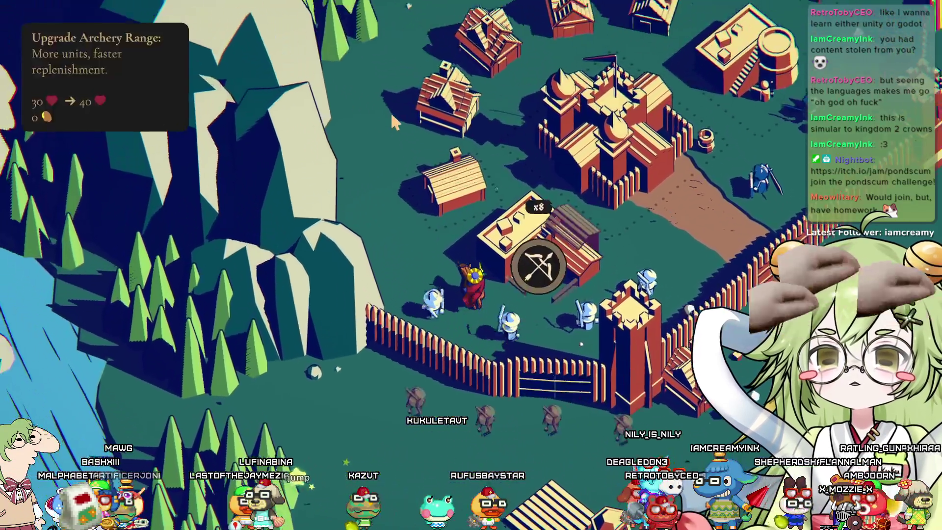
pyautogui.press('space')
pyautogui.press('s')
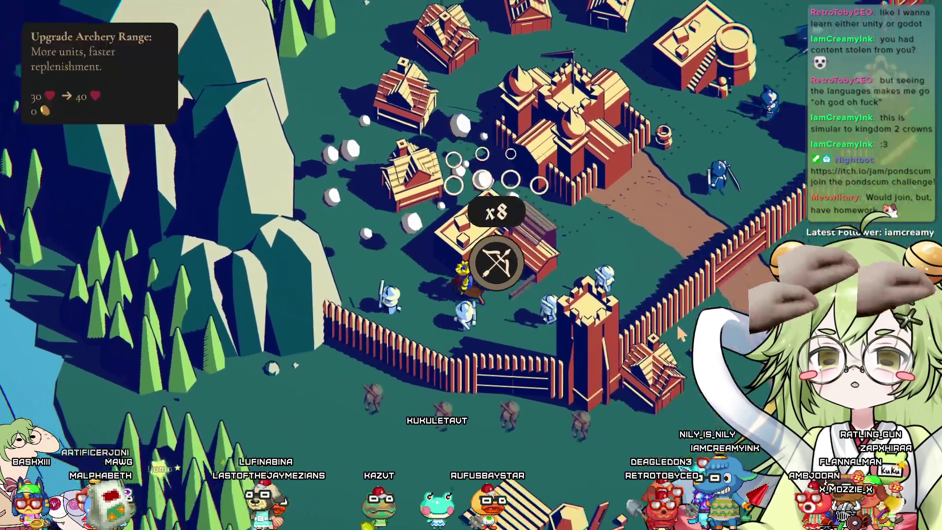
pyautogui.press('s')
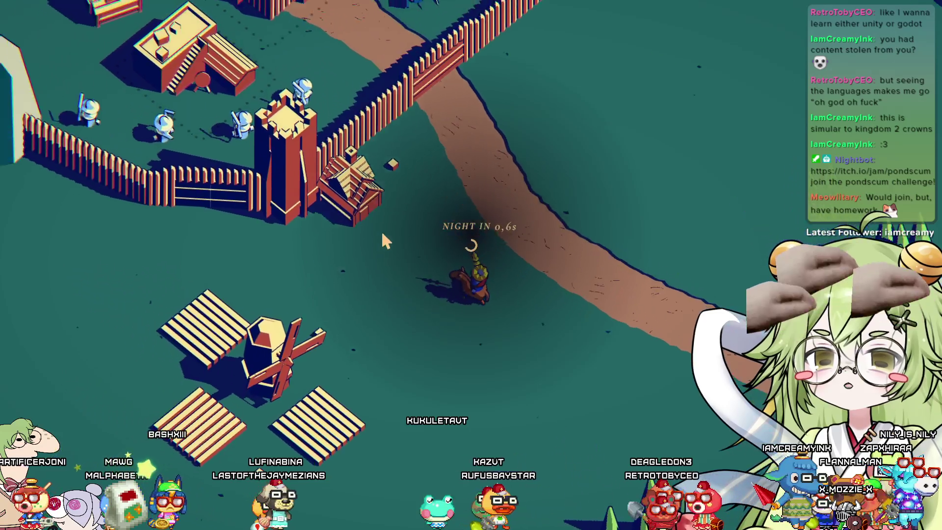
# Rally the soldiers around the king and lead them down the road toward the approaching enemies
pyautogui.press('d')
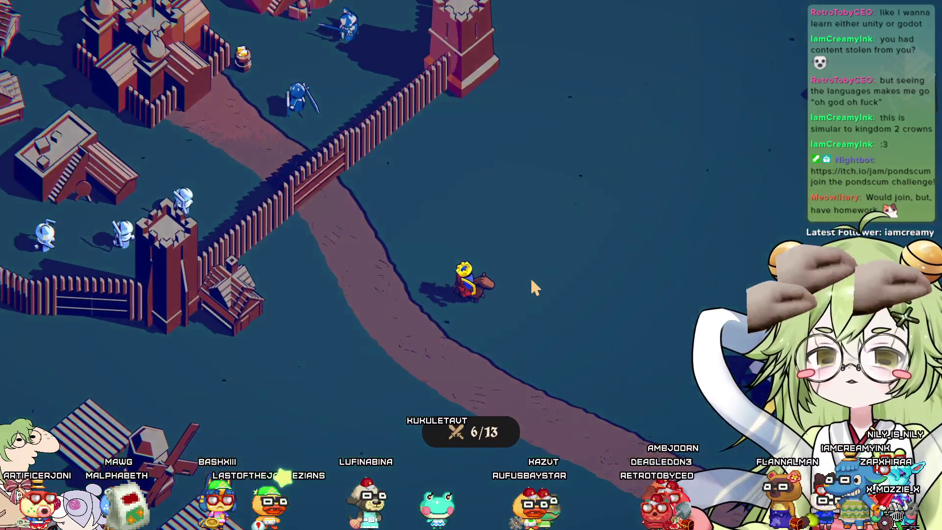
pyautogui.scroll(-5, 531, 278)
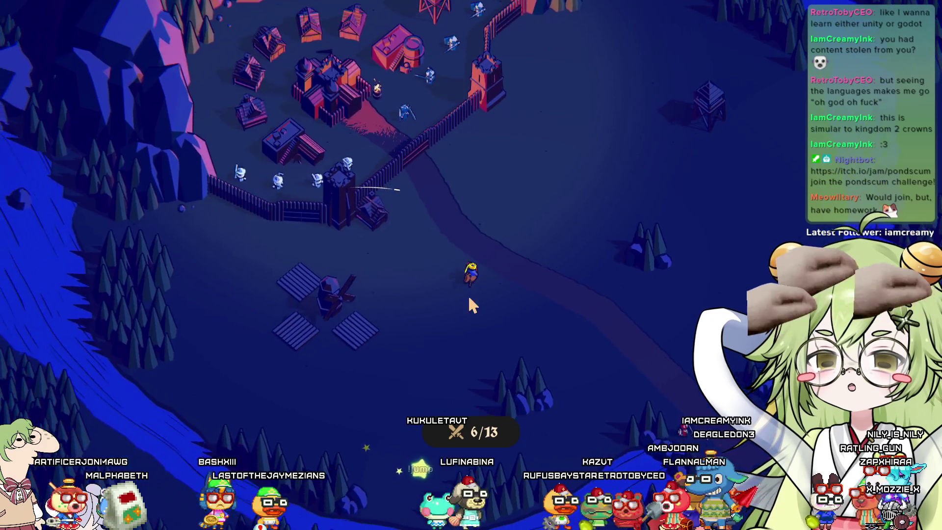
pyautogui.press('w')
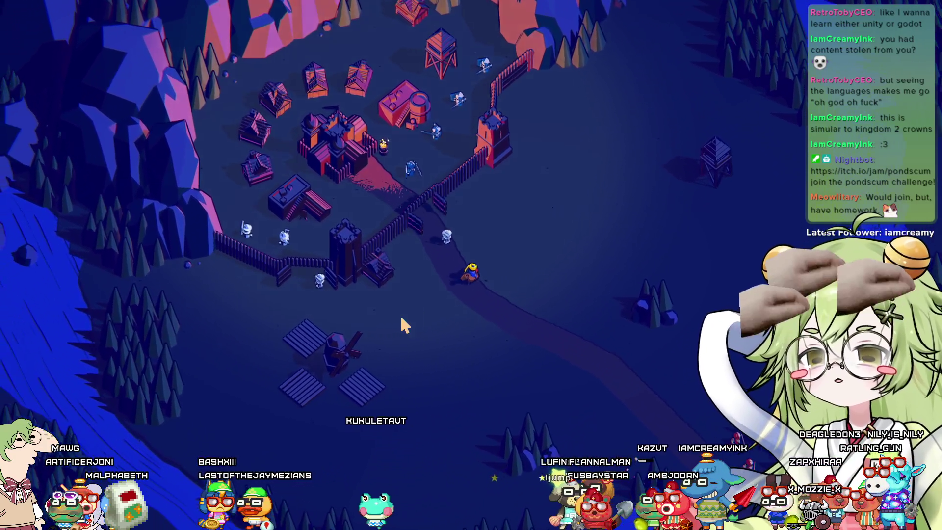
pyautogui.press('d')
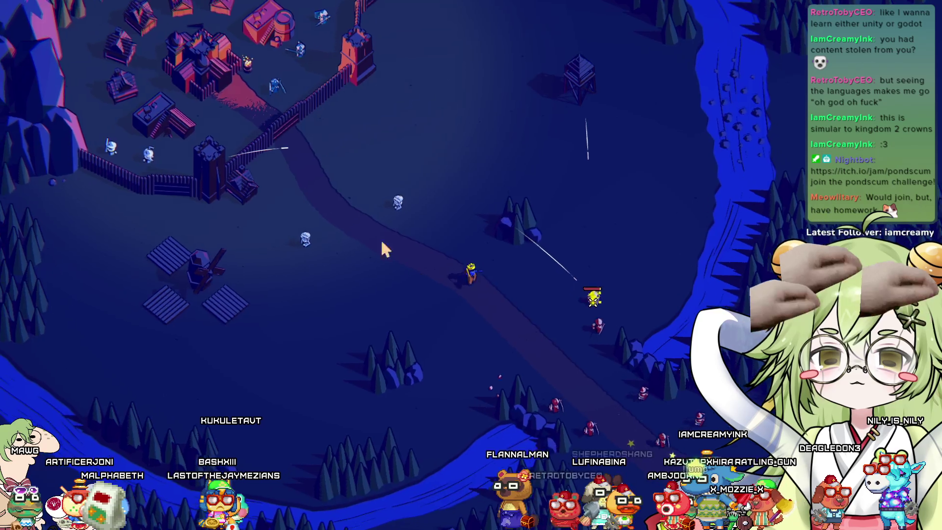
pyautogui.press('space')
pyautogui.press('w')
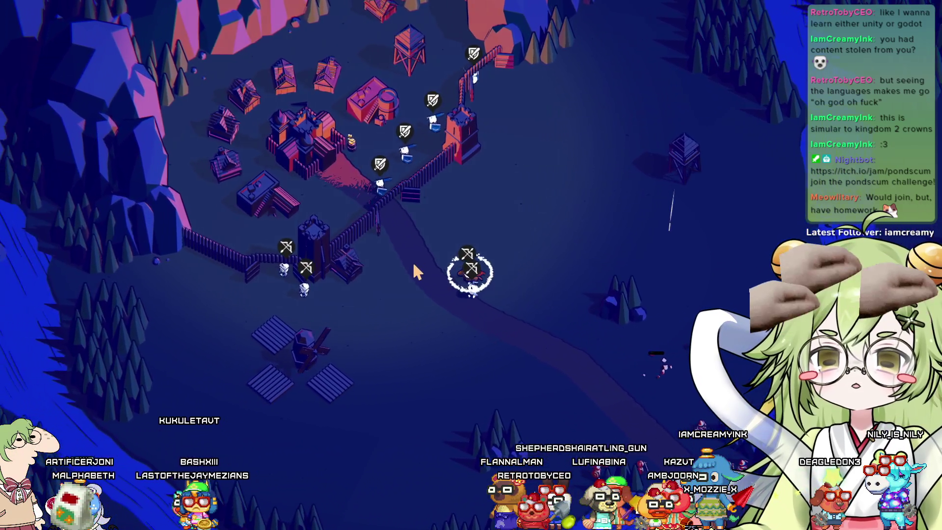
pyautogui.press('a')
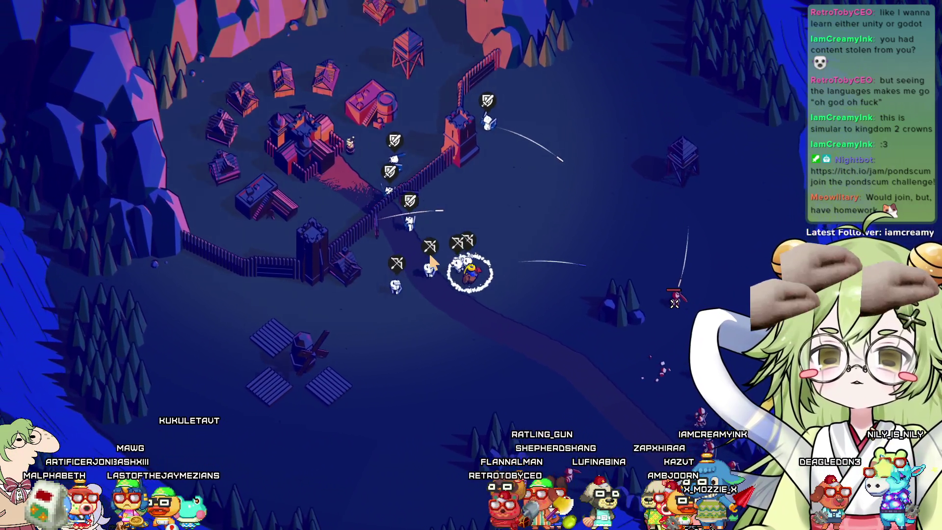
pyautogui.press('d')
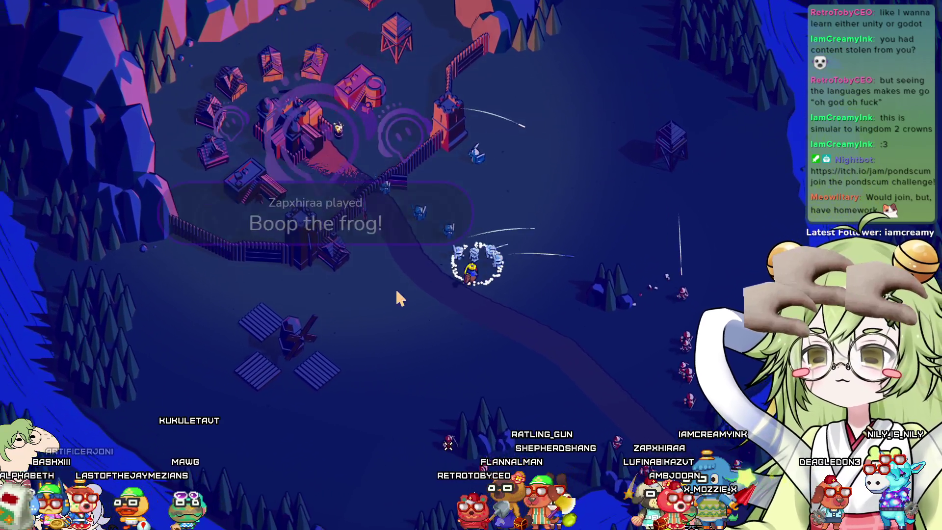
pyautogui.press('d')
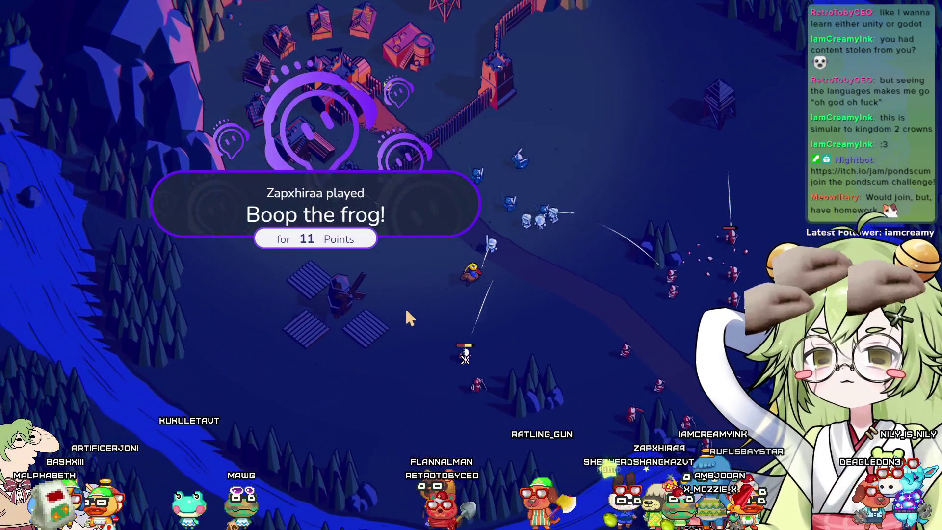
pyautogui.press('d')
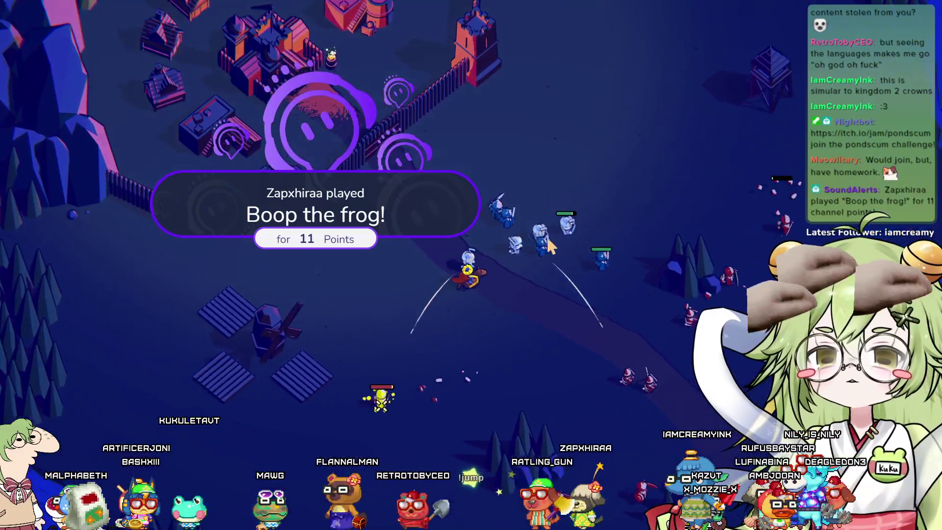
pyautogui.press('d')
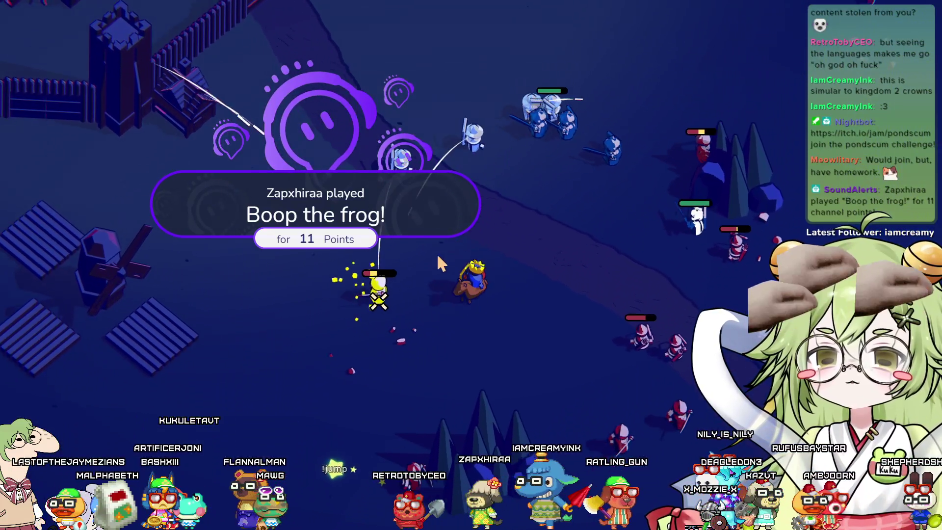
# Charge the hero repeatedly into the enemy cluster near the watchtower alongside the army
pyautogui.press('w')
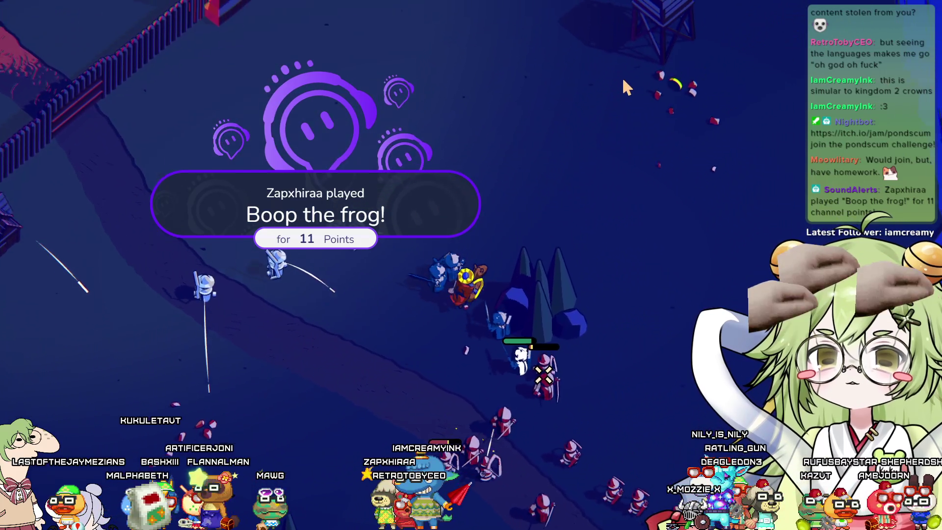
pyautogui.press('w')
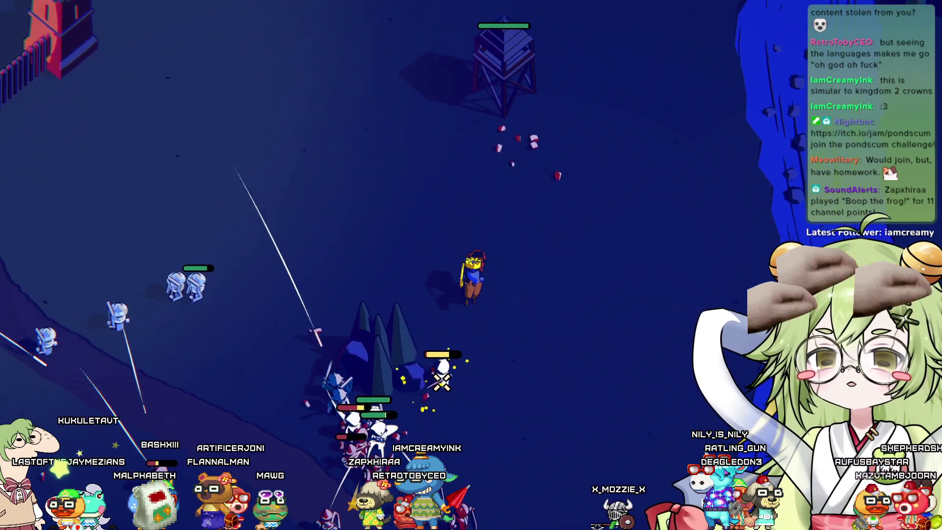
pyautogui.press('s')
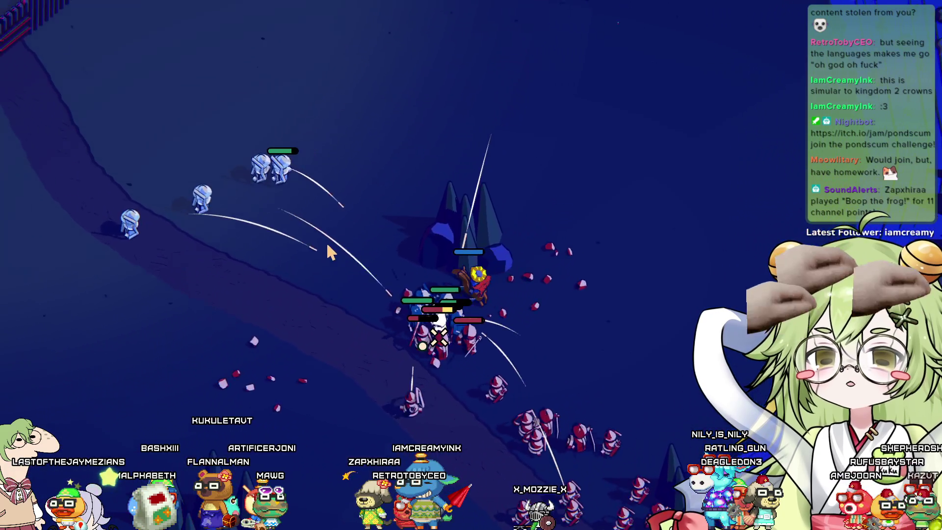
pyautogui.press('s')
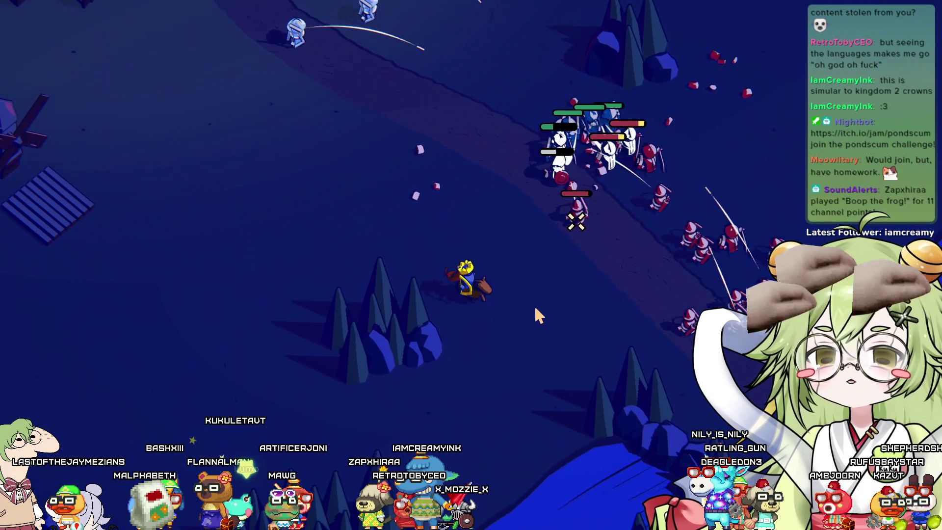
pyautogui.press('w')
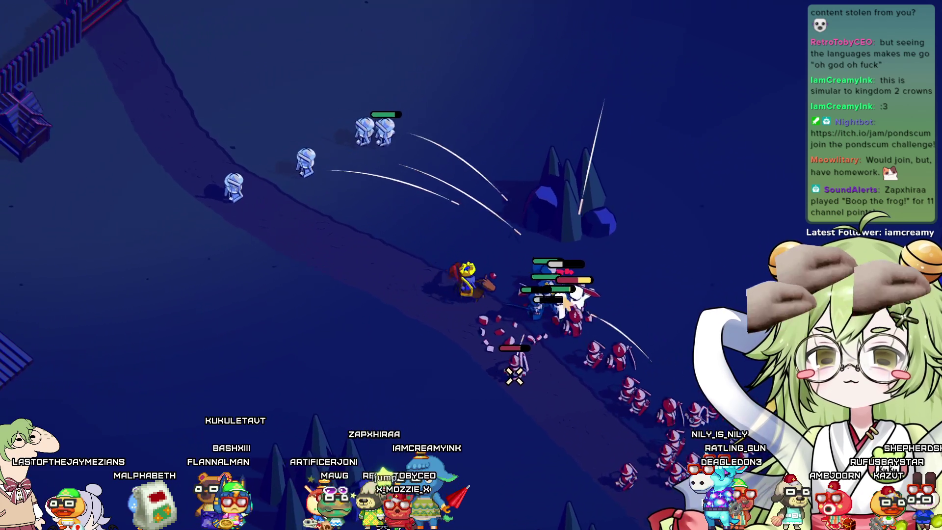
pyautogui.press('s')
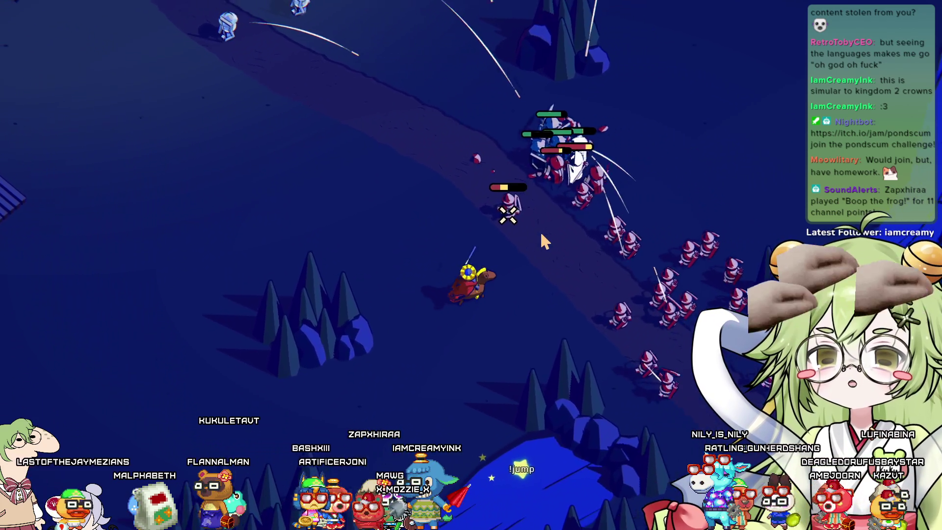
pyautogui.press('w')
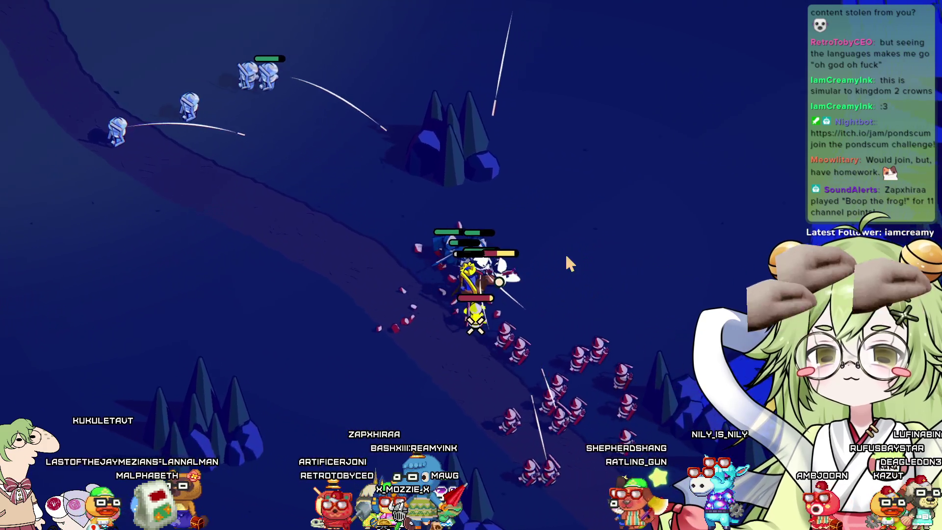
pyautogui.press('a')
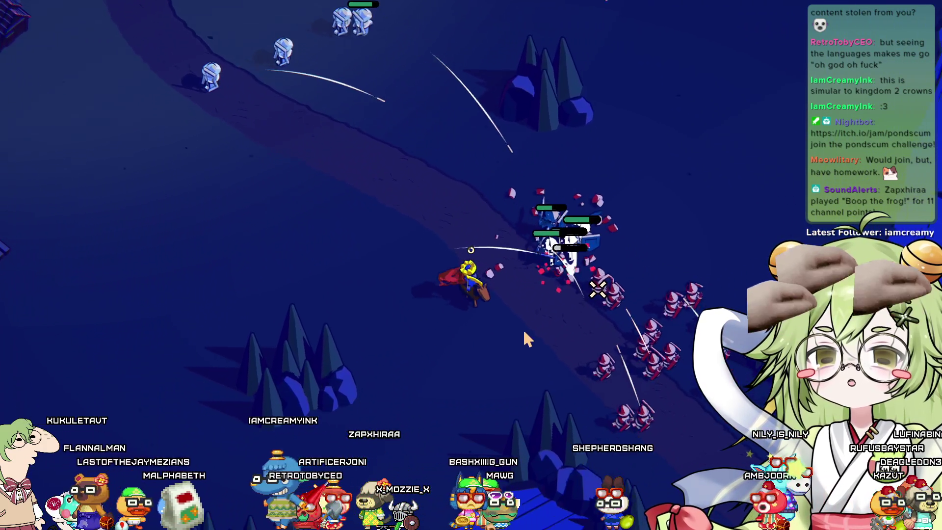
pyautogui.press('s')
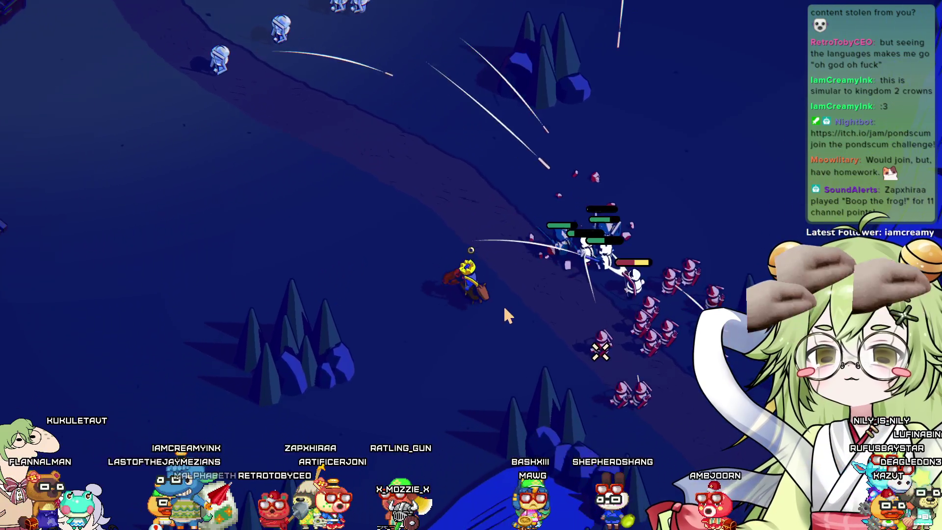
pyautogui.press('s')
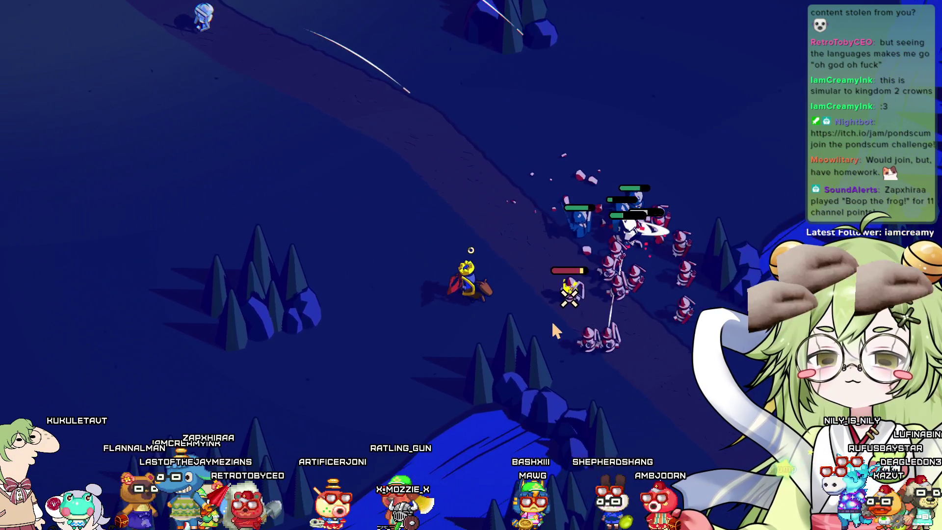
pyautogui.press('d')
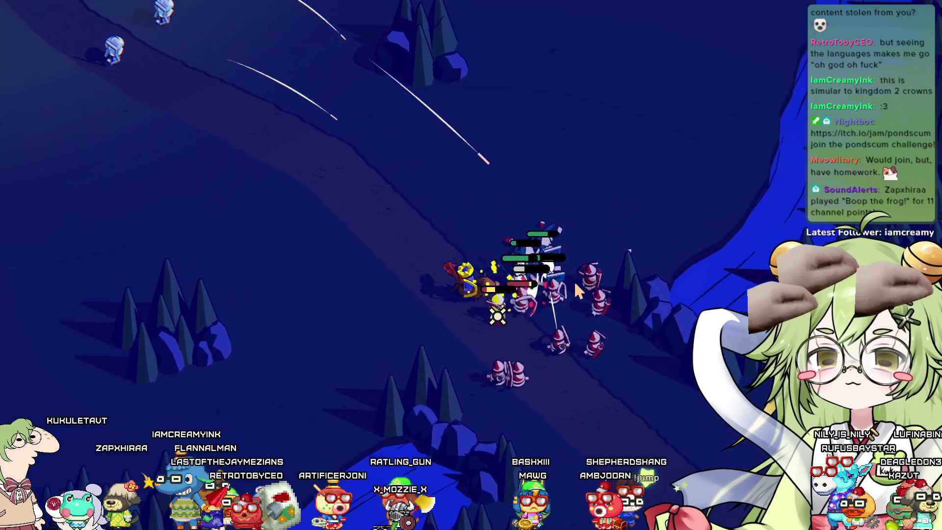
pyautogui.press('d')
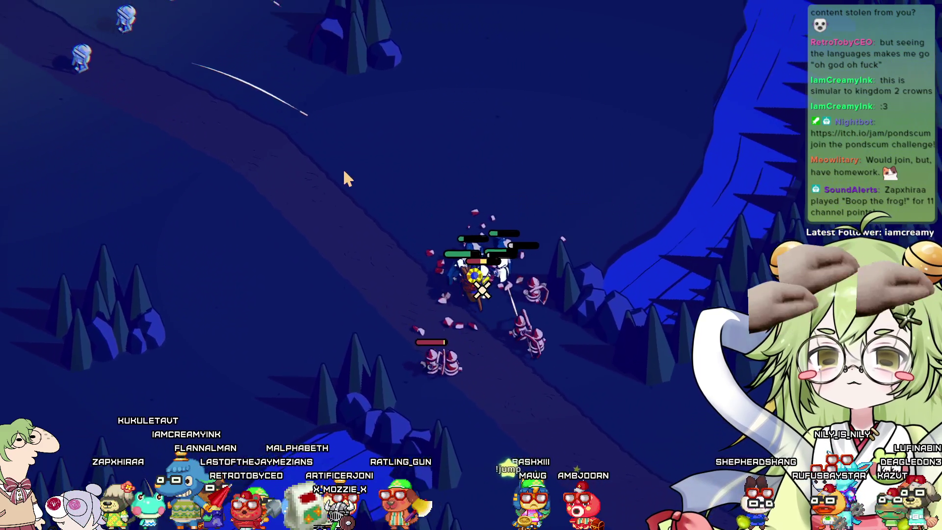
pyautogui.press('s')
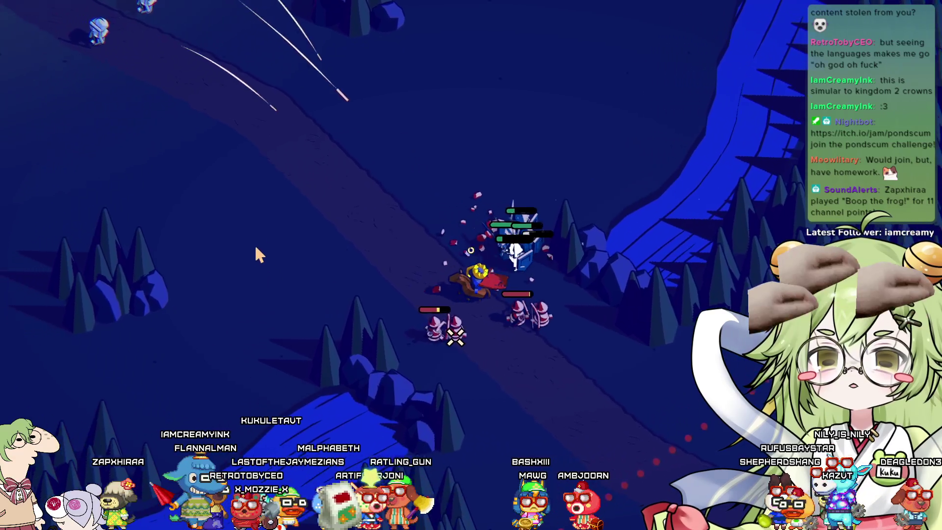
# Ride back into town as night ends and pay for the castle centre upgrade
pyautogui.press('a')
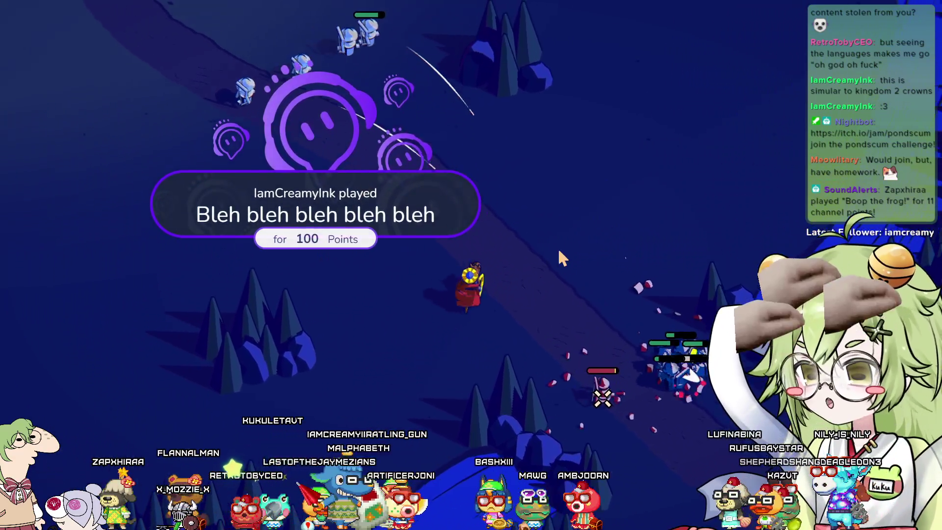
pyautogui.press('a')
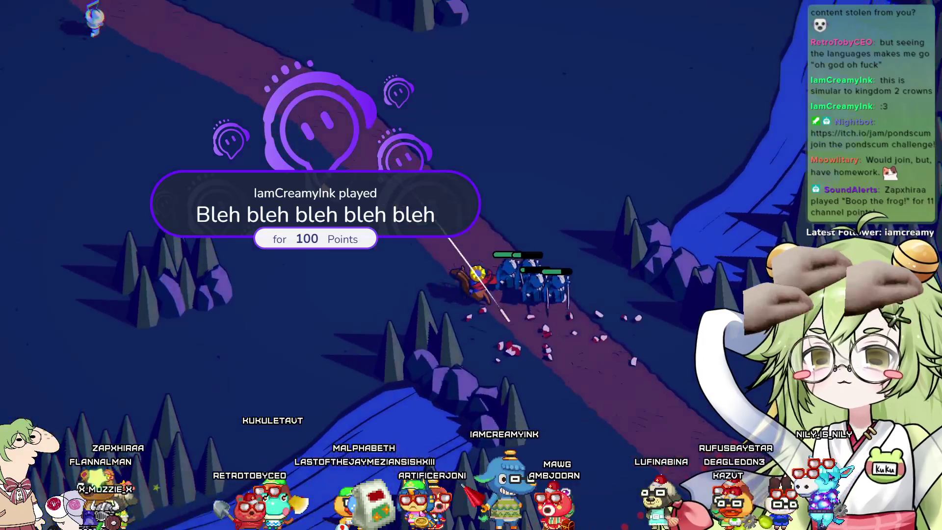
pyautogui.press('a')
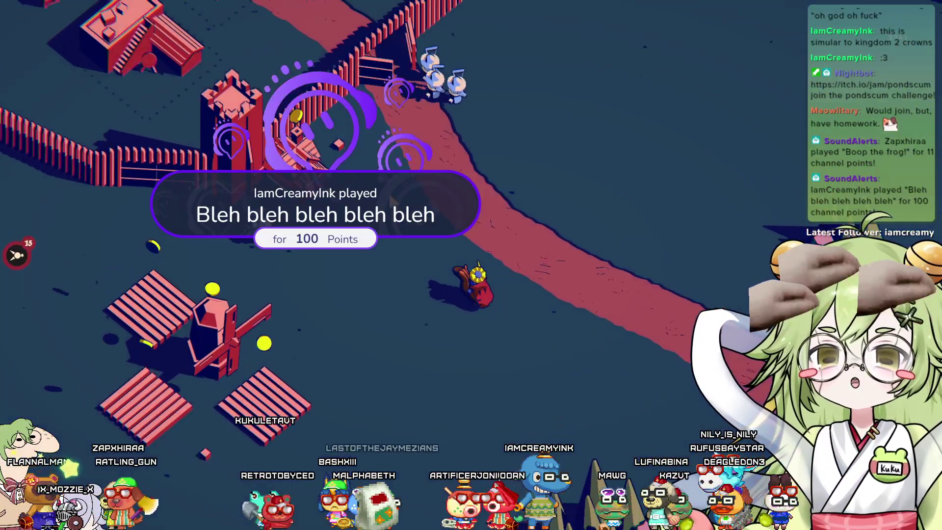
pyautogui.press('a')
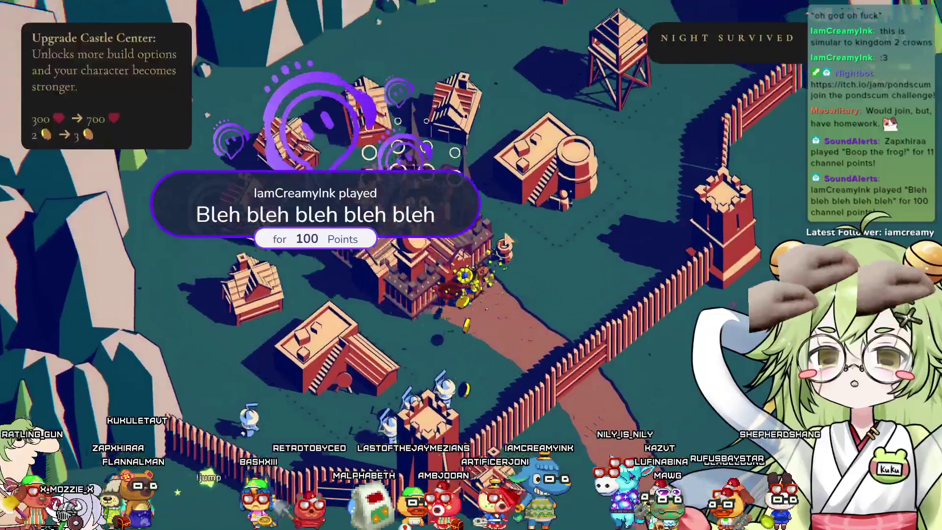
pyautogui.press('a')
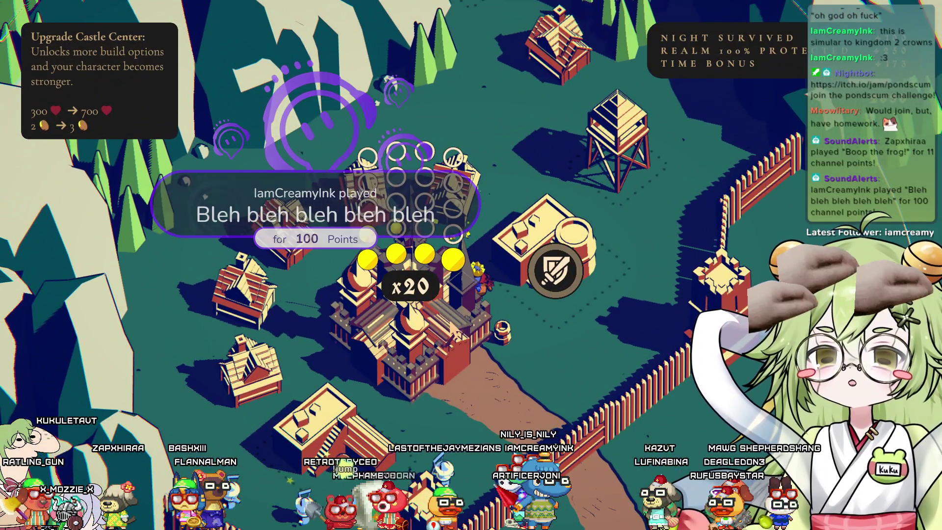
pyautogui.press('space')
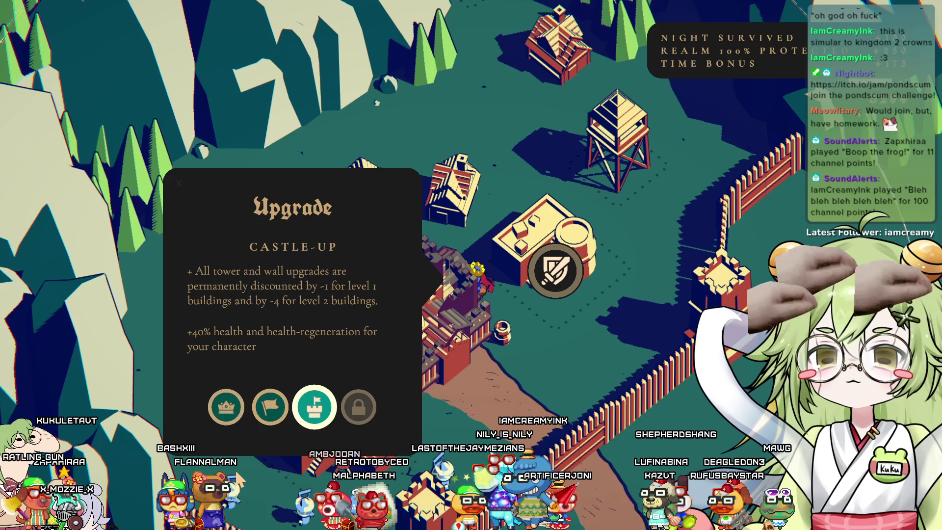